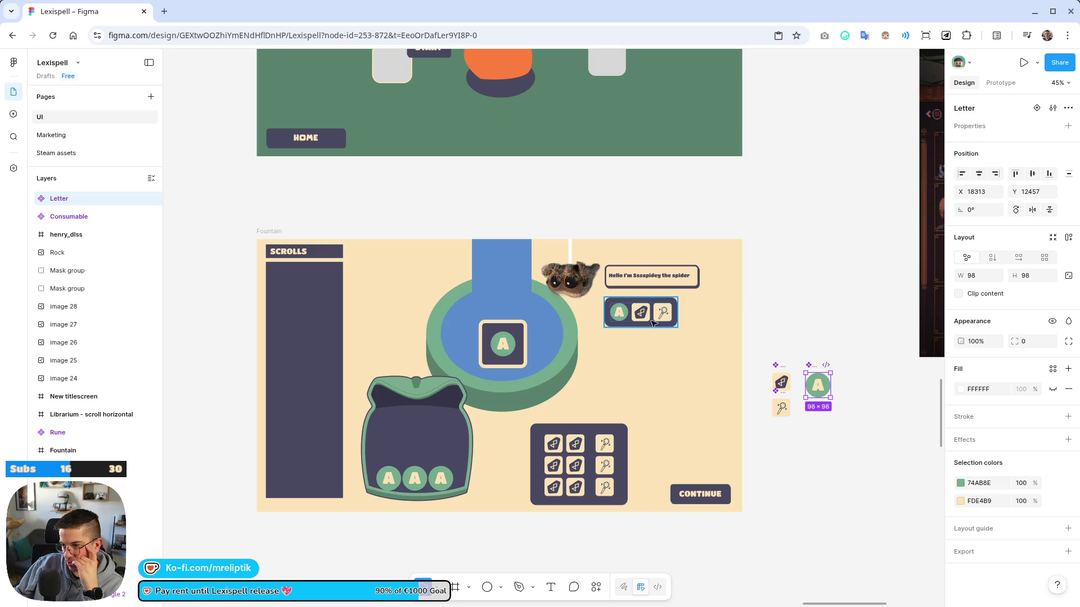
# Move the three-icon bar left onto the fountain
pyautogui.click(636, 301)
pyautogui.moveTo(635, 300)
pyautogui.mouseDown()
pyautogui.moveTo(571, 309)
pyautogui.moveTo(580, 308)
pyautogui.mouseUp()
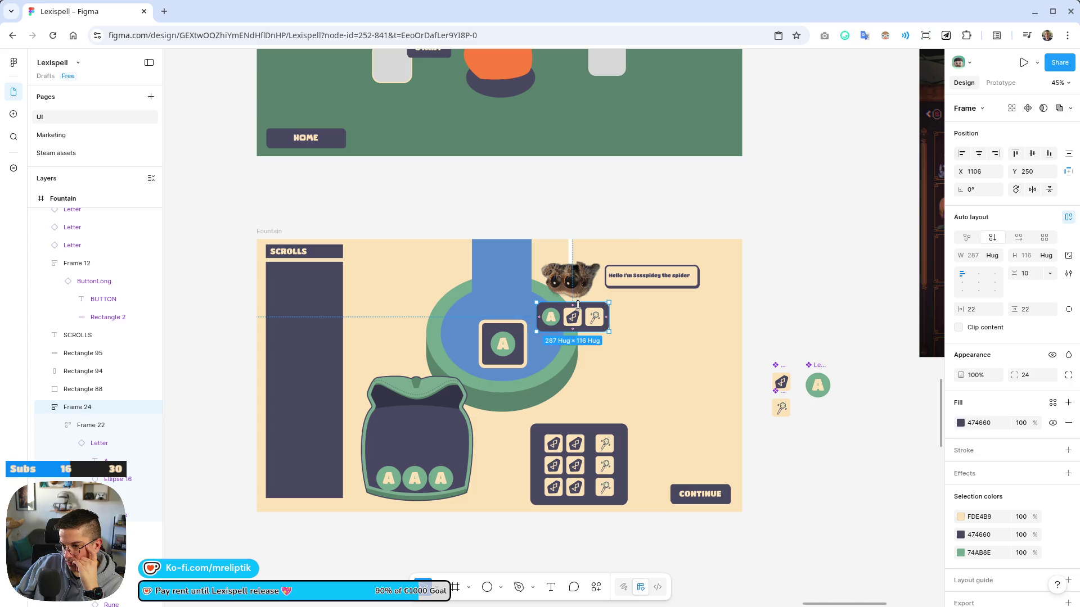
pyautogui.scroll(3, 575, 319)
pyautogui.scroll(-3, 532, 316)
pyautogui.click(777, 439)
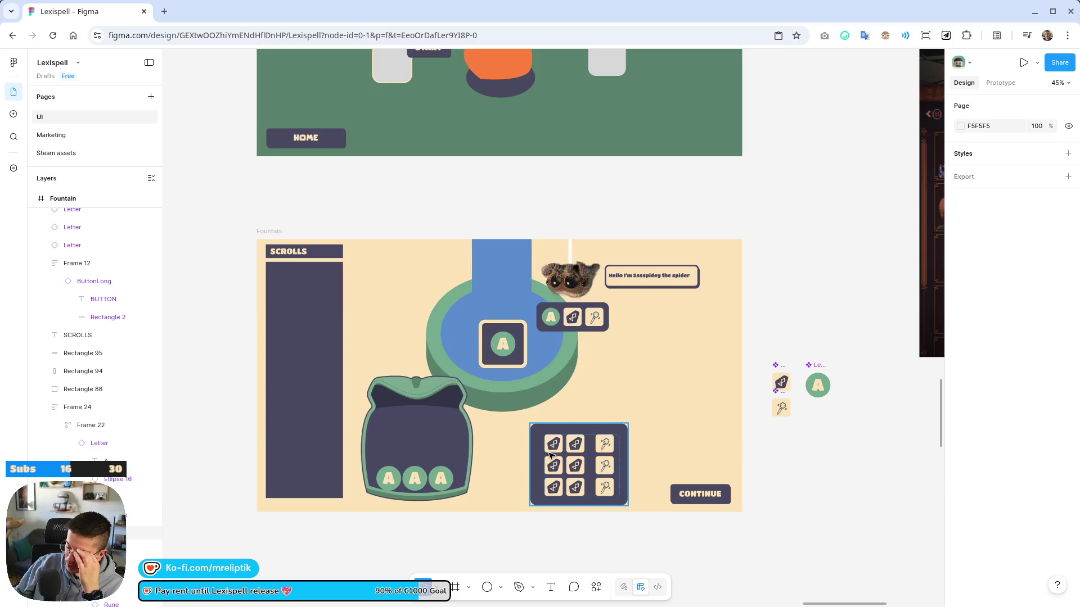
# Nudge the item grid panel slightly and shift the backpack a little right
pyautogui.click(623, 469)
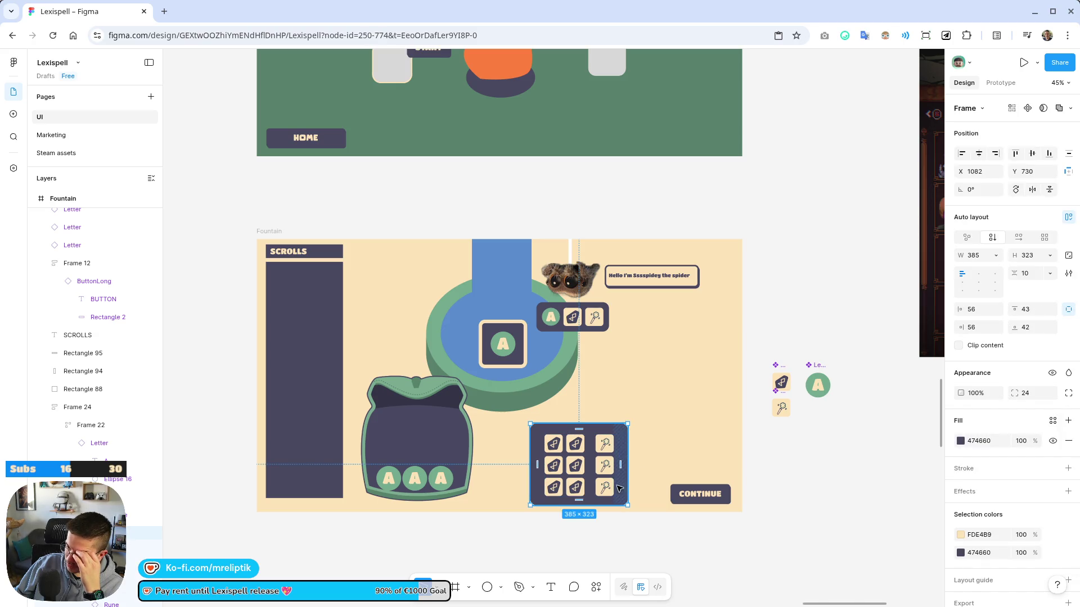
pyautogui.moveTo(620, 481)
pyautogui.mouseDown()
pyautogui.moveTo(587, 483)
pyautogui.moveTo(621, 476)
pyautogui.mouseUp()
pyautogui.click(475, 450)
pyautogui.moveTo(465, 449); pyautogui.dragTo(488, 454)
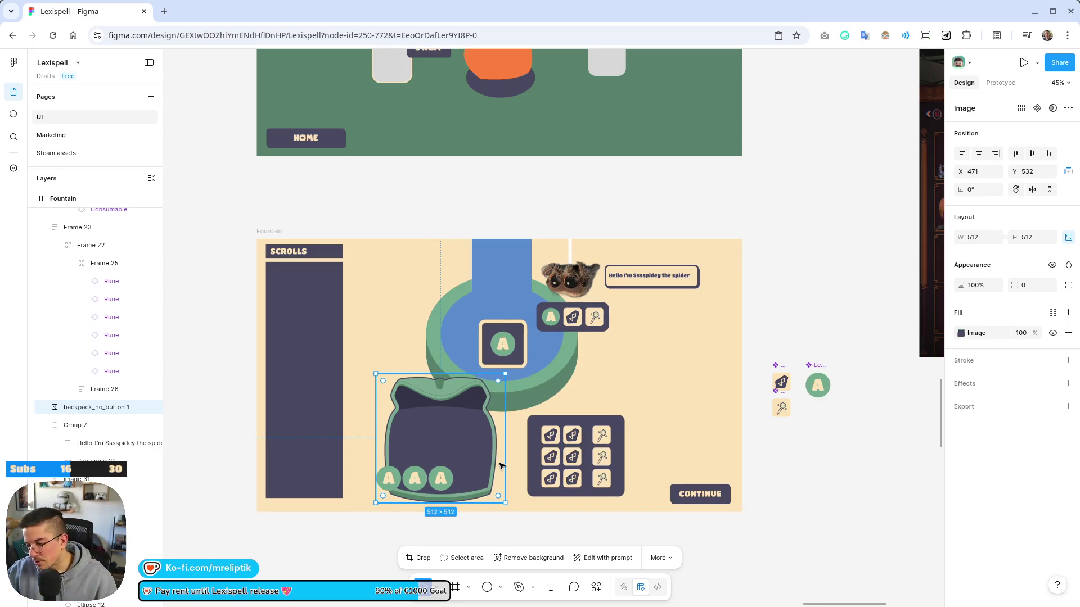
pyautogui.scroll(5, 502, 466)
# Move the backpack and its letters right, and slide the item grid left toward them
pyautogui.keyDown('shift'); pyautogui.click(398, 492); pyautogui.keyUp('shift')
pyautogui.keyDown('shift'); pyautogui.click(331, 492); pyautogui.keyUp('shift')
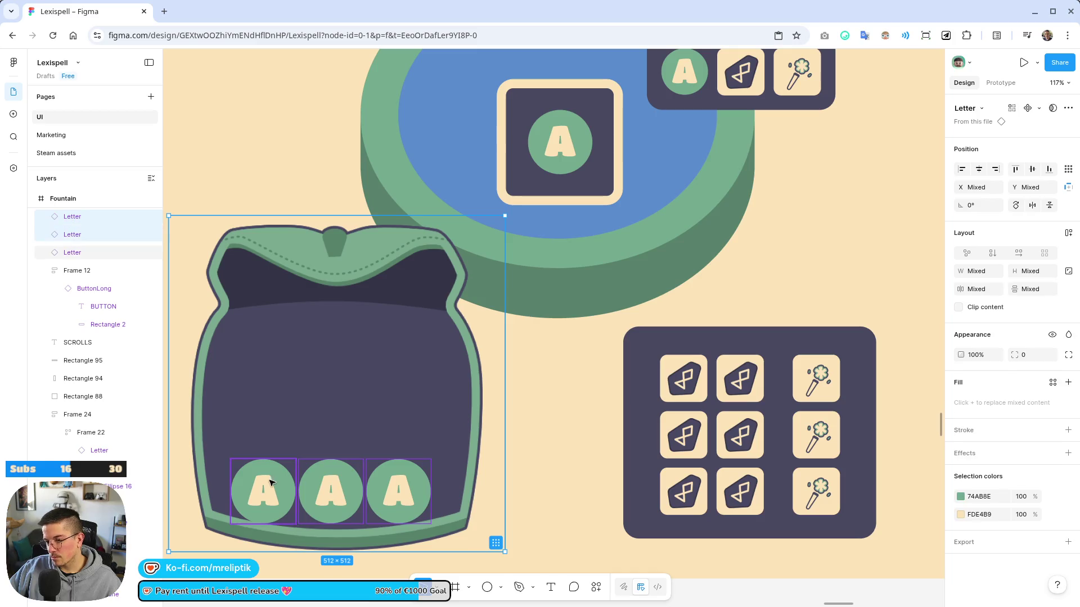
pyautogui.moveTo(429, 448); pyautogui.dragTo(483, 448)
pyautogui.moveTo(745, 340); pyautogui.dragTo(695, 339)
pyautogui.scroll(-5, 695, 339)
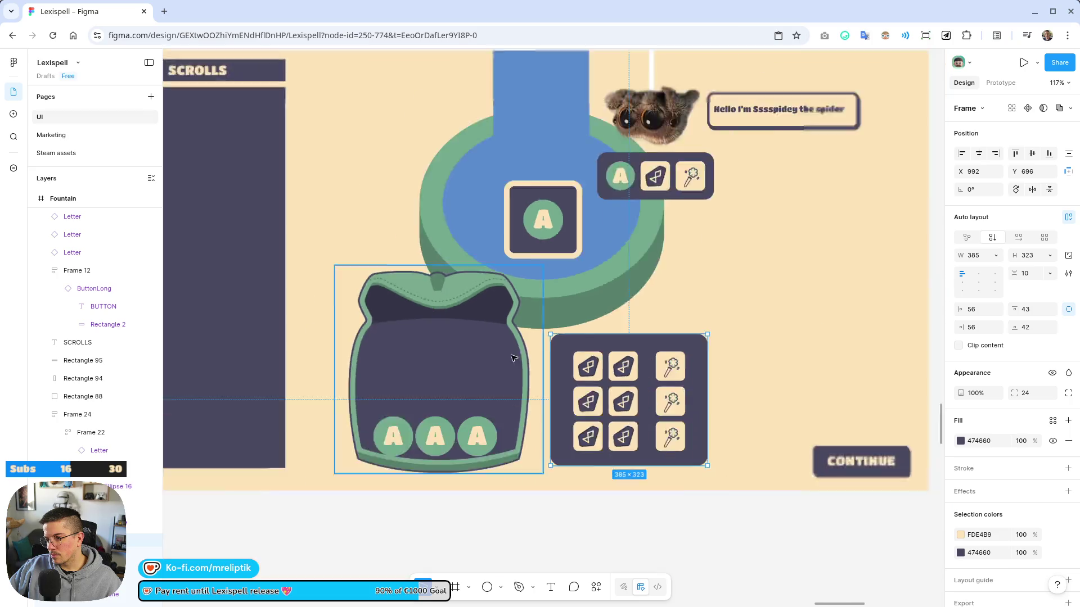
pyautogui.scroll(3, 523, 398)
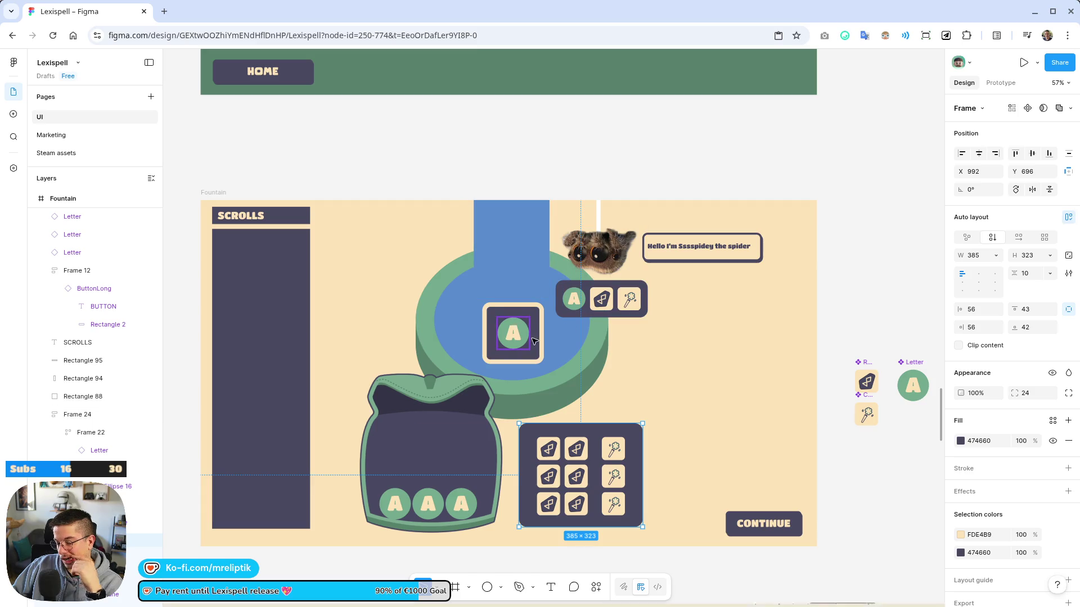
pyautogui.scroll(2, 528, 343)
pyautogui.scroll(-3, 531, 360)
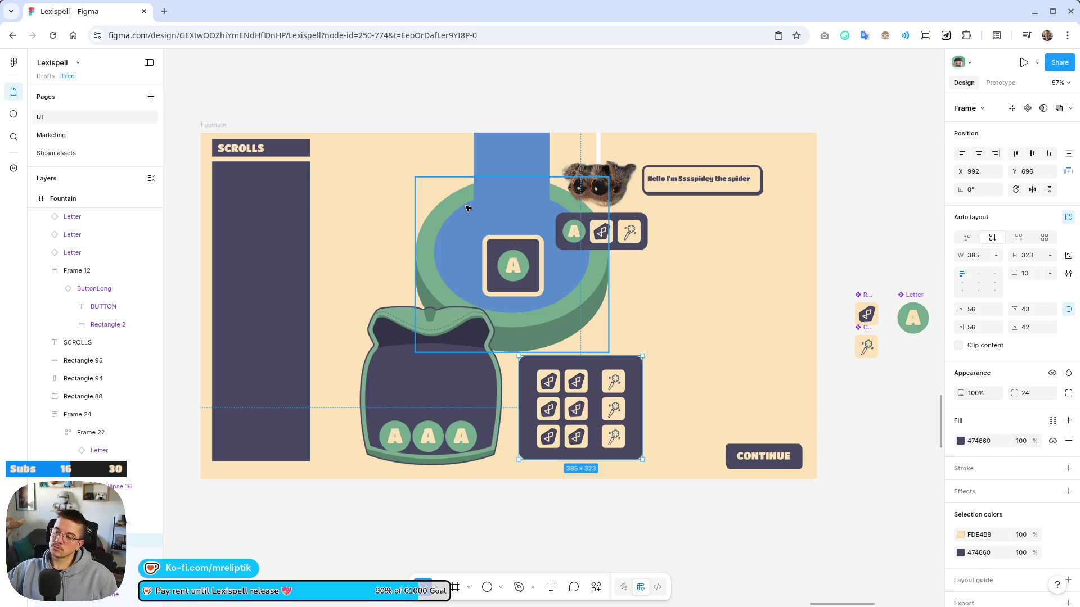
# Select the spider's speech bubble, spider image, white strip and rune icon bar together
pyautogui.scroll(5, 488, 260)
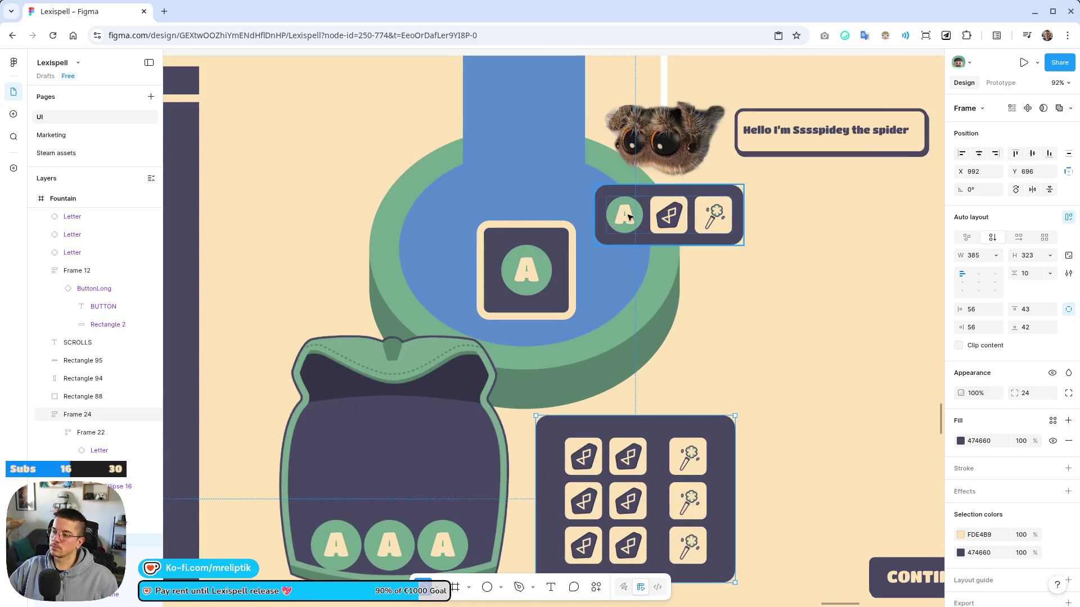
pyautogui.scroll(-5, 565, 172)
pyautogui.moveTo(807, 77)
pyautogui.mouseDown()
pyautogui.moveTo(606, 236)
pyautogui.moveTo(582, 211)
pyautogui.mouseUp()
pyautogui.click(678, 148)
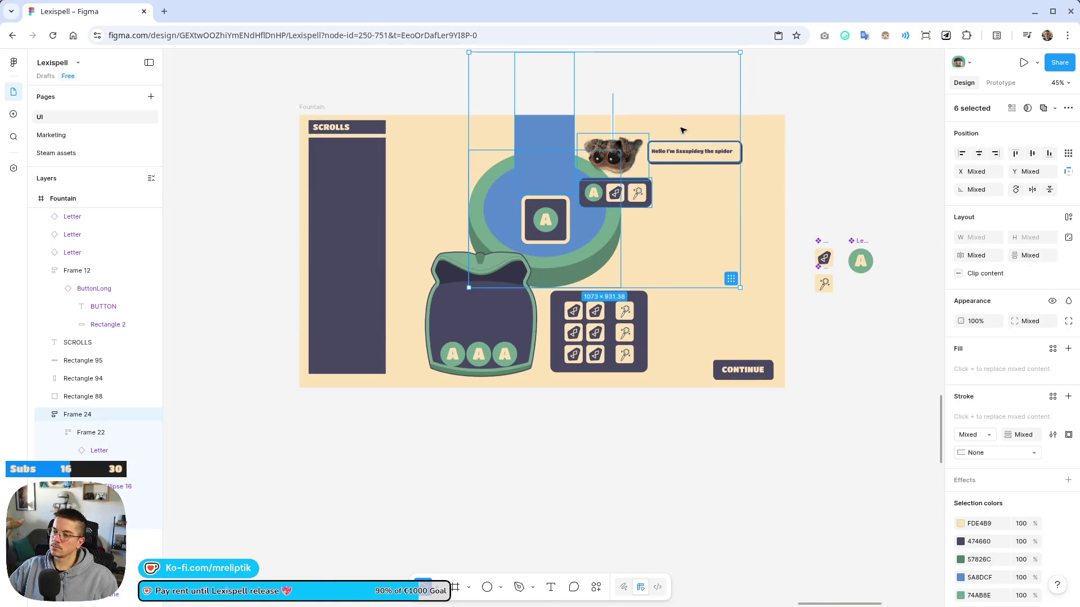
pyautogui.scroll(5, 680, 133)
pyautogui.keyDown('shift'); pyautogui.click(493, 189); pyautogui.keyUp('shift')
pyautogui.keyDown('shift'); pyautogui.click(506, 108); pyautogui.keyUp('shift')
pyautogui.keyDown('shift'); pyautogui.click(511, 288); pyautogui.keyUp('shift')
pyautogui.scroll(-5, 511, 288)
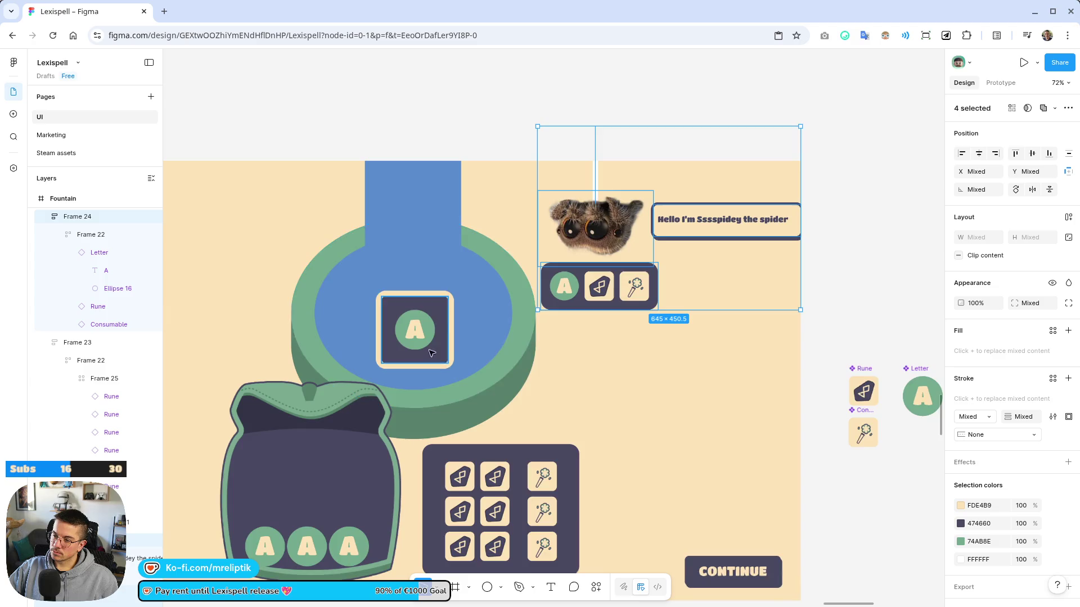
pyautogui.scroll(5, 431, 353)
# Duplicate the fountain's letter tile and centre both tiles side by side in the basin
pyautogui.click(444, 302)
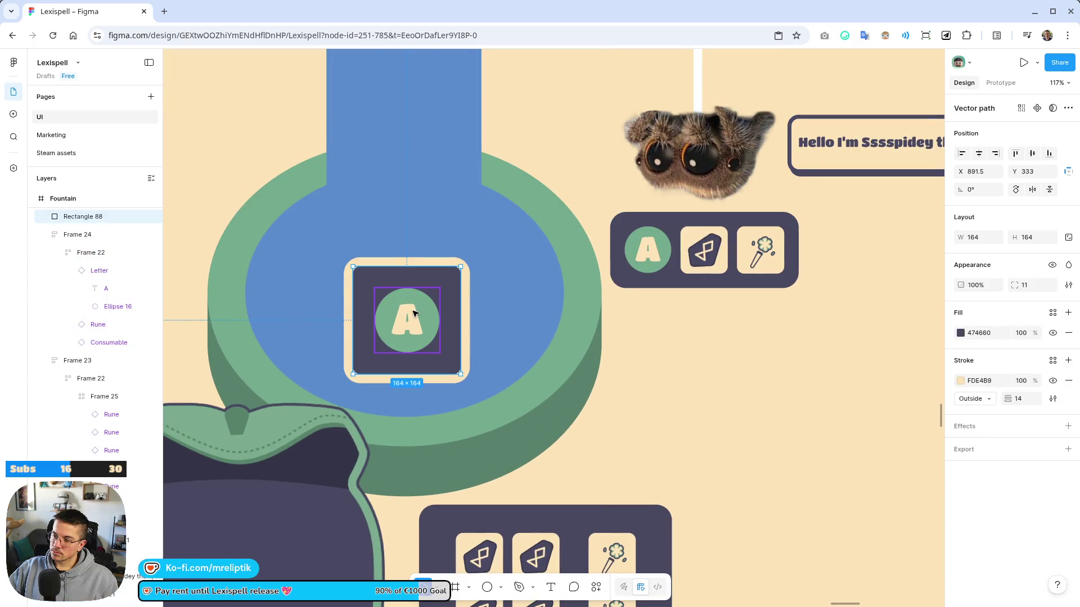
pyautogui.hotkey('ctrl', 'd')
pyautogui.moveTo(326, 314); pyautogui.dragTo(287, 314)
pyautogui.keyDown('shift'); pyautogui.click(434, 308); pyautogui.keyUp('shift')
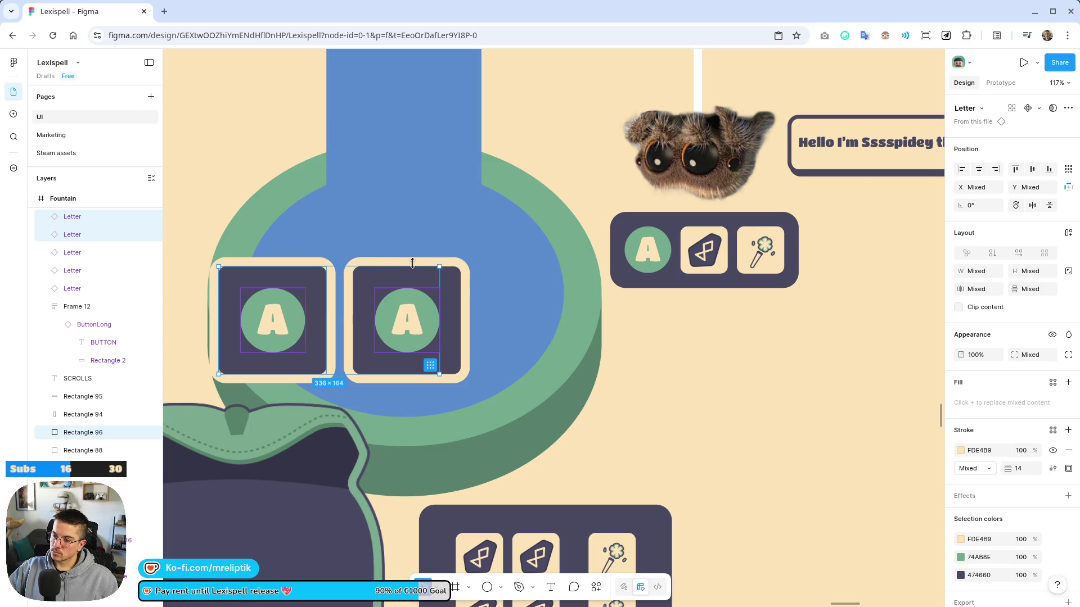
pyautogui.moveTo(420, 260); pyautogui.dragTo(517, 268)
pyautogui.scroll(-2, 517, 267)
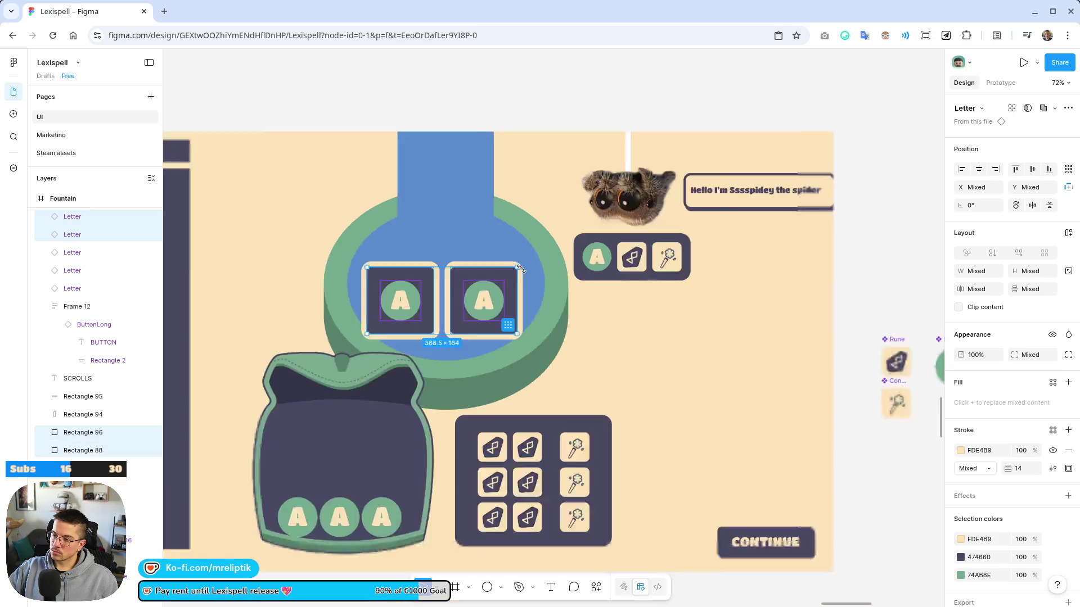
pyautogui.scroll(-3, 517, 267)
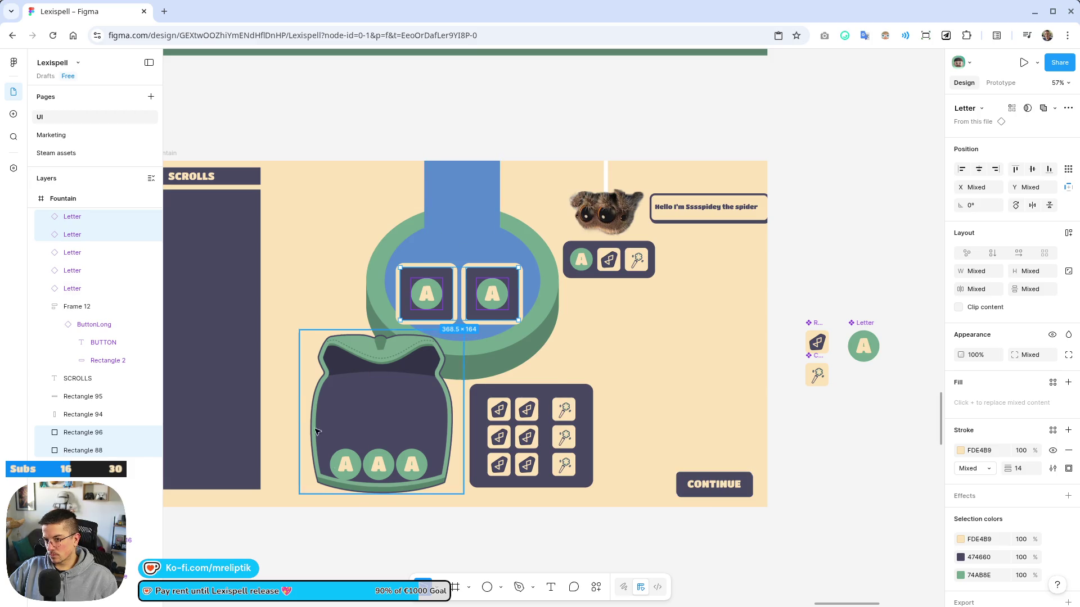
# Add a 'YOU GIVE' text box above the left letter tile
pyautogui.press('t')
pyautogui.scroll(4, 431, 209)
pyautogui.moveTo(361, 273); pyautogui.dragTo(435, 305)
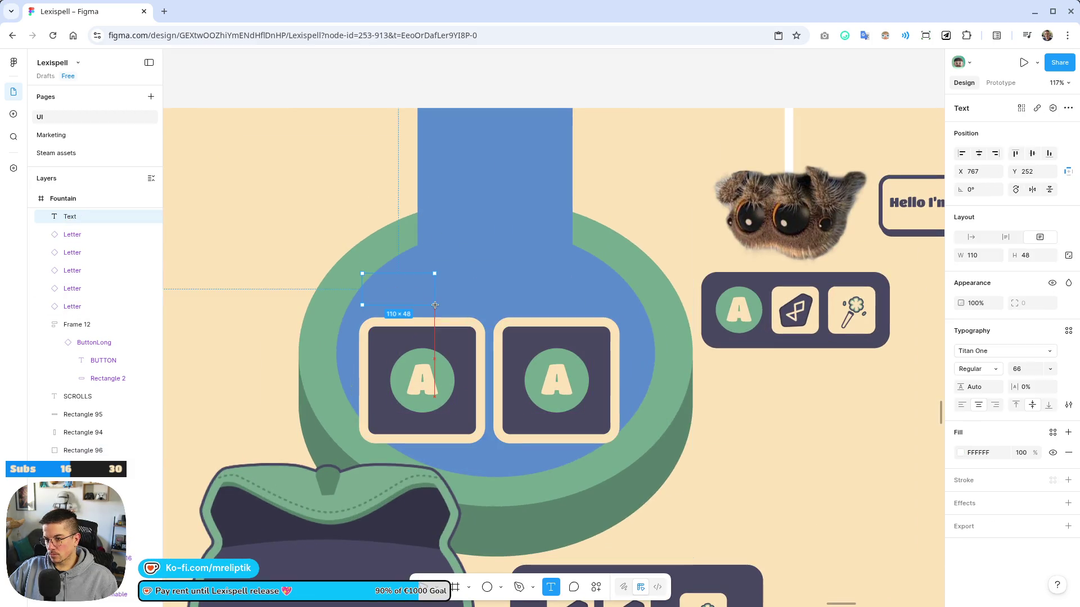
pyautogui.write('YOU')
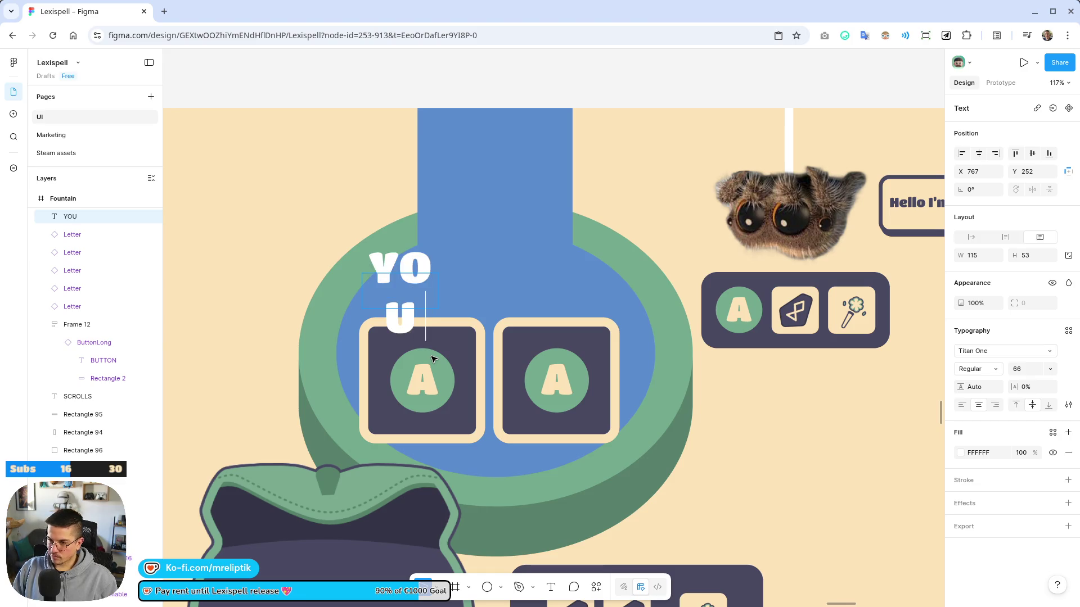
pyautogui.write(' GIVE')
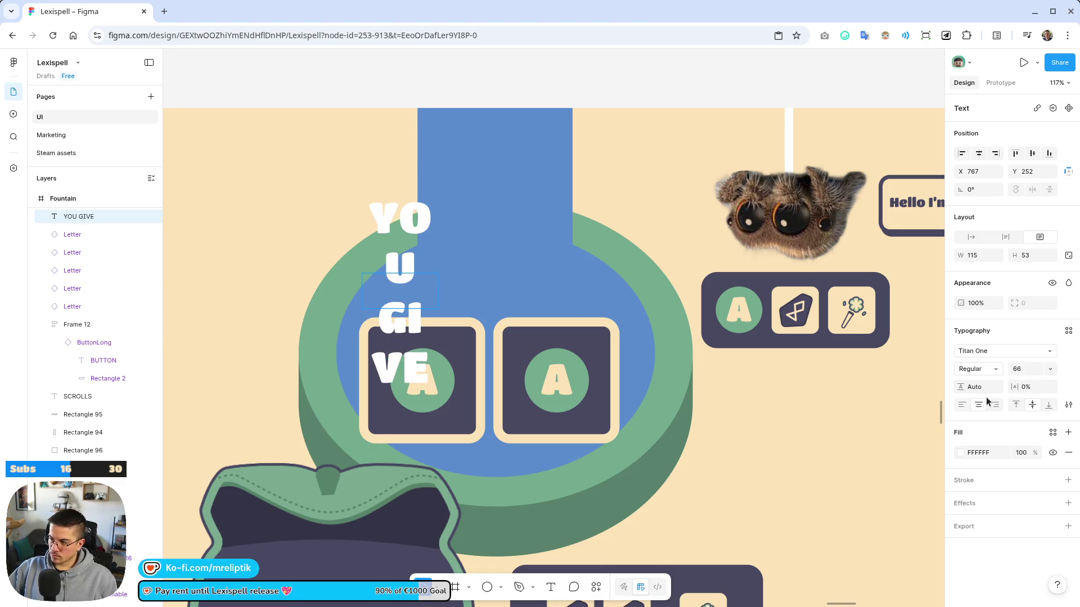
pyautogui.moveTo(1012, 369)
pyautogui.mouseDown()
pyautogui.moveTo(968, 373)
pyautogui.moveTo(991, 374)
pyautogui.mouseUp()
pyautogui.hotkey('ctrl', 'z')
# Widen YOU GIVE to one line and change its copy above the right tile to 'YOU GET'
pyautogui.doubleClick(418, 288)
pyautogui.press('Escape')
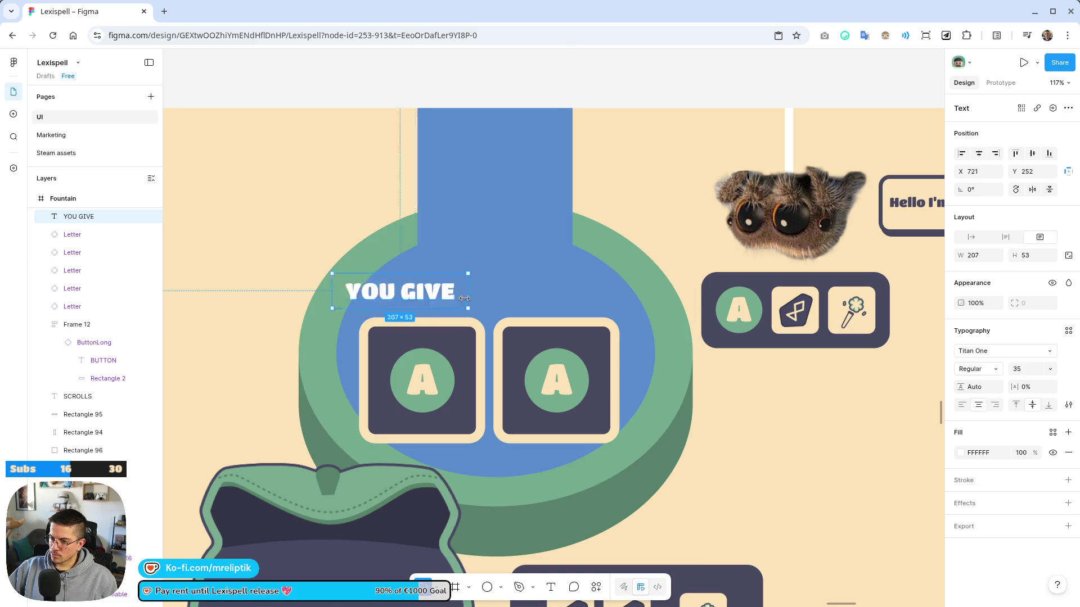
pyautogui.moveTo(438, 298); pyautogui.dragTo(577, 296)
pyautogui.doubleClick(574, 295)
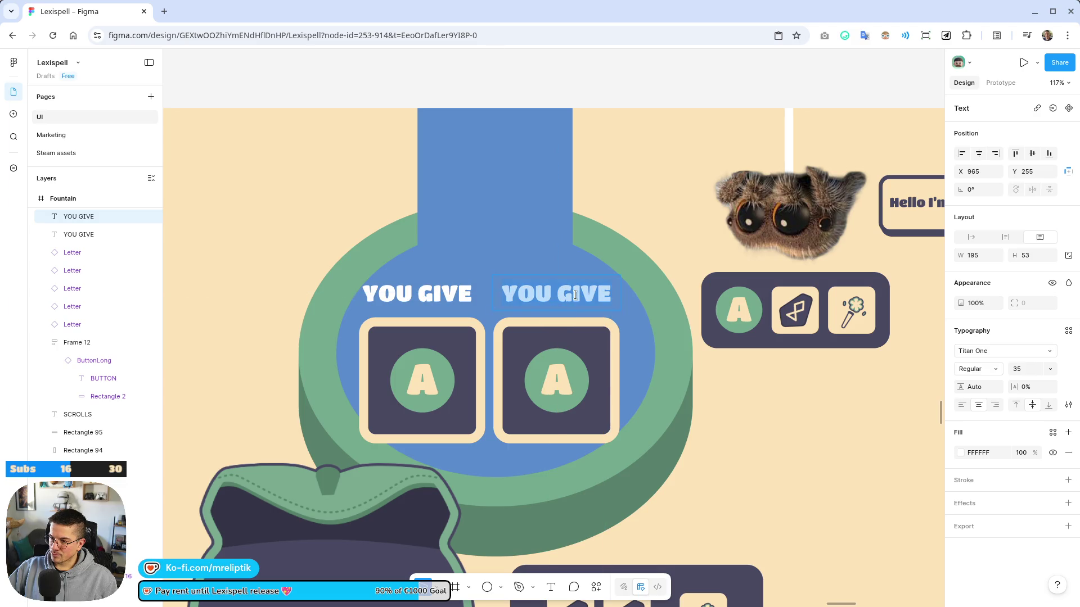
pyautogui.write('YOU GET')
pyautogui.press('Escape')
pyautogui.scroll(-5, 563, 315)
pyautogui.scroll(5, 479, 321)
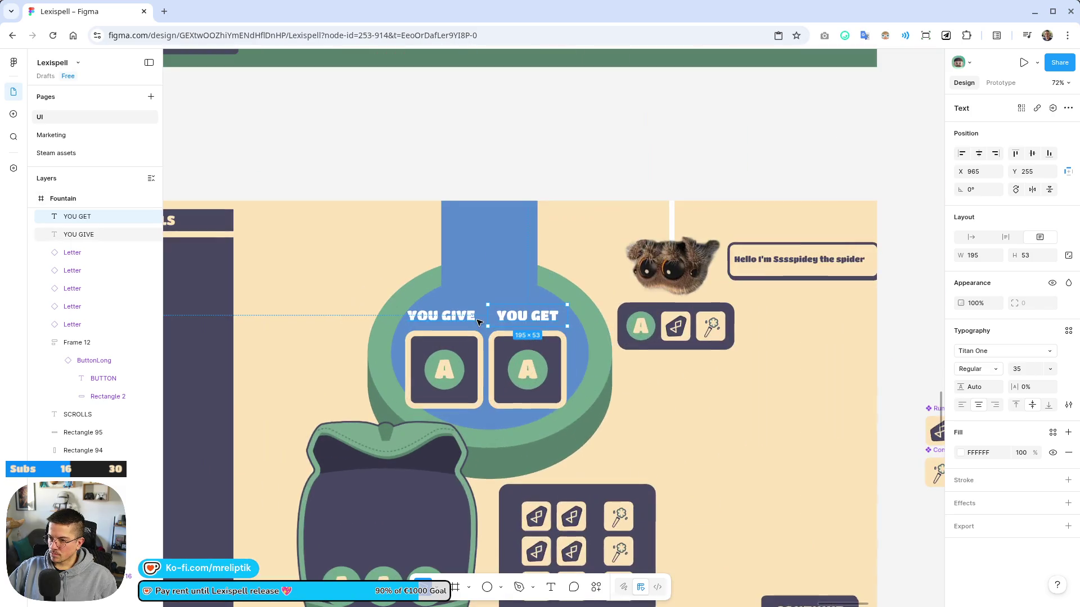
pyautogui.scroll(5, 478, 321)
pyautogui.keyDown('shift'); pyautogui.click(428, 311); pyautogui.keyUp('shift')
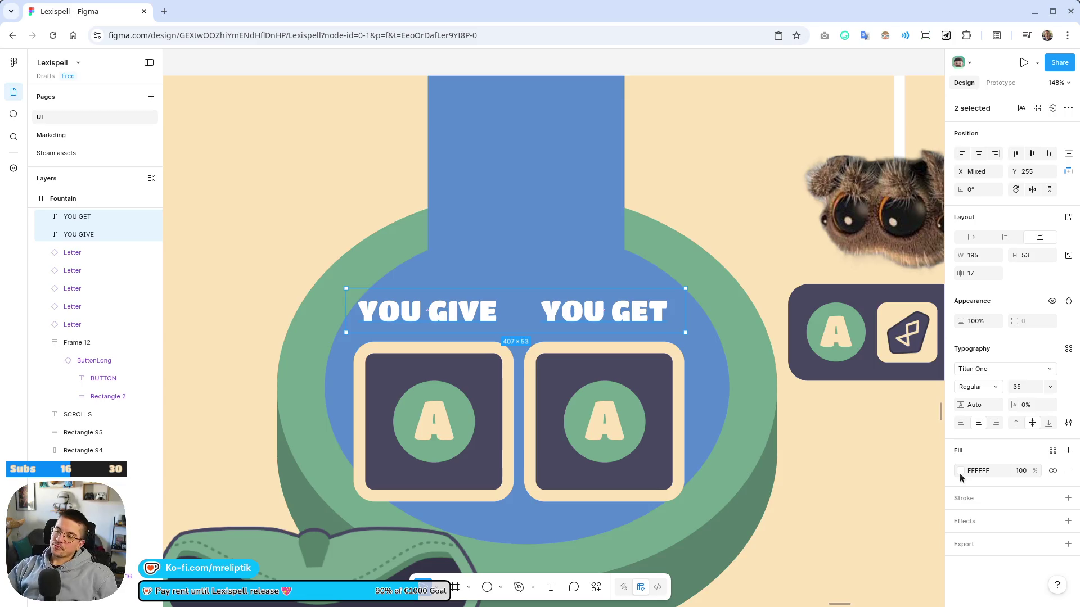
pyautogui.keyDown('ctrl'); pyautogui.scroll(-5, 444, 316); pyautogui.keyUp('ctrl')
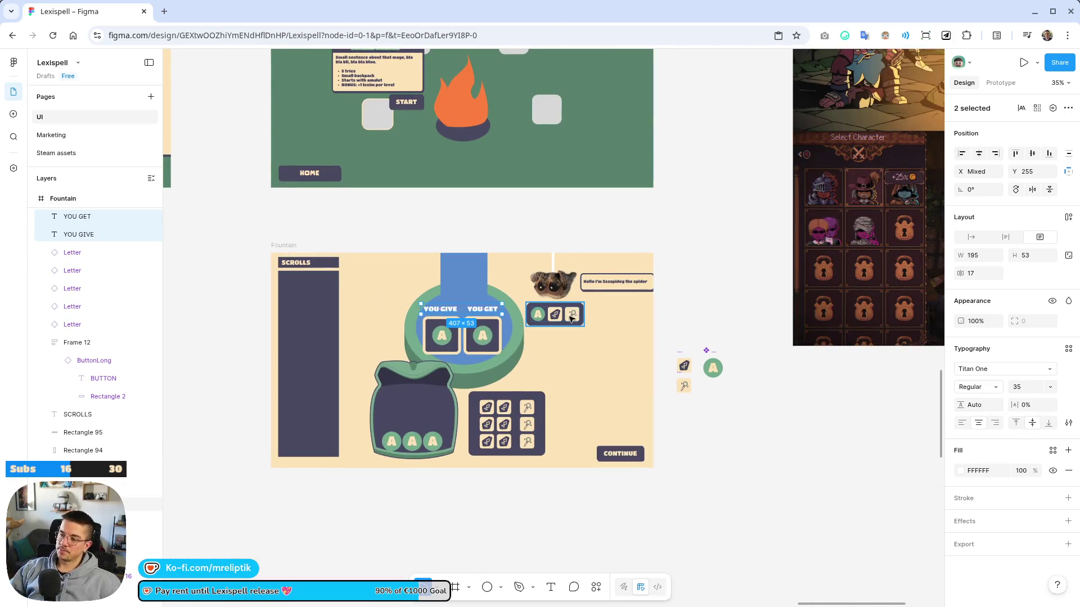
# Move the three spare letter and rune components off to the left
pyautogui.keyDown('ctrl'); pyautogui.scroll(-5, 543, 368); pyautogui.keyUp('ctrl')
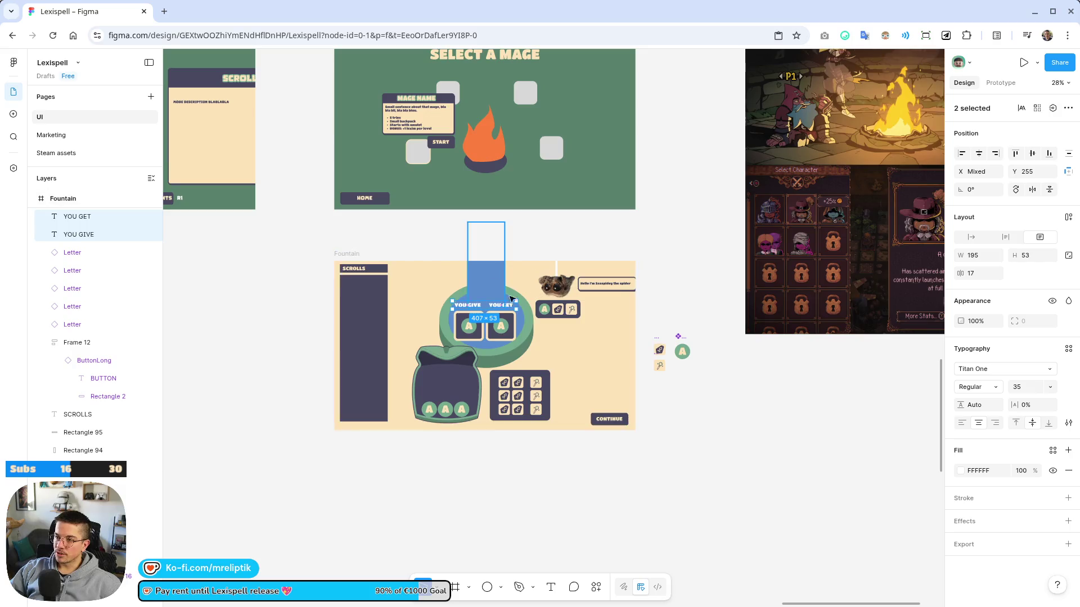
pyautogui.moveTo(696, 328)
pyautogui.mouseDown()
pyautogui.moveTo(654, 376)
pyautogui.moveTo(292, 338)
pyautogui.mouseUp()
pyautogui.keyDown('ctrl'); pyautogui.scroll(5, 557, 344); pyautogui.keyUp('ctrl')
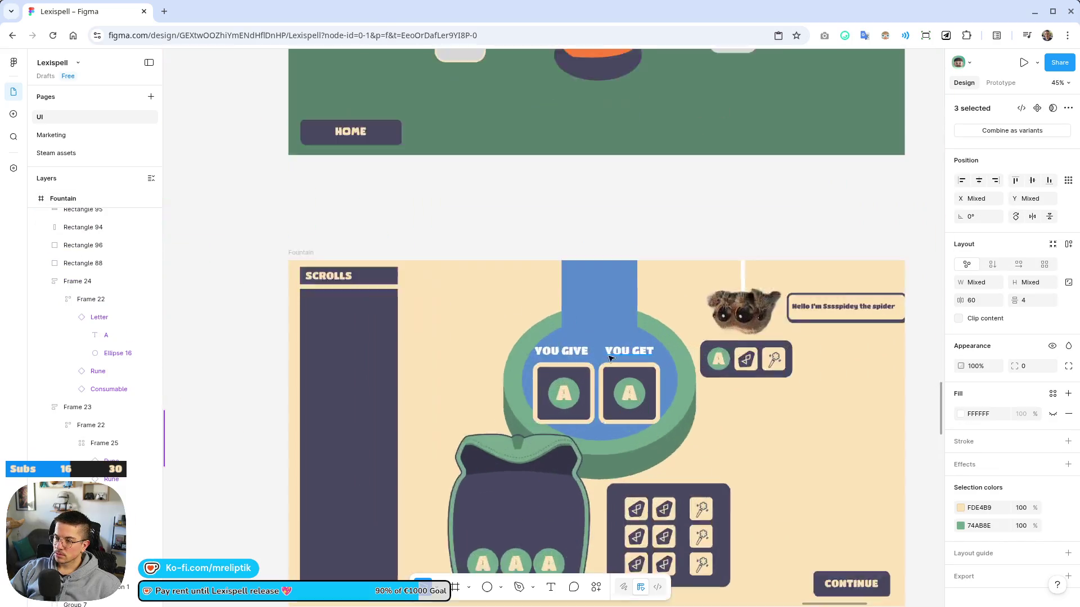
pyautogui.keyDown('ctrl'); pyautogui.scroll(-2, 559, 343); pyautogui.keyUp('ctrl')
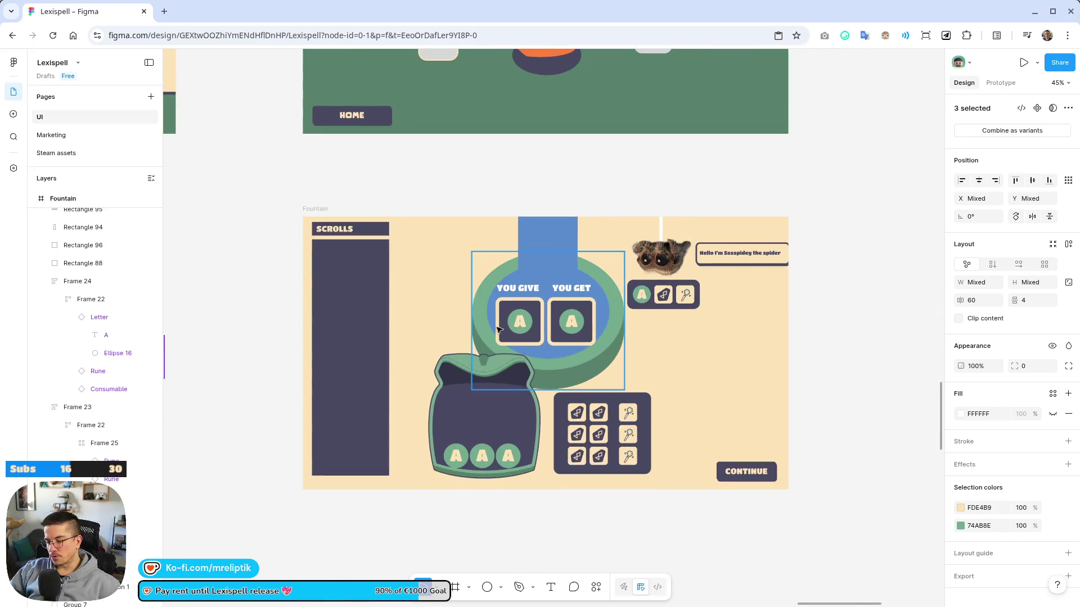
pyautogui.scroll(-2, 426, 192)
# Duplicate the Fountain frame and place the copy directly below the original
pyautogui.click(316, 141)
pyautogui.keyDown('alt'); pyautogui.moveTo(350, 208); pyautogui.dragTo(350, 489); pyautogui.keyUp('alt')
pyautogui.keyDown('ctrl'); pyautogui.scroll(-5, 360, 450); pyautogui.keyUp('ctrl')
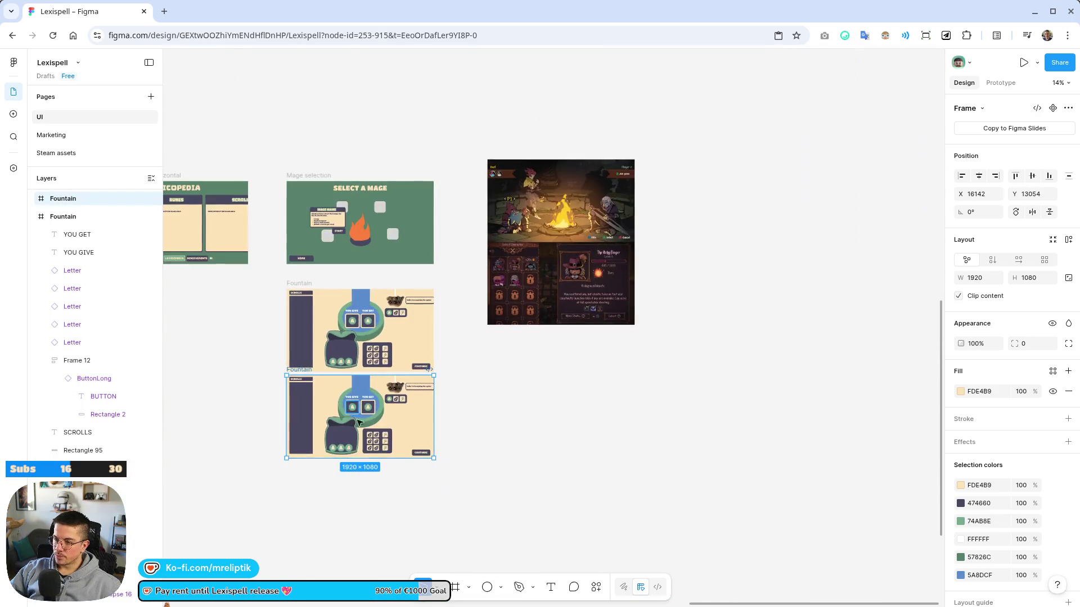
pyautogui.keyDown('ctrl'); pyautogui.scroll(5, 381, 395); pyautogui.keyUp('ctrl')
pyautogui.keyDown('ctrl'); pyautogui.scroll(3, 382, 395); pyautogui.keyUp('ctrl')
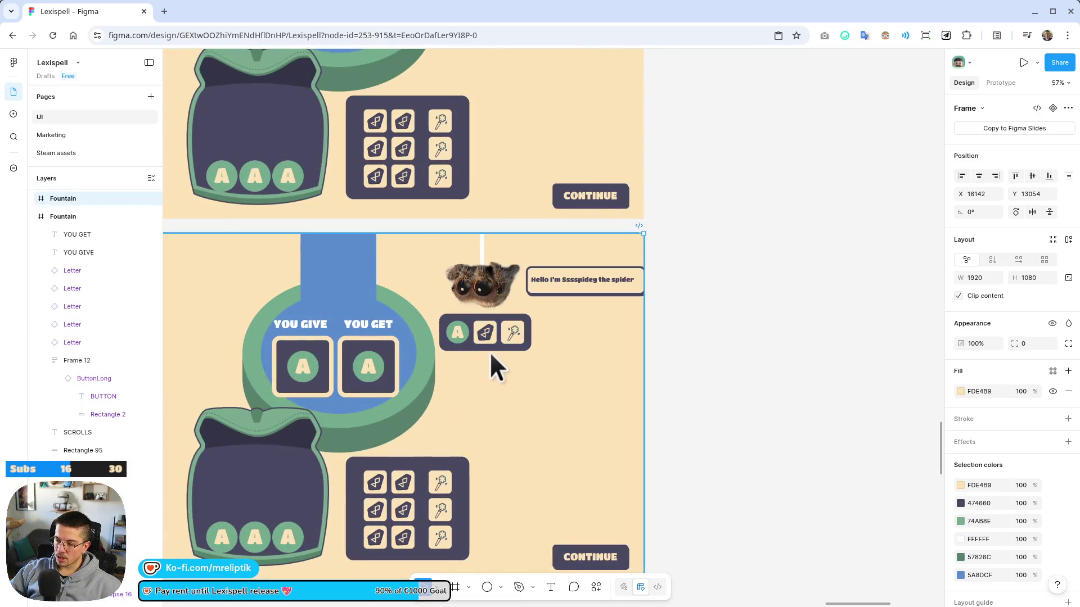
pyautogui.keyDown('ctrl'); pyautogui.scroll(-3, 580, 354); pyautogui.keyUp('ctrl')
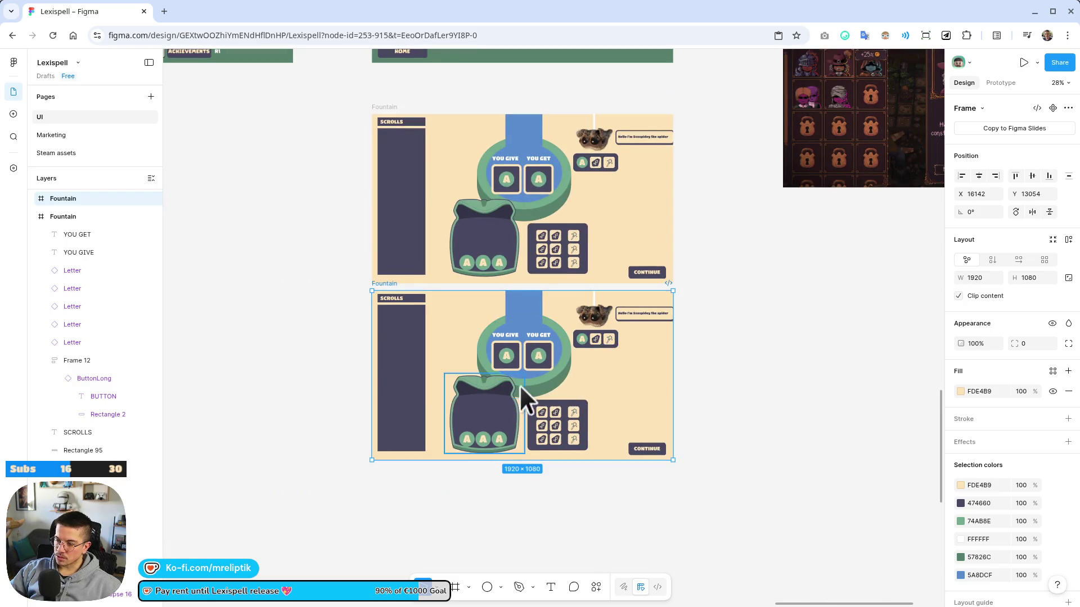
pyautogui.keyDown('ctrl'); pyautogui.scroll(3, 521, 366); pyautogui.keyUp('ctrl')
# Delete the YOU GET tile's box, letter and label from the duplicate fountain
pyautogui.keyDown('ctrl'); pyautogui.click(571, 377); pyautogui.keyUp('ctrl')
pyautogui.press('Delete')
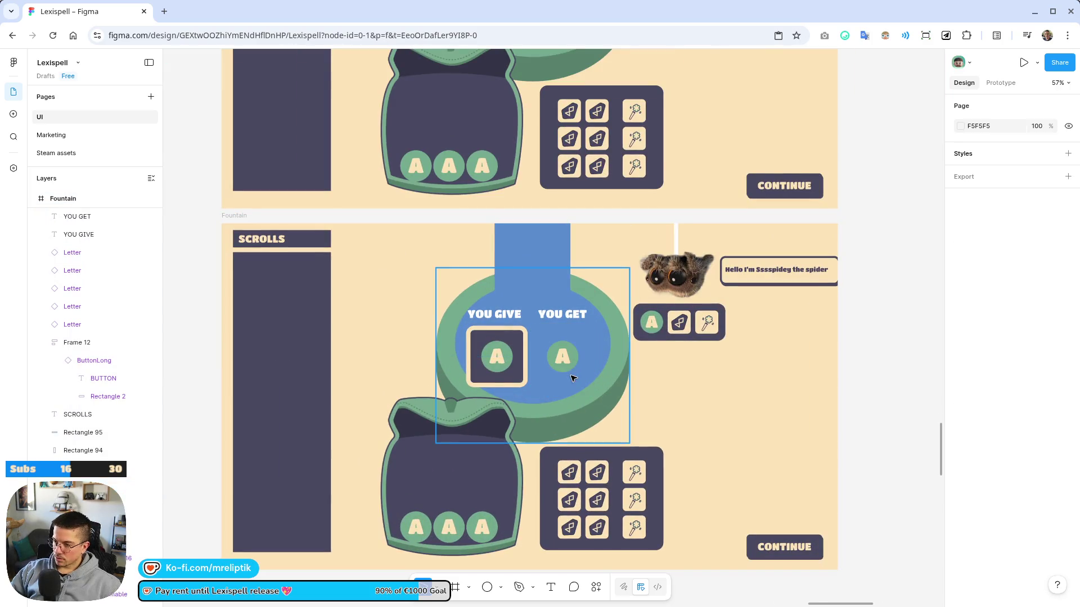
pyautogui.click(564, 356)
pyautogui.keyDown('shift'); pyautogui.click(572, 314); pyautogui.keyUp('shift')
pyautogui.press('Delete')
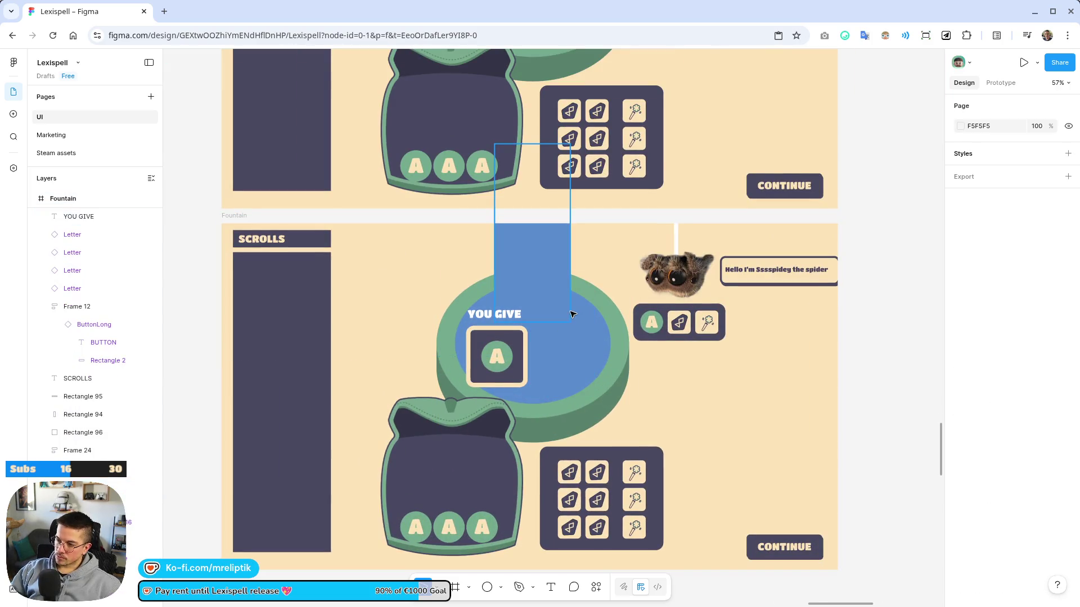
# Remove the YOU GIVE tile's dark square and A letter, and lower the YOU GIVE label
pyautogui.moveTo(561, 321)
pyautogui.mouseDown()
pyautogui.moveTo(508, 361)
pyautogui.moveTo(579, 338)
pyautogui.moveTo(571, 340)
pyautogui.mouseUp()
pyautogui.keyDown('ctrl'); pyautogui.scroll(3, 508, 361); pyautogui.keyUp('ctrl')
pyautogui.doubleClick(560, 349)
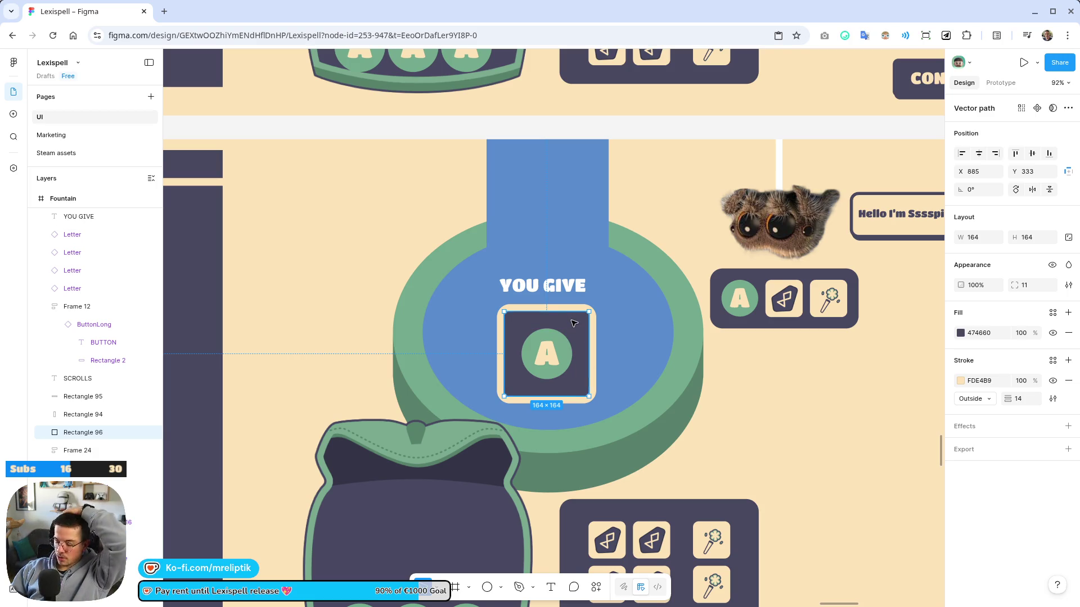
pyautogui.press('Delete')
pyautogui.click(554, 353)
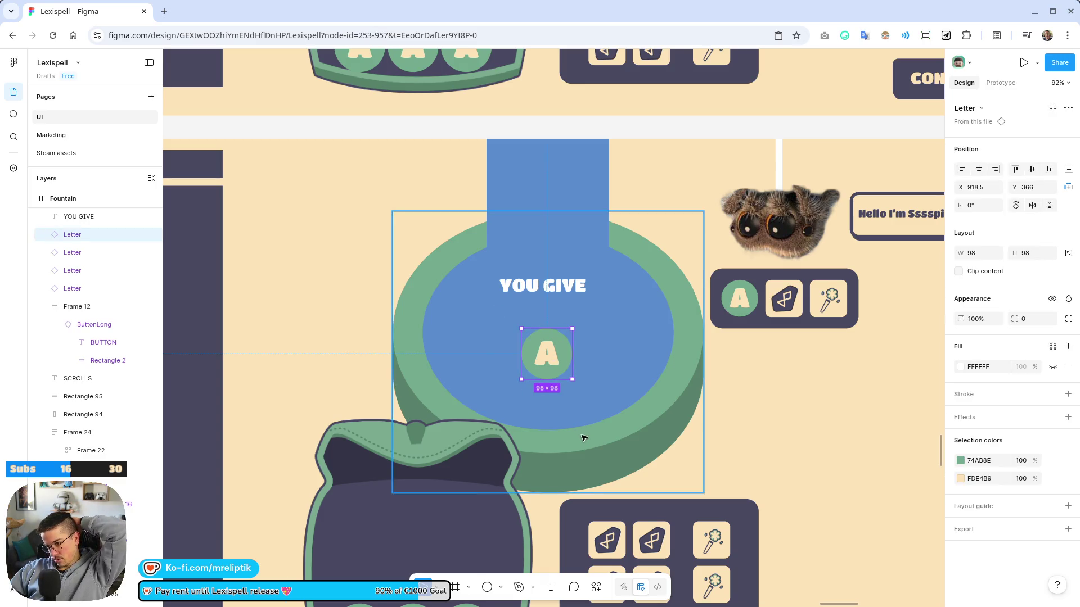
pyautogui.moveTo(551, 288); pyautogui.dragTo(556, 313)
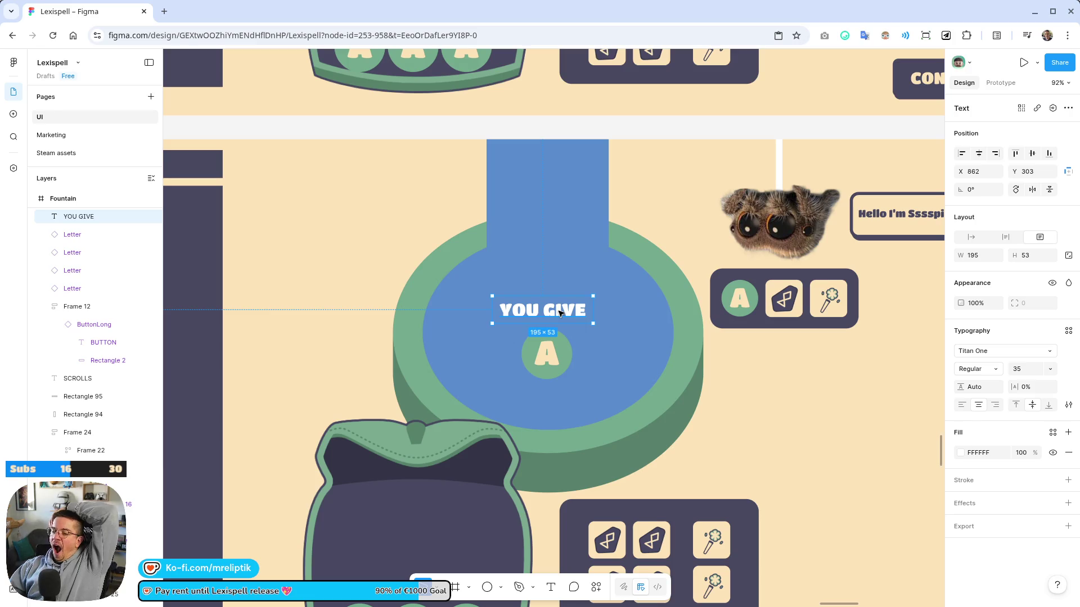
pyautogui.click(559, 357)
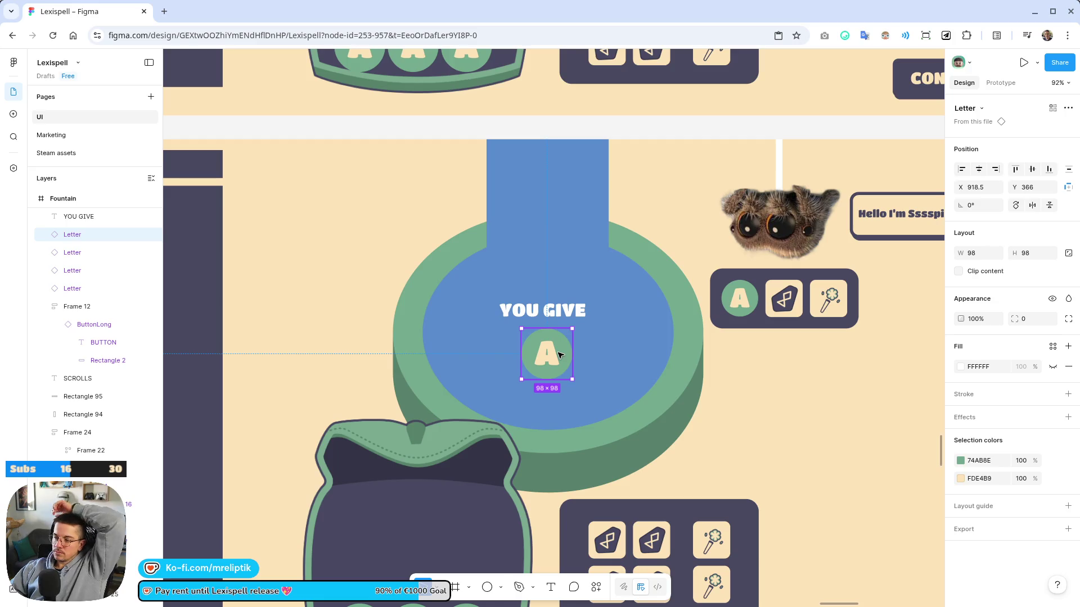
pyautogui.press('Delete')
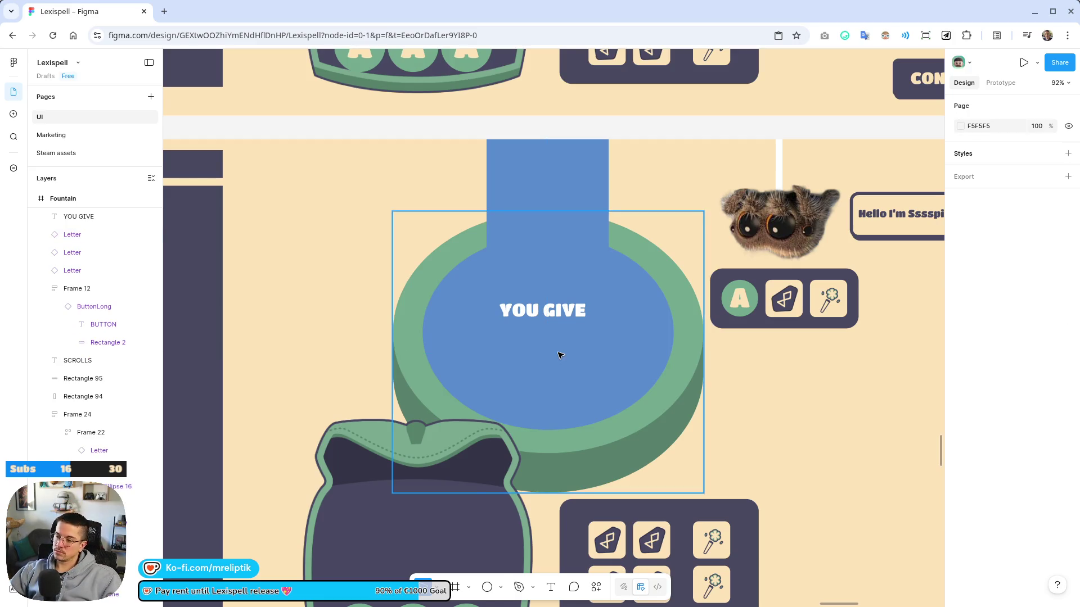
pyautogui.keyDown('ctrl'); pyautogui.scroll(-5, 429, 232); pyautogui.keyUp('ctrl')
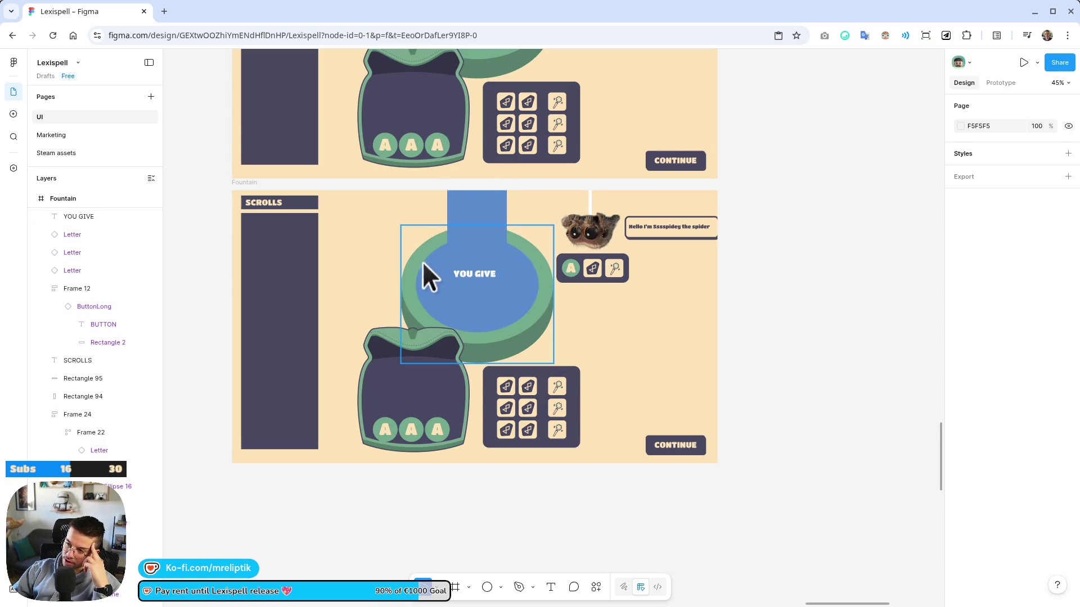
# Alt-drag a copy of the nine-tile inventory grid onto empty canvas below-left of the Fountain frames
pyautogui.scroll(-1, 461, 303)
pyautogui.moveTo(489, 354)
pyautogui.mouseDown()
pyautogui.moveTo(562, 482)
pyautogui.moveTo(574, 422)
pyautogui.mouseUp()
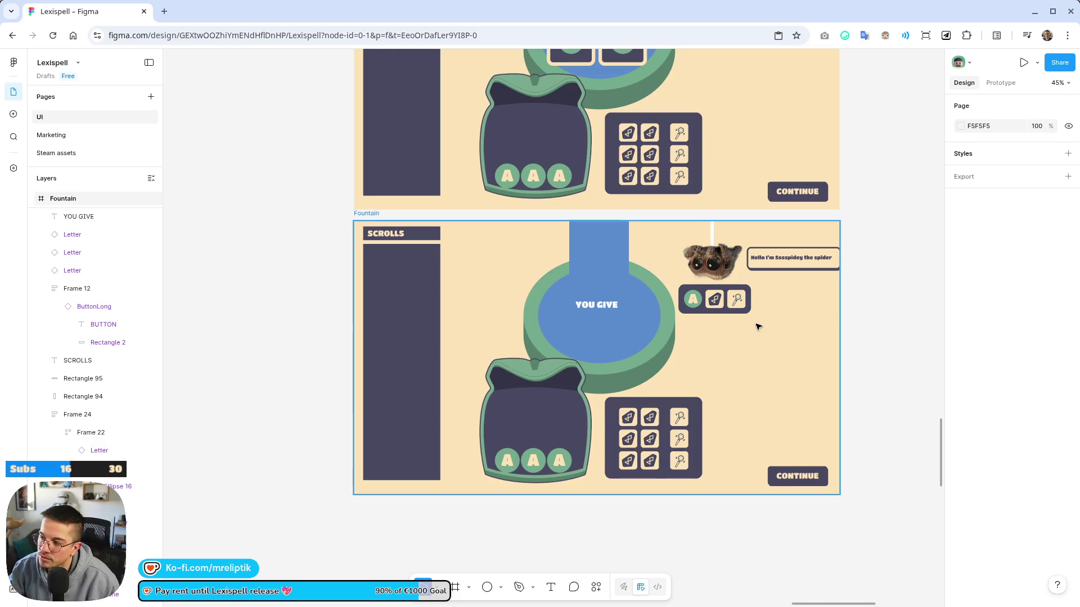
pyautogui.scroll(-3, 756, 321)
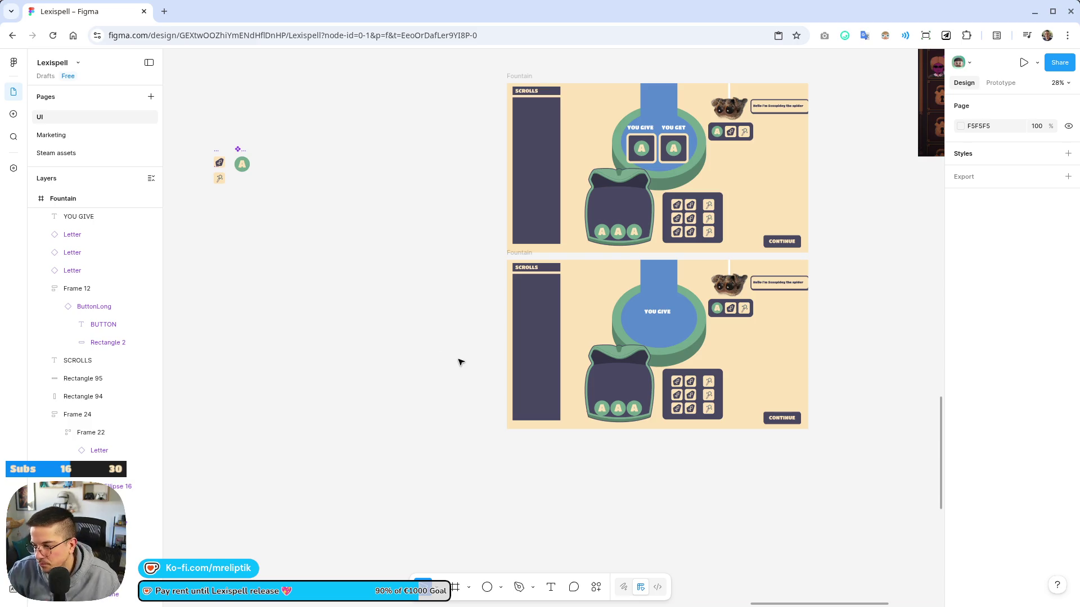
pyautogui.scroll(-3, 461, 281)
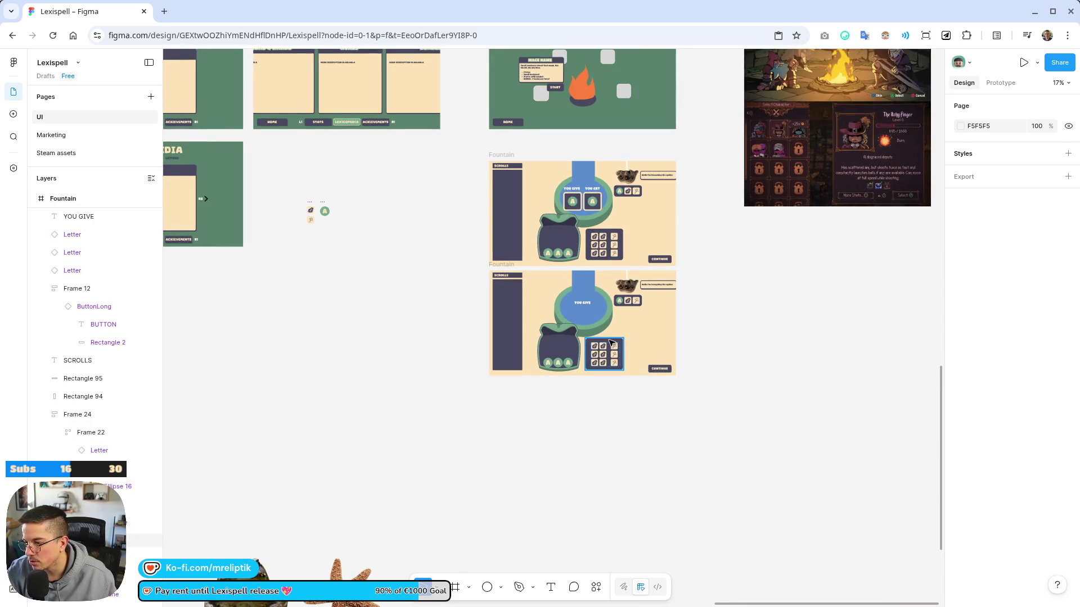
pyautogui.click(608, 341)
pyautogui.scroll(3, 608, 342)
pyautogui.moveTo(625, 333)
pyautogui.mouseDown()
pyautogui.moveTo(284, 369)
pyautogui.moveTo(325, 487)
pyautogui.mouseUp()
pyautogui.scroll(-3, 504, 279)
pyautogui.moveTo(491, 64); pyautogui.dragTo(561, 155)
# Copy the YOU GIVE/YOU GET slots and labels next to the grid copy
pyautogui.scroll(10, 545, 157)
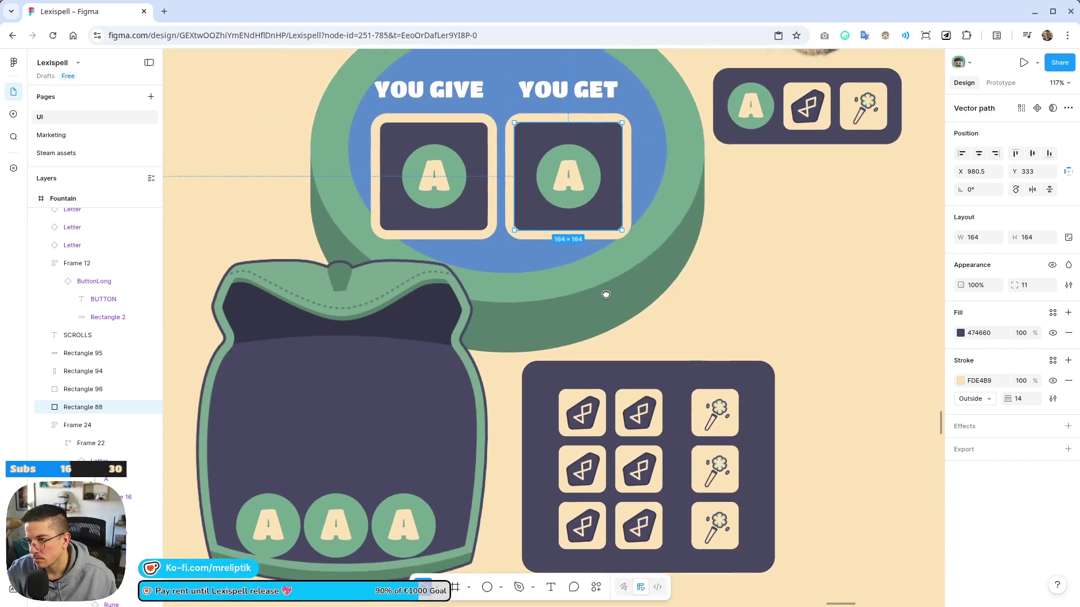
pyautogui.moveTo(606, 294); pyautogui.dragTo(631, 331)
pyautogui.moveTo(655, 270); pyautogui.dragTo(458, 126)
pyautogui.scroll(-10, 703, 130)
pyautogui.keyDown('alt'); pyautogui.moveTo(638, 159); pyautogui.dragTo(513, 526); pyautogui.keyUp('alt')
pyautogui.scroll(-3, 321, 393)
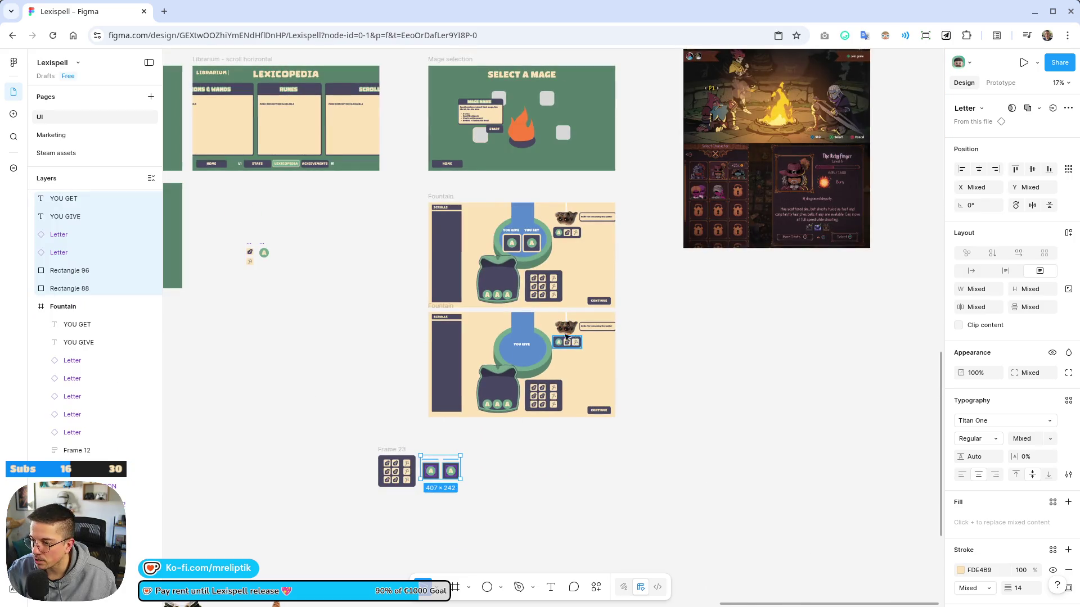
pyautogui.scroll(5, 572, 338)
# Copy the rune icon row out of the fountain and place it beside the trade slots
pyautogui.click(585, 345)
pyautogui.keyDown('alt'); pyautogui.moveTo(585, 345); pyautogui.dragTo(382, 577); pyautogui.keyUp('alt')
pyautogui.scroll(-3, 350, 489)
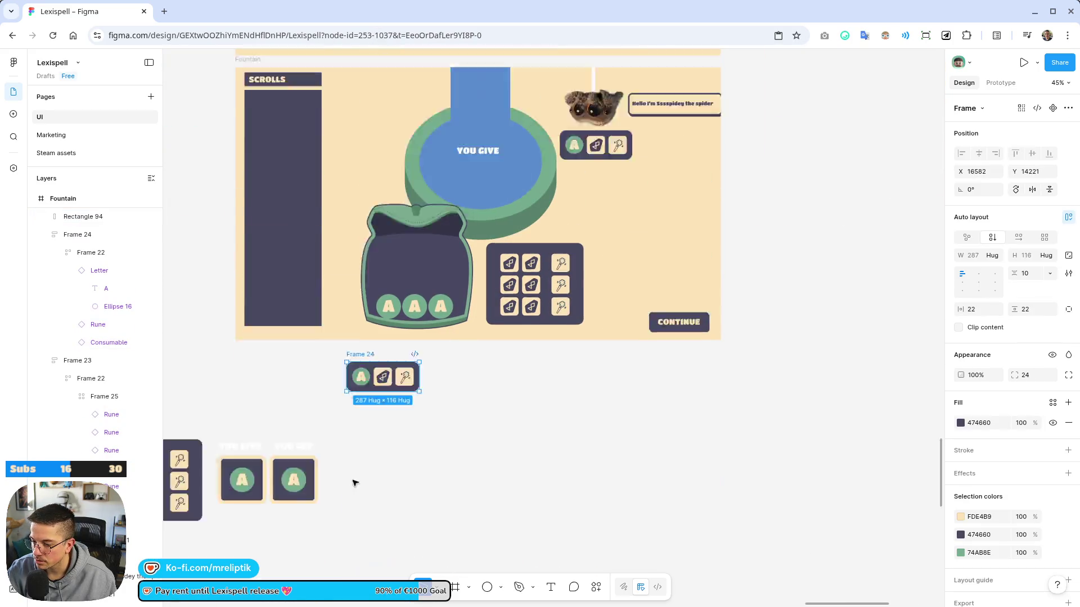
pyautogui.scroll(-3, 349, 490)
pyautogui.scroll(-5, 495, 259)
pyautogui.scroll(5, 495, 258)
pyautogui.moveTo(532, 228)
pyautogui.mouseDown()
pyautogui.moveTo(529, 338)
pyautogui.moveTo(514, 328)
pyautogui.moveTo(524, 326)
pyautogui.mouseUp()
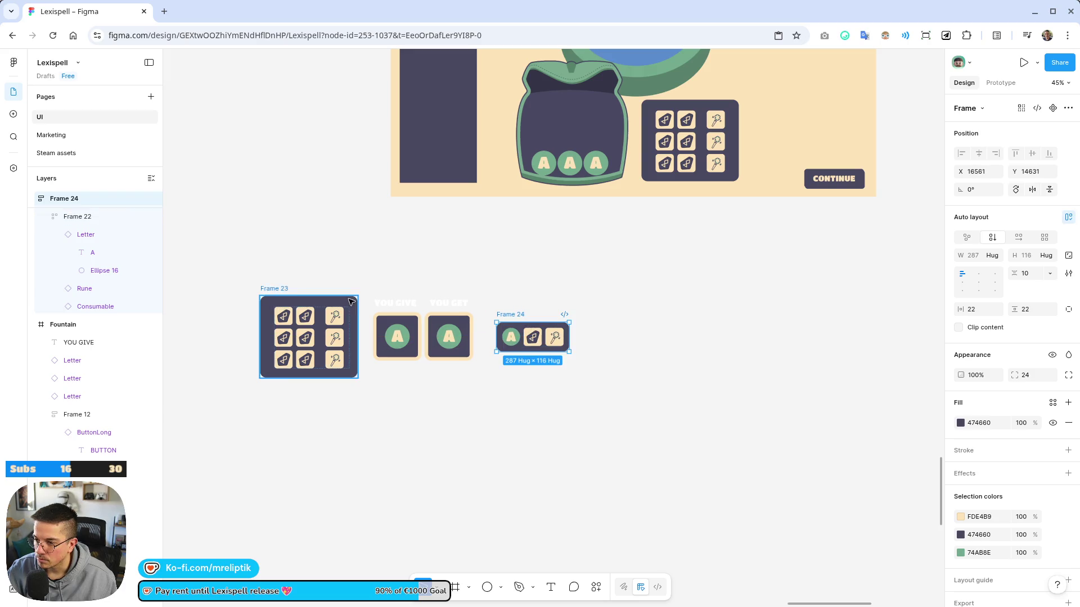
# Draw Frame 27 around the grid, trade slots and rune row
pyautogui.click(455, 589)
pyautogui.moveTo(193, 246)
pyautogui.mouseDown()
pyautogui.moveTo(612, 431)
pyautogui.moveTo(640, 459)
pyautogui.mouseUp()
pyautogui.scroll(-3, 743, 474)
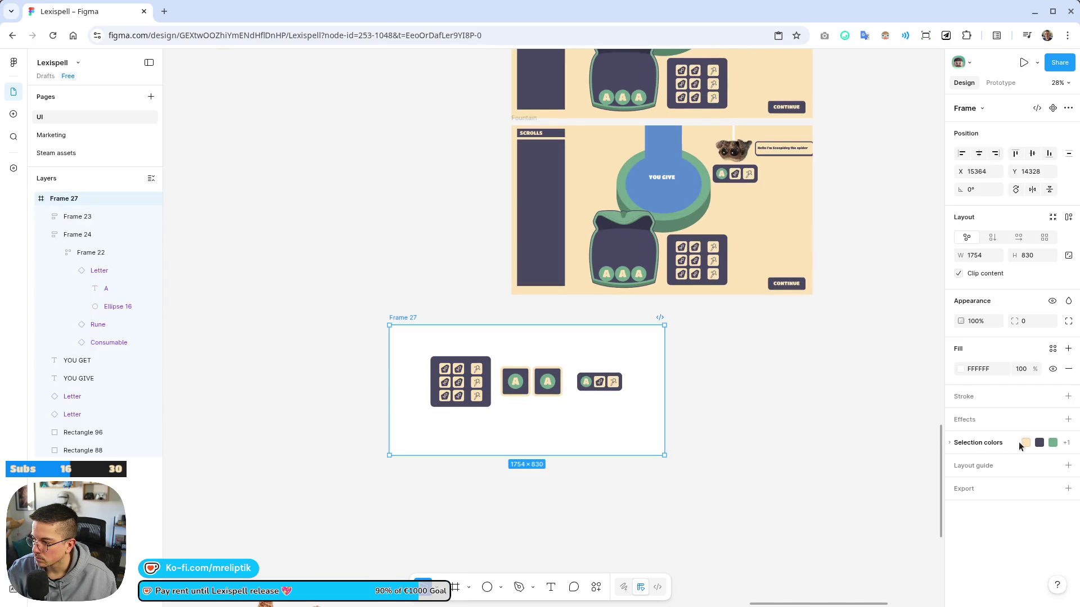
# Fill Frame 27 with beige FDE4B9
pyautogui.click(1027, 442)
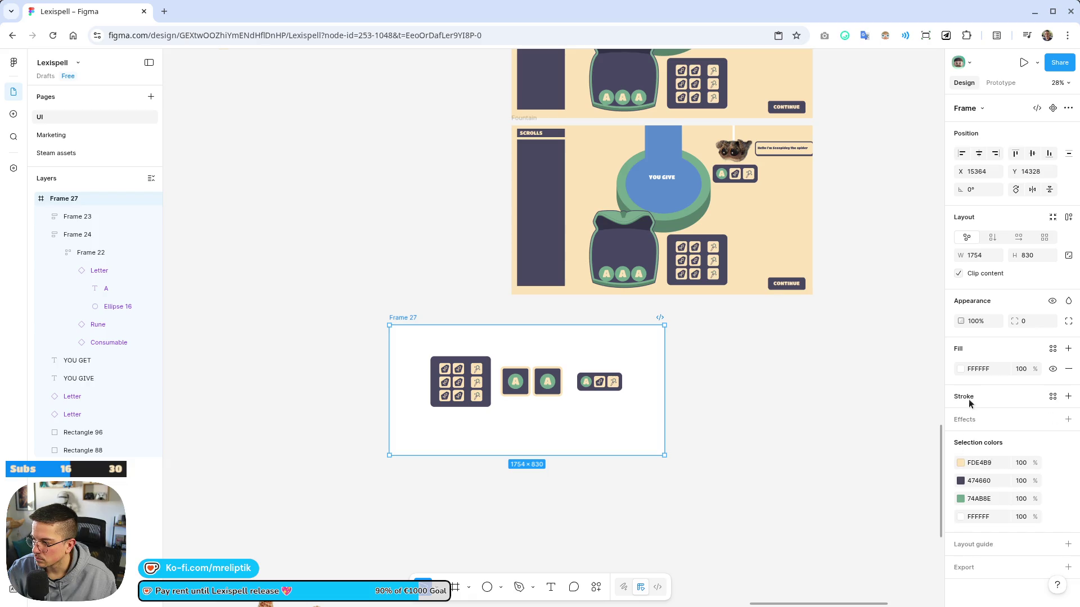
pyautogui.click(960, 369)
pyautogui.click(837, 557)
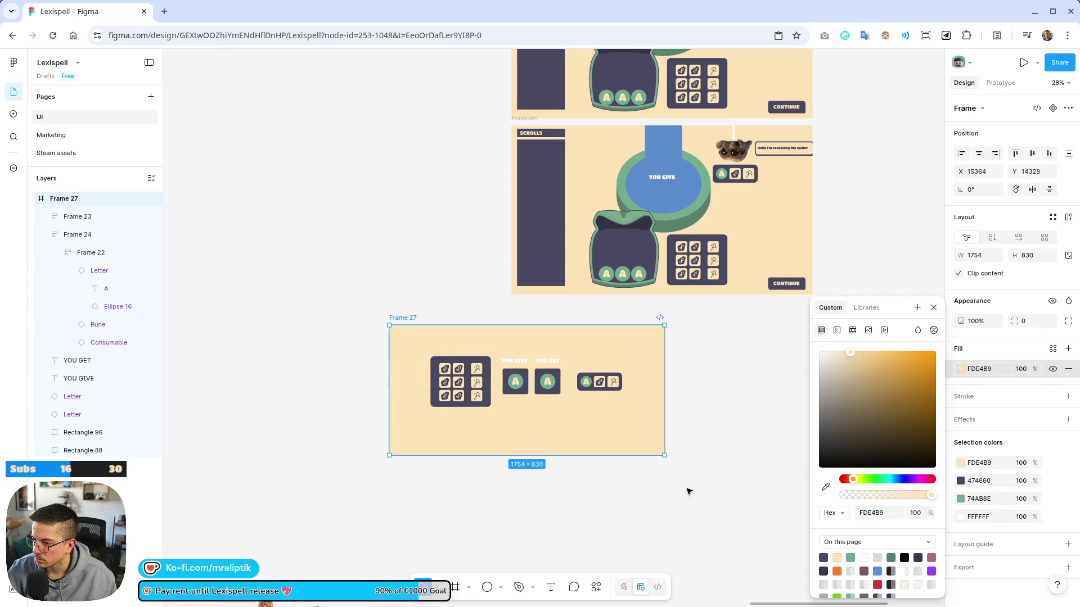
pyautogui.click(687, 489)
pyautogui.scroll(-3, 338, 320)
pyautogui.scroll(4, 343, 368)
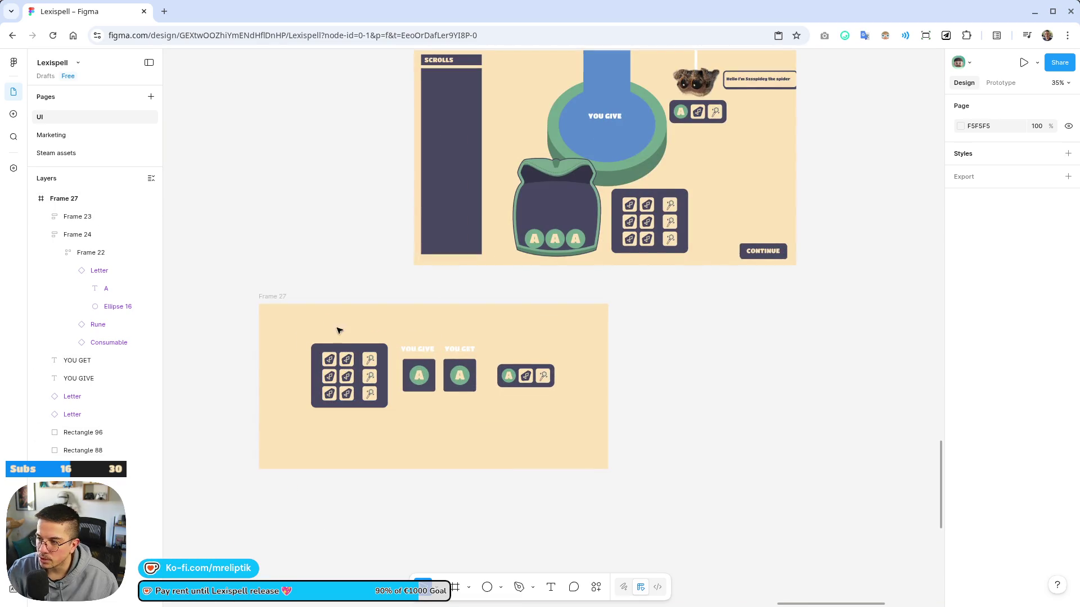
pyautogui.scroll(2, 317, 308)
pyautogui.scroll(-2, 424, 369)
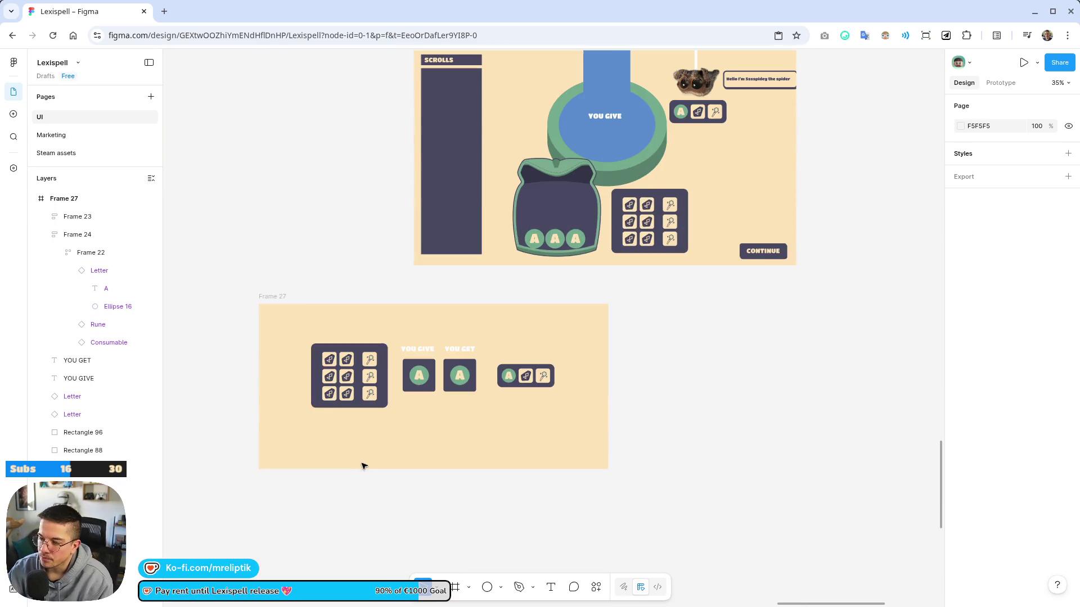
pyautogui.scroll(5, 366, 360)
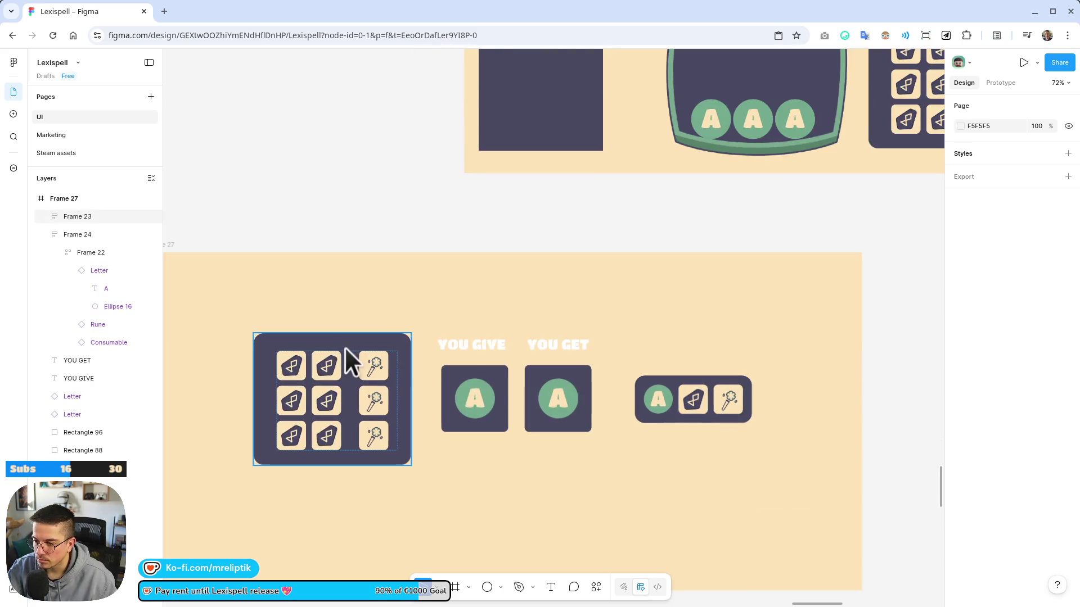
# Copy the YOU GIVE label above the rune grid, retype it 'YOUR STUFF' and widen it
pyautogui.click(480, 346)
pyautogui.moveTo(480, 346)
pyautogui.mouseDown()
pyautogui.moveTo(352, 289)
pyautogui.moveTo(344, 313)
pyautogui.mouseUp()
pyautogui.doubleClick(340, 319)
pyautogui.write('YOUR STUFF')
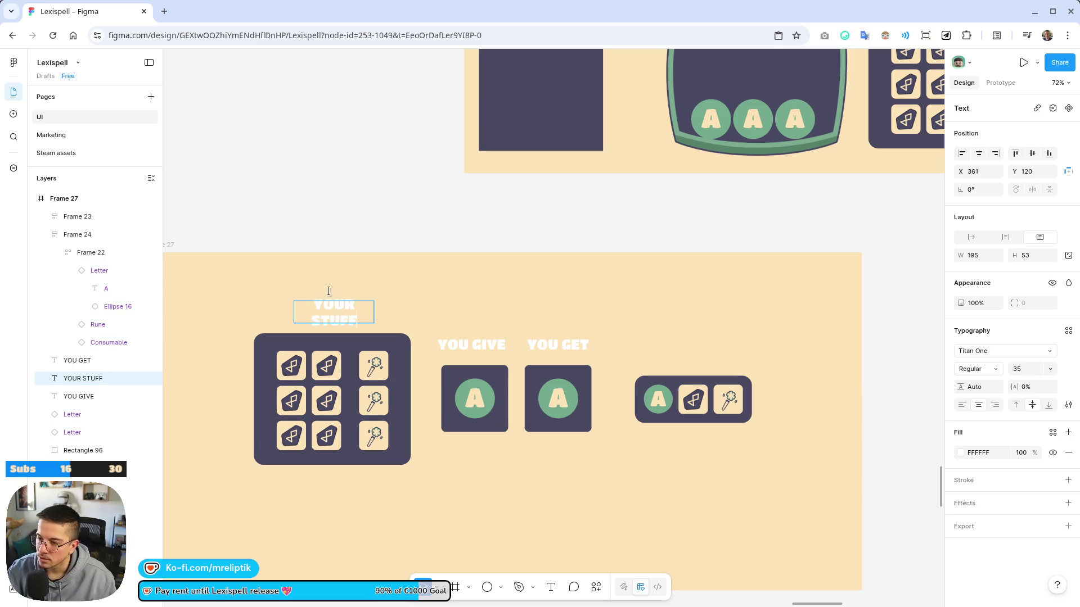
pyautogui.press('Escape')
pyautogui.moveTo(374, 312); pyautogui.dragTo(711, 330)
# Retype the second heading copy as 'SPIDEY STUFF' and align it with YOUR STUFF
pyautogui.doubleClick(703, 313)
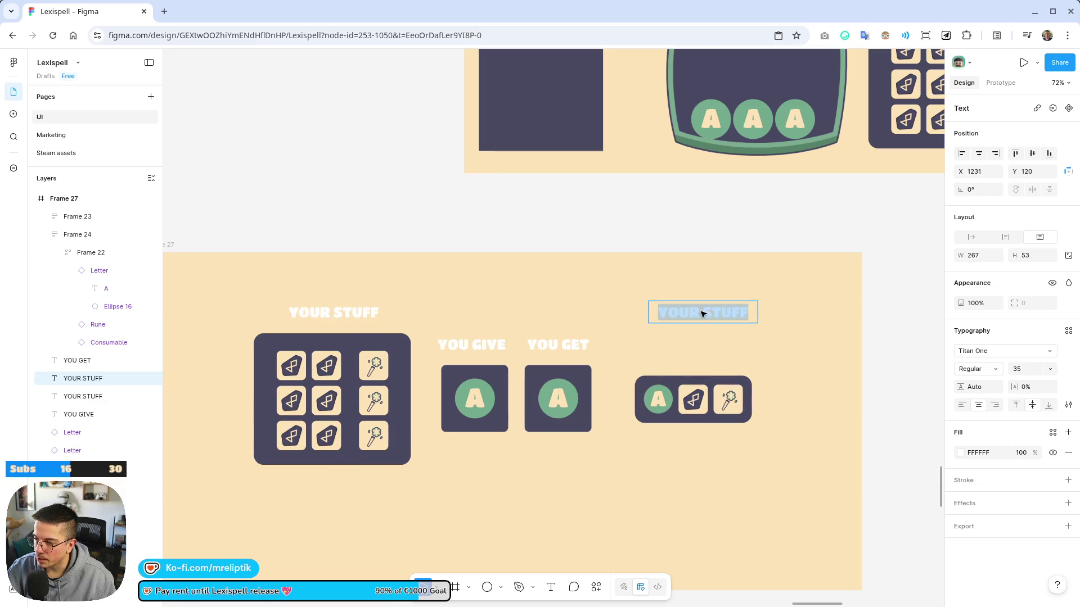
pyautogui.write('SPIDEY STUFF')
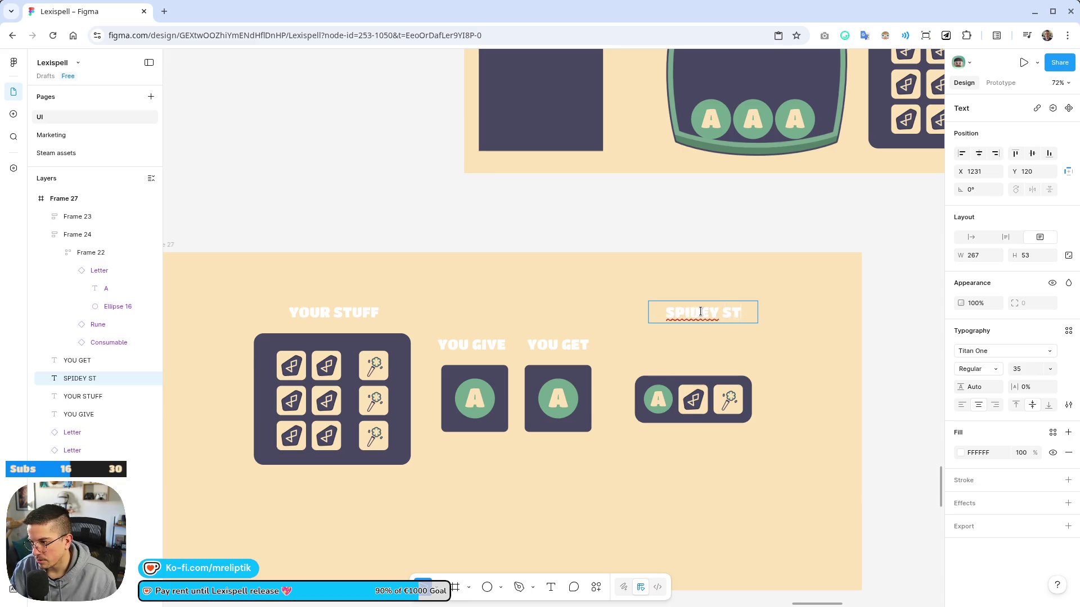
pyautogui.press('Escape')
pyautogui.moveTo(692, 314); pyautogui.dragTo(686, 313)
# Move the rune panel under SPIDEY STUFF, enlarge it, and nudge the heading slightly lower
pyautogui.moveTo(681, 386)
pyautogui.mouseDown()
pyautogui.moveTo(693, 340)
pyautogui.moveTo(270, 344)
pyautogui.moveTo(304, 526)
pyautogui.moveTo(286, 467)
pyautogui.moveTo(300, 485)
pyautogui.mouseUp()
pyautogui.moveTo(370, 522); pyautogui.dragTo(408, 552)
pyautogui.scroll(-4, 352, 441)
pyautogui.moveTo(333, 345)
pyautogui.mouseDown()
pyautogui.moveTo(333, 357)
pyautogui.moveTo(312, 326)
pyautogui.moveTo(693, 326)
pyautogui.moveTo(677, 193)
pyautogui.moveTo(691, 183)
pyautogui.moveTo(667, 186)
pyautogui.mouseUp()
pyautogui.click(689, 118)
pyautogui.moveTo(689, 118); pyautogui.dragTo(689, 122)
# Colour the SPIDEY STUFF, YOUR STUFF, YOU GET and YOU GIVE headings dark navy 474660
pyautogui.scroll(4, 441, 246)
pyautogui.keyDown('shift'); pyautogui.click(338, 314); pyautogui.keyUp('shift')
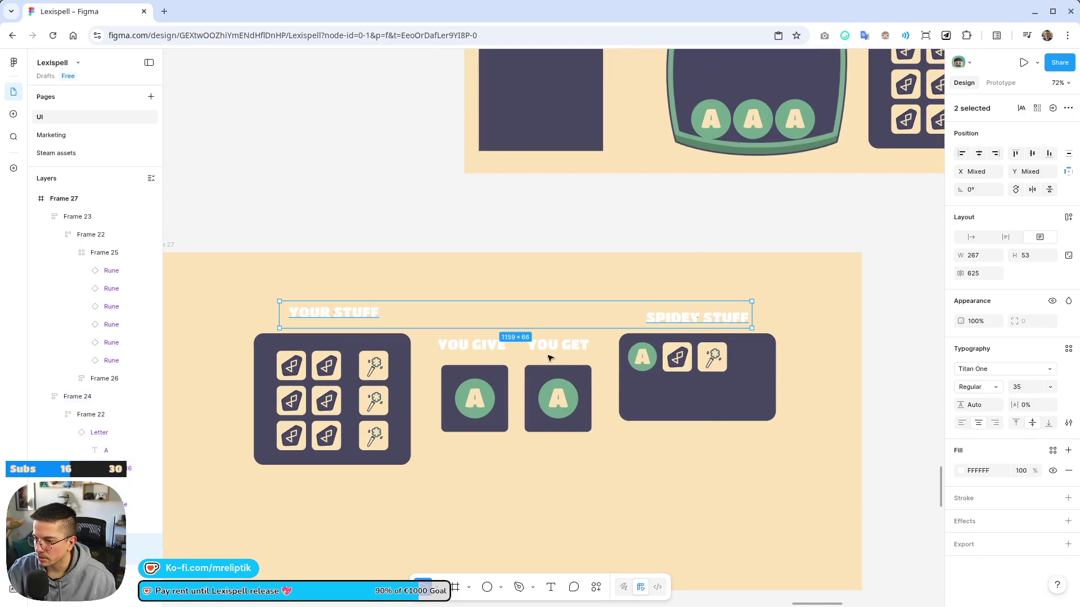
pyautogui.keyDown('shift'); pyautogui.click(537, 346); pyautogui.keyUp('shift')
pyautogui.keyDown('shift'); pyautogui.click(478, 346); pyautogui.keyUp('shift')
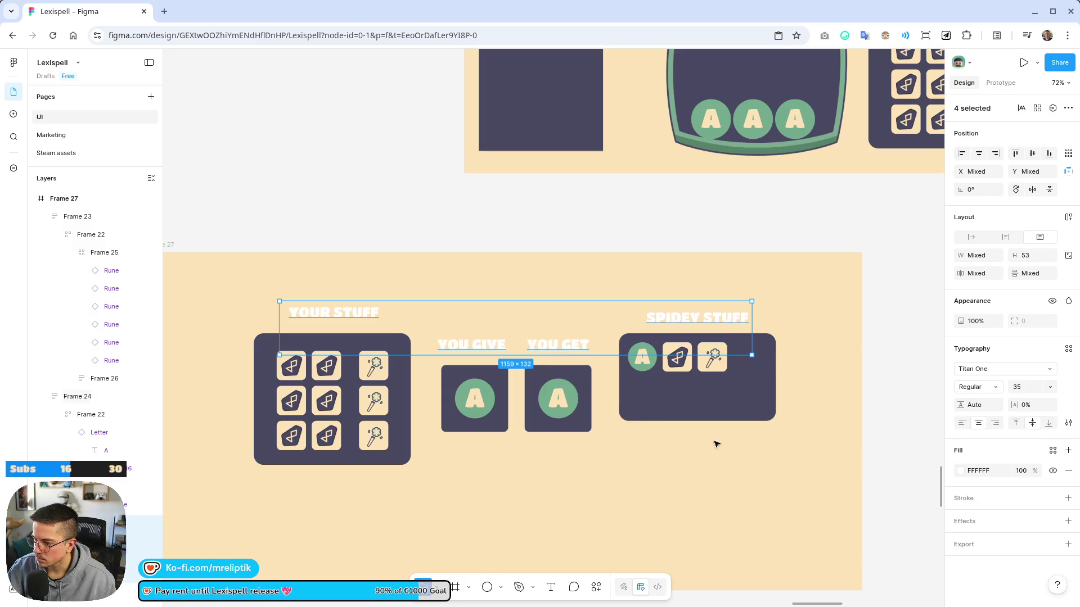
pyautogui.click(960, 471)
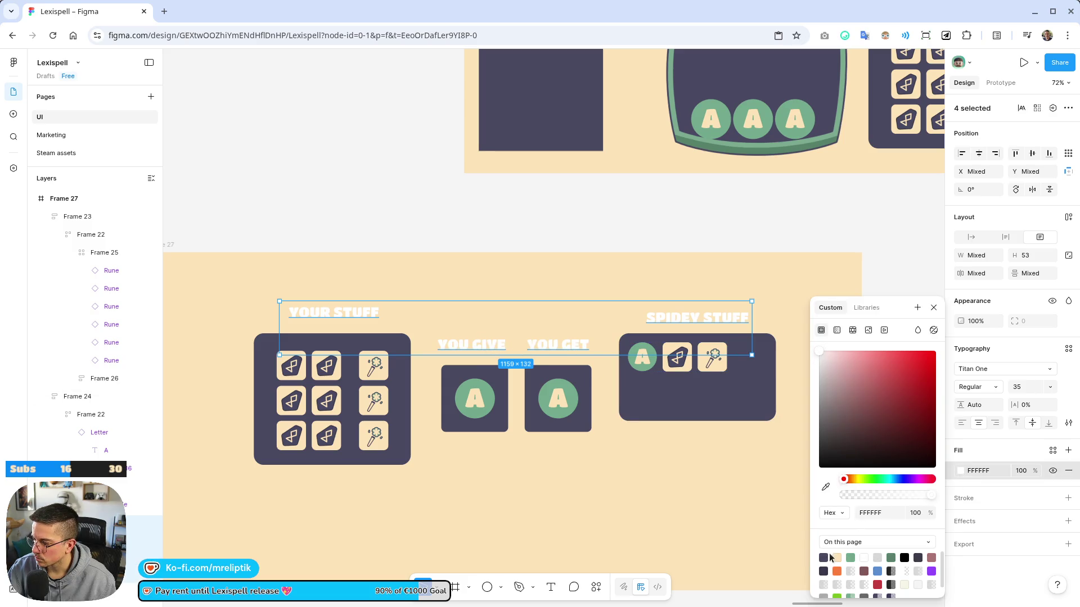
pyautogui.click(823, 557)
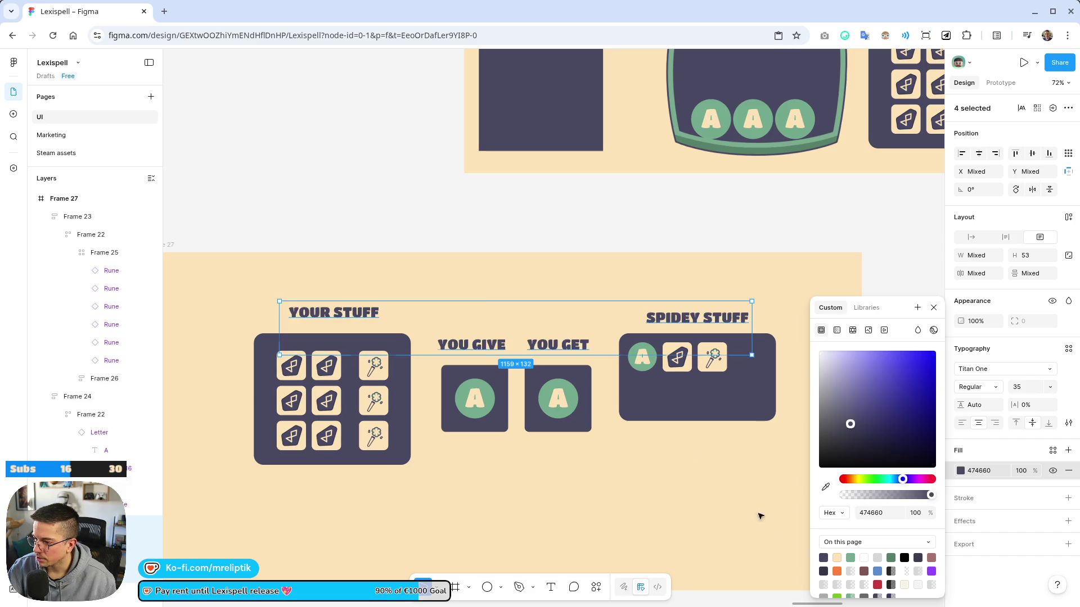
pyautogui.scroll(-5, 429, 270)
pyautogui.click(623, 509)
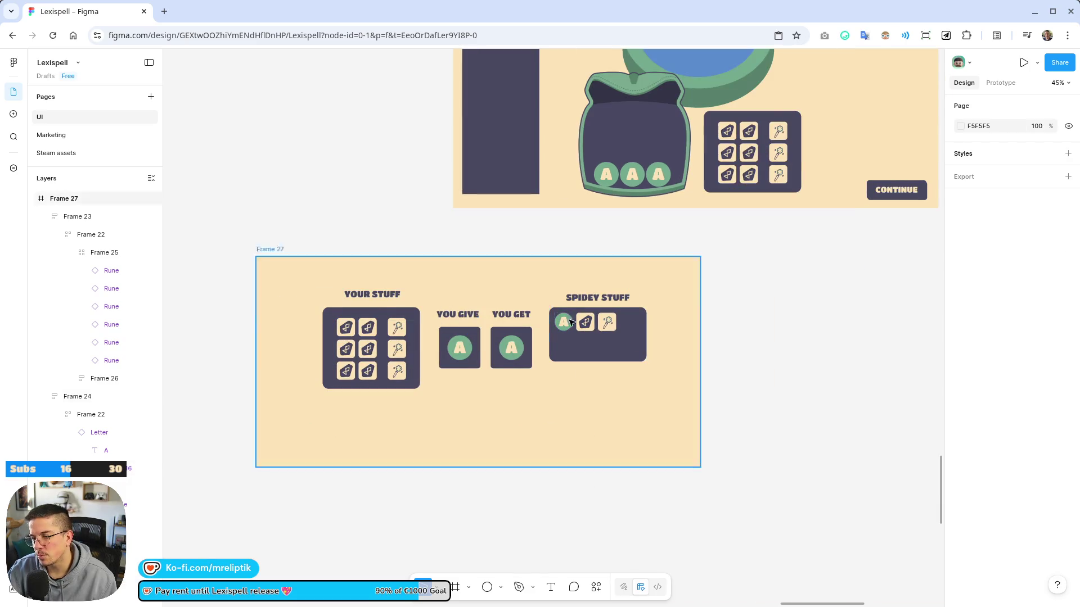
pyautogui.scroll(2, 475, 376)
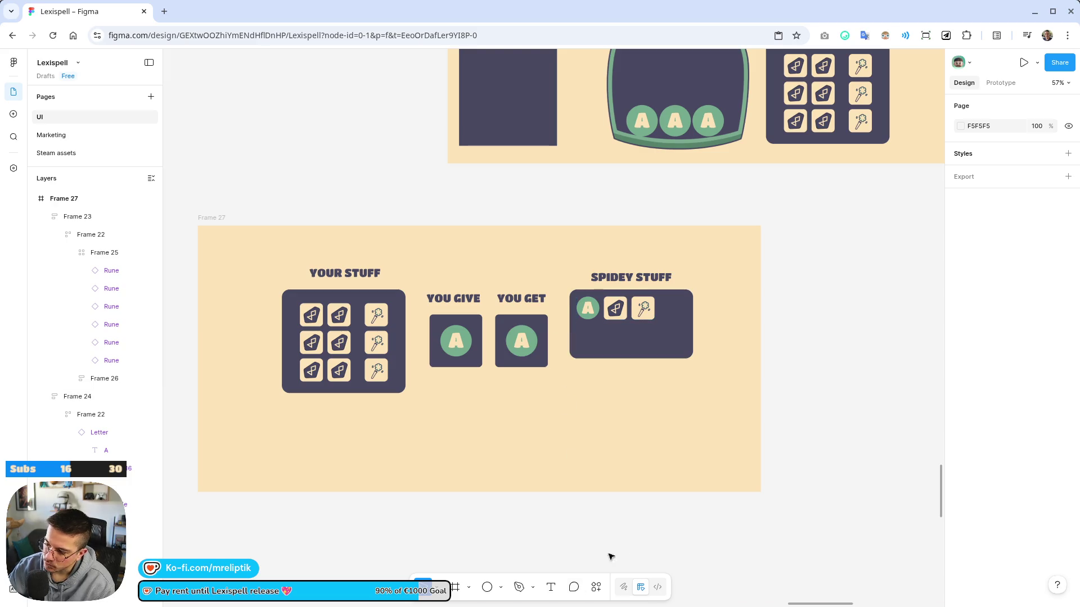
pyautogui.scroll(2, 459, 234)
pyautogui.hscroll(3, 692, 319)
pyautogui.click(818, 237)
pyautogui.scroll(-2, 924, 227)
# Move the CONTINUE button into the new frame, relabel it SKIP, and copy it below the trade slots
pyautogui.scroll(-2, 924, 226)
pyautogui.moveTo(877, 226)
pyautogui.mouseDown()
pyautogui.moveTo(637, 424)
pyautogui.moveTo(698, 440)
pyautogui.mouseUp()
pyautogui.scroll(3, 635, 425)
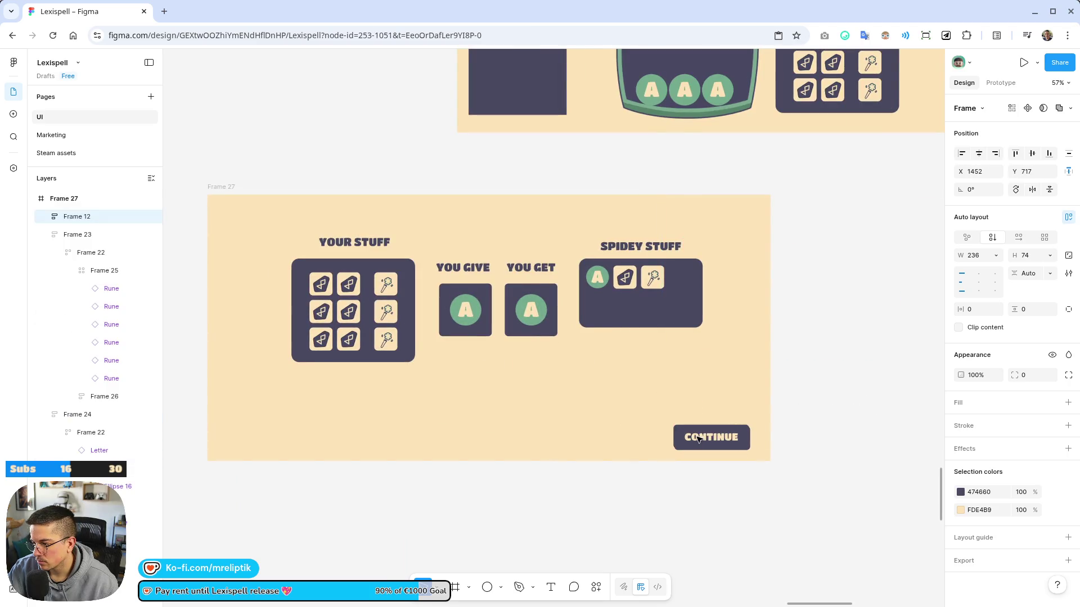
pyautogui.doubleClick(702, 437)
pyautogui.doubleClick(708, 433)
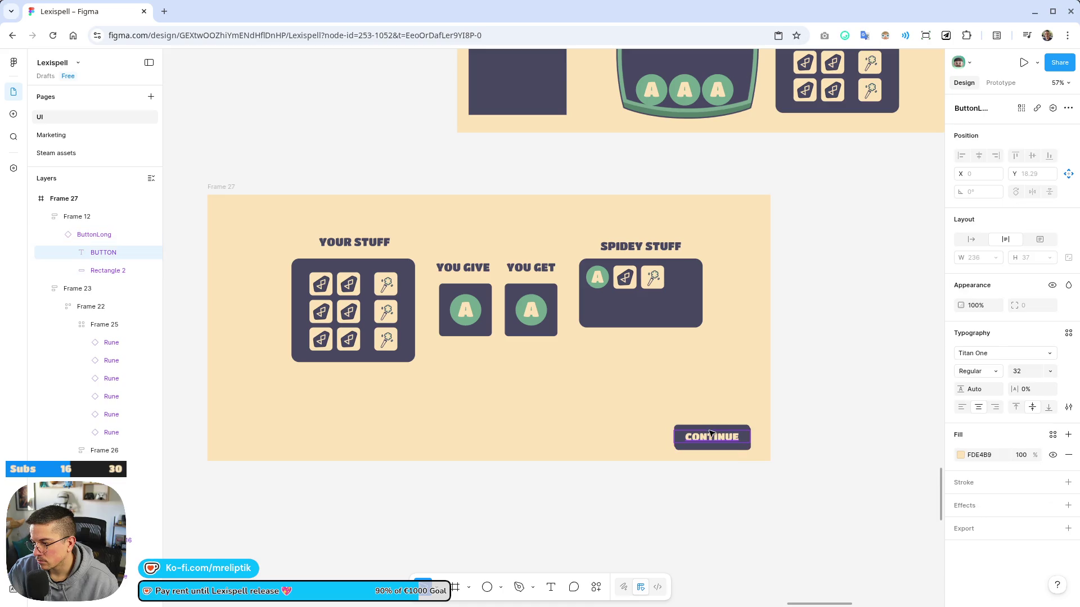
pyautogui.write('SKIP')
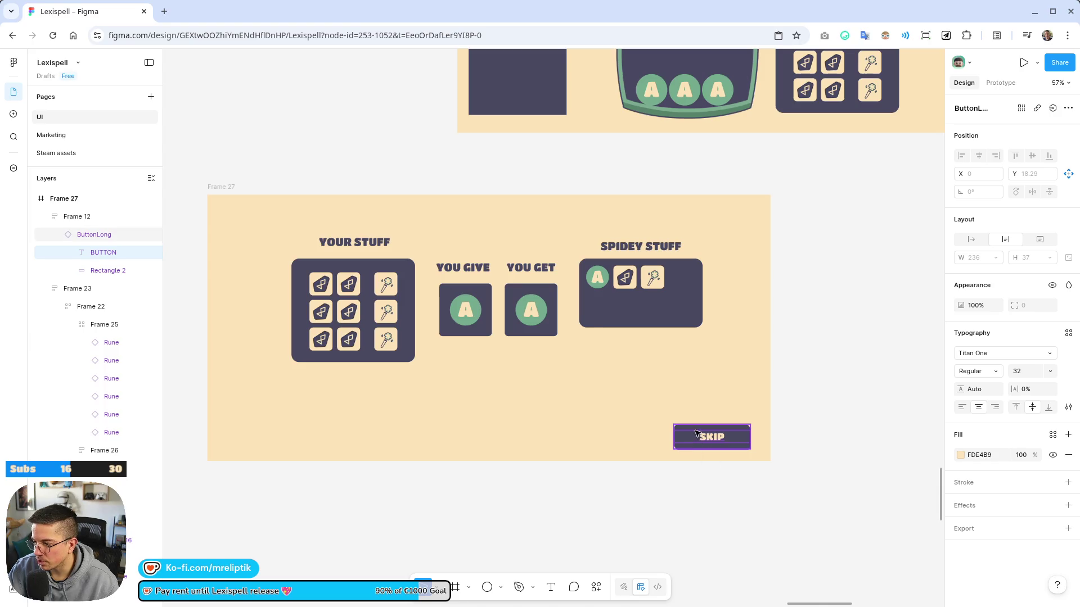
pyautogui.click(718, 443)
pyautogui.moveTo(723, 441)
pyautogui.keyDown('alt'); pyautogui.mouseDown()
pyautogui.moveTo(461, 380)
pyautogui.moveTo(509, 366)
pyautogui.mouseUp(); pyautogui.keyUp('alt')
# Resize Frame 27 to 1920 × 1080
pyautogui.click(213, 186)
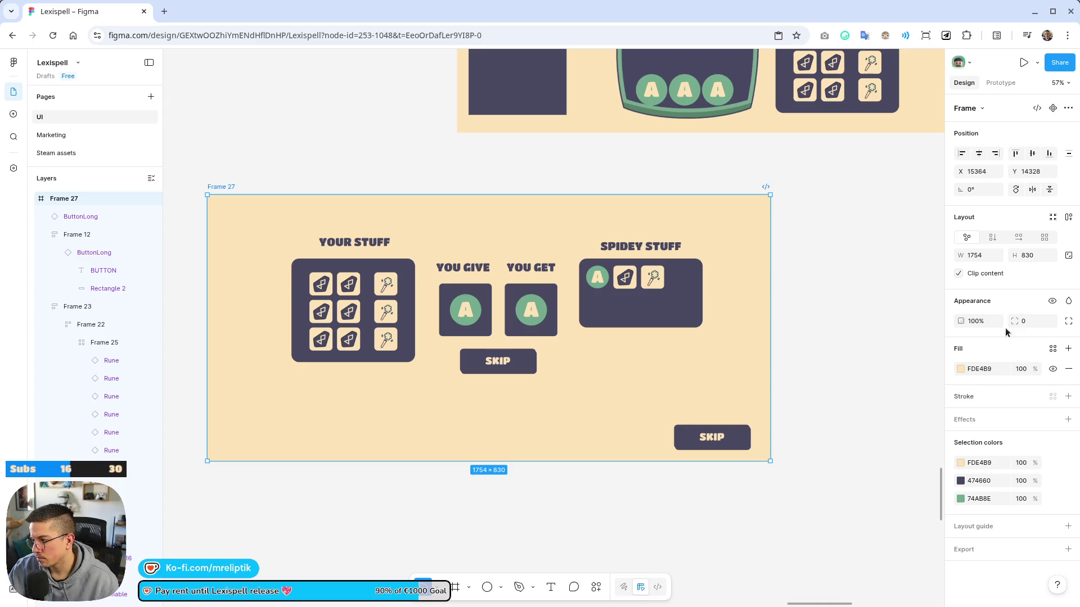
pyautogui.click(982, 256)
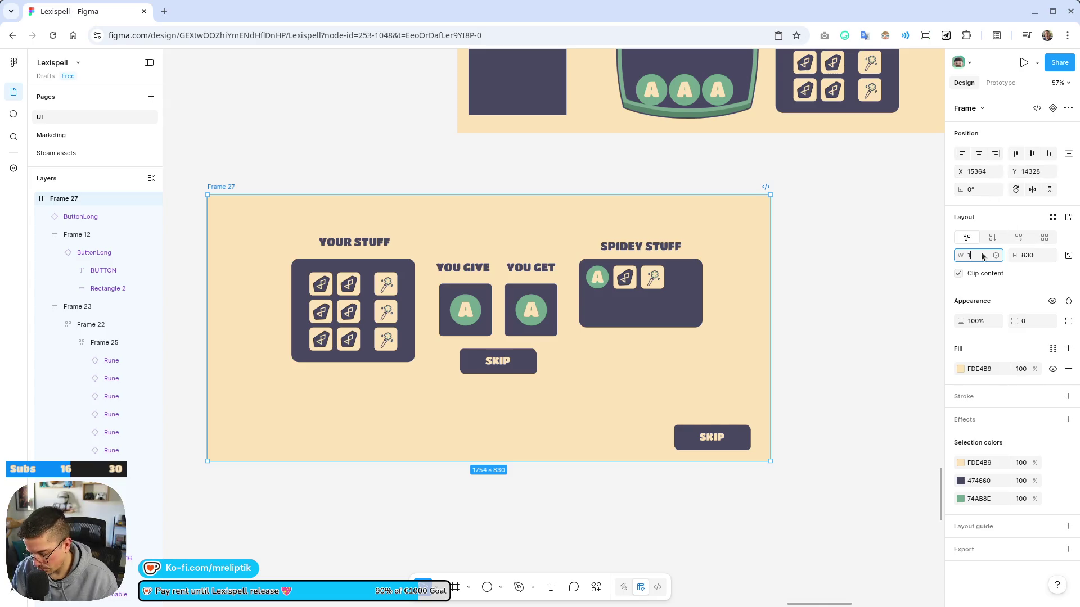
pyautogui.write('920')
pyautogui.press('Tab')
pyautogui.write('10')
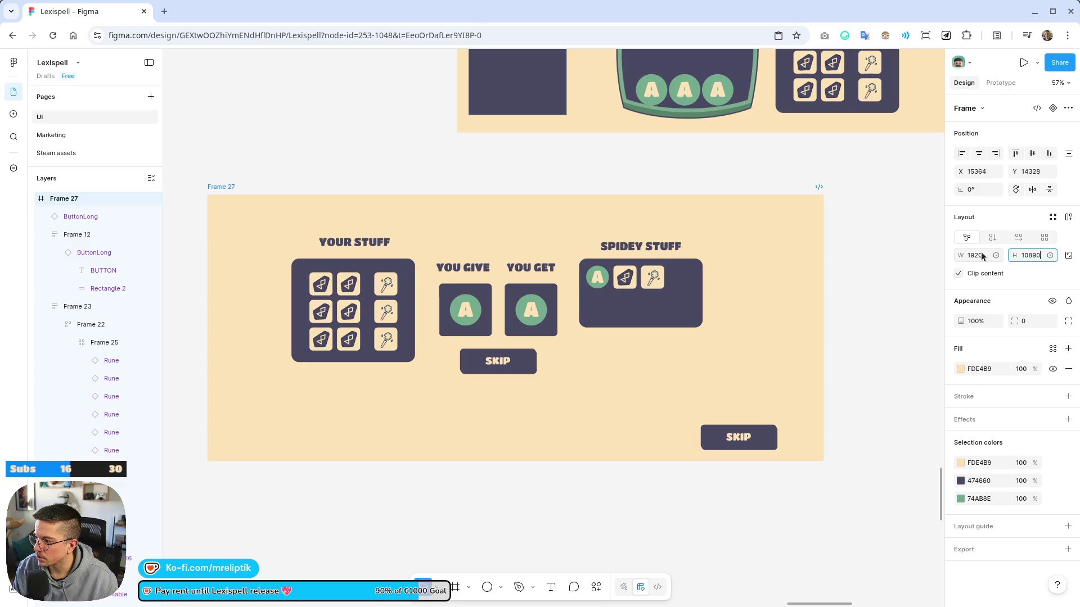
pyautogui.press('BackSpace')
pyautogui.press('BackSpace')
pyautogui.press('Return')
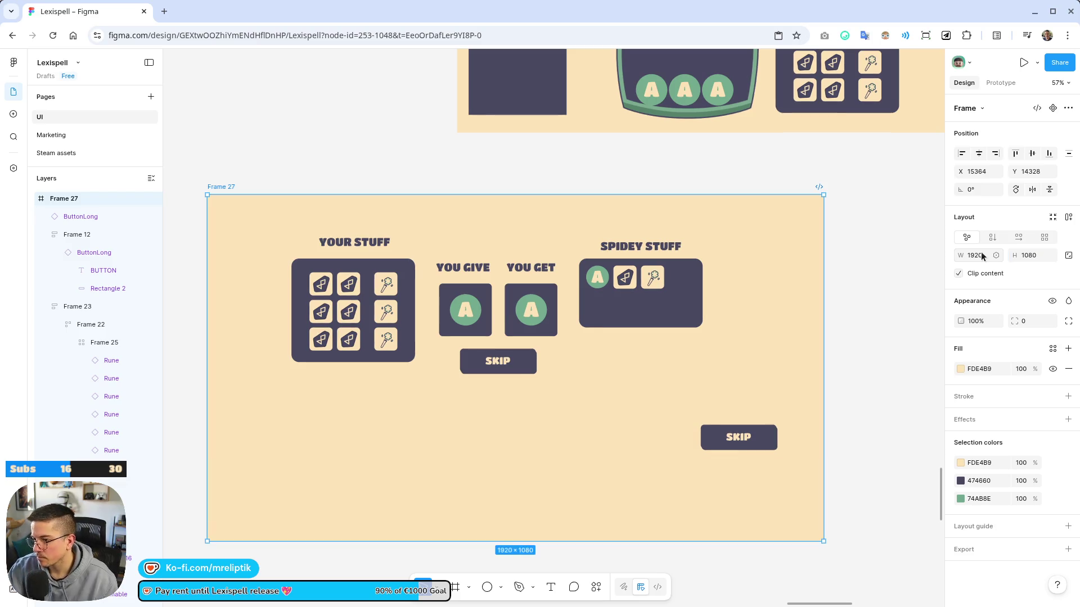
# Move the Skip button to the bottom-right corner and shift the trade panels down-right to recentre them
pyautogui.moveTo(702, 437)
pyautogui.mouseDown()
pyautogui.moveTo(737, 520)
pyautogui.moveTo(733, 512)
pyautogui.mouseUp()
pyautogui.moveTo(873, 208)
pyautogui.mouseDown()
pyautogui.moveTo(731, 248)
pyautogui.moveTo(301, 417)
pyautogui.mouseUp()
pyautogui.moveTo(483, 313); pyautogui.dragTo(504, 354)
pyautogui.click(791, 371)
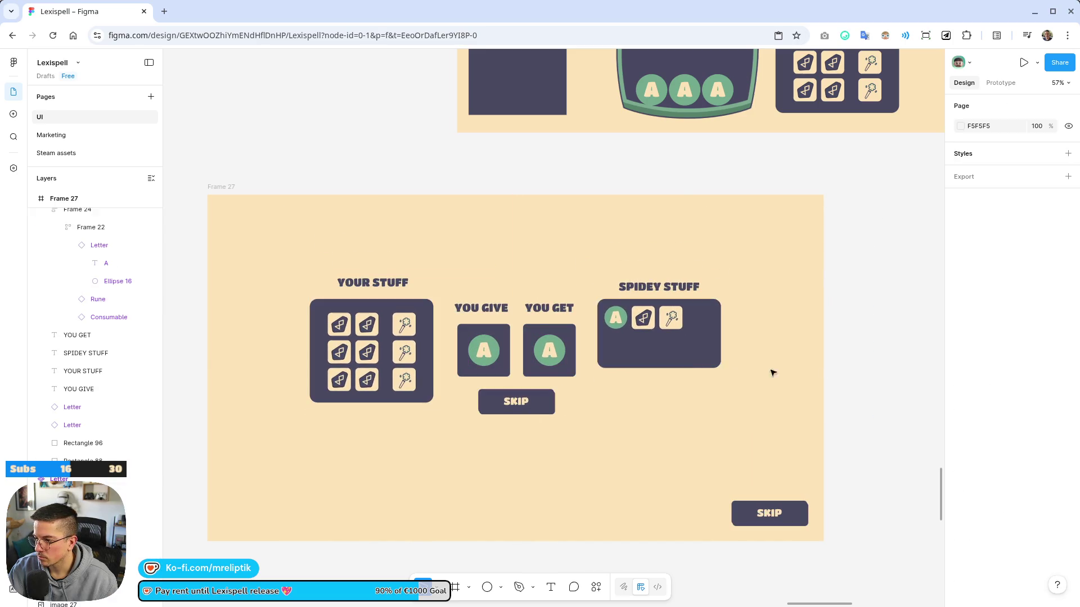
pyautogui.click(518, 401)
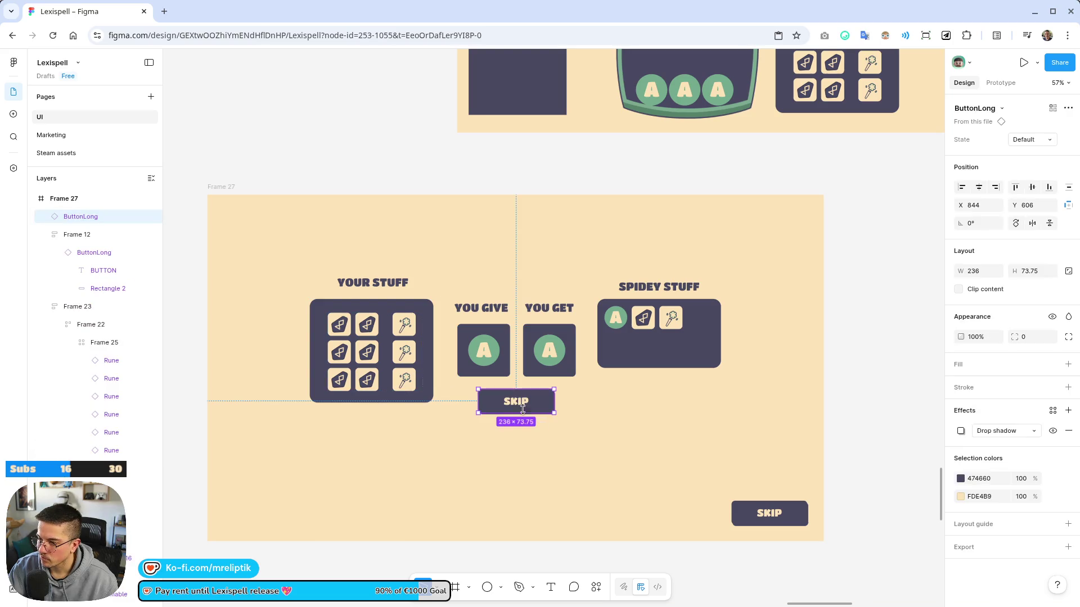
# Change the middle button's label from SKIP to CONFIRM
pyautogui.doubleClick(519, 402)
pyautogui.doubleClick(518, 402)
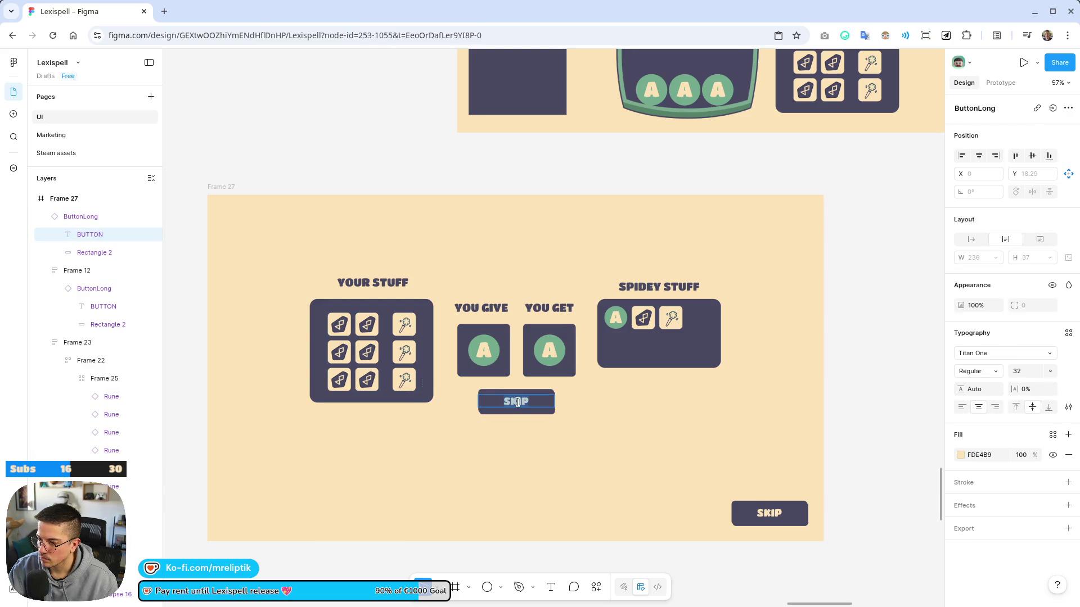
pyautogui.write('CONFIRM')
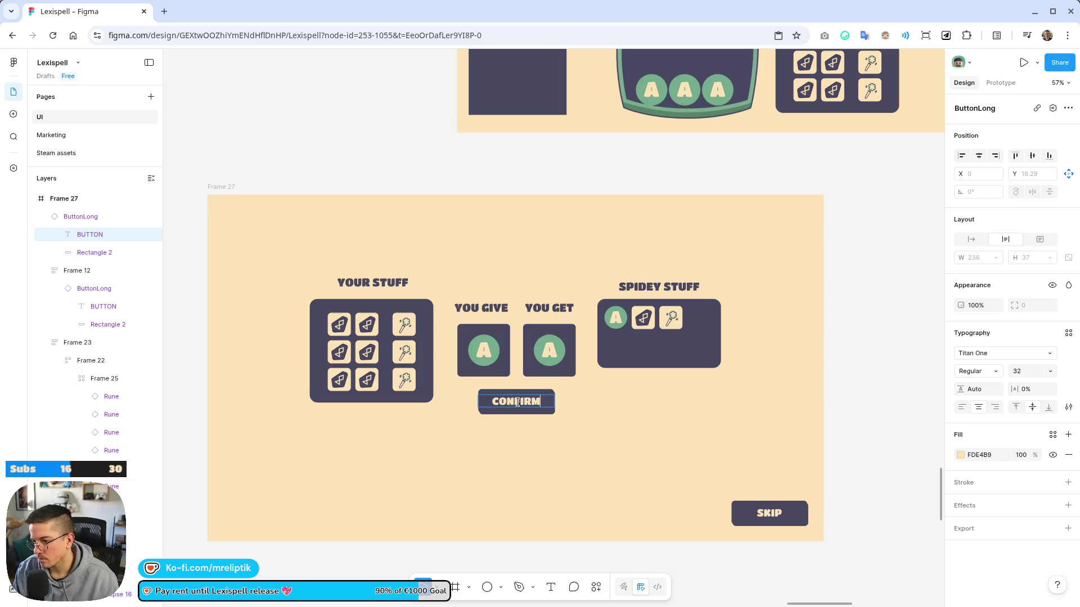
pyautogui.press('Escape')
pyautogui.scroll(-5, 556, 516)
pyautogui.click(557, 516)
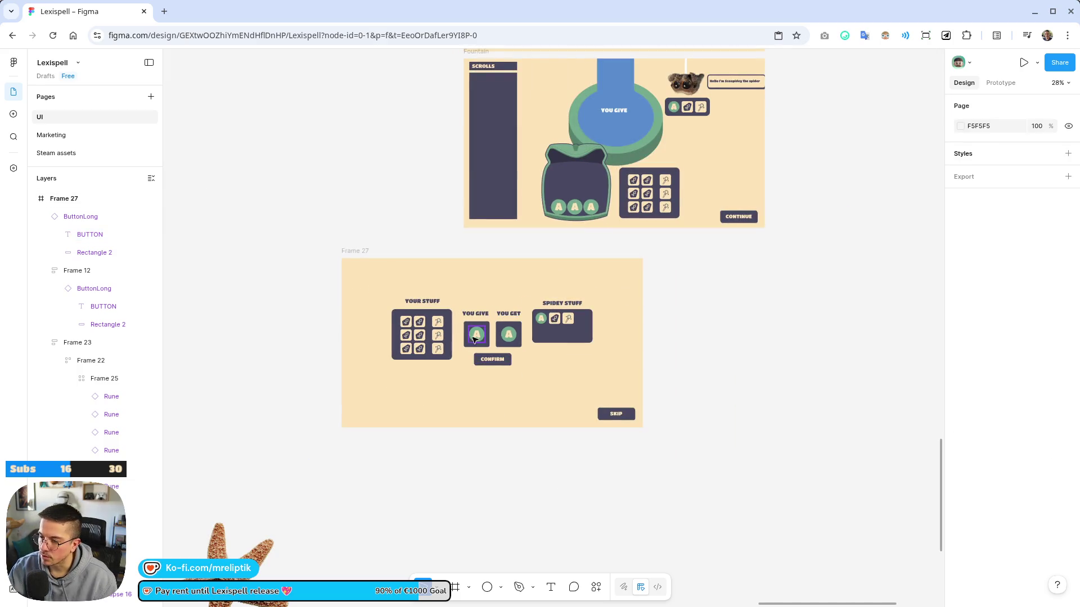
# Replace the CONFIRM button's dark 474660 fill with green 74AB8E
pyautogui.scroll(5, 502, 368)
pyautogui.click(502, 362)
pyautogui.scroll(5, 504, 361)
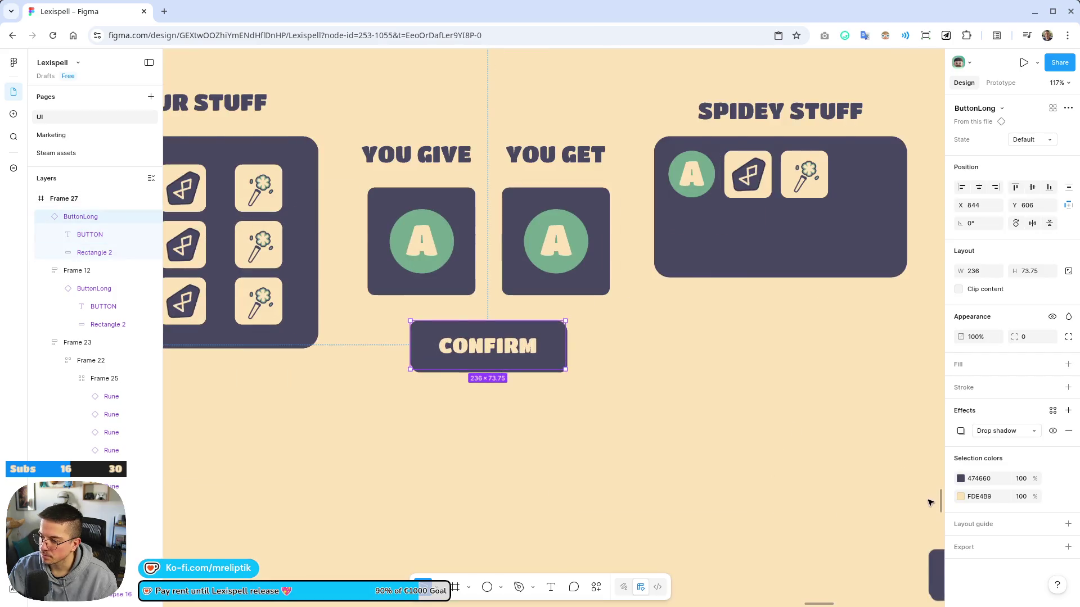
pyautogui.click(961, 479)
pyautogui.click(850, 557)
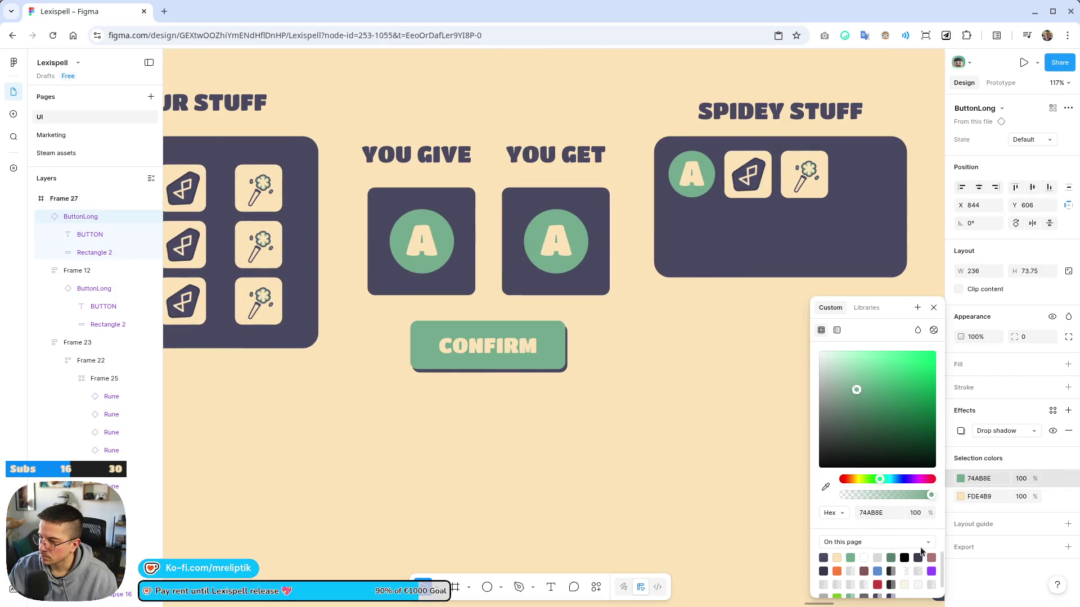
pyautogui.click(1020, 582)
pyautogui.scroll(-5, 650, 372)
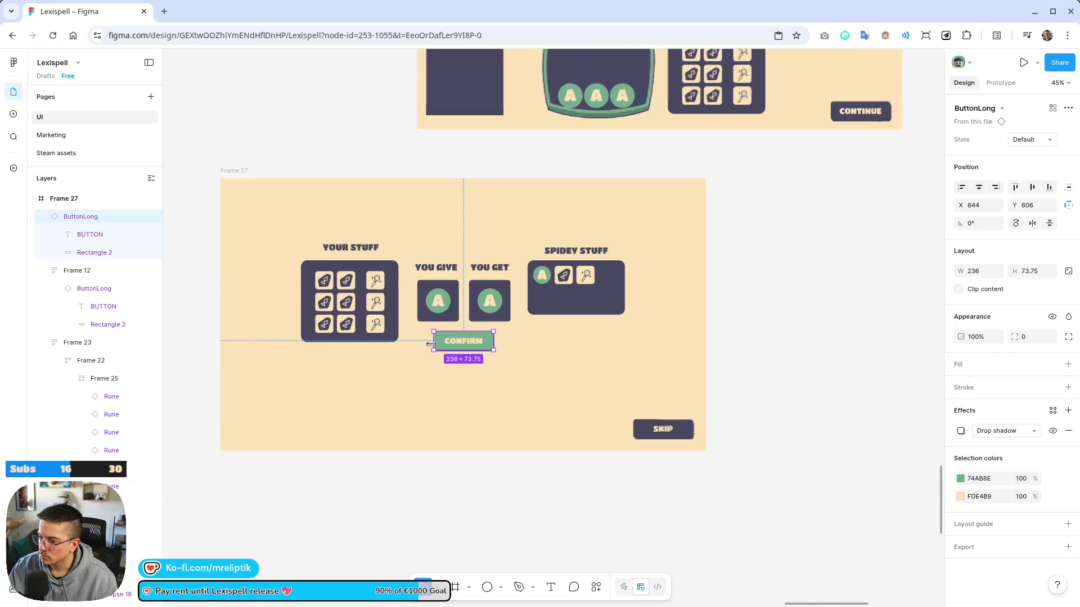
pyautogui.click(479, 460)
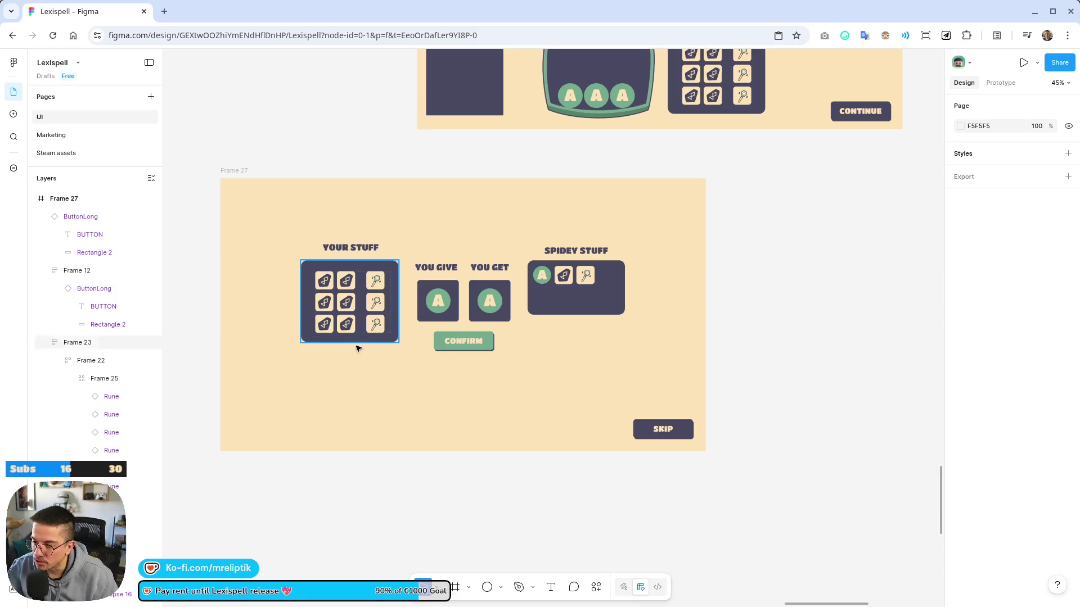
# Stretch the YOUR STUFF panel taller
pyautogui.scroll(5, 443, 211)
pyautogui.scroll(-4, 443, 211)
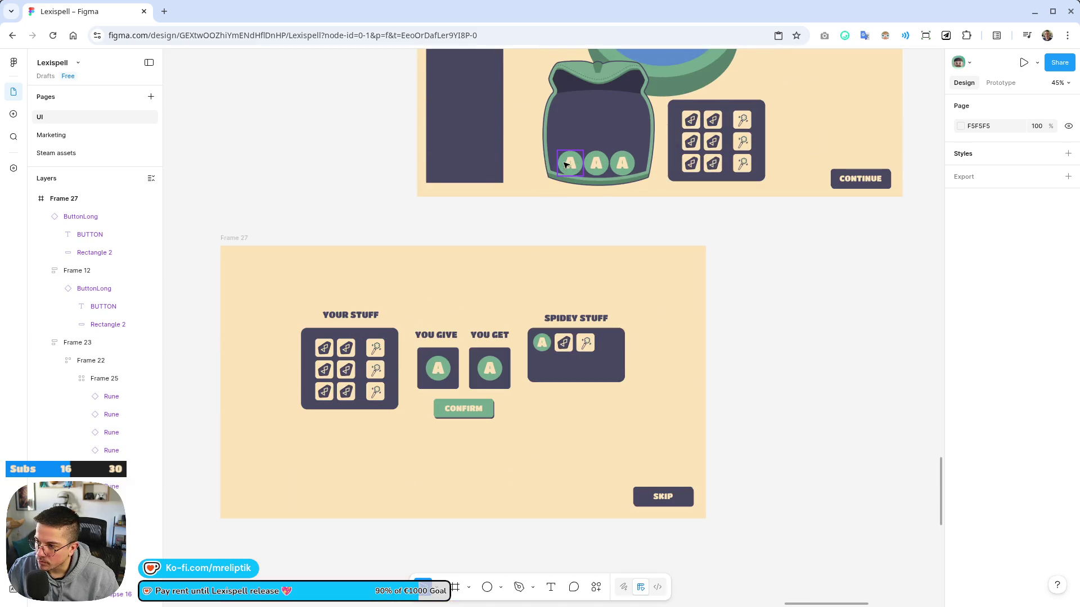
pyautogui.click(363, 407)
pyautogui.moveTo(360, 410); pyautogui.dragTo(363, 450)
# Bring a green A letter tile into the panel and set its text size to 46
pyautogui.moveTo(572, 156)
pyautogui.mouseDown()
pyautogui.moveTo(574, 270)
pyautogui.moveTo(334, 428)
pyautogui.moveTo(334, 410)
pyautogui.moveTo(332, 430)
pyautogui.moveTo(354, 440)
pyautogui.moveTo(336, 422)
pyautogui.mouseUp()
pyautogui.scroll(3, 332, 430)
pyautogui.scroll(5, 338, 434)
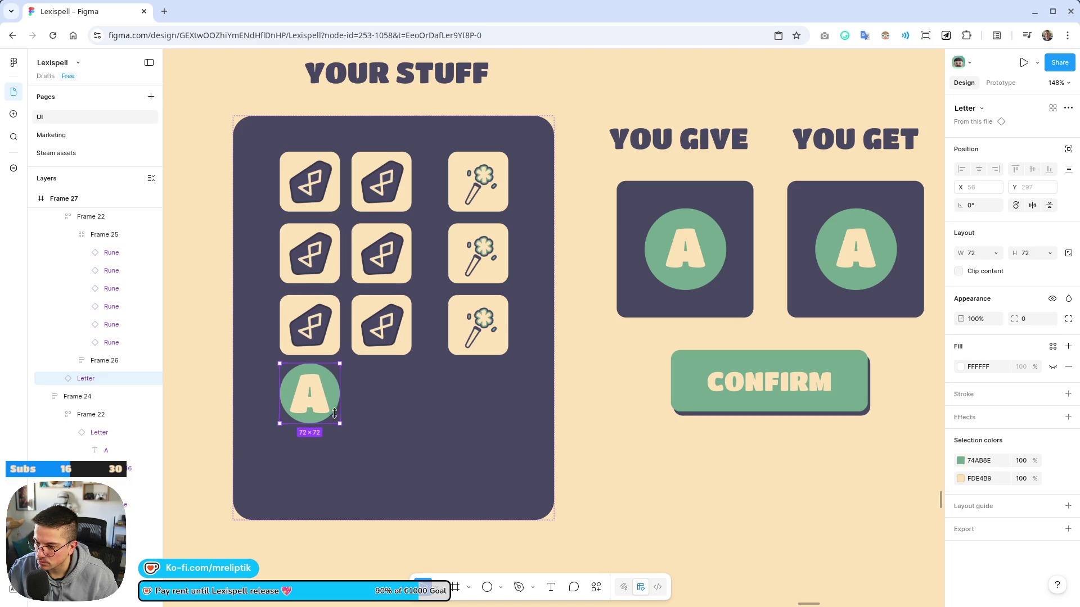
pyautogui.doubleClick(308, 393)
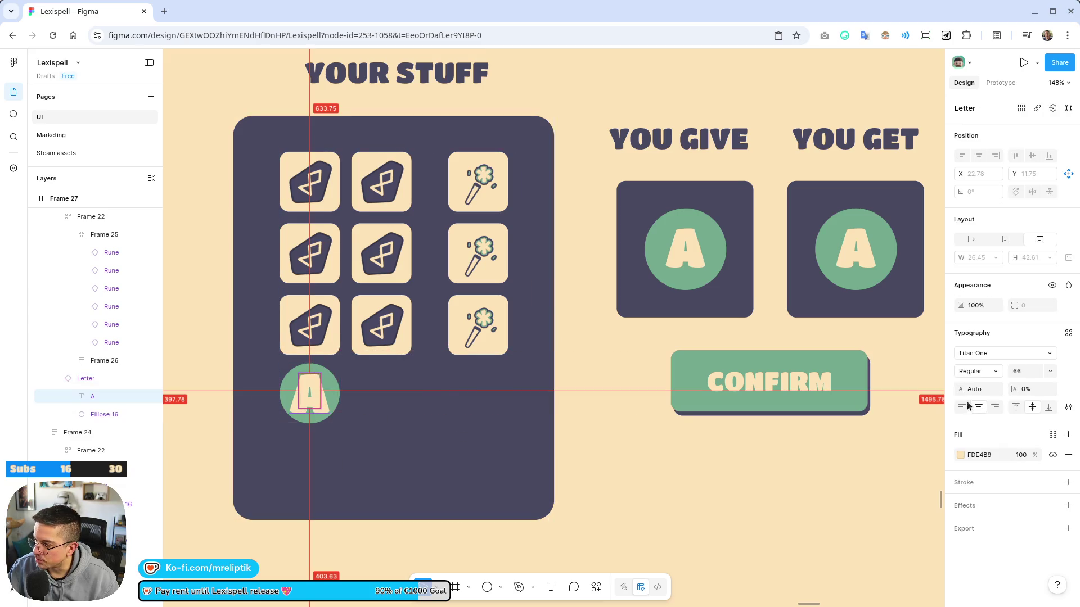
pyautogui.moveTo(1024, 366); pyautogui.dragTo(1012, 366)
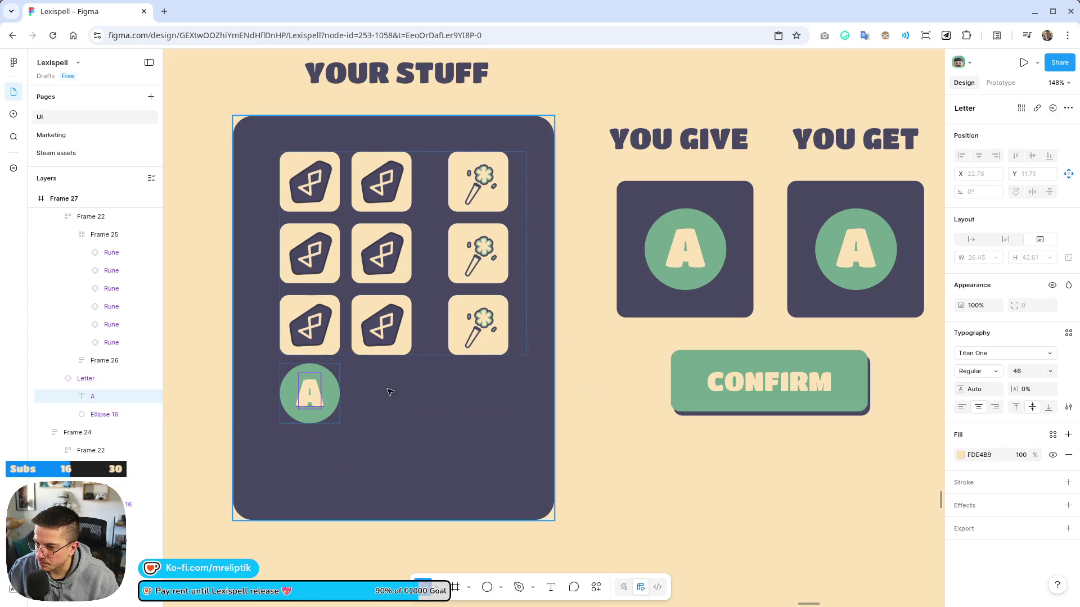
pyautogui.scroll(-5, 281, 370)
pyautogui.scroll(4, 365, 340)
# Place a copy of the A tile directly below the first one
pyautogui.click(346, 342)
pyautogui.moveTo(348, 343)
pyautogui.mouseDown()
pyautogui.moveTo(421, 344)
pyautogui.moveTo(380, 345)
pyautogui.moveTo(355, 390)
pyautogui.mouseUp()
pyautogui.scroll(-5, 379, 398)
pyautogui.click(378, 394)
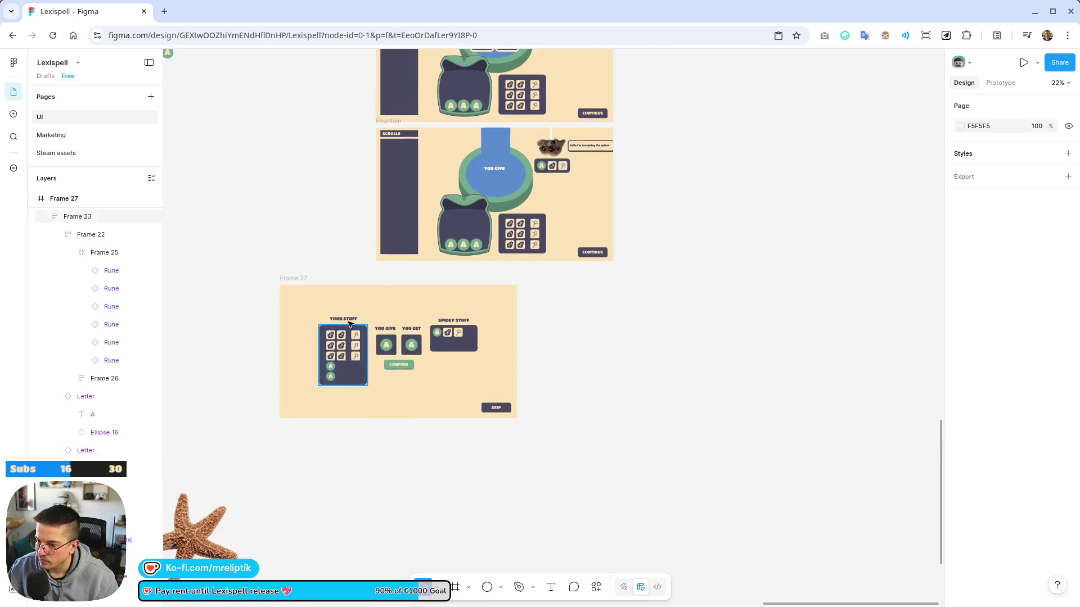
pyautogui.scroll(4, 378, 389)
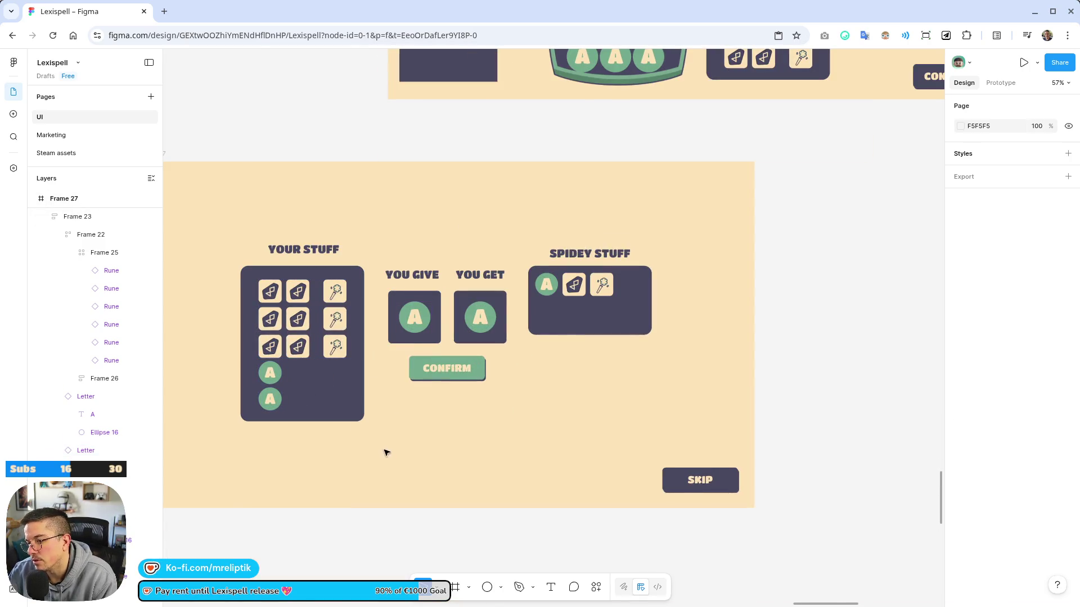
pyautogui.doubleClick(271, 398)
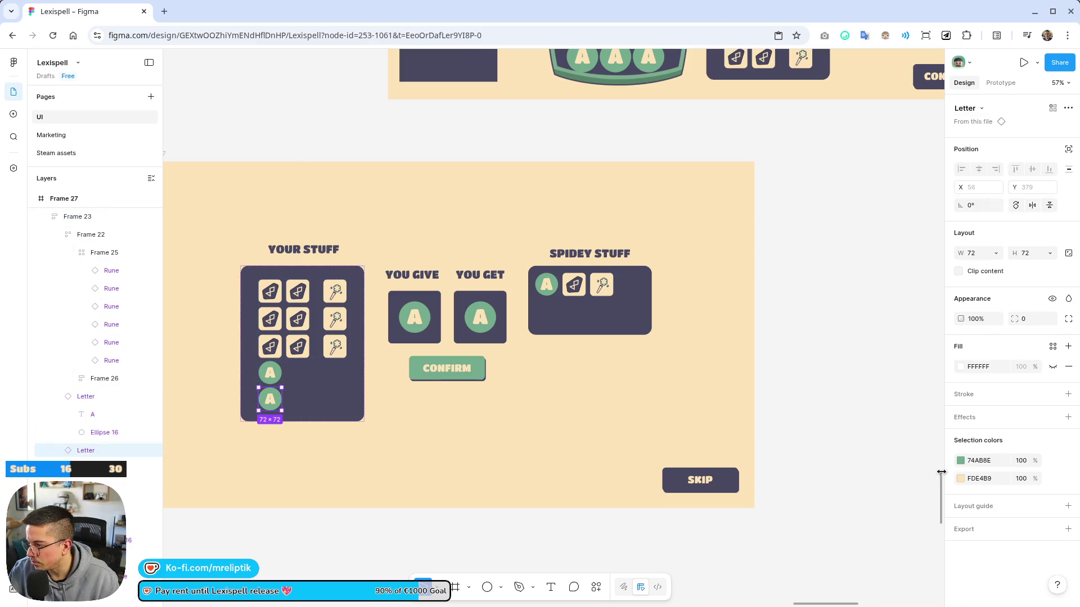
# Give the lower A tile's green circle a weight-5 beige FDE4B9 stroke aligned outside
pyautogui.click(962, 397)
pyautogui.click(960, 414)
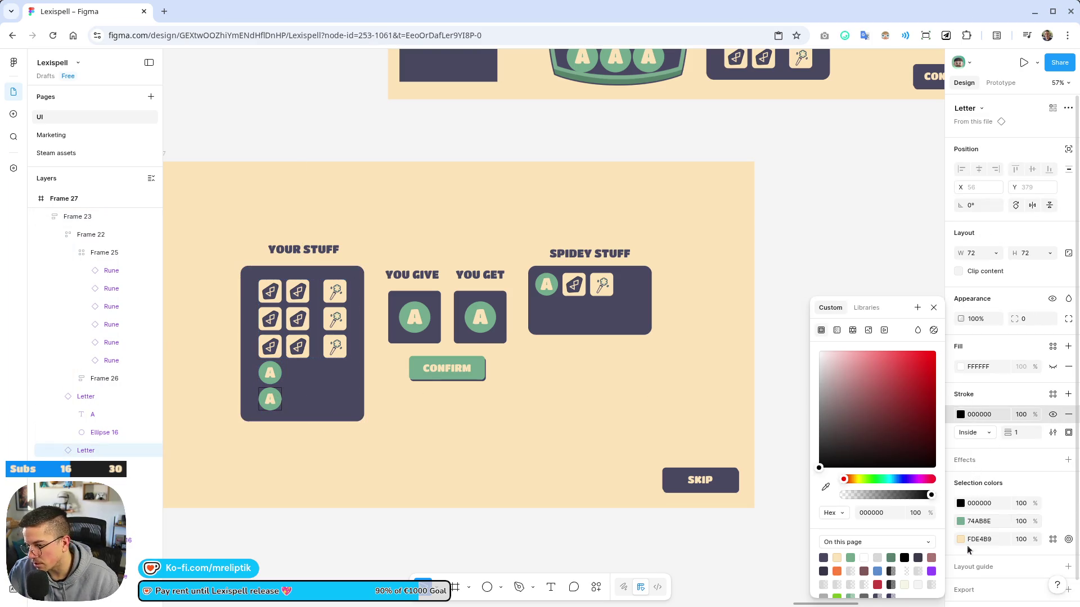
pyautogui.hotkey('ctrl', 'z')
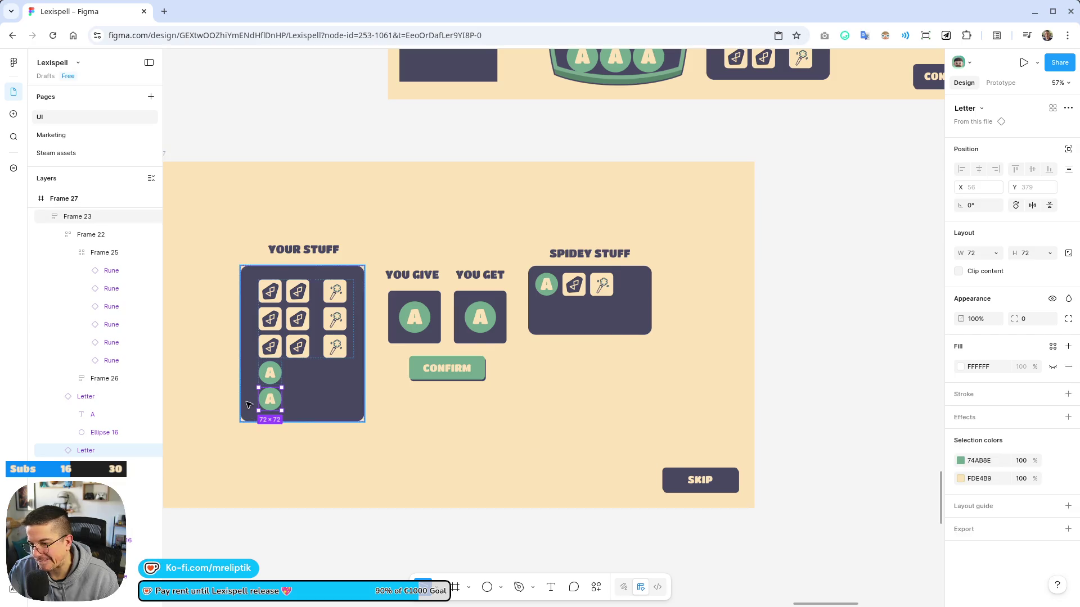
pyautogui.scroll(5, 258, 405)
pyautogui.doubleClick(288, 397)
pyautogui.click(283, 408)
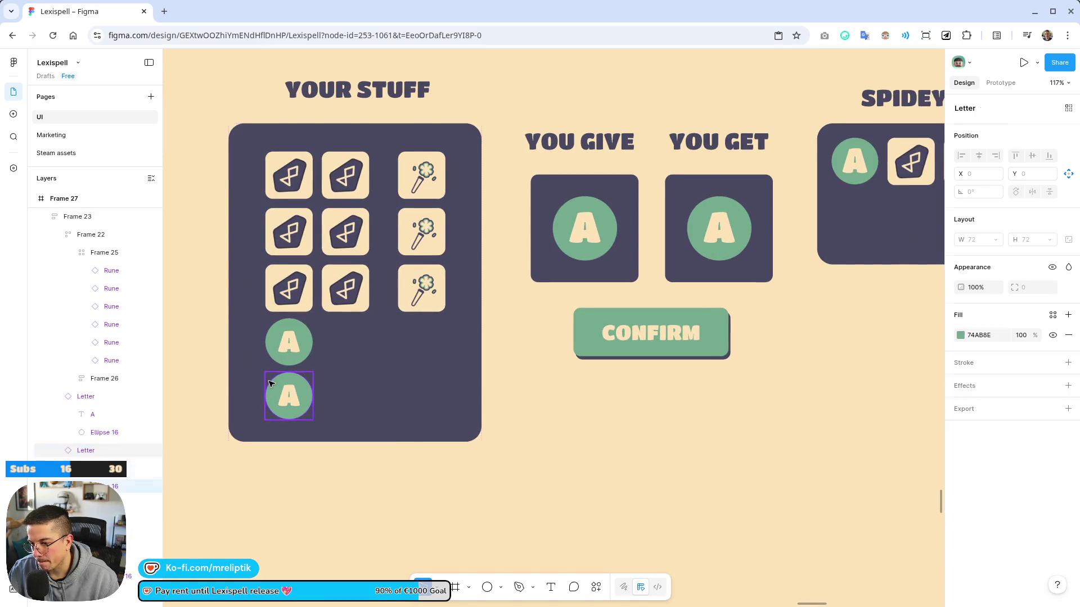
pyautogui.click(973, 366)
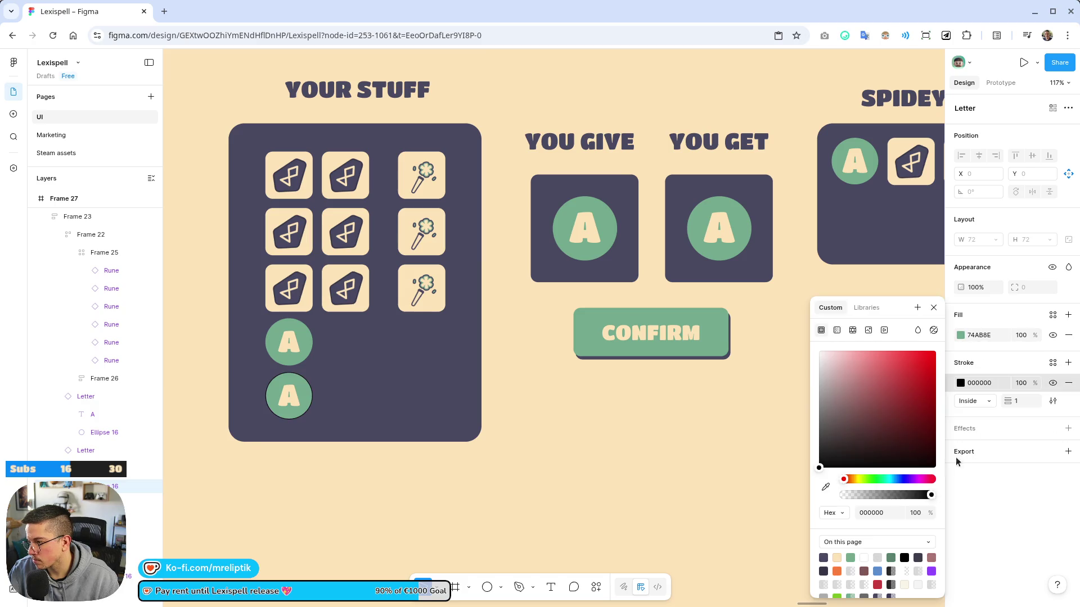
pyautogui.click(835, 558)
pyautogui.moveTo(1021, 408)
pyautogui.mouseDown()
pyautogui.moveTo(1038, 407)
pyautogui.moveTo(1014, 402)
pyautogui.mouseUp()
pyautogui.click(975, 401)
pyautogui.click(979, 414)
pyautogui.scroll(-5, 384, 333)
# Delete the A letter from the YOU GET box
pyautogui.click(448, 495)
pyautogui.scroll(-2, 337, 321)
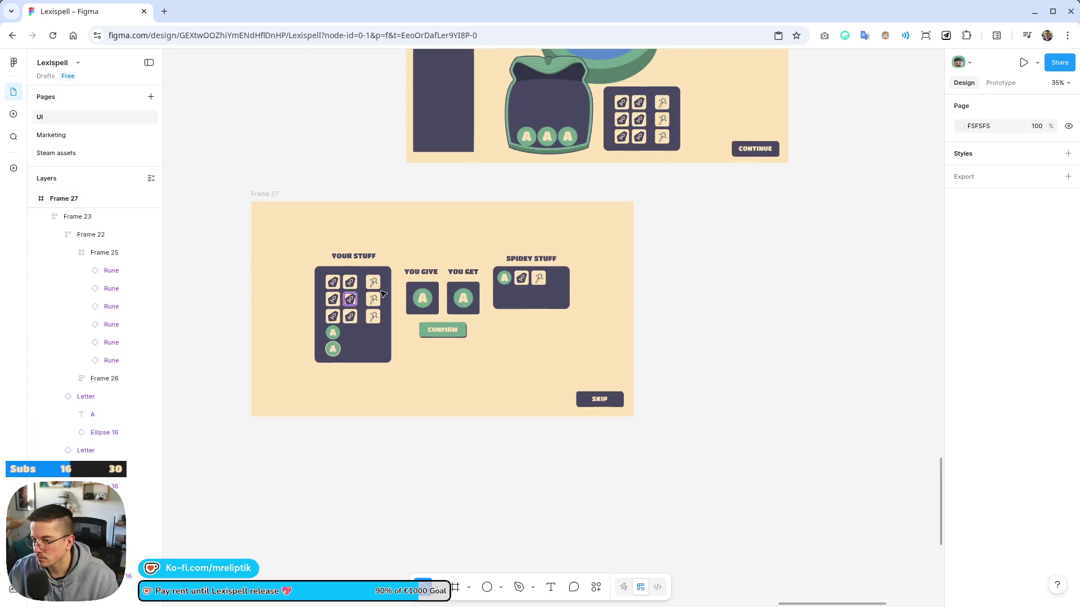
pyautogui.scroll(3, 389, 278)
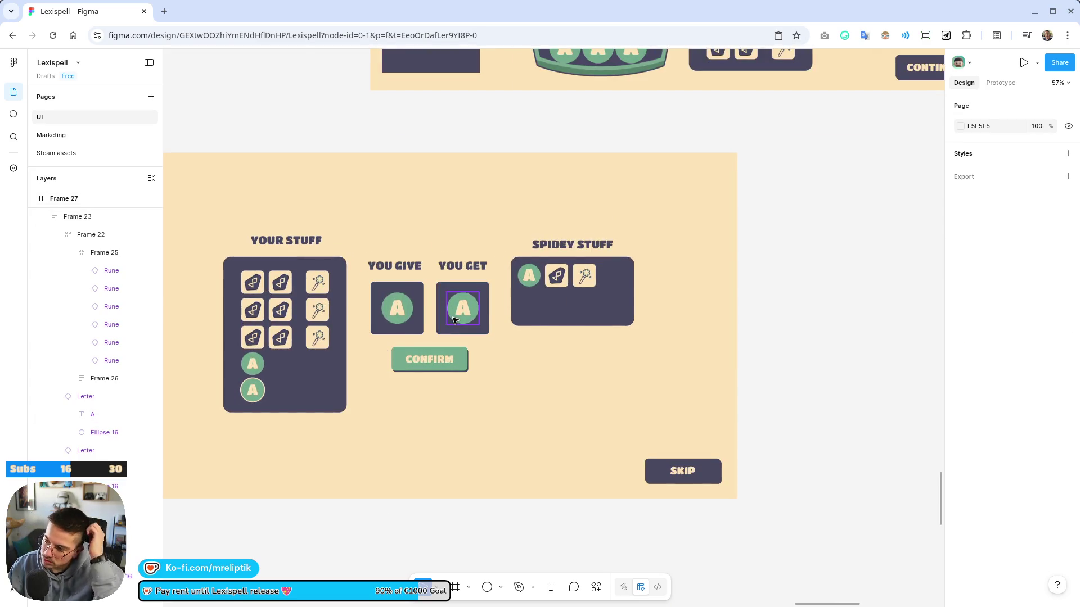
pyautogui.scroll(4, 447, 312)
pyautogui.click(434, 303)
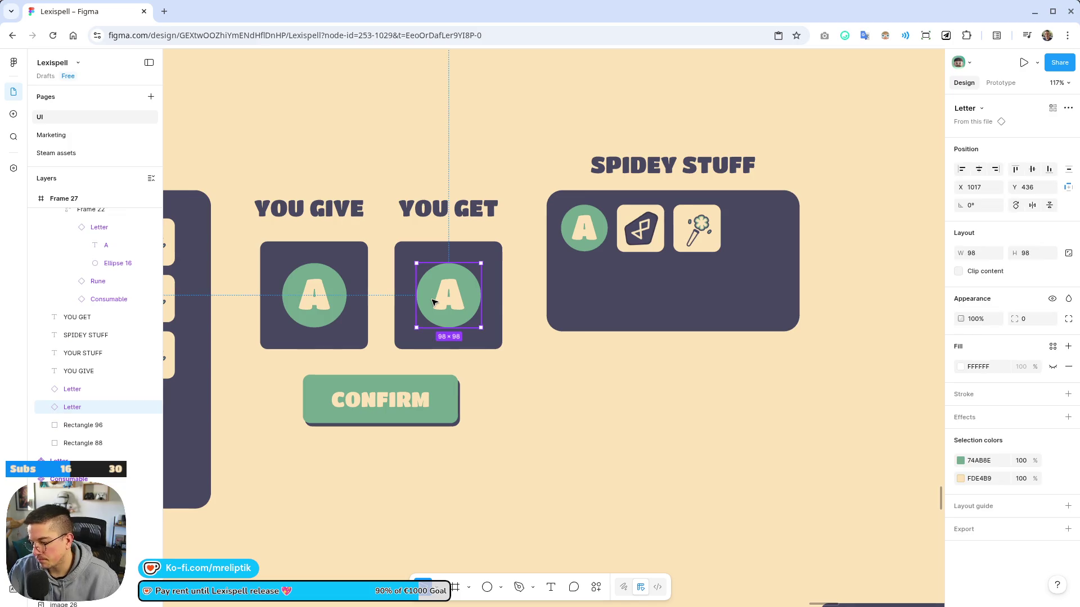
pyautogui.press('Delete')
# Copy the Spidey Stuff rune and move the pasted copy into the YOU GET box
pyautogui.click(645, 231)
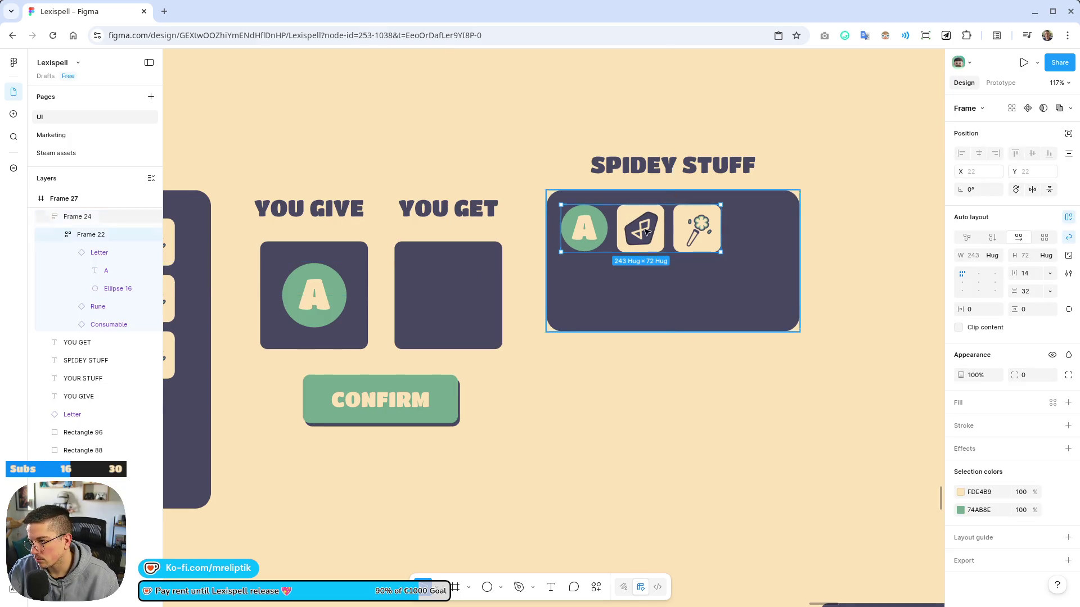
pyautogui.click(645, 230)
pyautogui.hotkey('ctrl', 'c')
pyautogui.click(451, 292)
pyautogui.hotkey('ctrl', 'v')
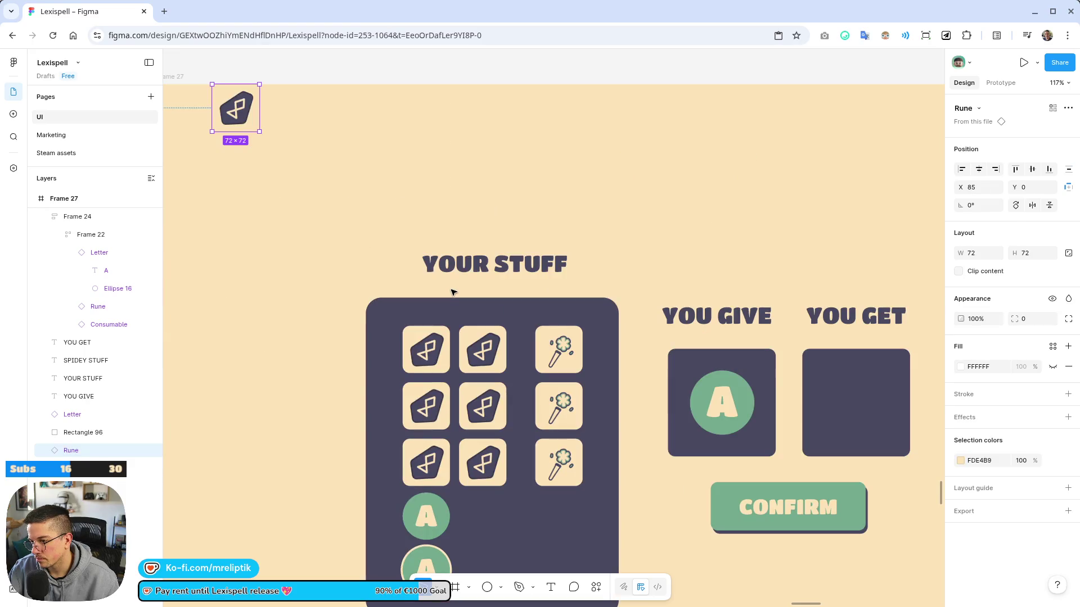
pyautogui.moveTo(244, 113)
pyautogui.mouseDown()
pyautogui.moveTo(365, 350)
pyautogui.moveTo(844, 393)
pyautogui.moveTo(865, 410)
pyautogui.mouseUp()
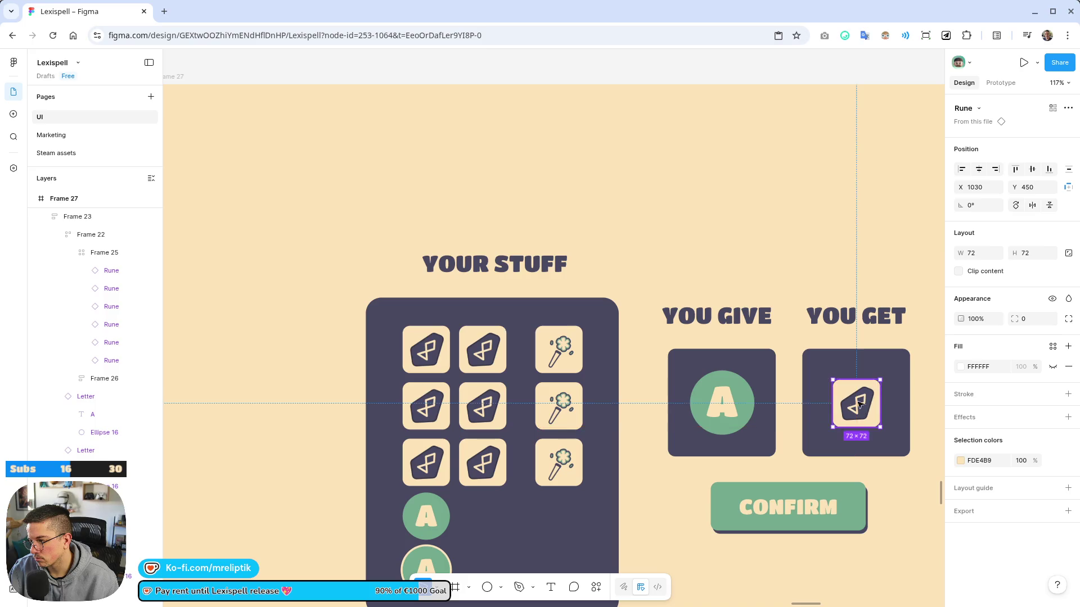
# Enlarge the rune in the YOU GET box to 90 × 90
pyautogui.scroll(-10, 866, 410)
pyautogui.click(499, 441)
pyautogui.scroll(6, 494, 335)
pyautogui.click(479, 336)
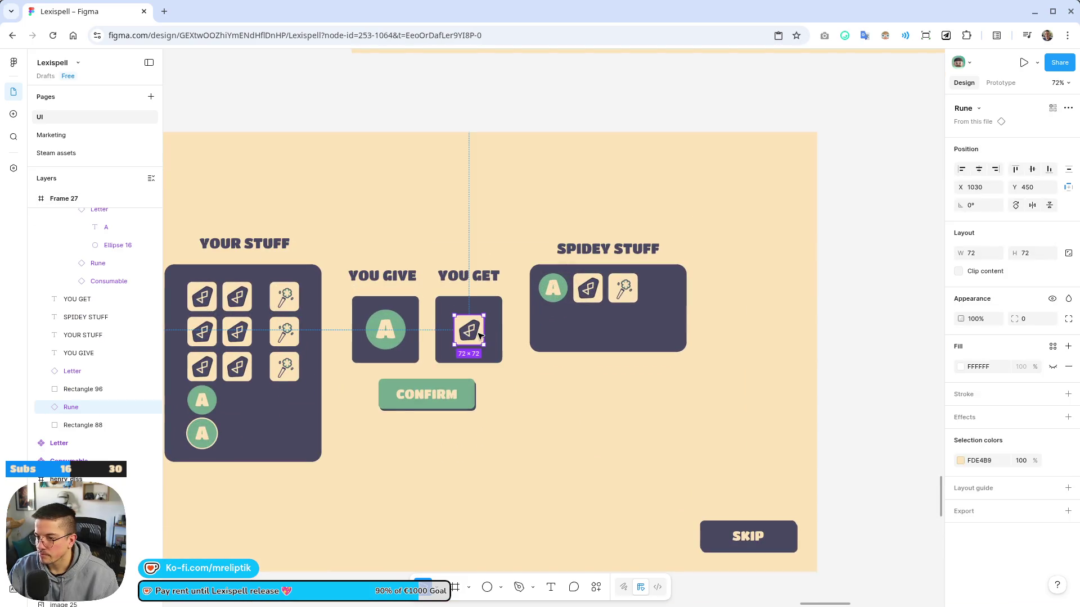
pyautogui.moveTo(485, 349); pyautogui.dragTo(471, 331)
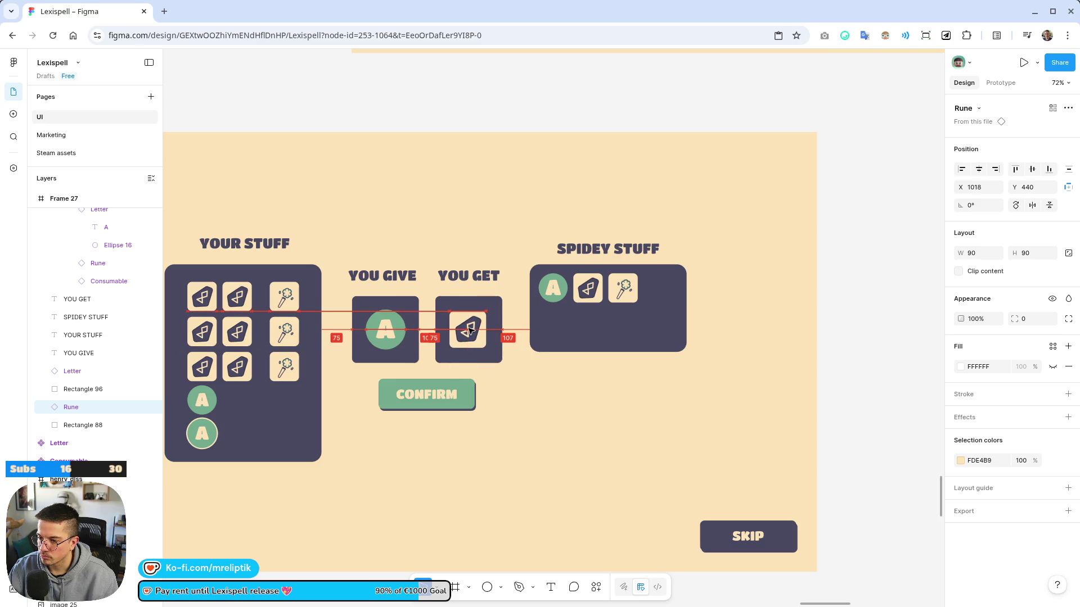
pyautogui.press('Escape')
pyautogui.scroll(-5, 394, 337)
pyautogui.scroll(3, 384, 340)
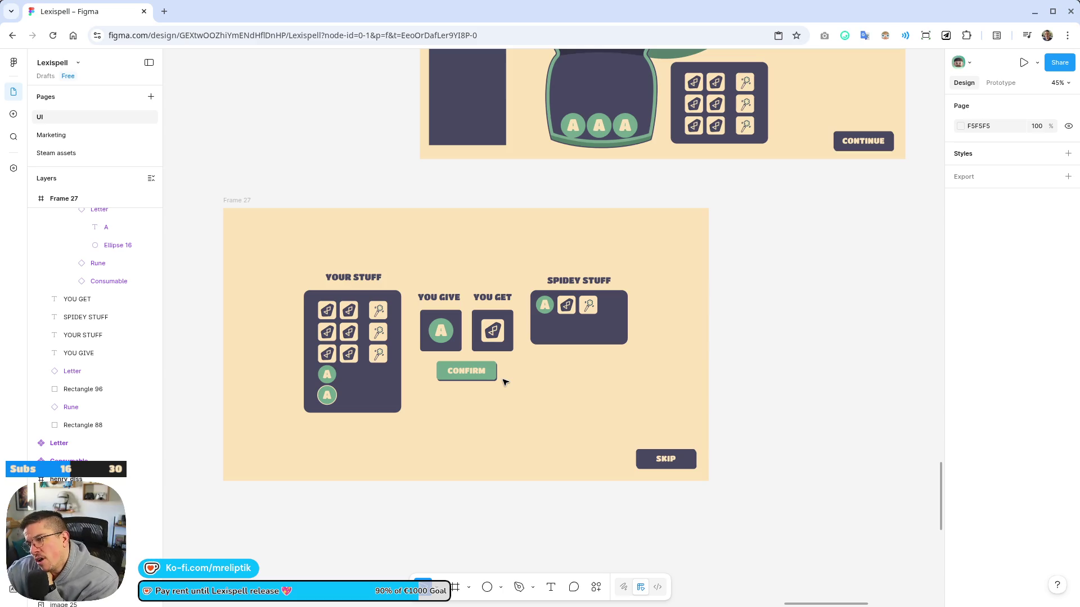
# Shift all the trade-screen panels and labels about 42 px lower
pyautogui.moveTo(750, 269)
pyautogui.mouseDown()
pyautogui.moveTo(304, 442)
pyautogui.moveTo(270, 444)
pyautogui.mouseUp()
pyautogui.moveTo(357, 404)
pyautogui.mouseDown()
pyautogui.moveTo(357, 459)
pyautogui.moveTo(357, 427)
pyautogui.mouseUp()
pyautogui.click(770, 334)
# Copy the fountain bowl into Frame 27 and send it behind the trade items
pyautogui.scroll(-3, 415, 307)
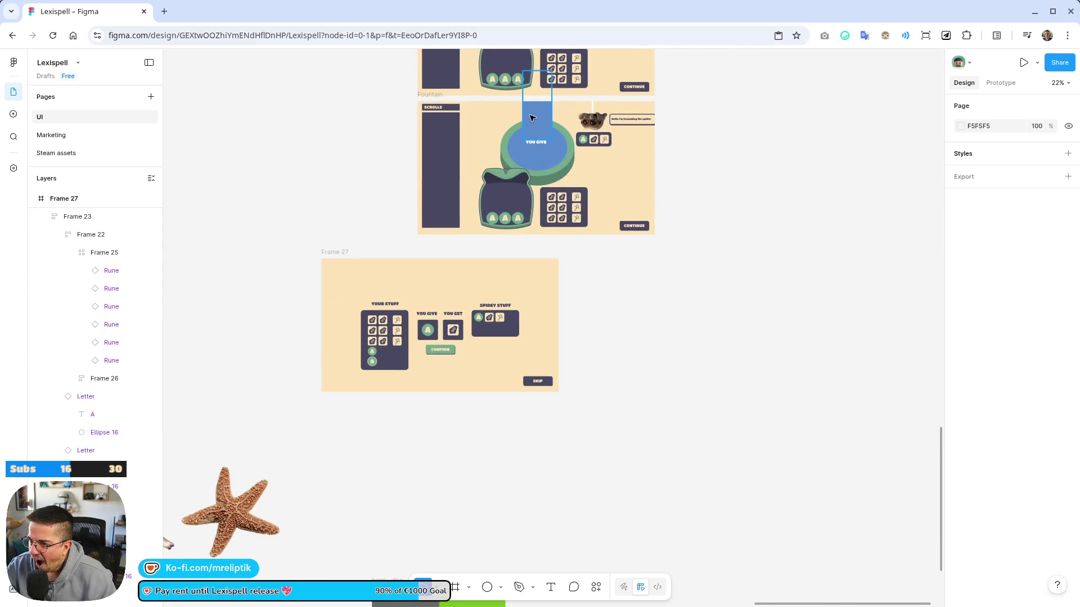
pyautogui.click(541, 114)
pyautogui.scroll(3, 540, 114)
pyautogui.keyDown('shift'); pyautogui.click(565, 168); pyautogui.keyUp('shift')
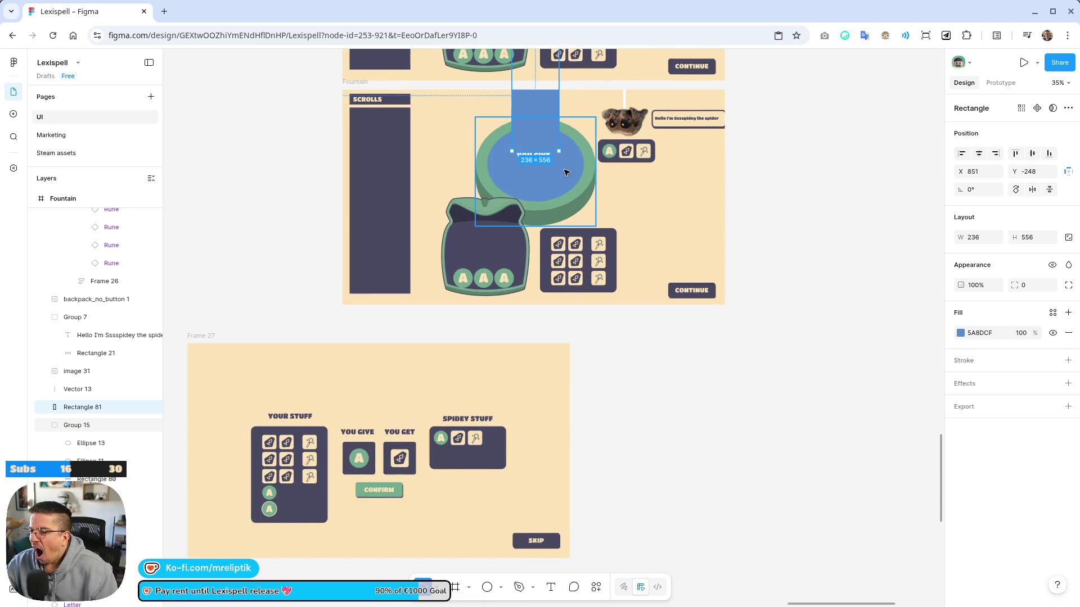
pyautogui.keyDown('shift'); pyautogui.click(594, 157); pyautogui.keyUp('shift')
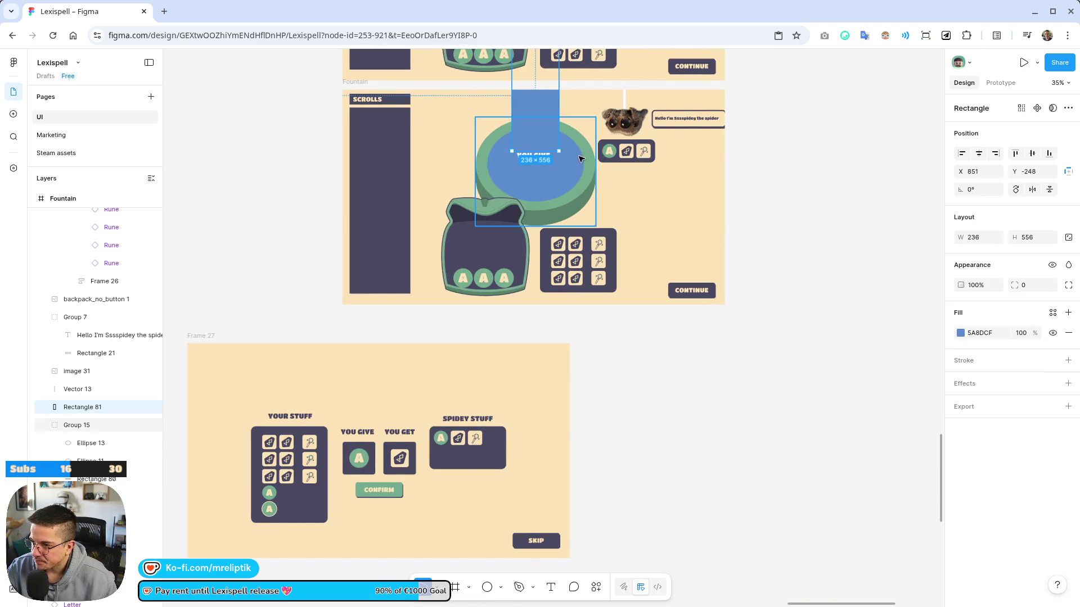
pyautogui.moveTo(585, 159); pyautogui.dragTo(585, 430)
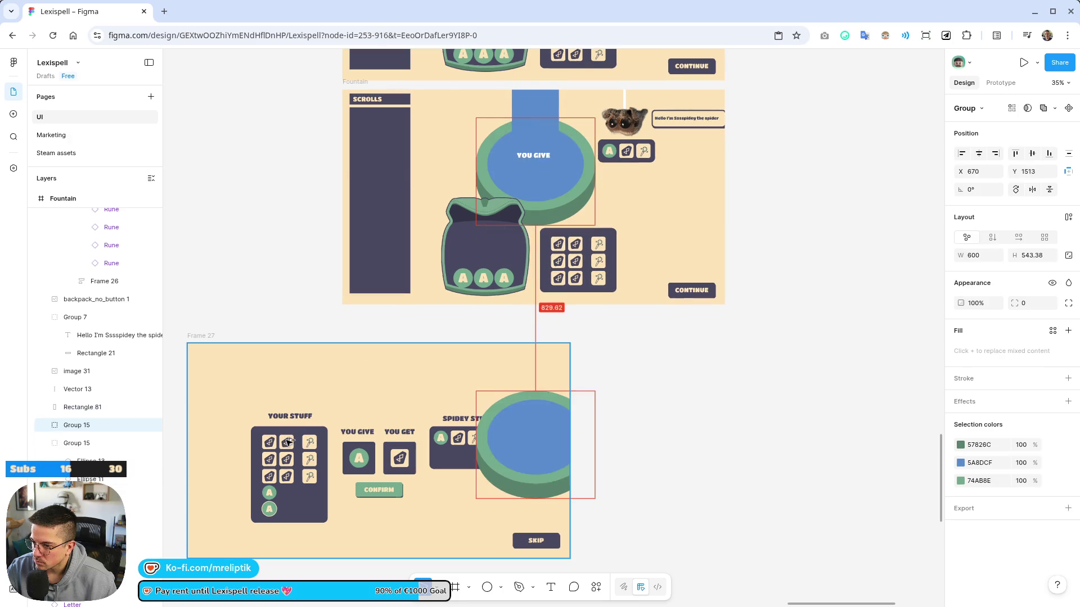
pyautogui.moveTo(417, 438); pyautogui.dragTo(407, 439)
pyautogui.rightClick(406, 439)
pyautogui.moveTo(470, 279)
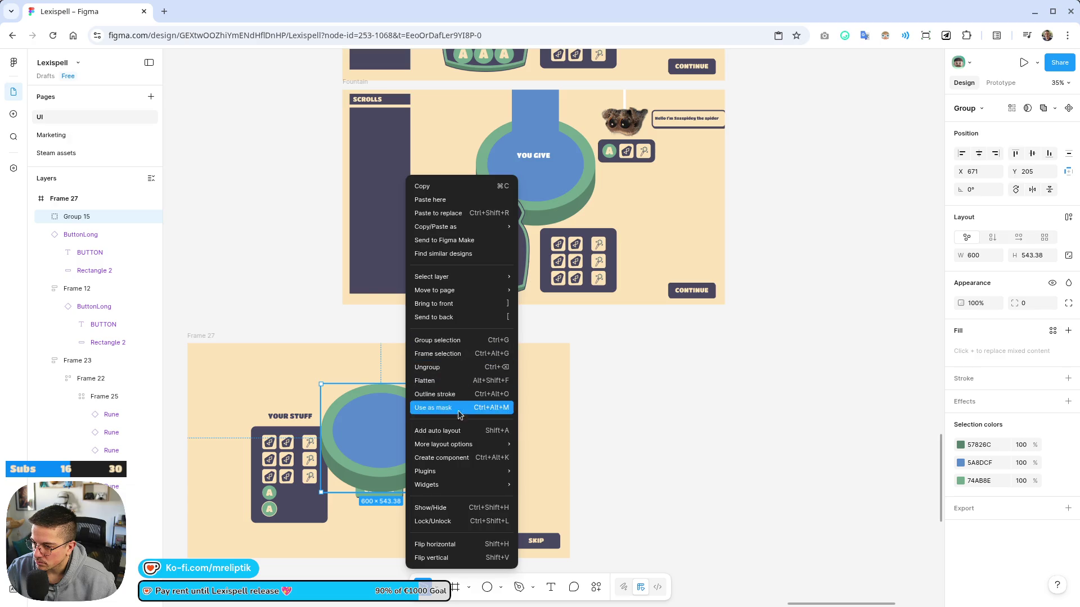
pyautogui.click(450, 317)
pyautogui.moveTo(396, 406); pyautogui.dragTo(386, 392)
# Copy the blue water column into Frame 27 and enlarge the bowl to 821 × 743.53
pyautogui.moveTo(534, 113)
pyautogui.mouseDown()
pyautogui.moveTo(467, 314)
pyautogui.moveTo(374, 375)
pyautogui.moveTo(381, 362)
pyautogui.mouseUp()
pyautogui.scroll(-5, 331, 357)
pyautogui.click(538, 426)
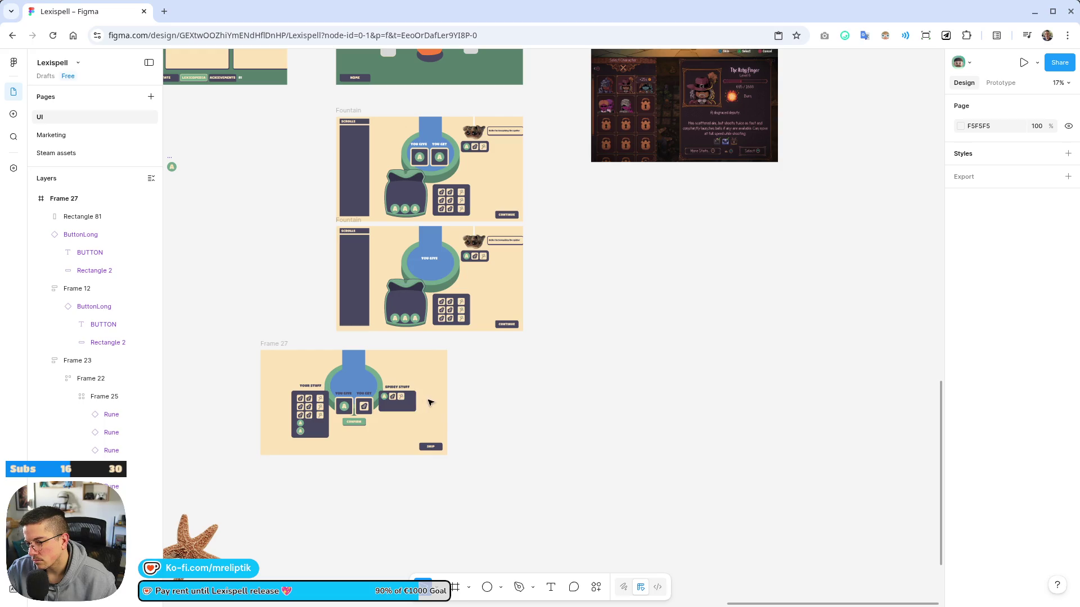
pyautogui.click(343, 388)
pyautogui.scroll(5, 317, 403)
pyautogui.moveTo(535, 439)
pyautogui.mouseDown()
pyautogui.moveTo(597, 494)
pyautogui.moveTo(501, 472)
pyautogui.moveTo(514, 491)
pyautogui.mouseUp()
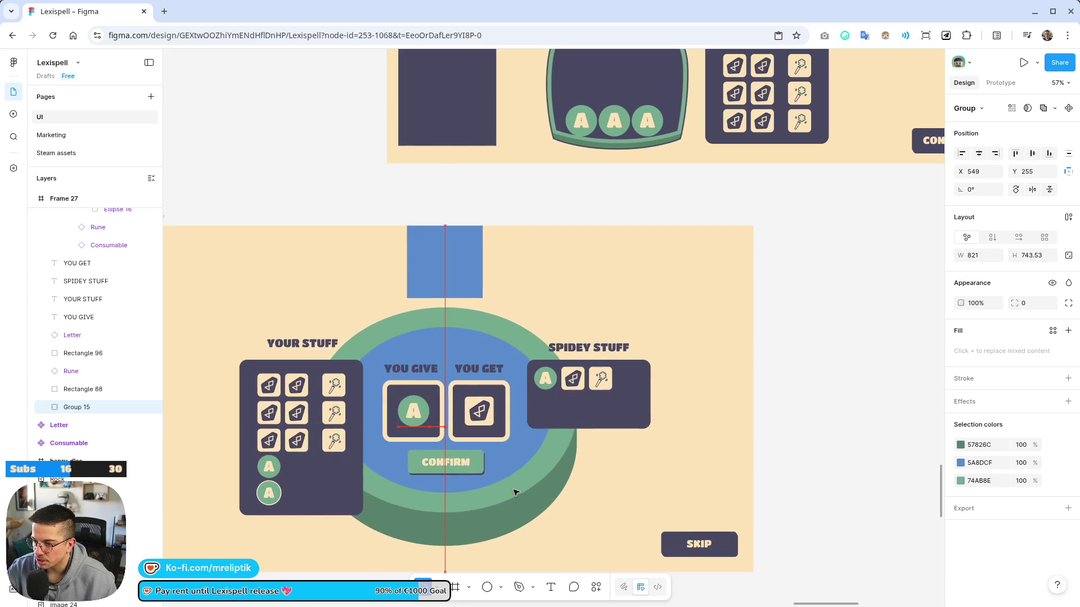
# Stretch the blue column copy (Rectangle 81) down until it overlaps the bowl
pyautogui.click(448, 284)
pyautogui.moveTo(453, 298); pyautogui.dragTo(453, 358)
pyautogui.click(549, 165)
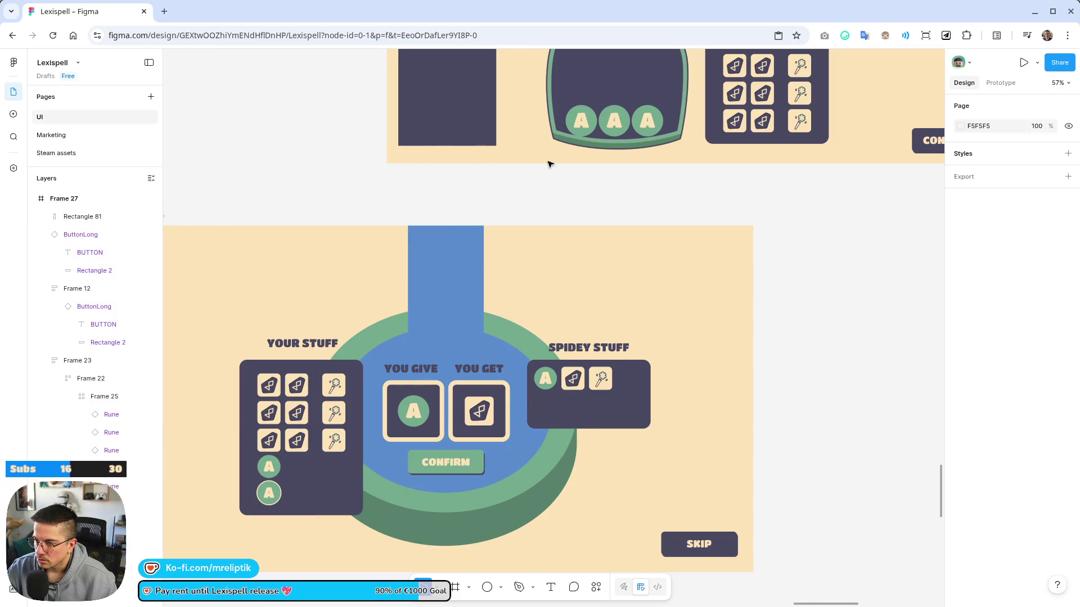
pyautogui.scroll(-5, 550, 165)
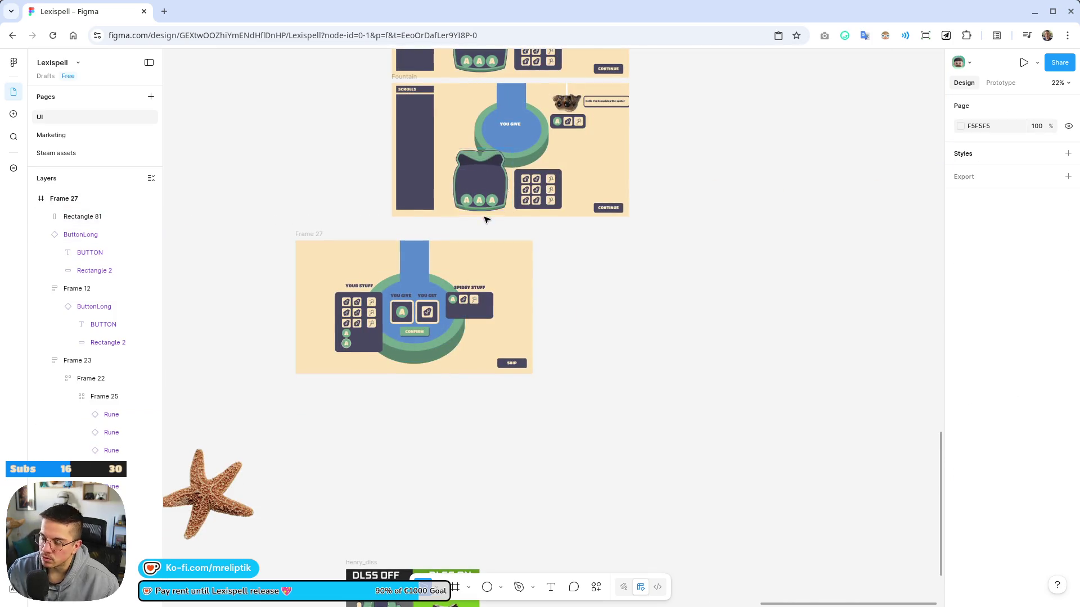
pyautogui.scroll(5, 476, 194)
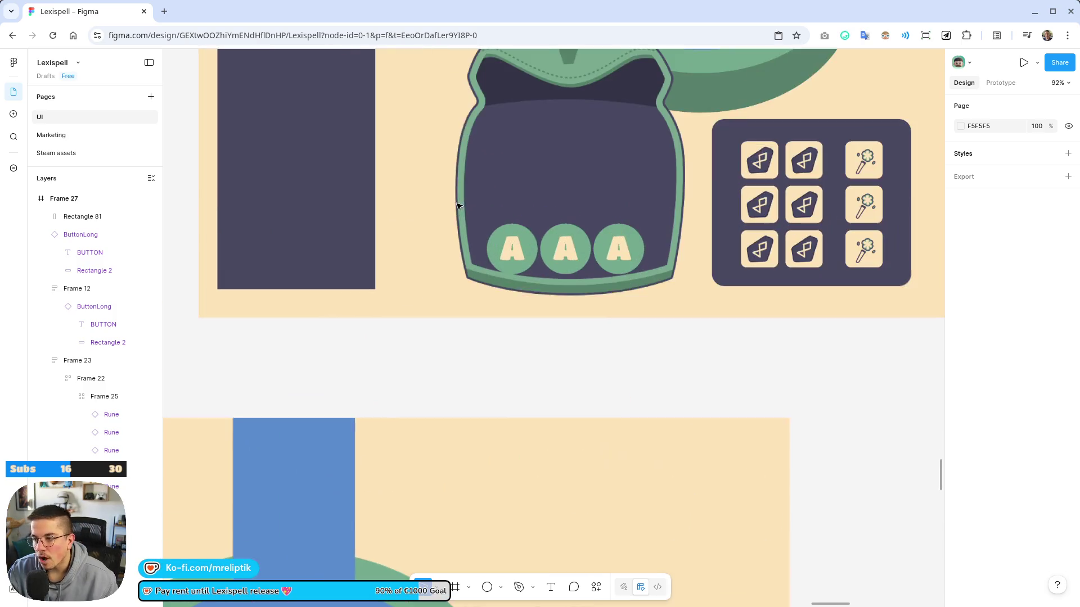
pyautogui.scroll(-4, 393, 306)
pyautogui.scroll(2, 424, 334)
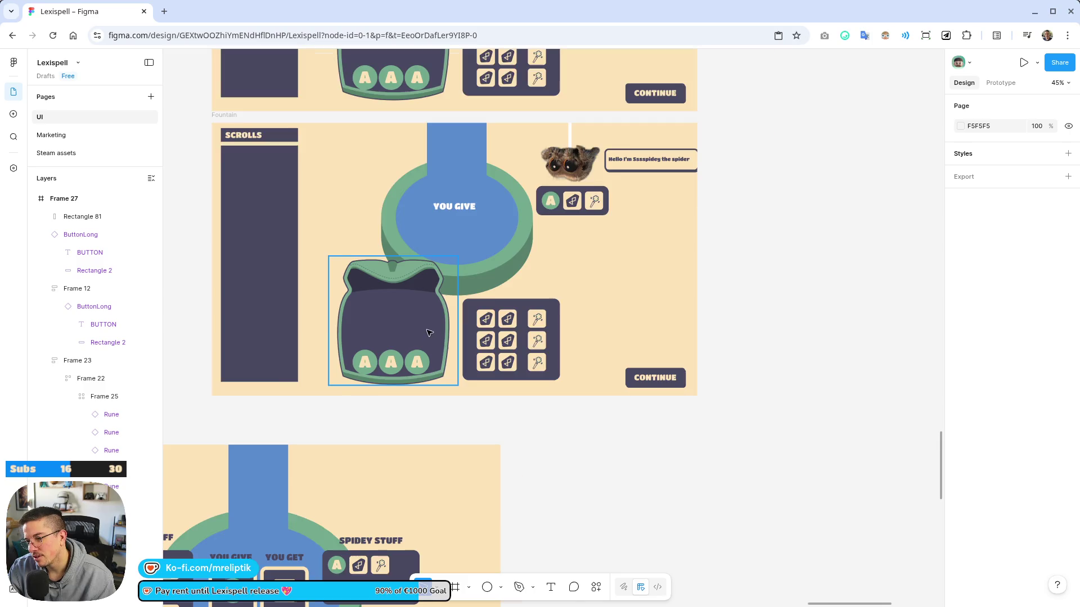
# Move the wand image from the rune grid's top-right slot into the backpack
pyautogui.scroll(5, 436, 303)
pyautogui.click(658, 305)
pyautogui.doubleClick(658, 305)
pyautogui.doubleClick(657, 309)
pyautogui.doubleClick(656, 312)
pyautogui.moveTo(638, 313)
pyautogui.mouseDown()
pyautogui.moveTo(388, 414)
pyautogui.moveTo(378, 396)
pyautogui.moveTo(373, 355)
pyautogui.moveTo(386, 354)
pyautogui.moveTo(398, 313)
pyautogui.moveTo(445, 282)
pyautogui.moveTo(450, 289)
pyautogui.moveTo(430, 310)
pyautogui.moveTo(444, 337)
pyautogui.moveTo(438, 363)
pyautogui.moveTo(458, 362)
pyautogui.mouseUp()
# Put a rune image in the backpack, sized 84×84 and tilted about 24 degrees
pyautogui.scroll(3, 386, 354)
pyautogui.scroll(-5, 472, 314)
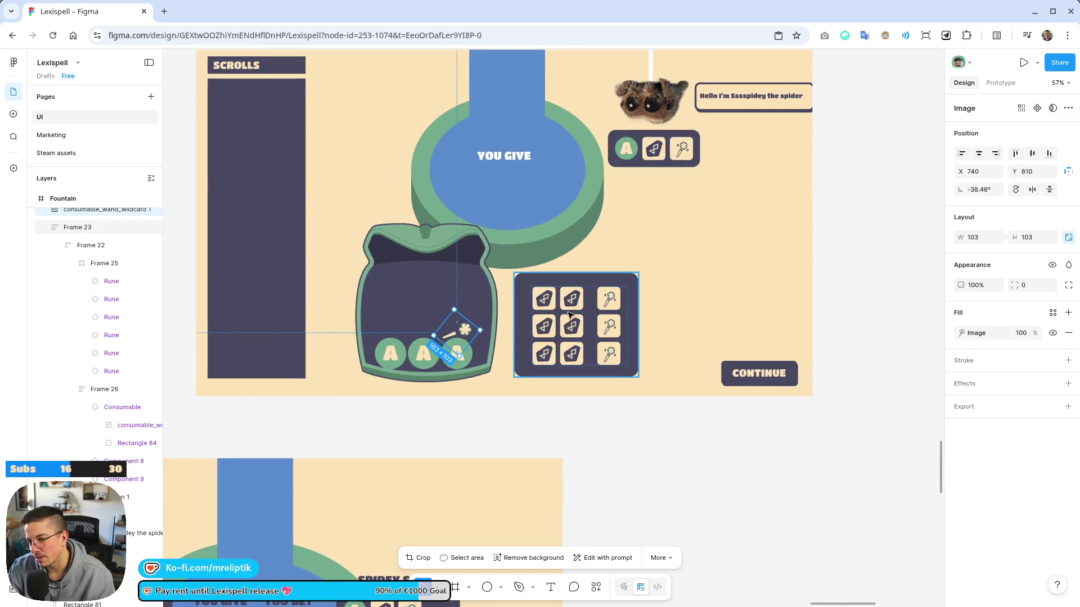
pyautogui.click(572, 310)
pyautogui.doubleClick(573, 303)
pyautogui.moveTo(575, 304); pyautogui.dragTo(432, 321)
pyautogui.scroll(5, 423, 330)
pyautogui.moveTo(486, 262)
pyautogui.mouseDown()
pyautogui.moveTo(417, 311)
pyautogui.moveTo(411, 277)
pyautogui.mouseUp()
pyautogui.hotkey('ctrl', 'z')
pyautogui.moveTo(388, 323); pyautogui.dragTo(381, 332)
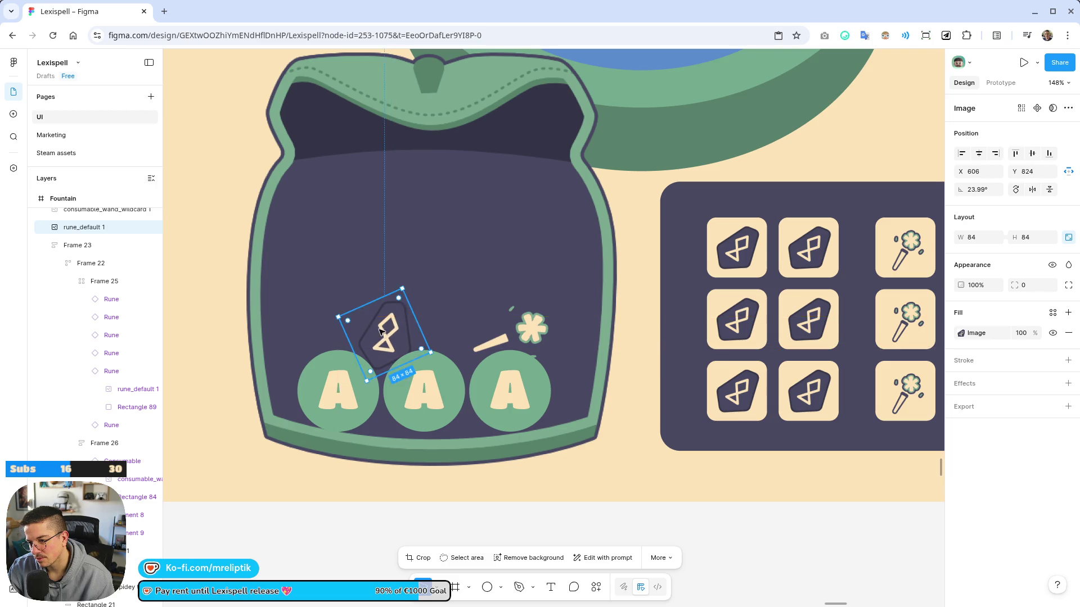
pyautogui.scroll(-5, 380, 332)
pyautogui.click(404, 410)
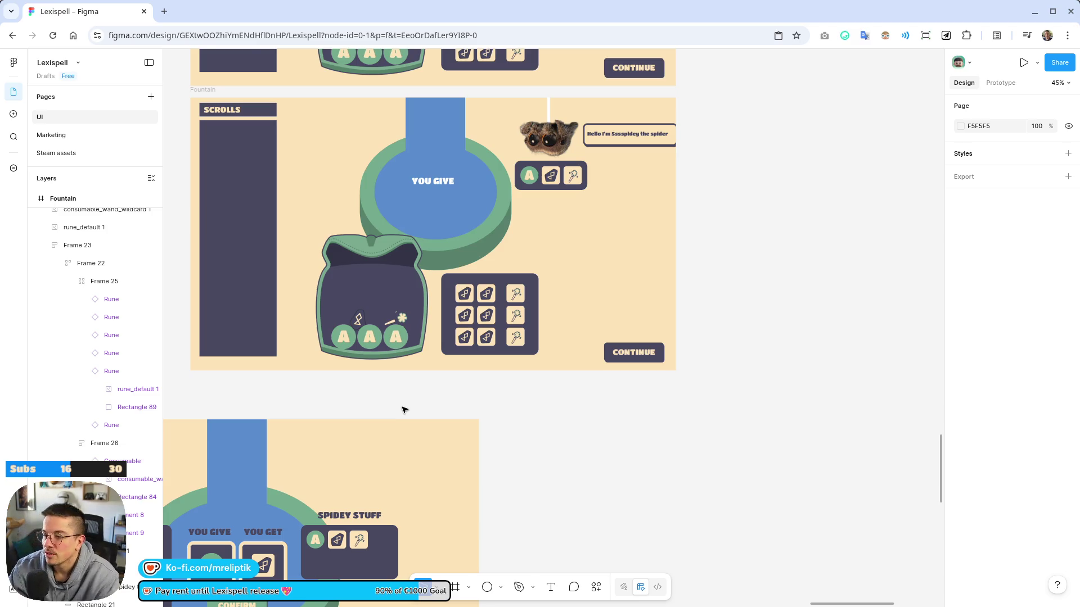
pyautogui.hotkey('alt', 'Tab')
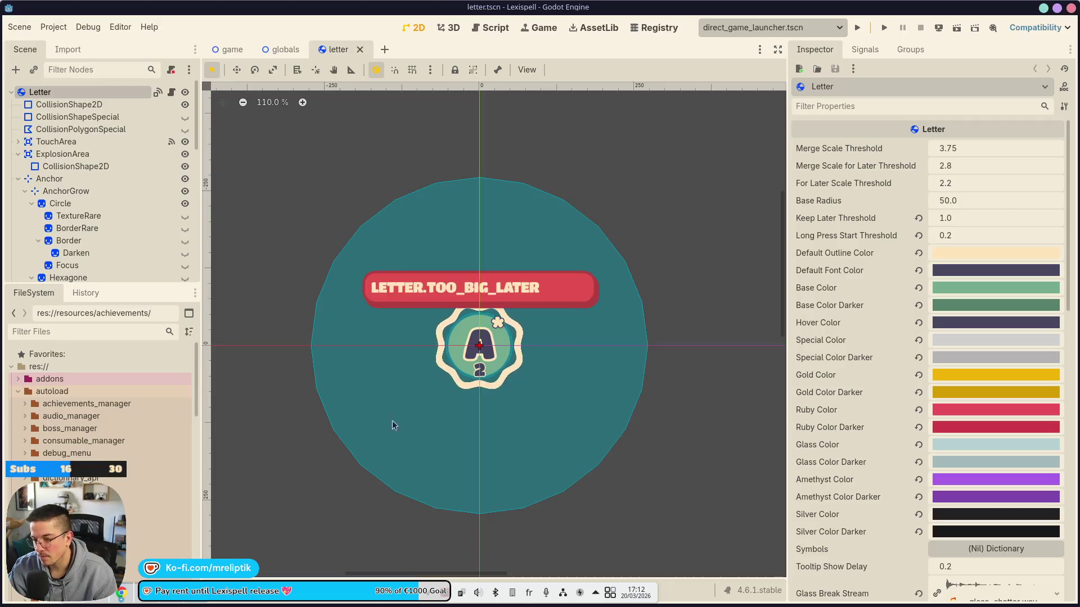
# Run Lexispell with F5, start Chapter 1 and expand the backpack panel beside the pot
pyautogui.press('F5')
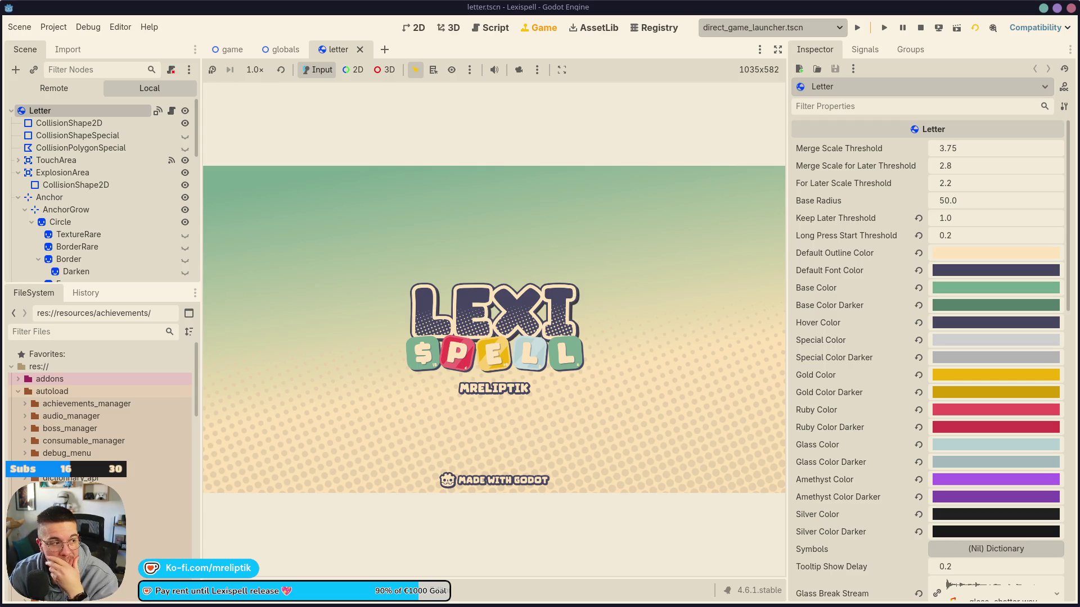
pyautogui.click(376, 365)
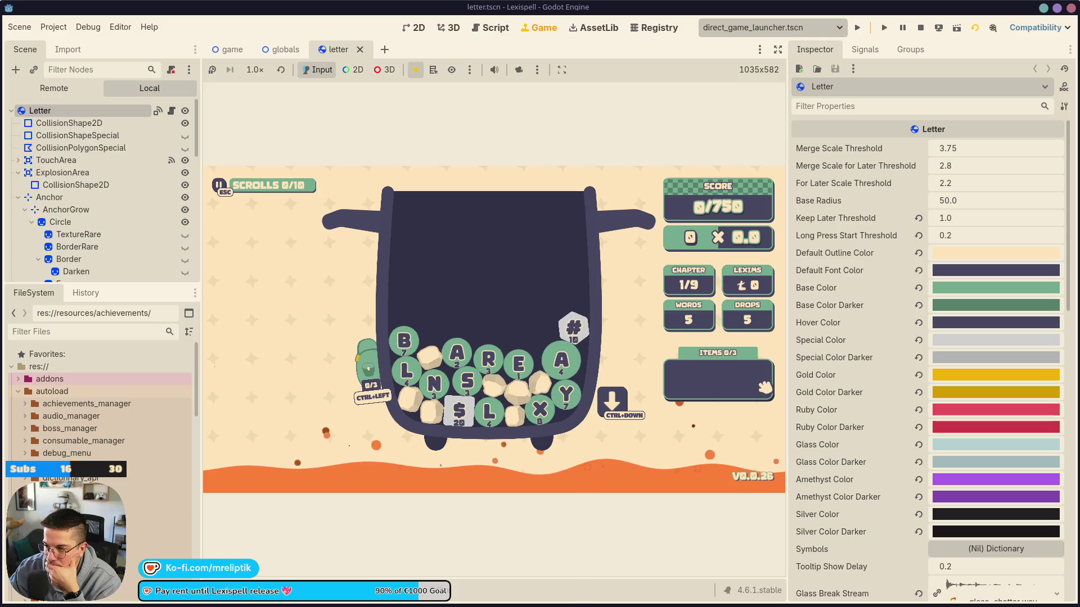
pyautogui.click(369, 368)
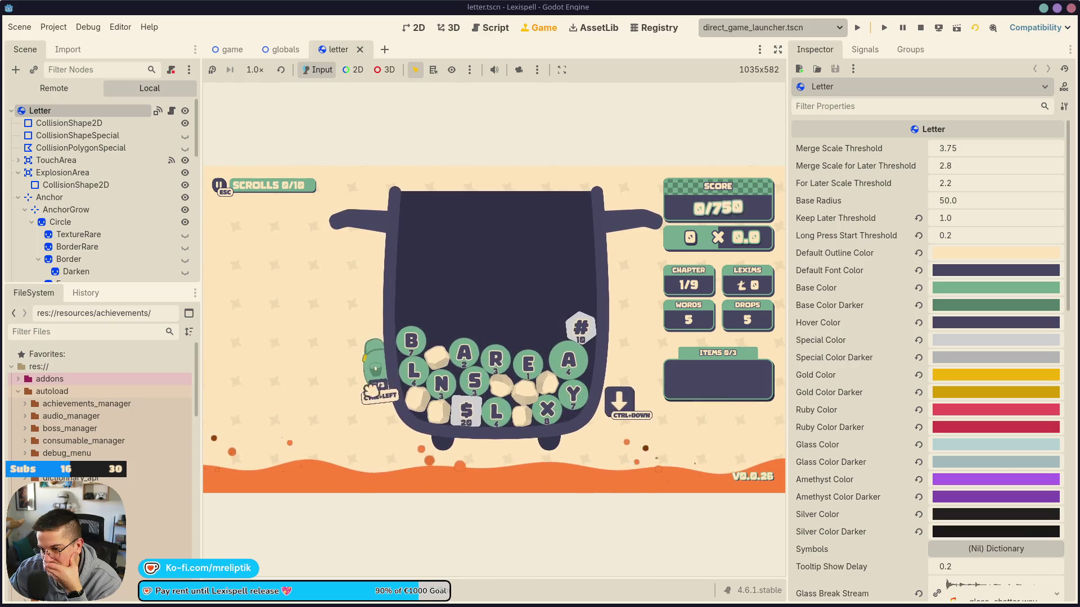
pyautogui.moveTo(366, 362)
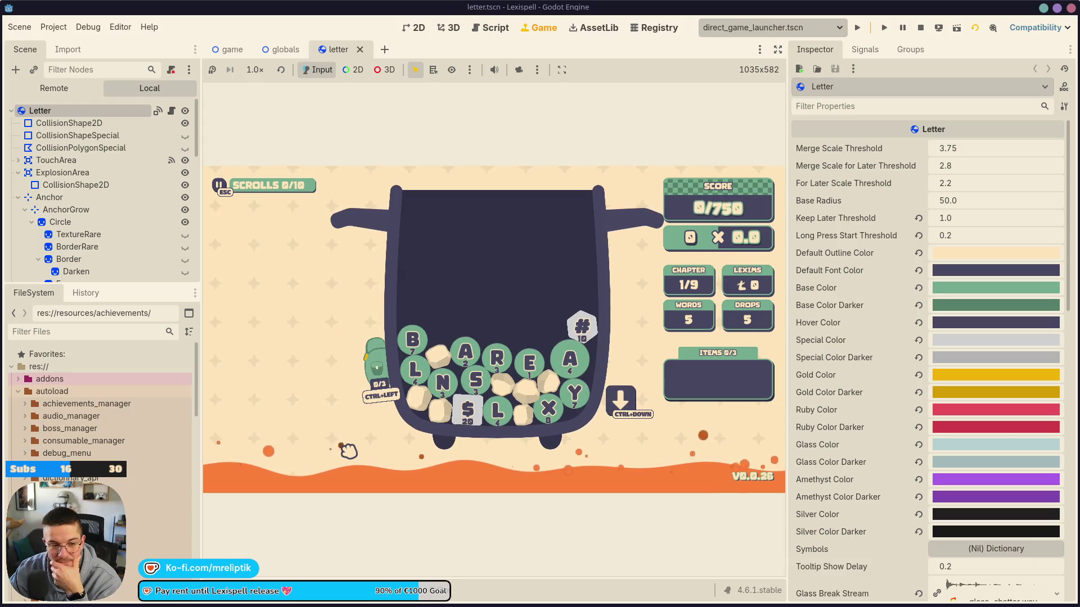
pyautogui.hotkey('ctrl', 'Left')
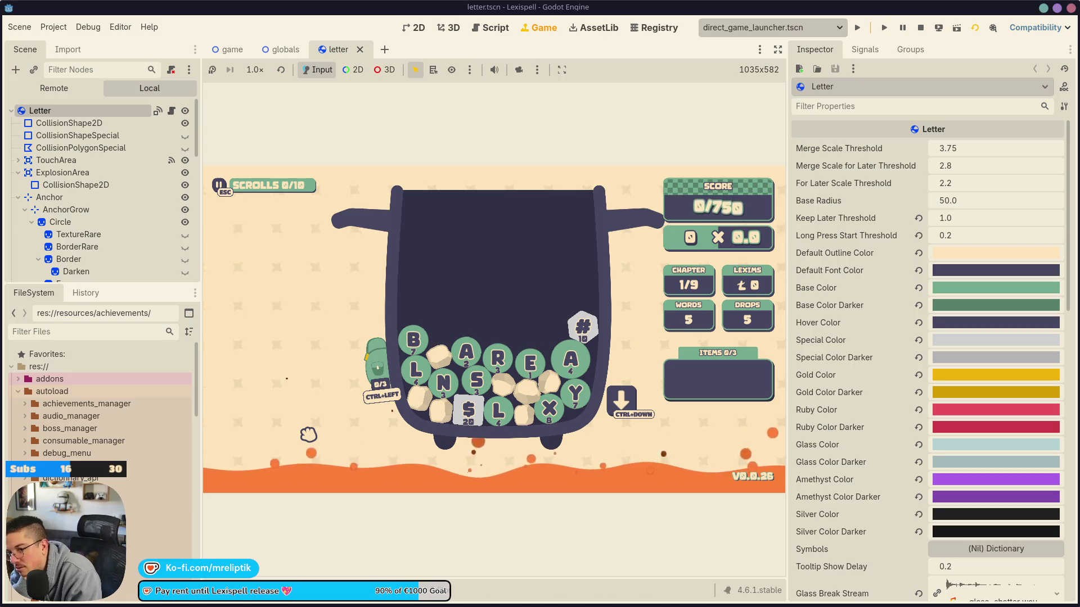
# In the game scene, find backpack_closed.png and drag it onto the canvas as a sprite
pyautogui.click(228, 50)
pyautogui.scroll(-2, 485, 352)
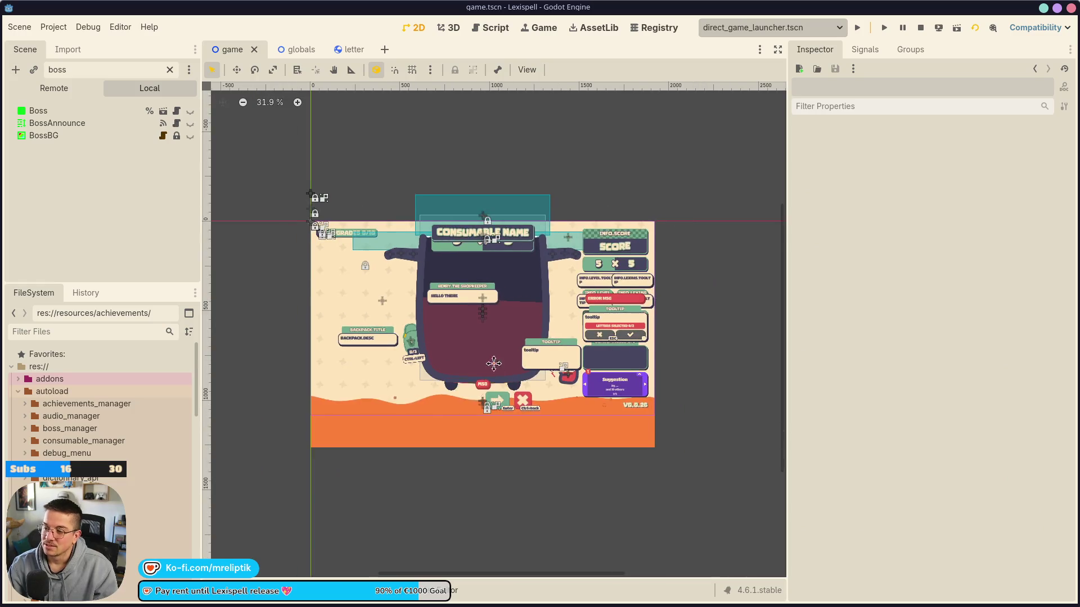
pyautogui.scroll(4, 491, 353)
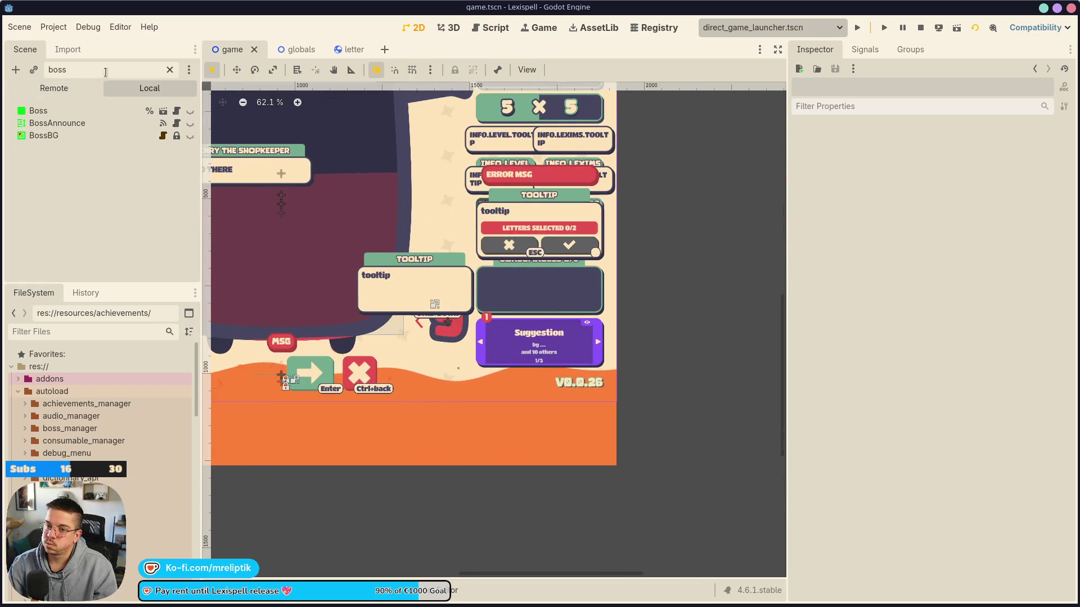
pyautogui.click(169, 69)
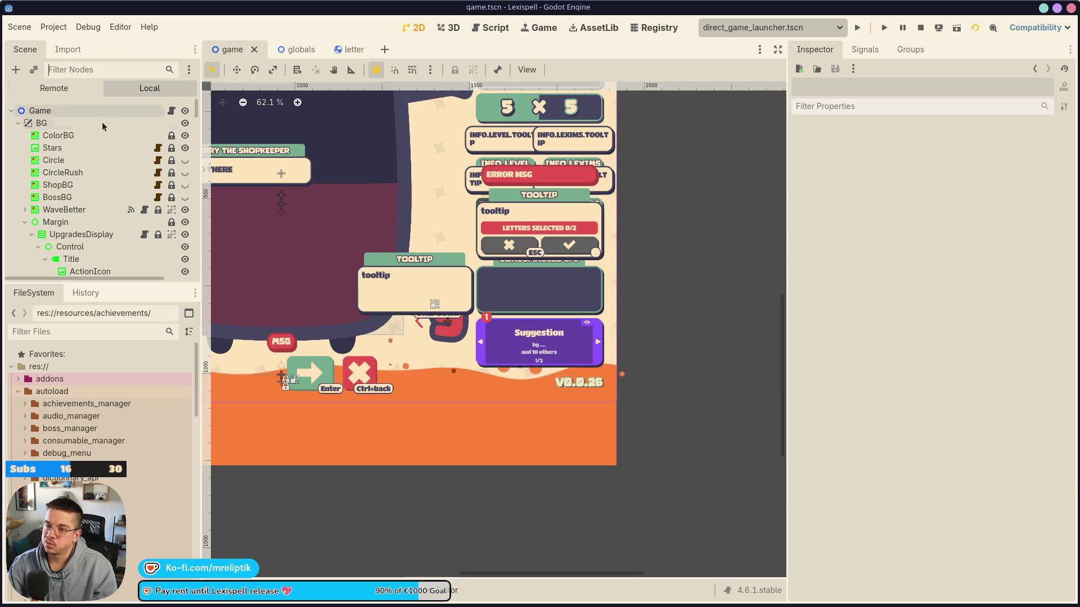
pyautogui.click(75, 331)
pyautogui.write('backpack')
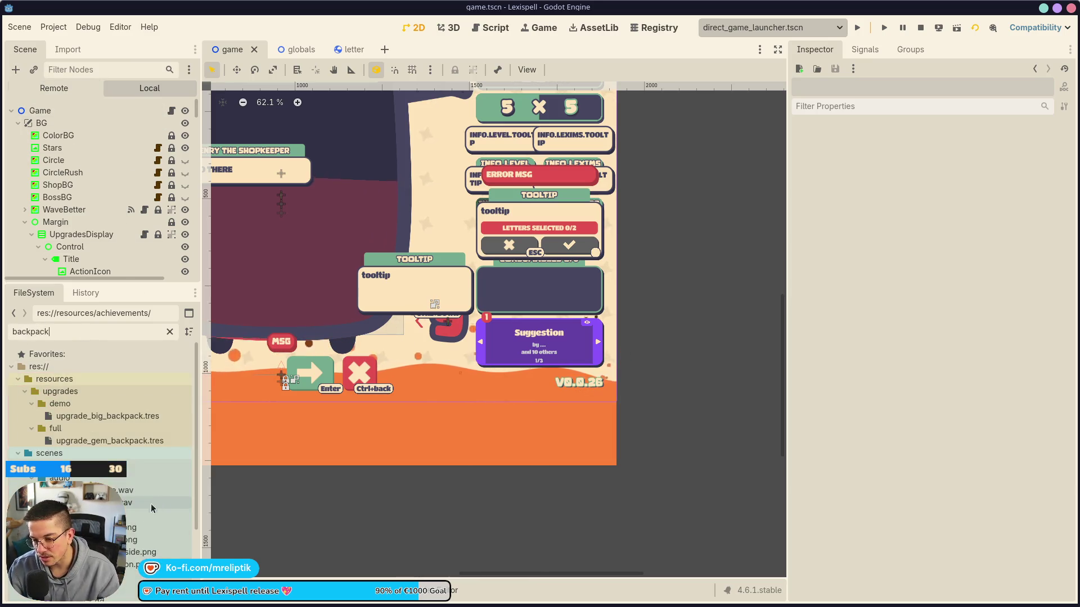
pyautogui.click(155, 540)
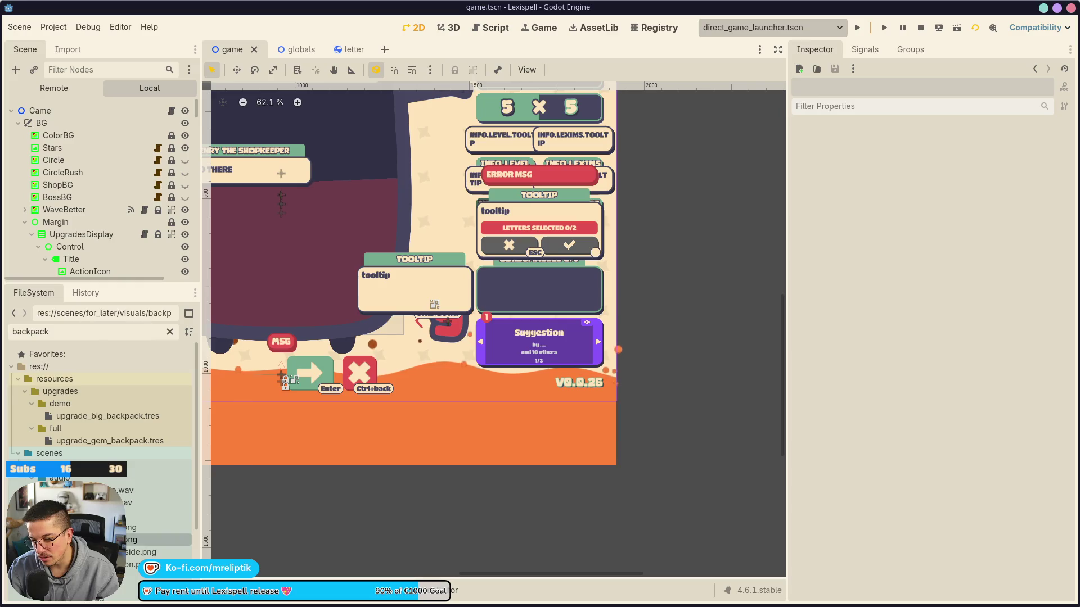
pyautogui.moveTo(155, 540)
pyautogui.mouseDown()
pyautogui.moveTo(289, 507)
pyautogui.moveTo(527, 313)
pyautogui.mouseUp()
# Add a Sprite2D child under Game and nest BackpackClosed inside it
pyautogui.scroll(5, 197, 233)
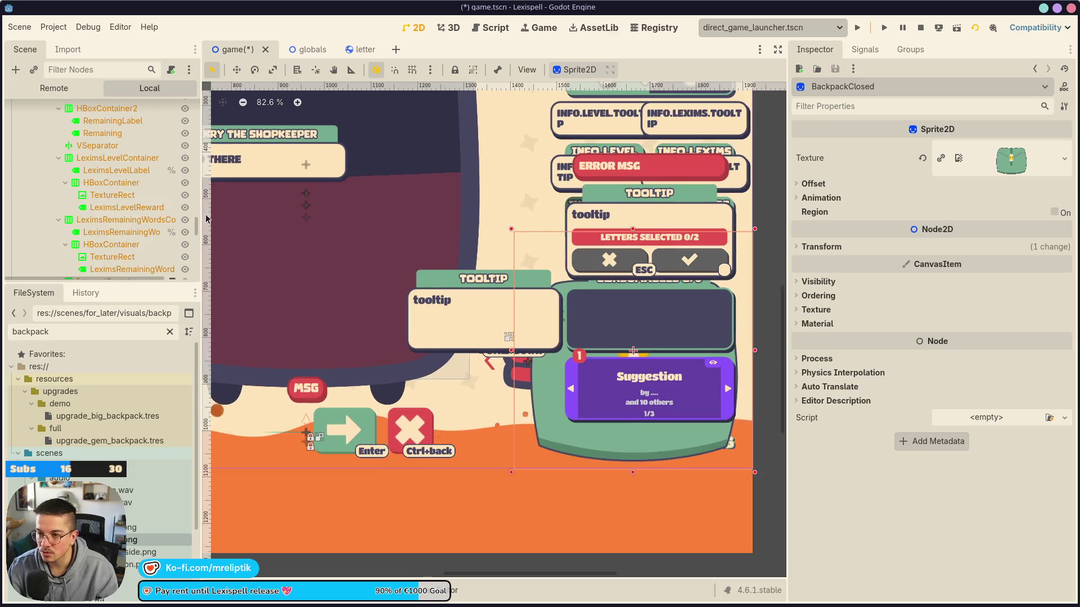
pyautogui.scroll(3, 216, 194)
pyautogui.scroll(10, 112, 186)
pyautogui.rightClick(67, 110)
pyautogui.click(91, 135)
pyautogui.write('sprite')
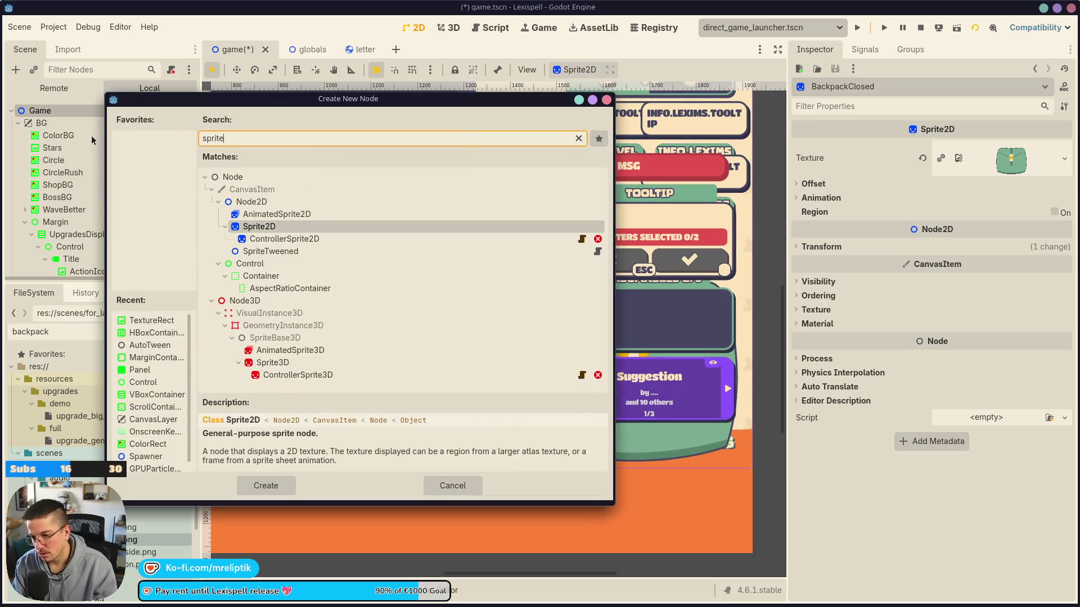
pyautogui.press('Return')
pyautogui.click(91, 256)
pyautogui.moveTo(91, 256)
pyautogui.mouseDown()
pyautogui.moveTo(53, 267)
pyautogui.moveTo(67, 245)
pyautogui.mouseUp()
pyautogui.click(52, 250)
pyautogui.scroll(-4, 565, 293)
pyautogui.scroll(-3, 565, 293)
# Change the Sprite2D node's type to a plain Node
pyautogui.rightClick(63, 261)
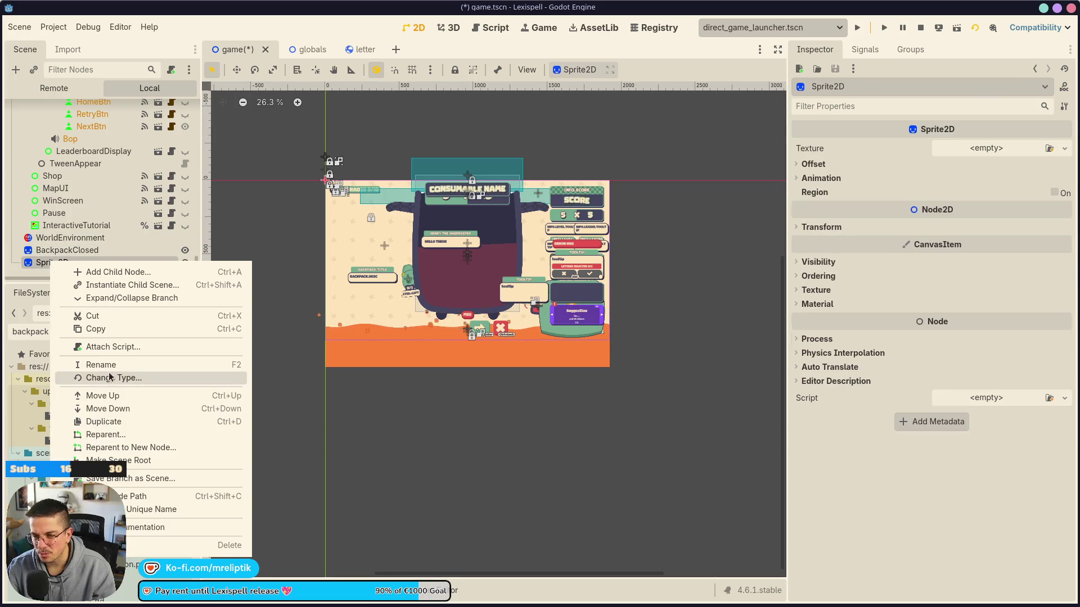
pyautogui.click(112, 373)
pyautogui.write('node')
pyautogui.press('Return')
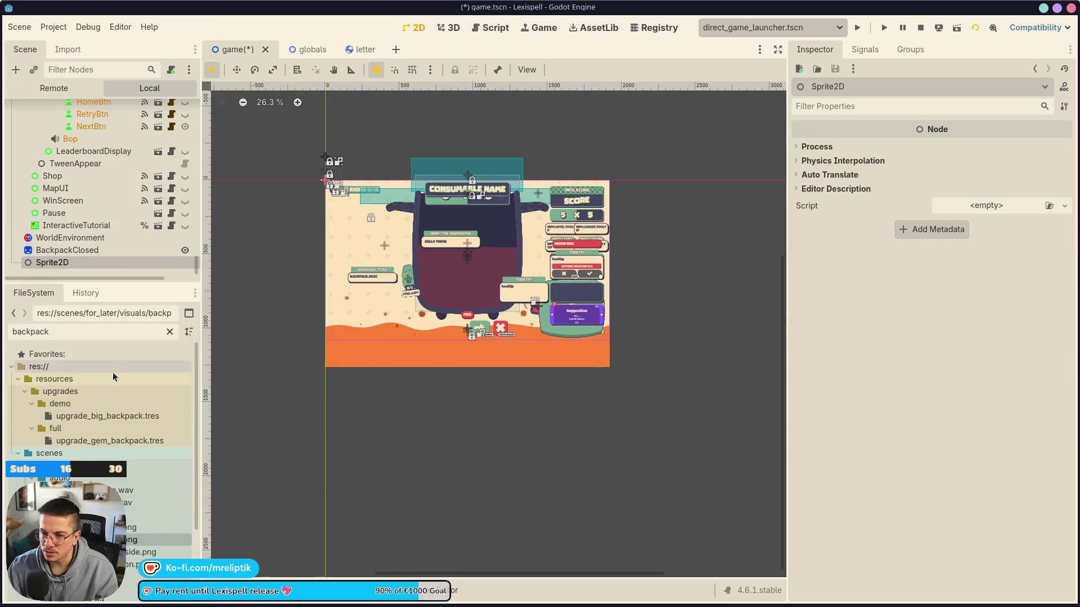
# Change the node's type again, this time to Node2D
pyautogui.rightClick(68, 261)
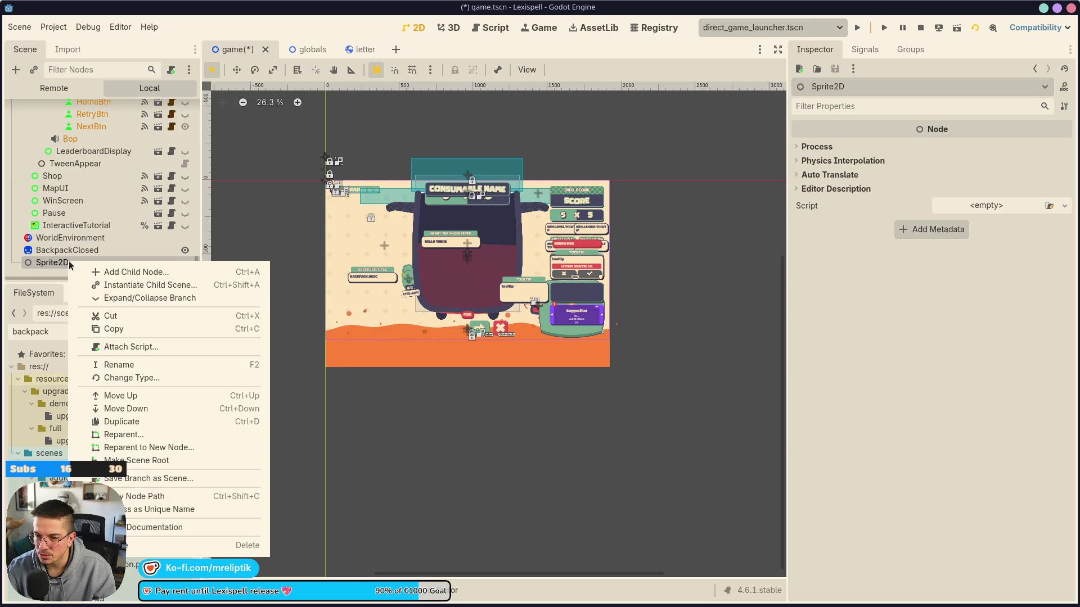
pyautogui.click(122, 378)
pyautogui.write('node')
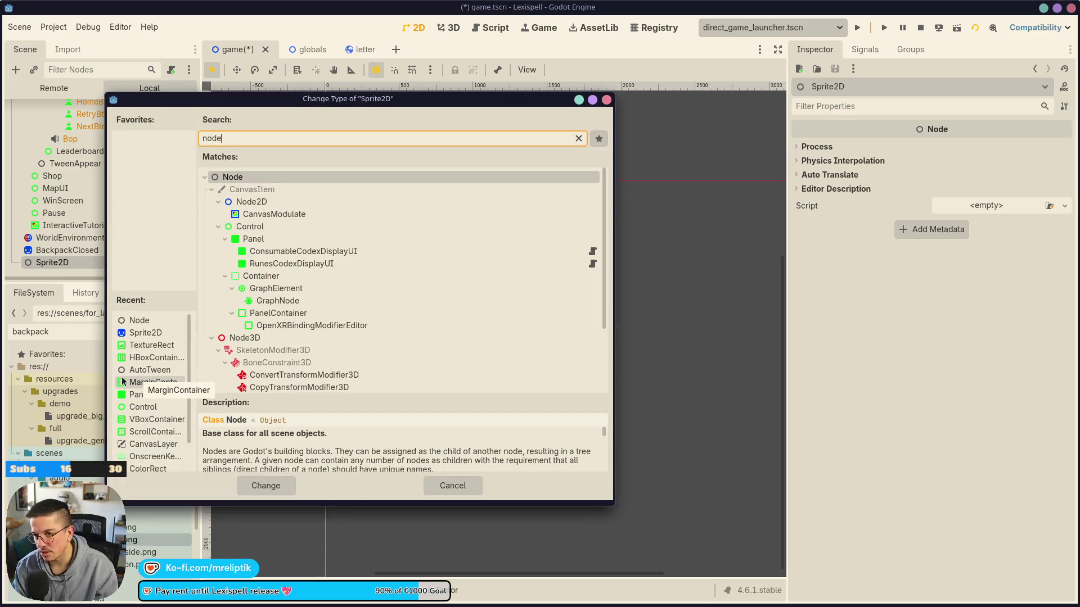
pyautogui.press('Down')
pyautogui.press('Down')
pyautogui.write('s')
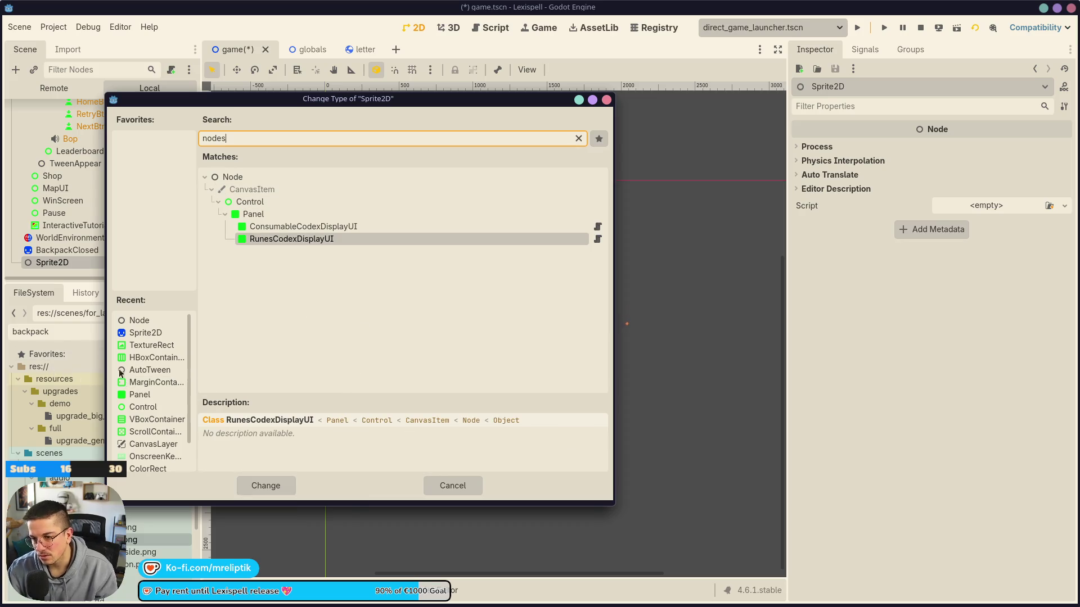
pyautogui.press('BackSpace')
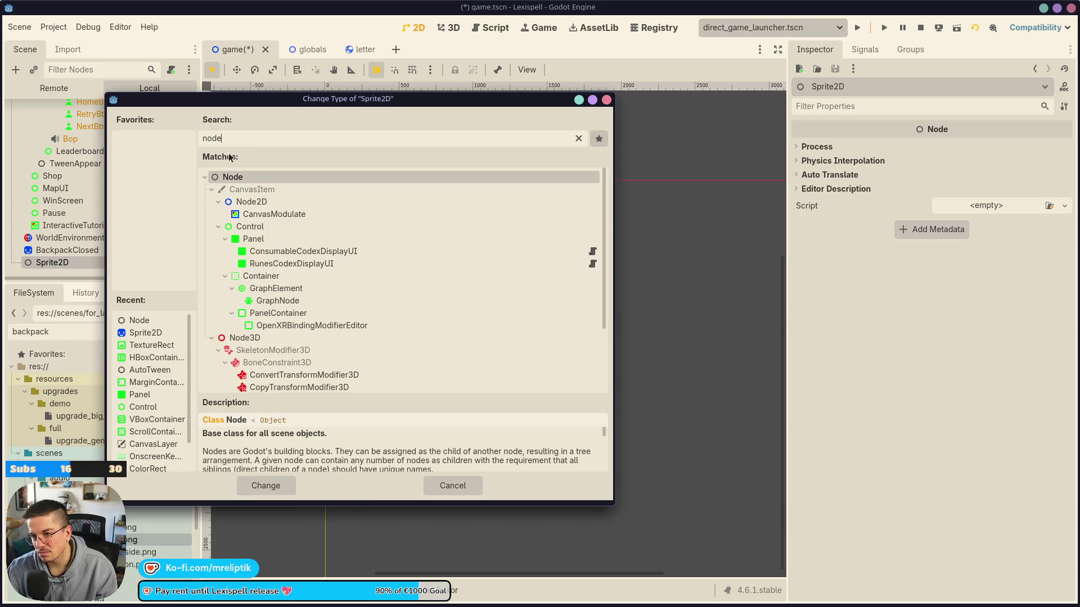
pyautogui.press('Down')
pyautogui.press('Down')
pyautogui.press('Return')
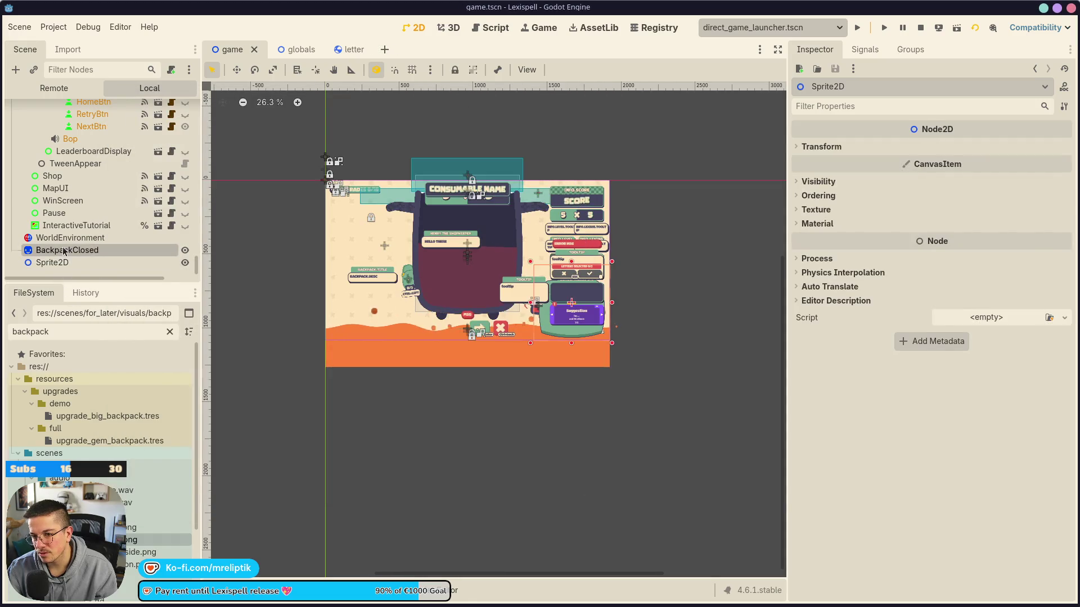
pyautogui.click(65, 251)
# Make BackpackClosed a child of Sprite2D and save the scene
pyautogui.moveTo(78, 269); pyautogui.dragTo(78, 266)
pyautogui.hotkey('ctrl', 's')
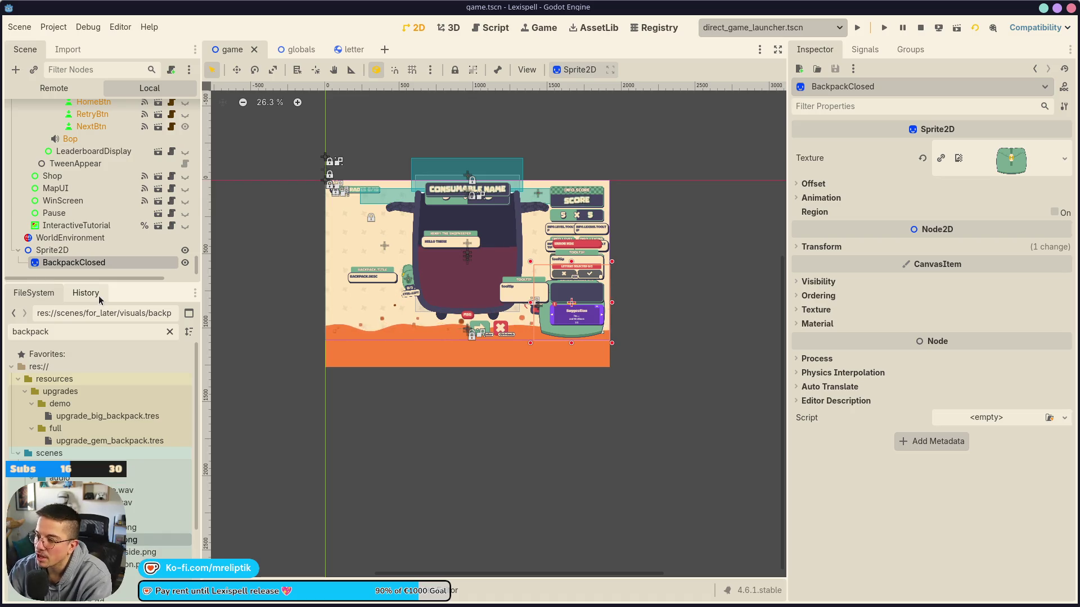
pyautogui.click(62, 249)
pyautogui.click(74, 263)
pyautogui.scroll(2, 546, 313)
pyautogui.click(52, 250)
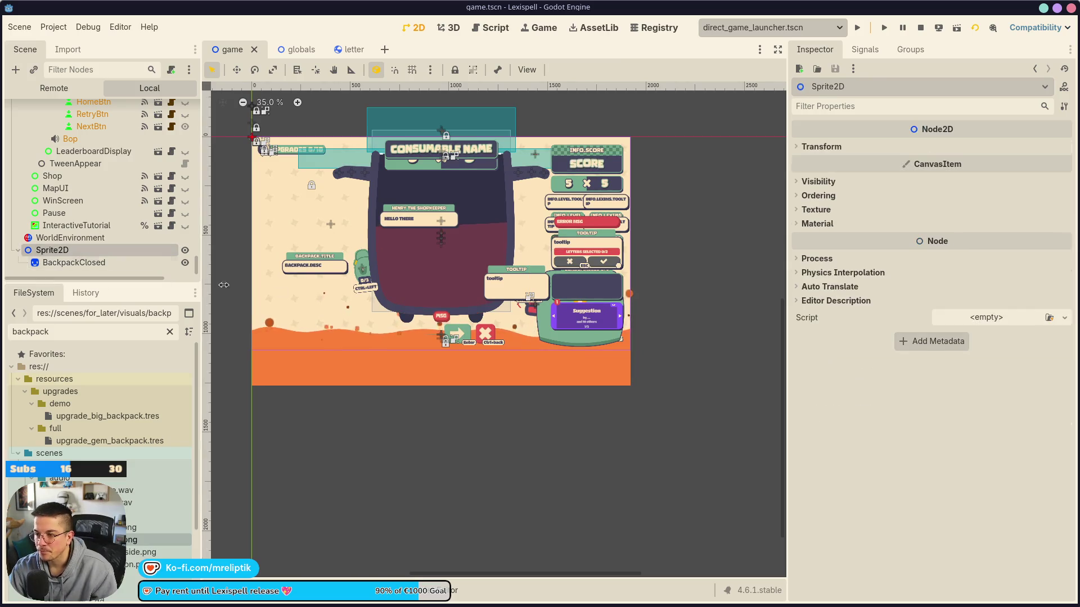
pyautogui.click(56, 264)
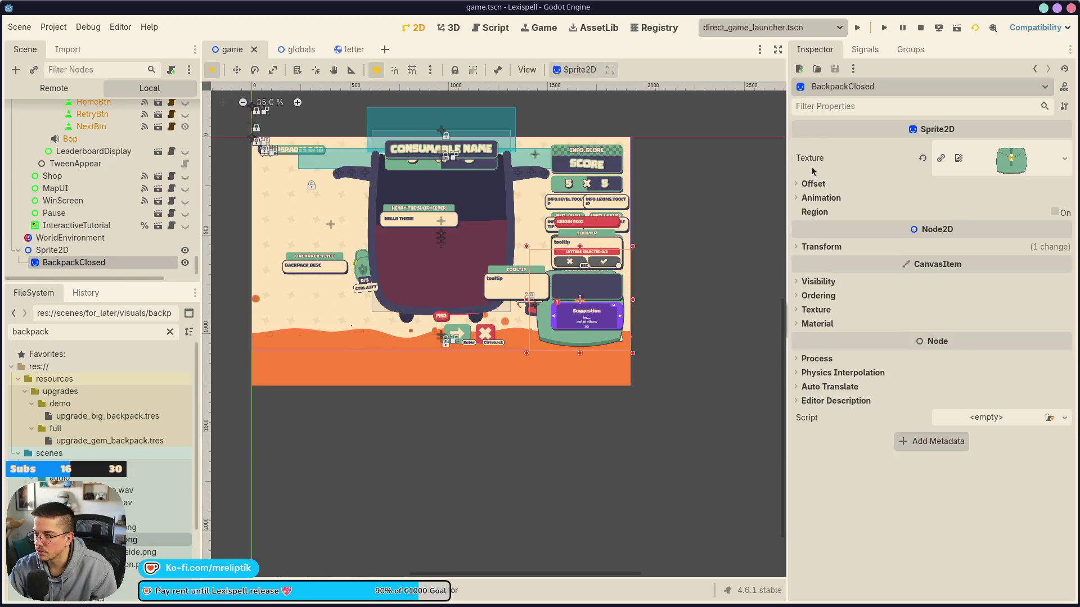
# Reset BackpackClosed's position, move it onto the right-side panel and scale it to 0.705
pyautogui.click(819, 248)
pyautogui.click(925, 271)
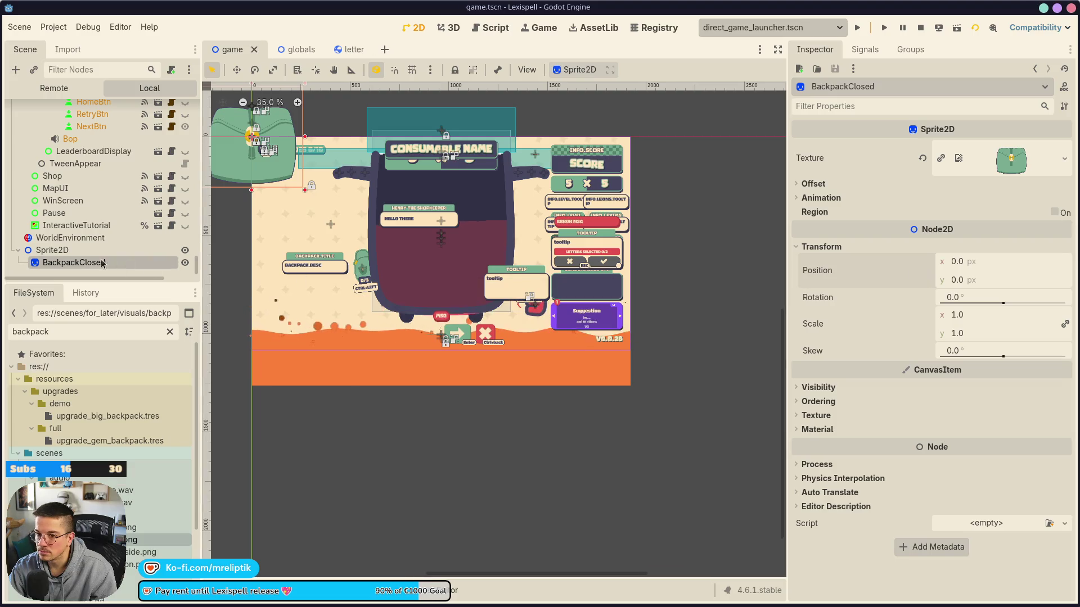
pyautogui.click(57, 250)
pyautogui.click(252, 151)
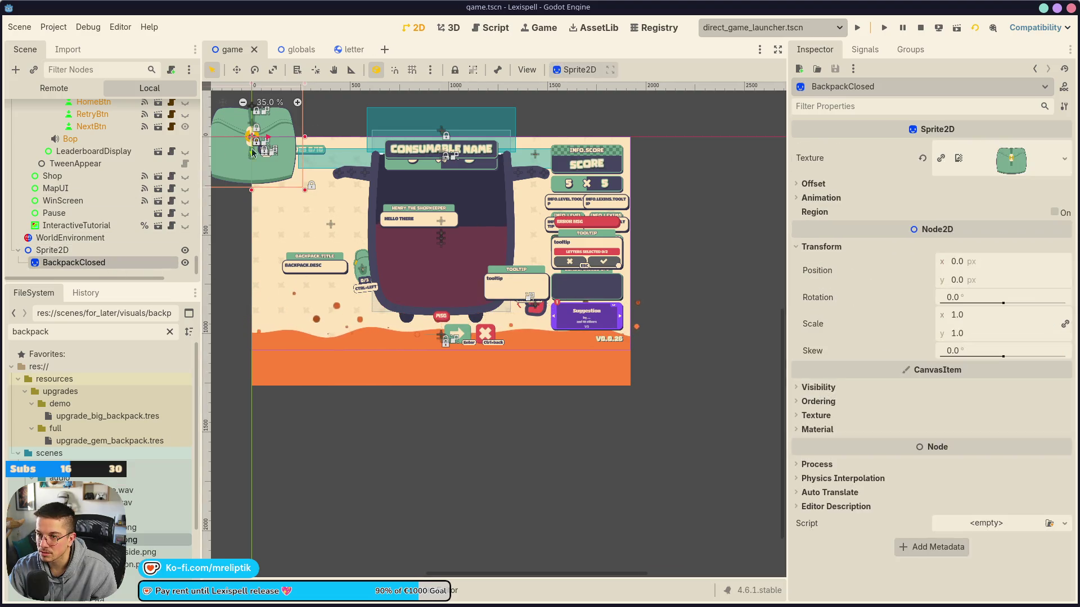
pyautogui.moveTo(267, 140)
pyautogui.mouseDown()
pyautogui.moveTo(624, 148)
pyautogui.moveTo(589, 153)
pyautogui.moveTo(582, 360)
pyautogui.moveTo(581, 345)
pyautogui.mouseUp()
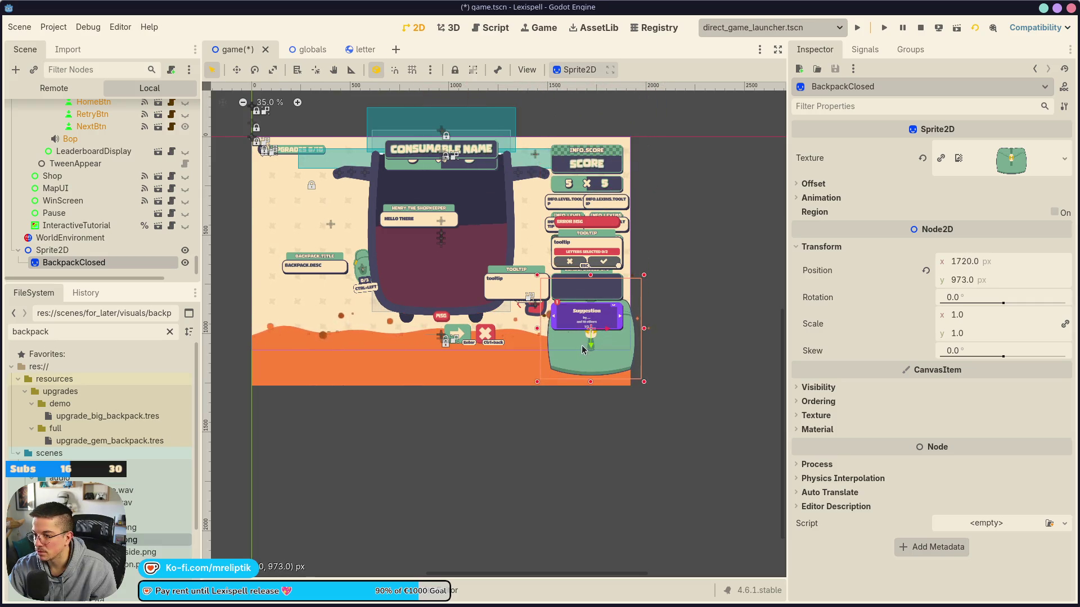
pyautogui.scroll(3, 623, 306)
pyautogui.scroll(-2, 591, 312)
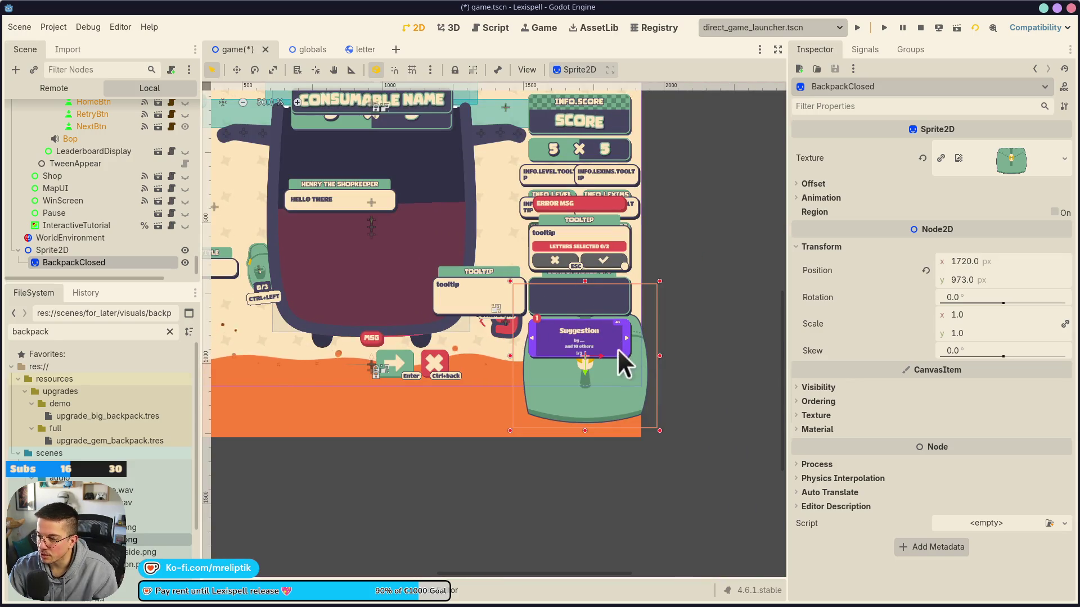
pyautogui.moveTo(599, 360)
pyautogui.mouseDown()
pyautogui.moveTo(582, 359)
pyautogui.moveTo(593, 344)
pyautogui.moveTo(593, 276)
pyautogui.moveTo(588, 302)
pyautogui.mouseUp()
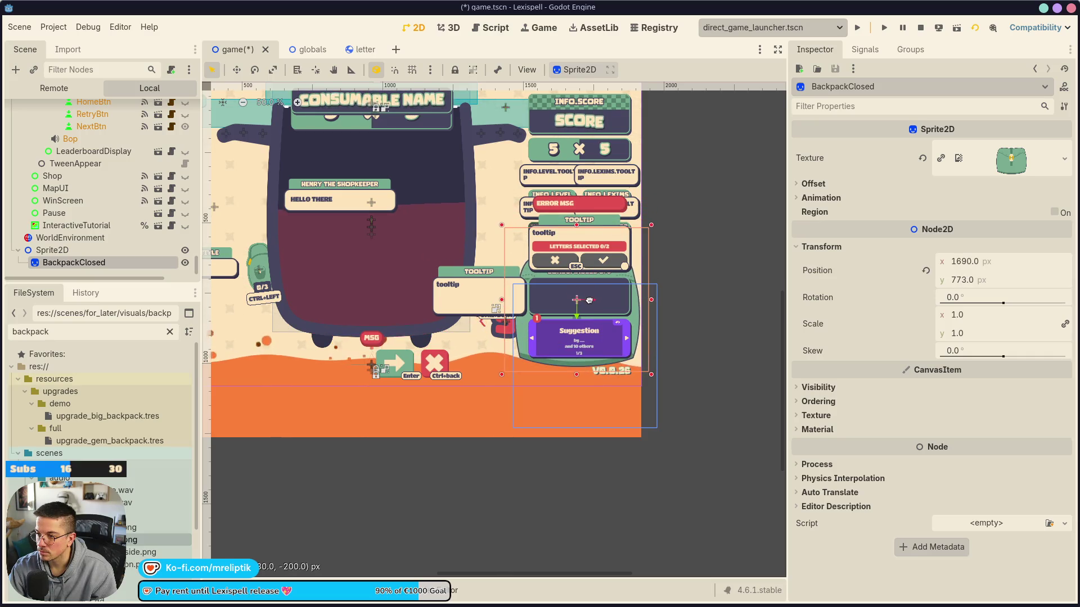
pyautogui.scroll(2, 600, 225)
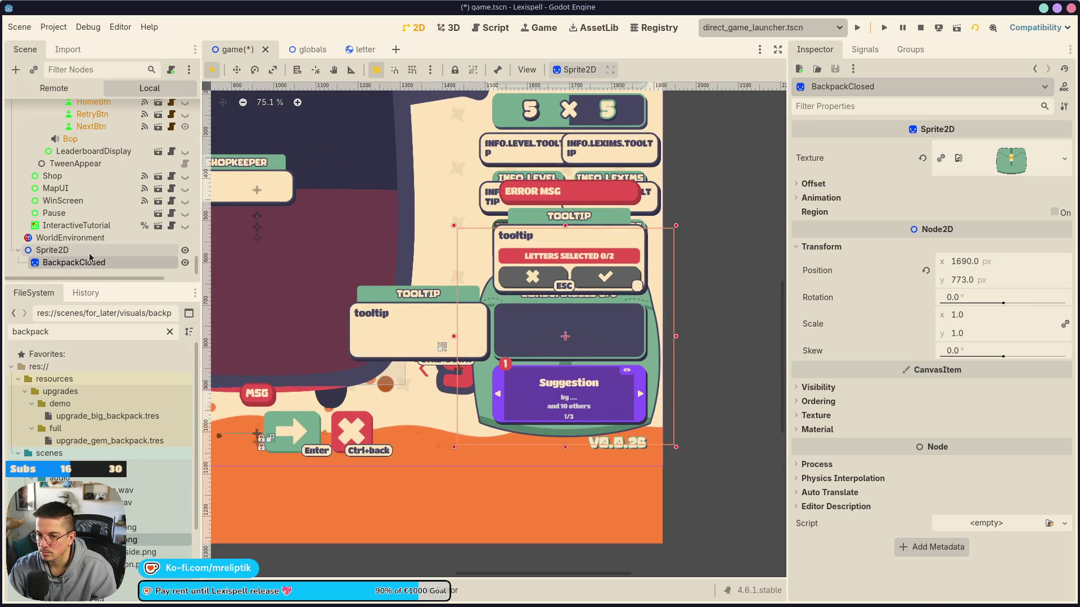
pyautogui.moveTo(974, 329); pyautogui.dragTo(950, 329)
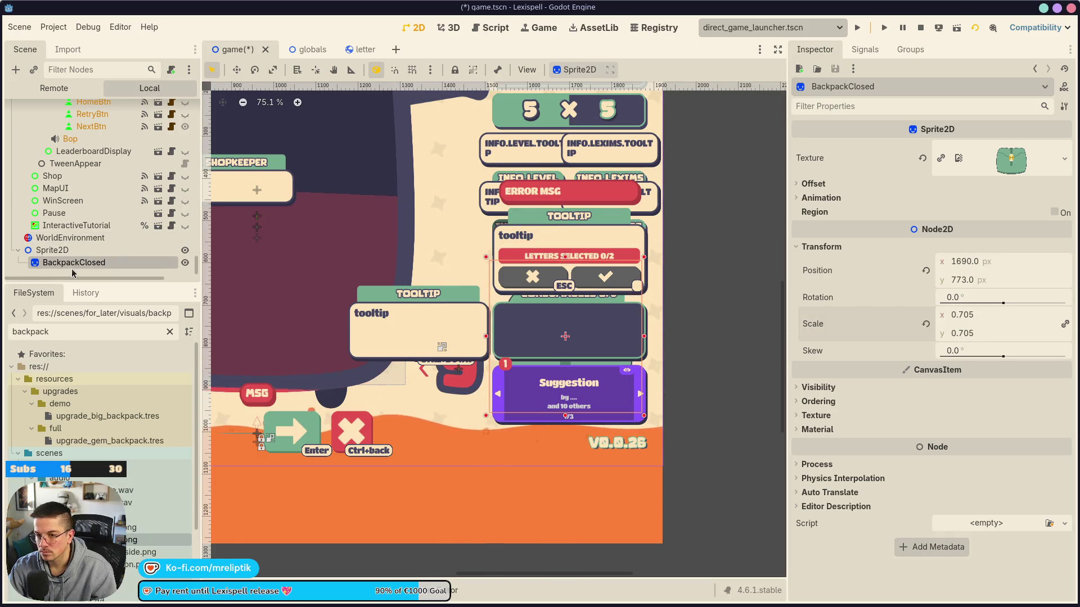
# Add a BackpackNoButton sprite from backpack_no_button.png to the scene
pyautogui.click(57, 250)
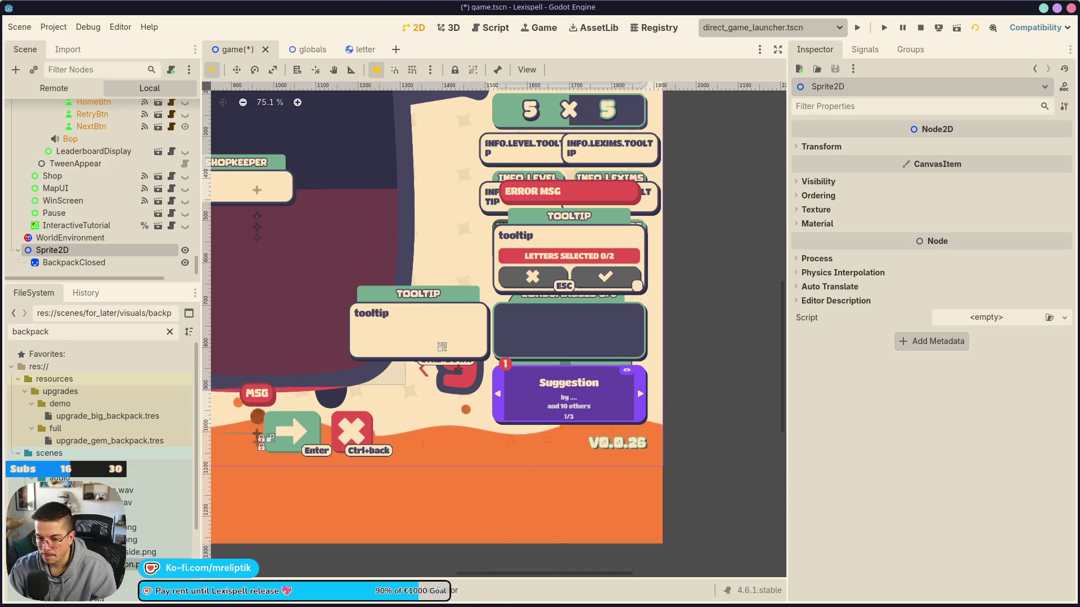
pyautogui.moveTo(141, 553); pyautogui.dragTo(560, 323)
pyautogui.moveTo(79, 273)
pyautogui.mouseDown()
pyautogui.moveTo(66, 241)
pyautogui.moveTo(66, 253)
pyautogui.mouseUp()
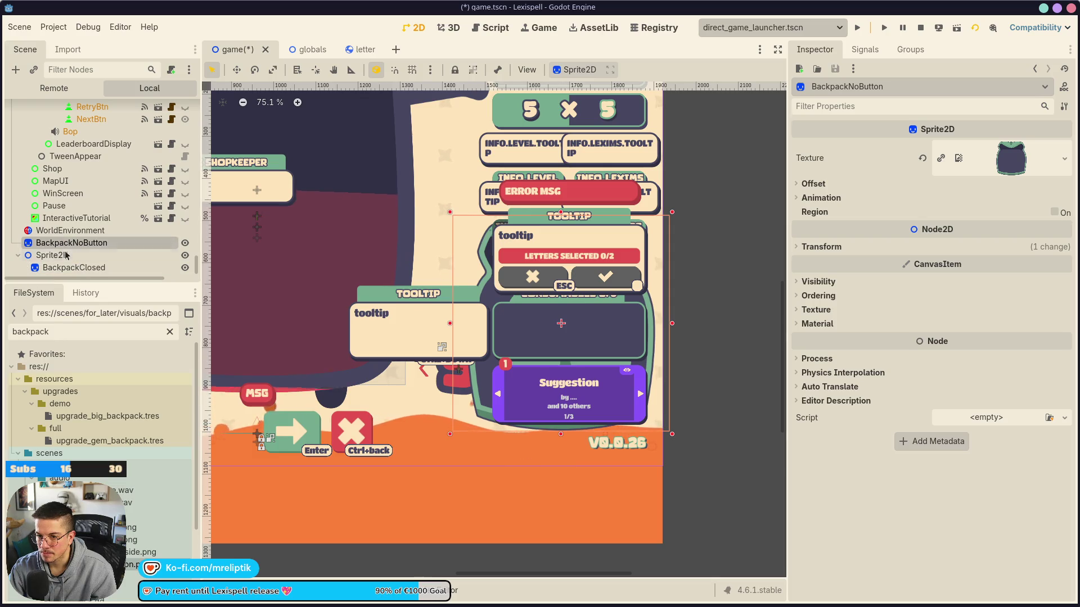
# Undo the BackpackNoButton reparent and reset both backpacks' positions to the origin
pyautogui.hotkey('ctrl', 'z')
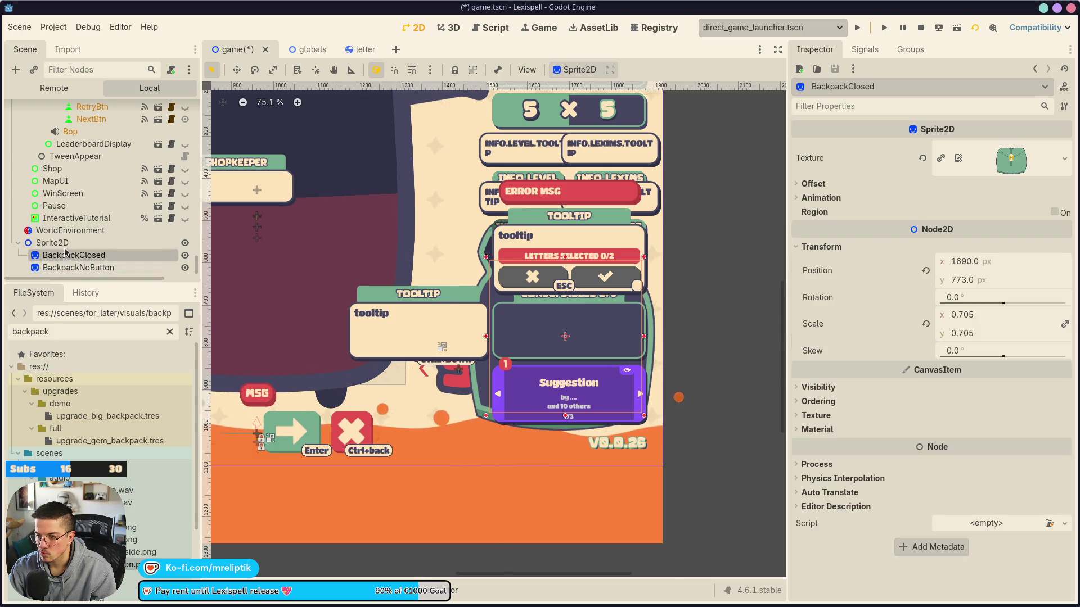
pyautogui.click(65, 248)
pyautogui.click(67, 255)
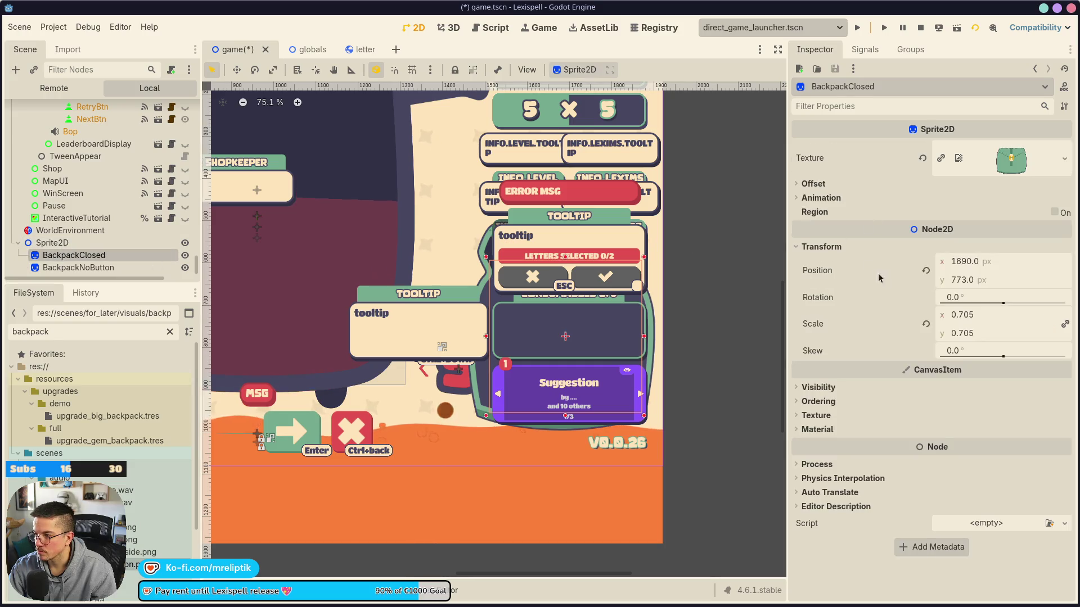
pyautogui.click(926, 271)
pyautogui.click(85, 267)
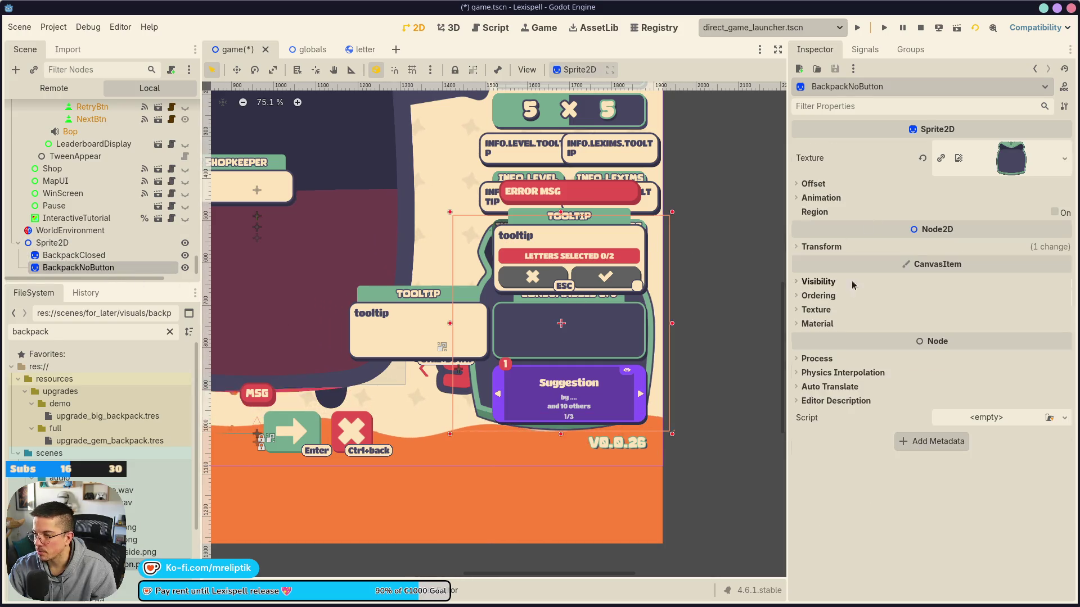
pyautogui.click(821, 247)
pyautogui.click(925, 272)
pyautogui.scroll(-6, 671, 317)
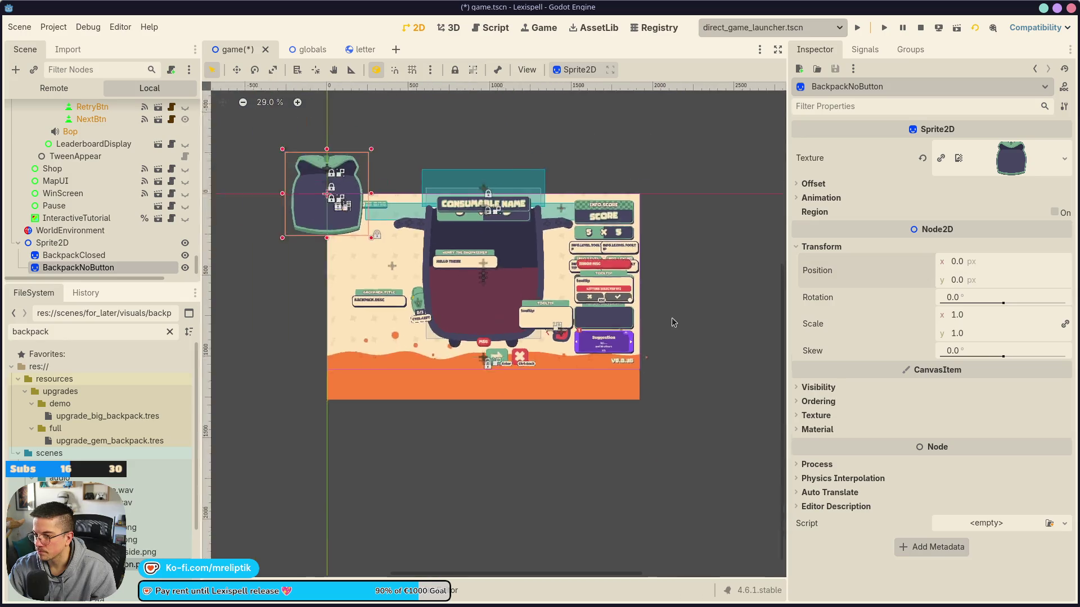
pyautogui.scroll(6, 455, 260)
# Shrink BackpackNoButton to about 0.516 scale and BackpackClosed slightly
pyautogui.click(516, 258)
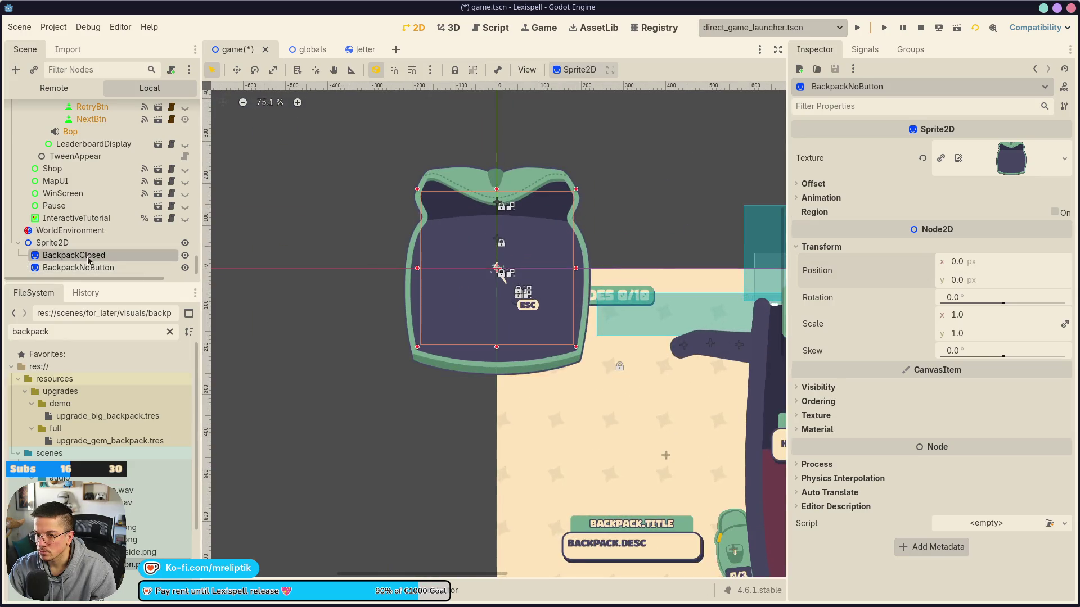
pyautogui.scroll(1, 513, 258)
pyautogui.click(102, 268)
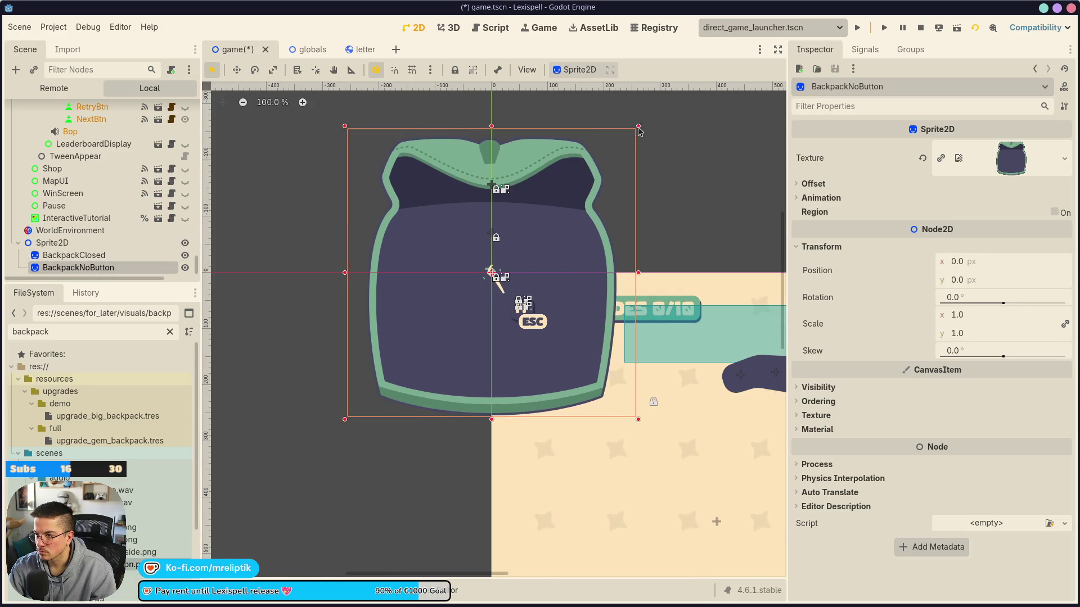
pyautogui.moveTo(638, 128); pyautogui.dragTo(579, 179)
pyautogui.moveTo(562, 201); pyautogui.dragTo(567, 193)
pyautogui.hotkey('ctrl', 'z')
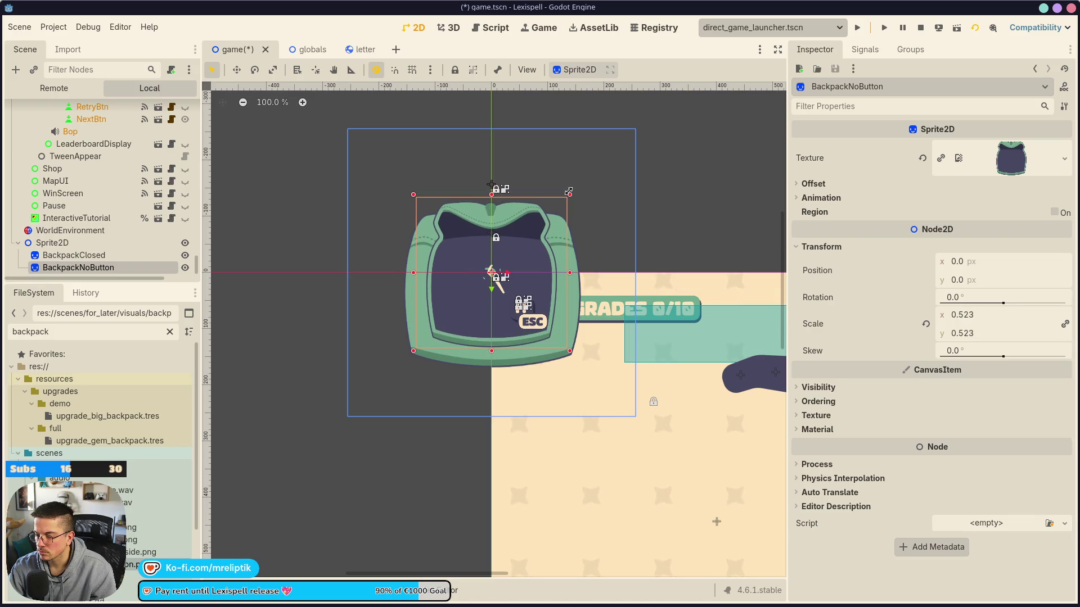
pyautogui.click(543, 222)
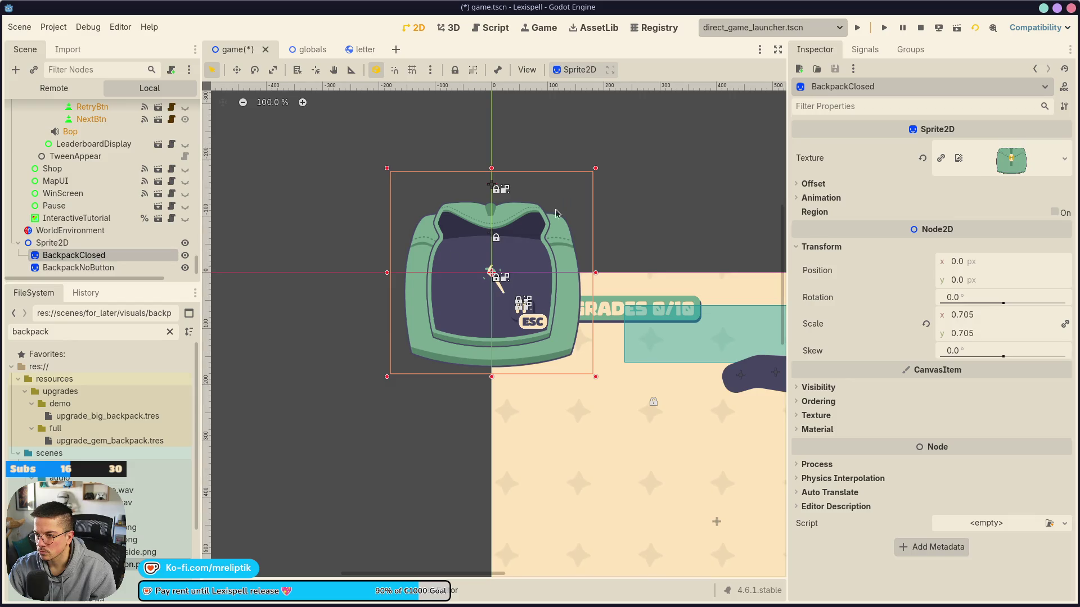
pyautogui.moveTo(591, 172); pyautogui.dragTo(567, 194)
# Nudge BackpackNoButton down to y 19 and save the scene
pyautogui.click(101, 267)
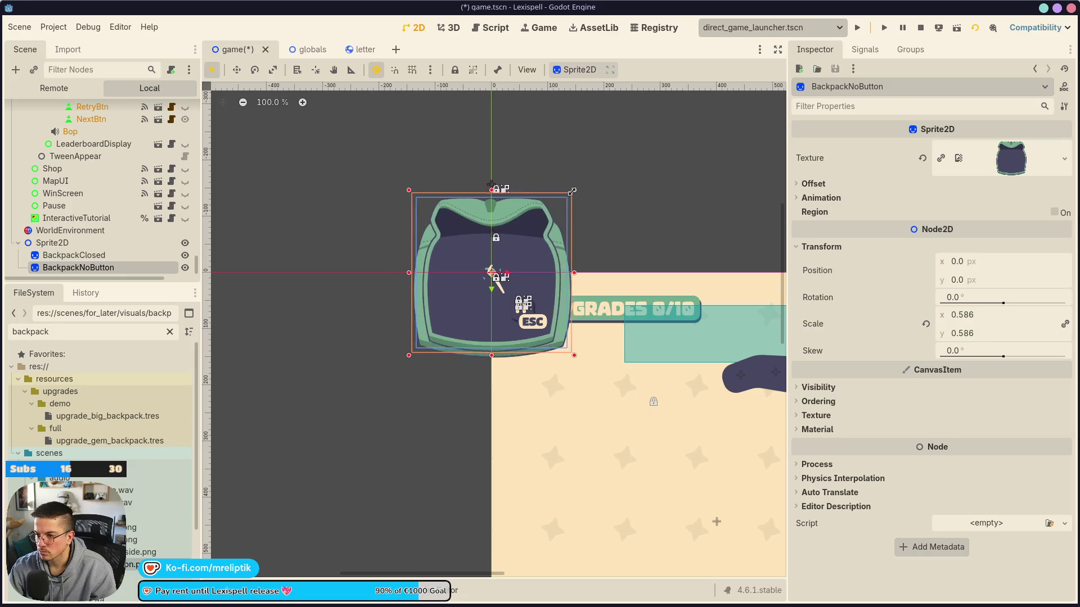
pyautogui.press('Down')
pyautogui.press('Down')
pyautogui.press('Down')
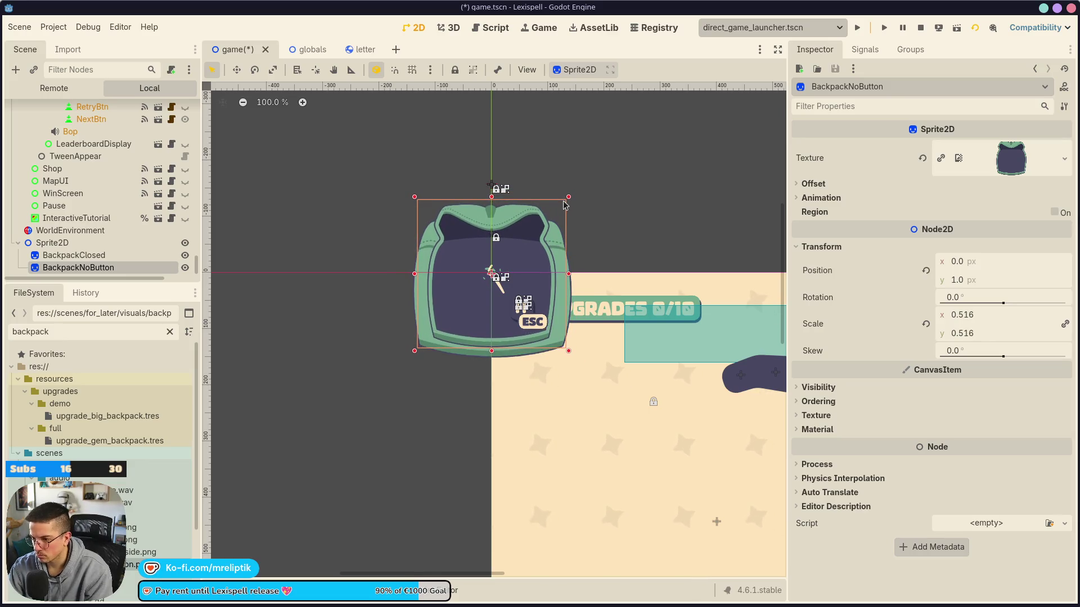
pyautogui.press('Down')
pyautogui.press('Down')
pyautogui.press('Down')
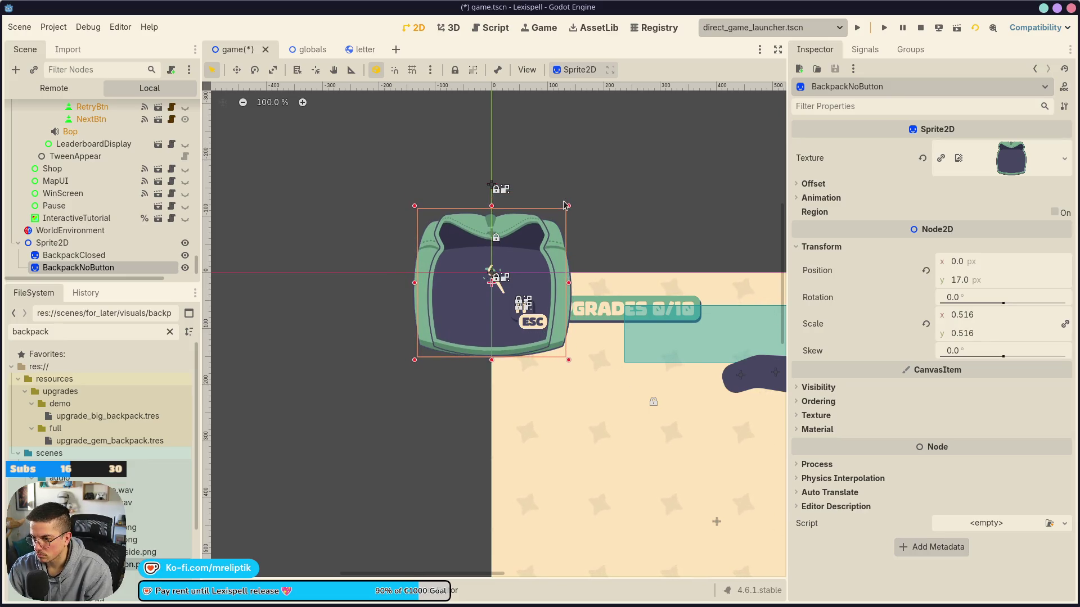
pyautogui.hotkey('ctrl', 's')
pyautogui.click(52, 242)
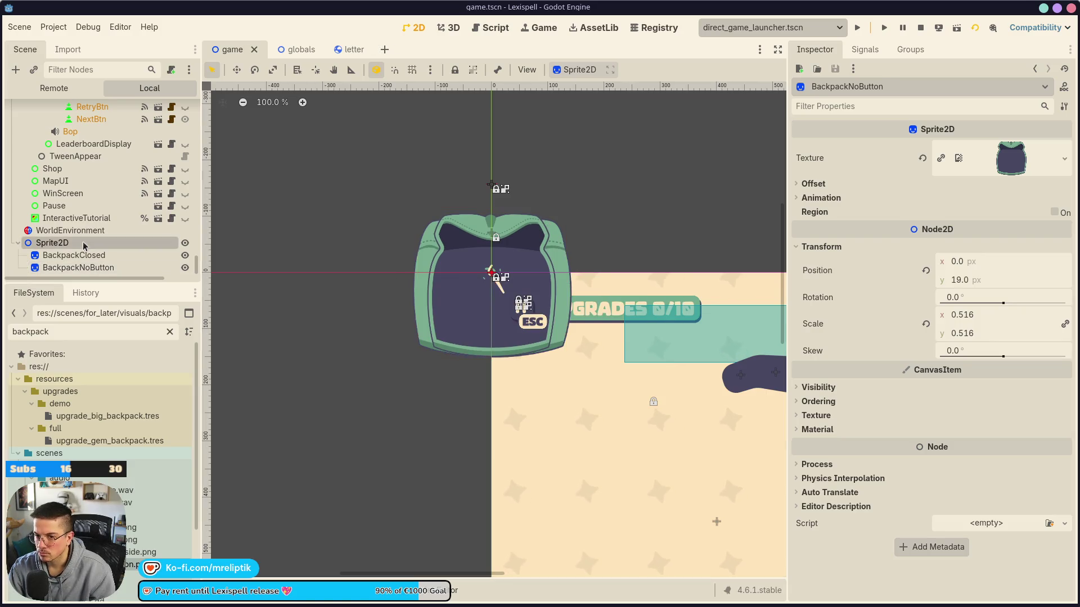
pyautogui.scroll(-4, 268, 210)
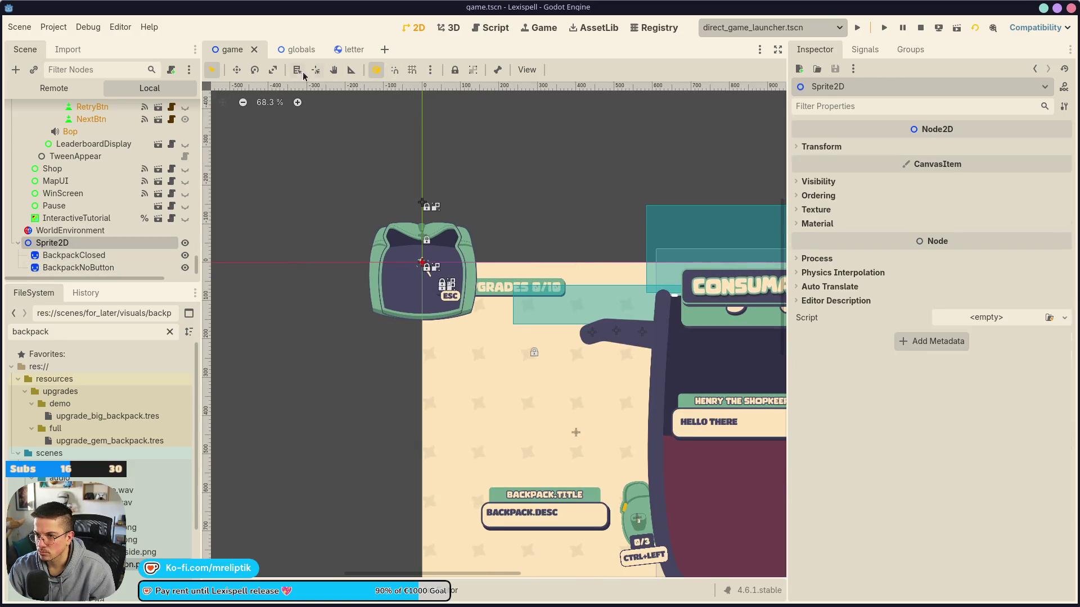
# Group Sprite2D's children and move the backpacks onto the right-side panel
pyautogui.click(376, 69)
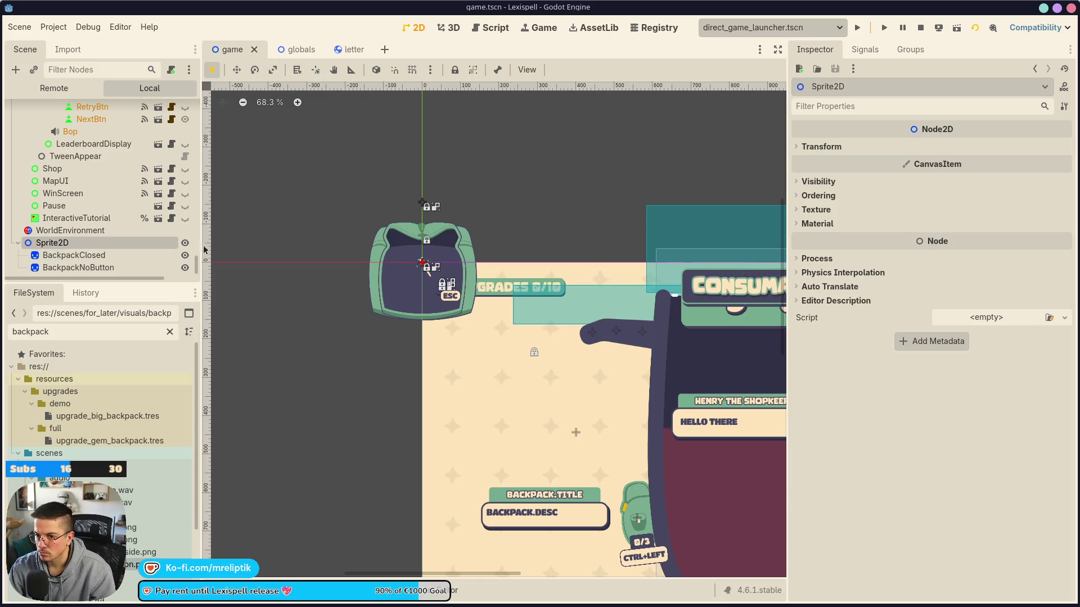
pyautogui.click(474, 72)
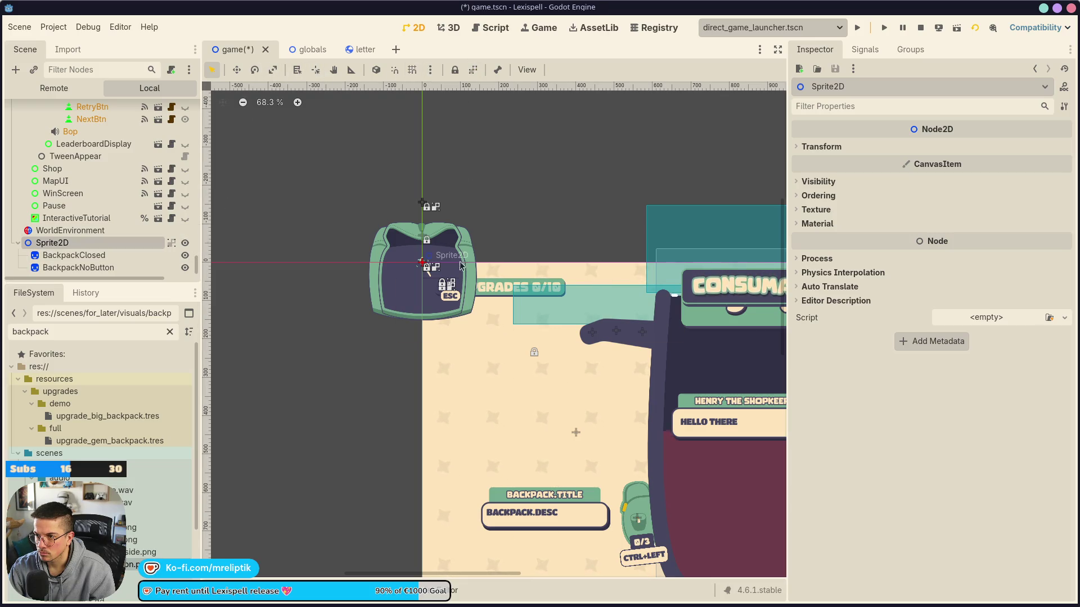
pyautogui.moveTo(428, 270); pyautogui.dragTo(570, 384)
pyautogui.scroll(-2, 596, 472)
pyautogui.moveTo(307, 169); pyautogui.dragTo(649, 287)
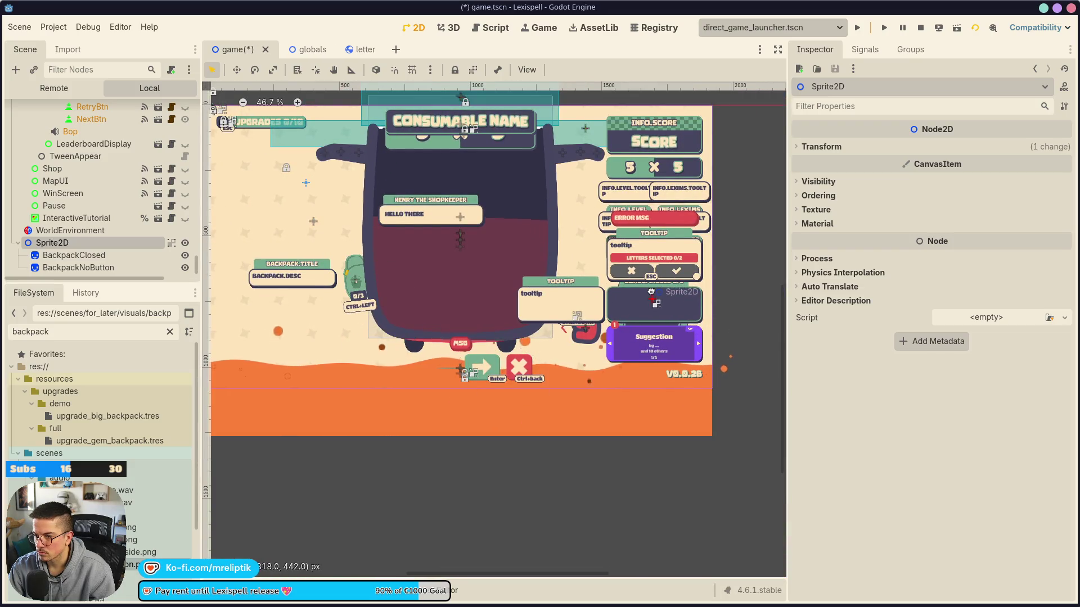
# Raise Sprite2D's Z Index under Ordering and save the scene
pyautogui.click(827, 182)
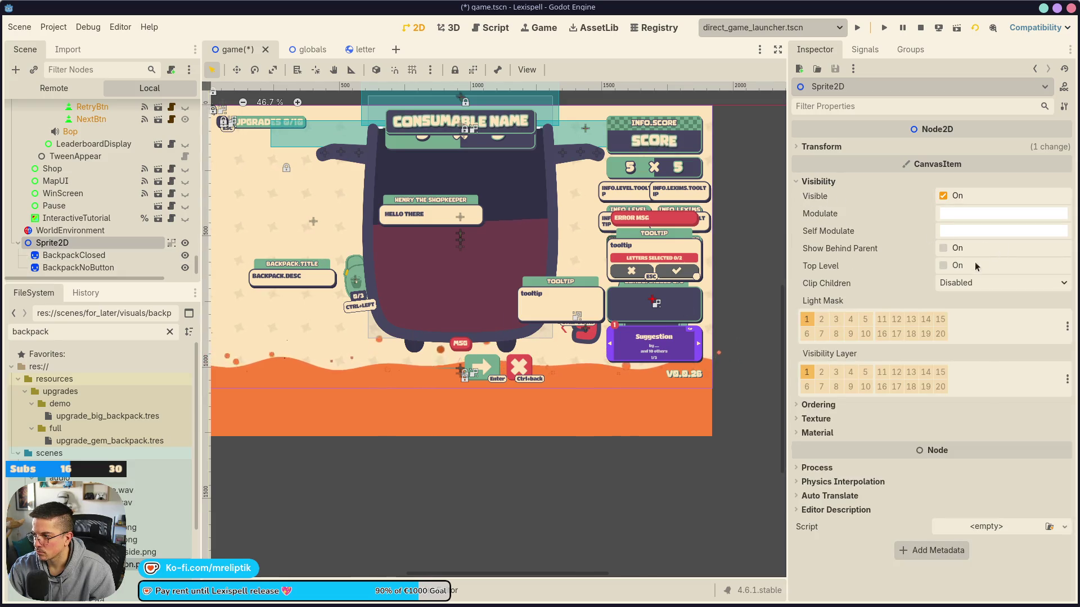
pyautogui.click(824, 405)
pyautogui.click(1055, 418)
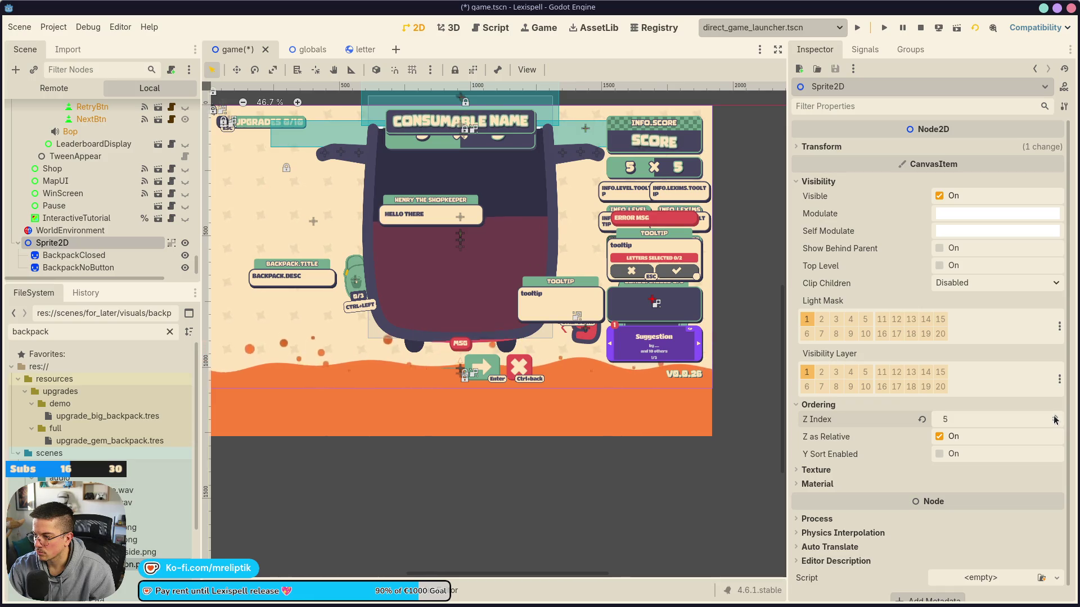
pyautogui.hotkey('ctrl', 's')
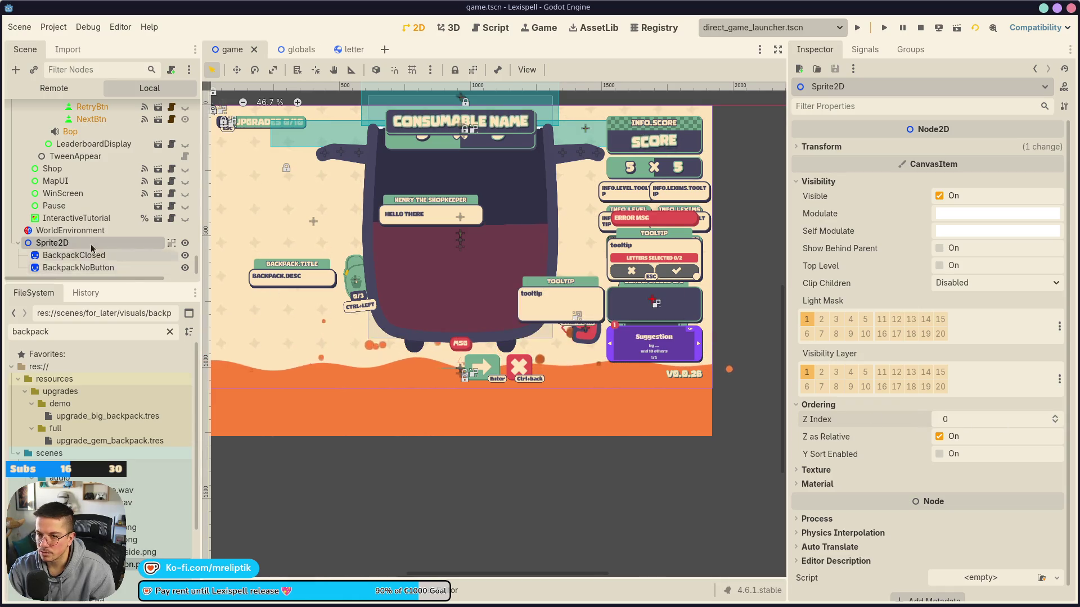
# Collapse EndScreenContainer, move Sprite2D above WorldEnvironment in the tree, and save game.tscn
pyautogui.scroll(-5, 84, 197)
pyautogui.scroll(-10, 83, 187)
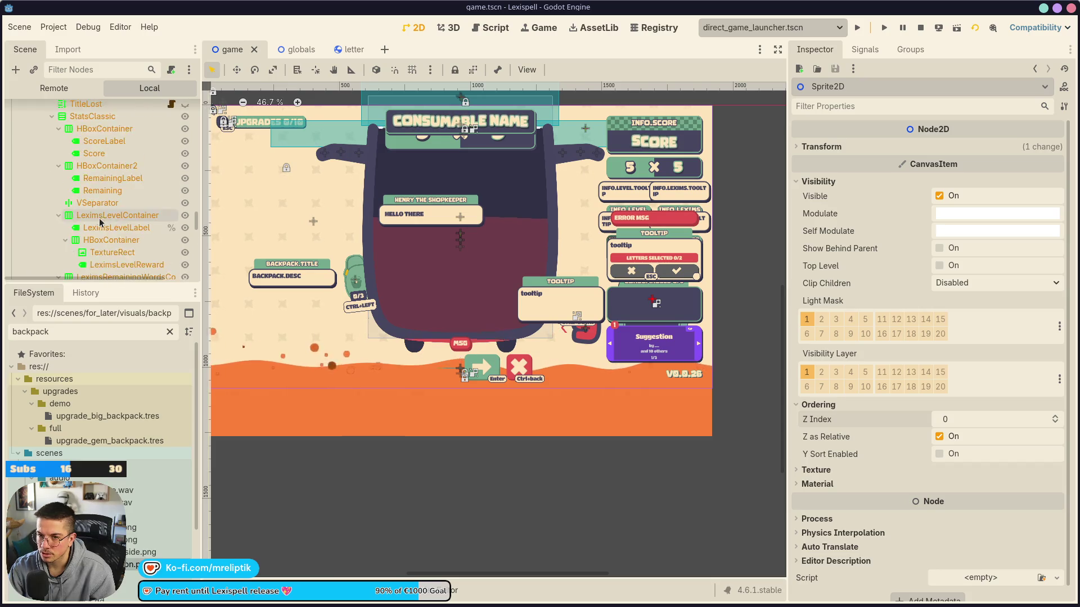
pyautogui.click(31, 219)
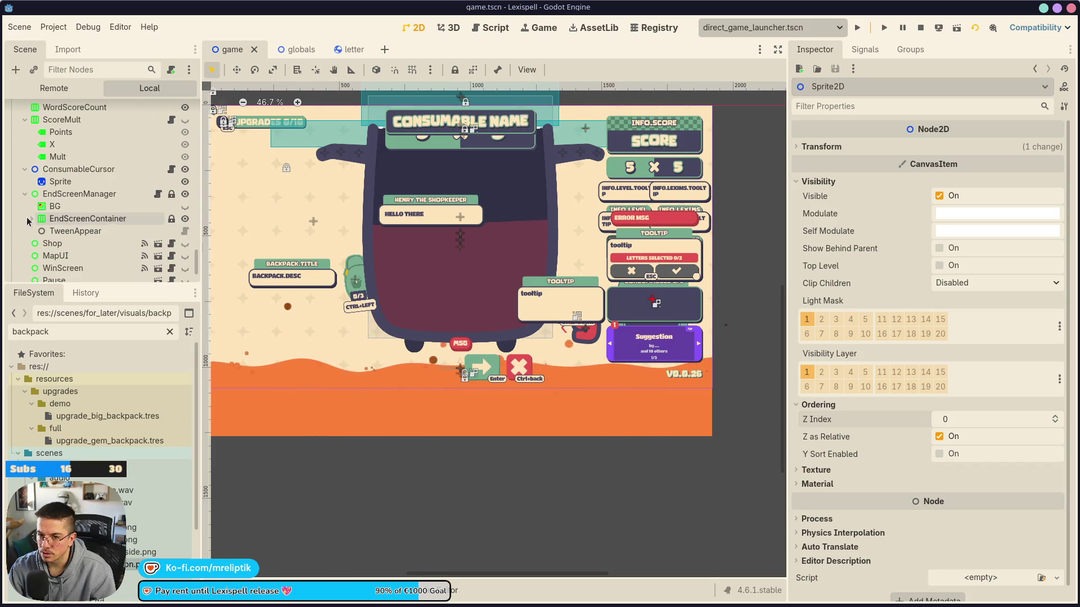
pyautogui.scroll(-3, 84, 237)
pyautogui.moveTo(57, 248); pyautogui.dragTo(52, 227)
pyautogui.scroll(4, 652, 315)
pyautogui.hotkey('ctrl', 's')
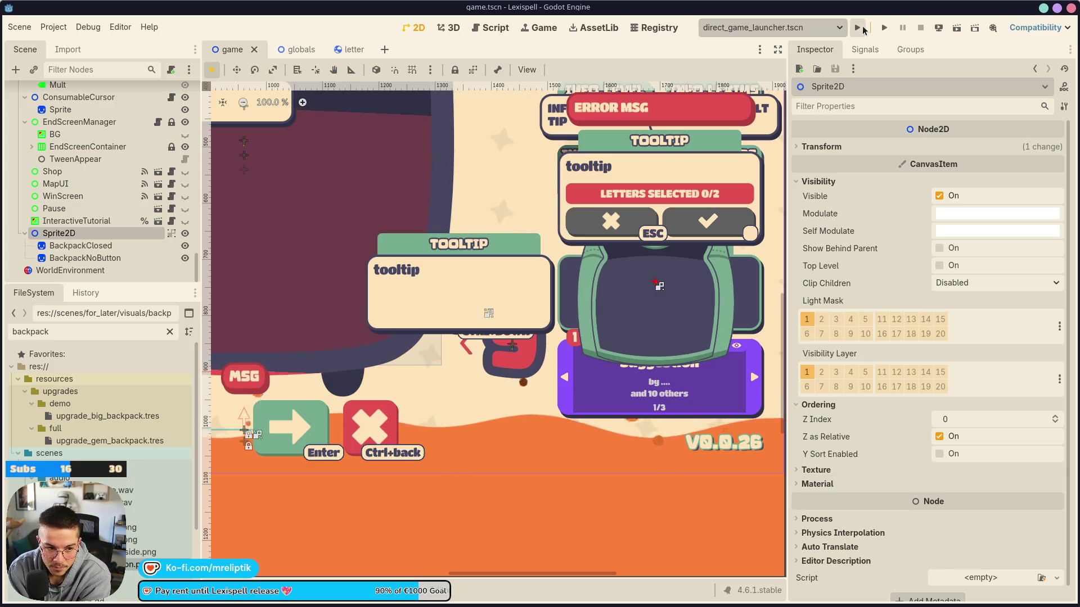
pyautogui.press('super')
# Launch DaVinci Resolve from the launcher and open the lexi project
pyautogui.write('col')
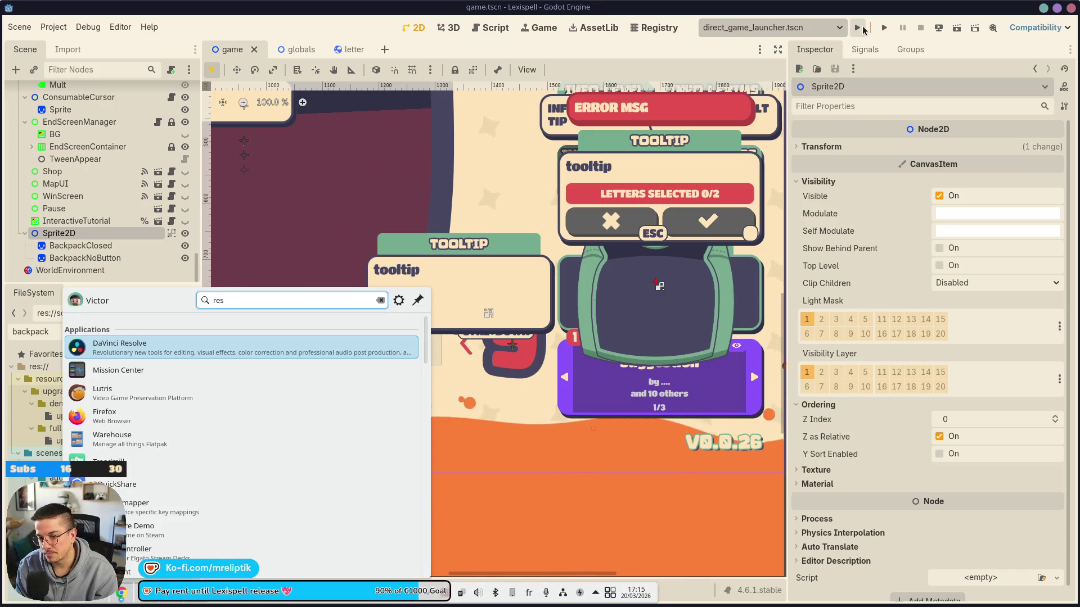
pyautogui.press('Return')
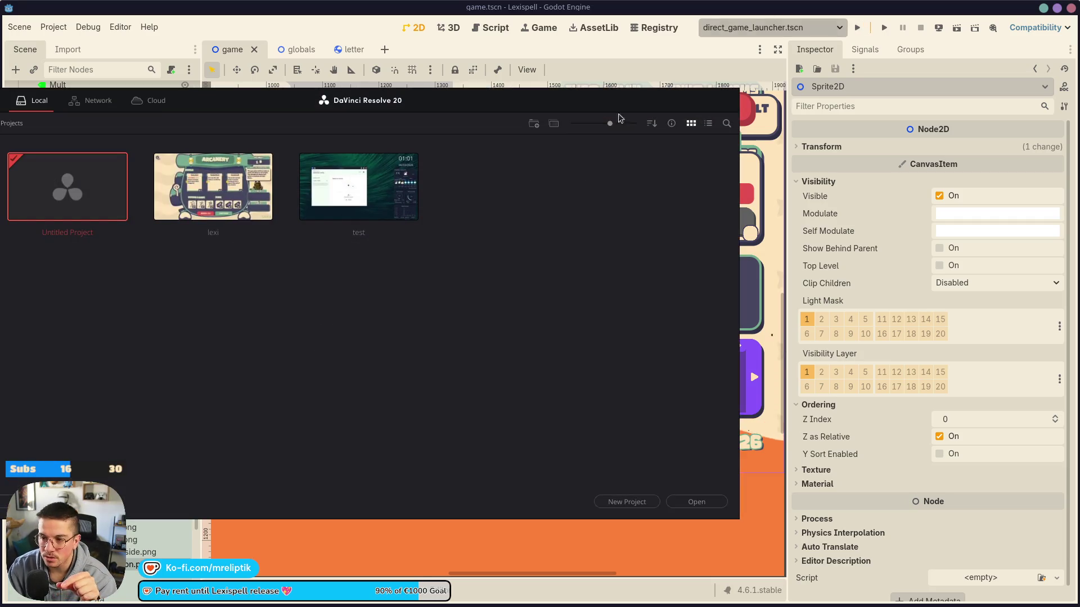
pyautogui.doubleClick(214, 186)
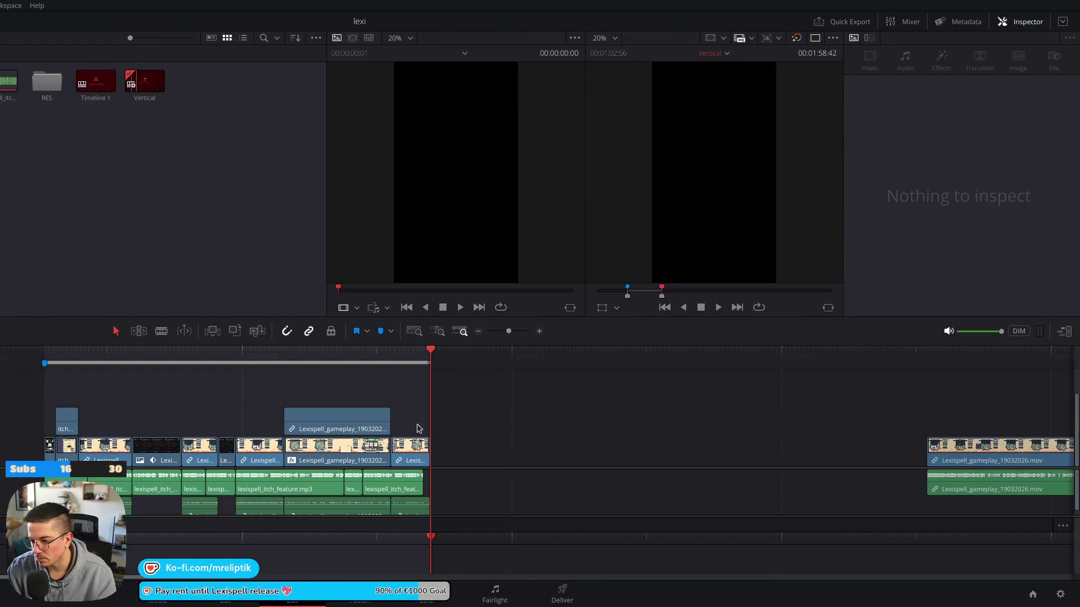
# Move the playhead back into the gameplay clips
pyautogui.scroll(-2, 419, 429)
pyautogui.moveTo(149, 356); pyautogui.dragTo(128, 356)
pyautogui.scroll(3, 204, 410)
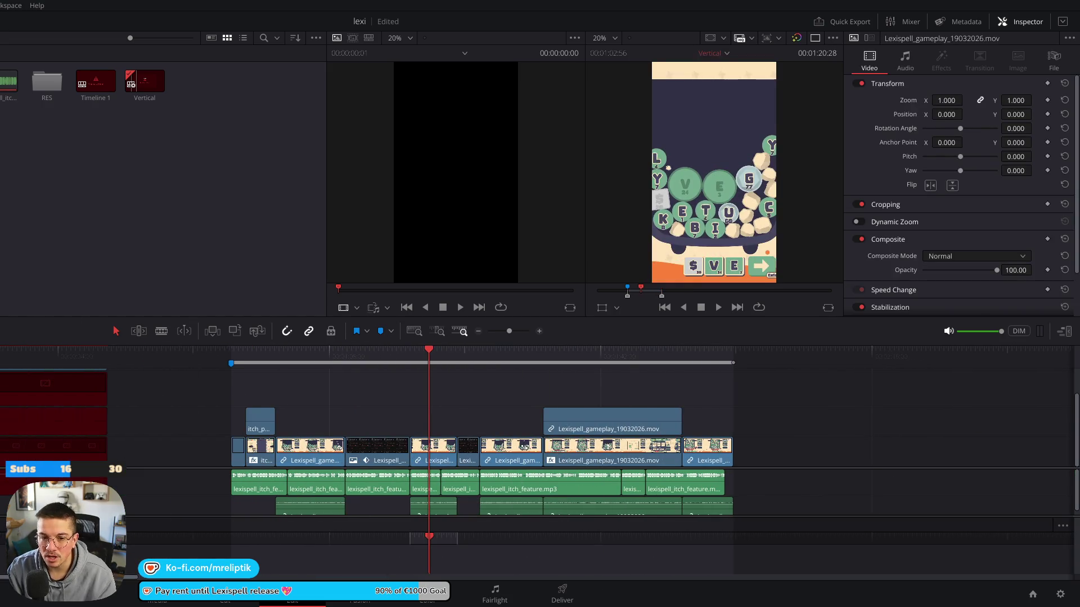
# Add an Adjustment Clip from the Effects Library above the footage at the playhead
pyautogui.hotkey('ctrl', '6')
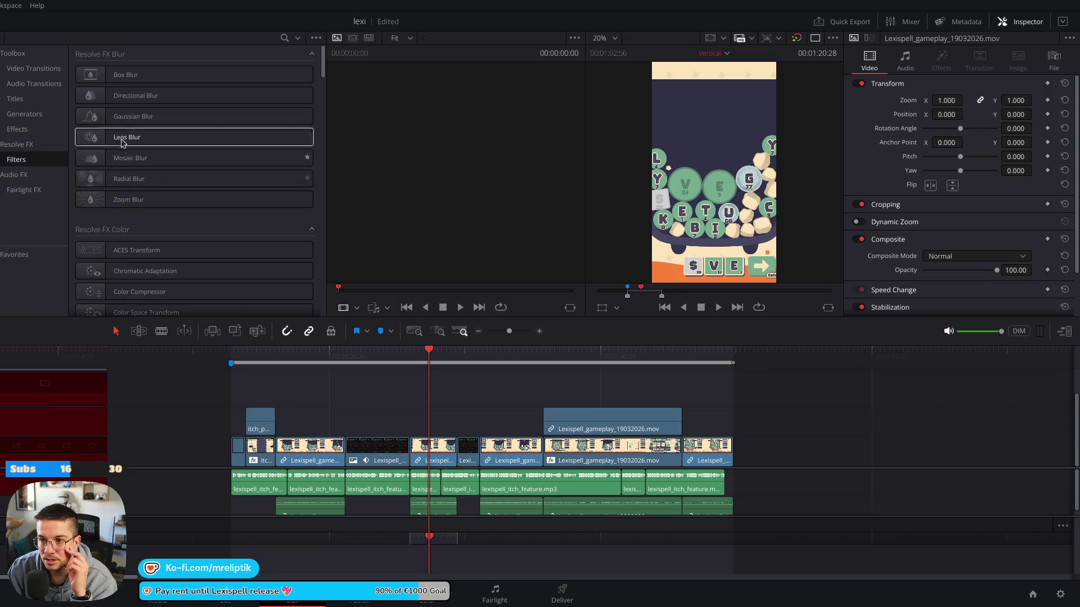
pyautogui.click(31, 70)
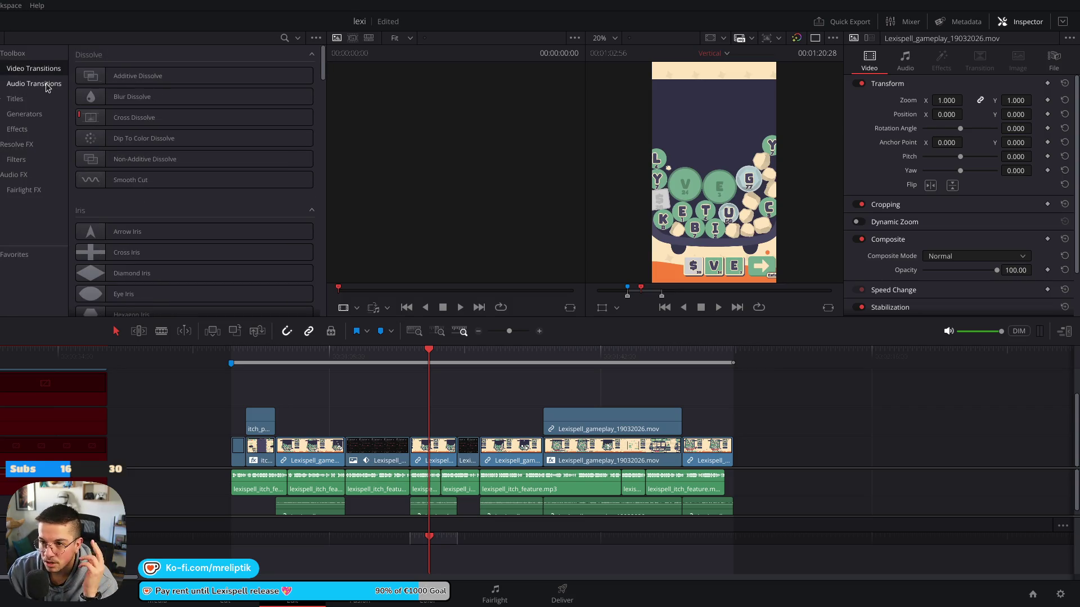
pyautogui.click(47, 84)
pyautogui.click(25, 114)
pyautogui.click(18, 128)
pyautogui.click(26, 115)
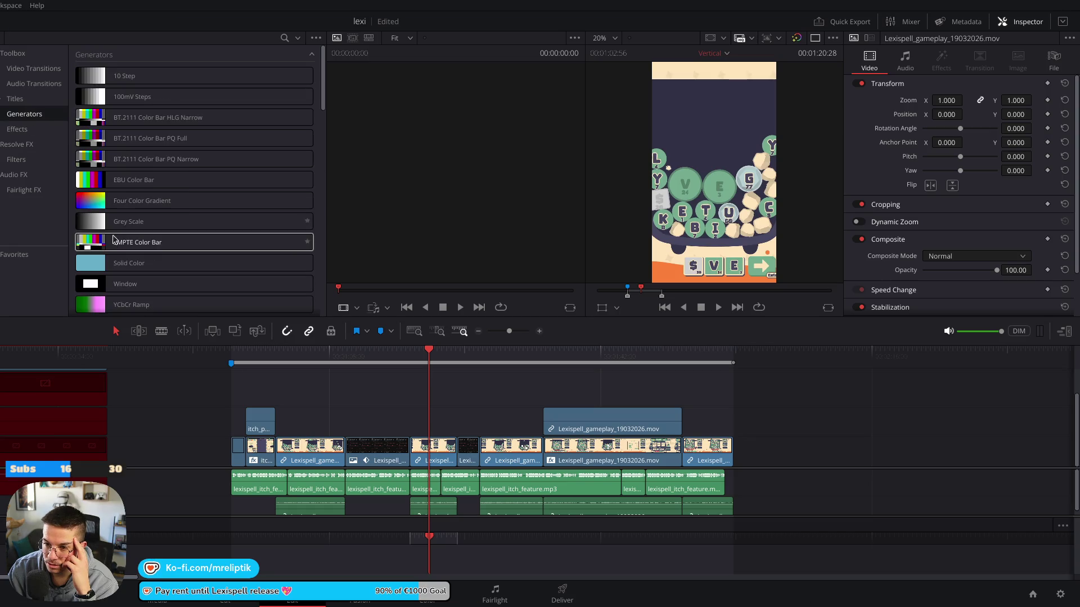
pyautogui.click(22, 130)
pyautogui.moveTo(138, 78)
pyautogui.mouseDown()
pyautogui.moveTo(386, 374)
pyautogui.moveTo(365, 388)
pyautogui.mouseUp()
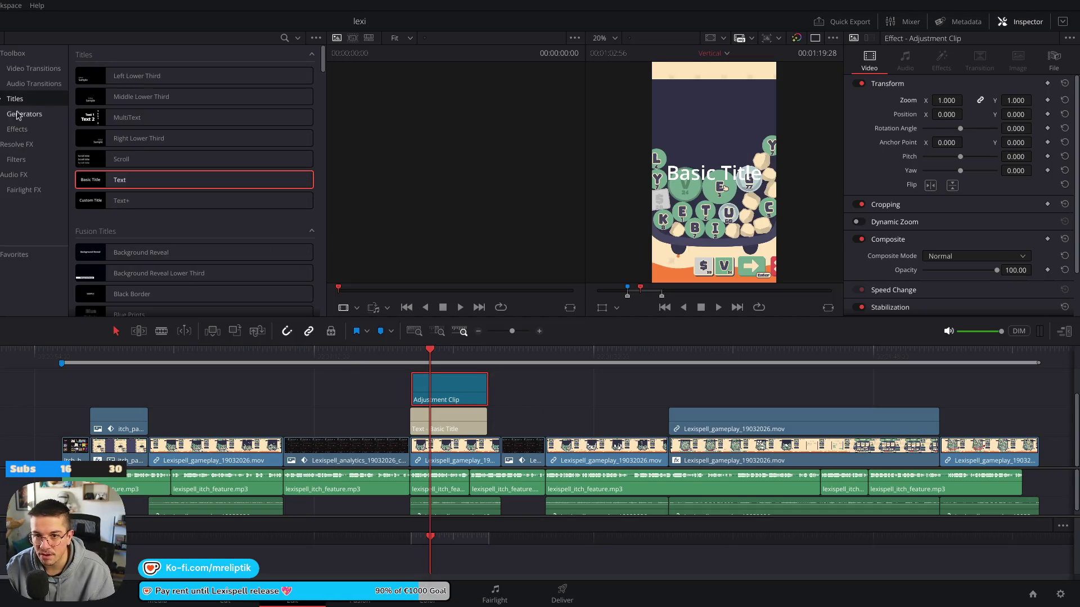
pyautogui.click(23, 129)
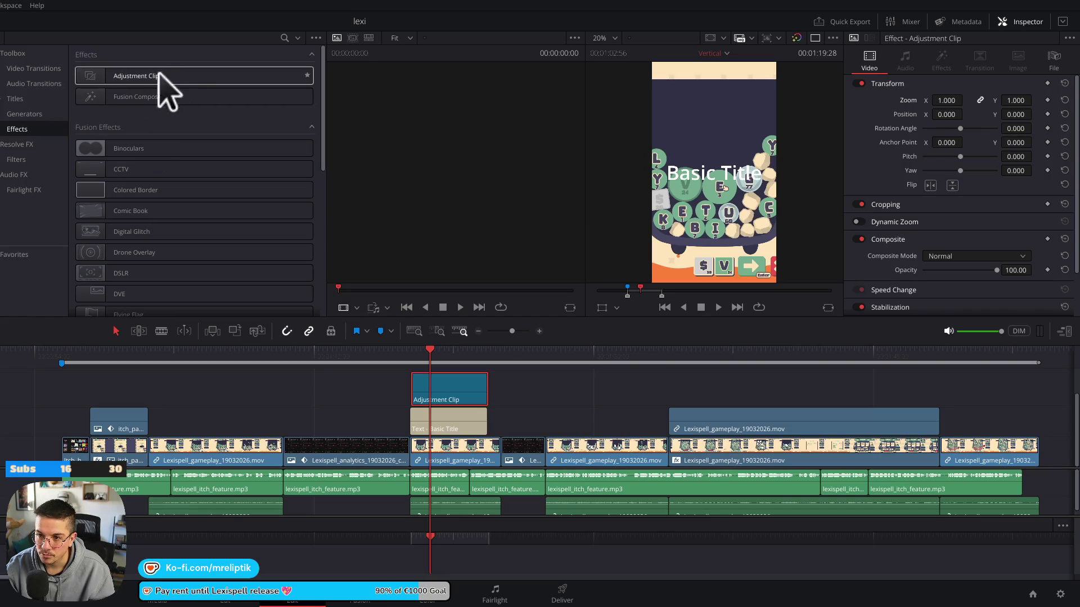
pyautogui.hotkey('ctrl', '-')
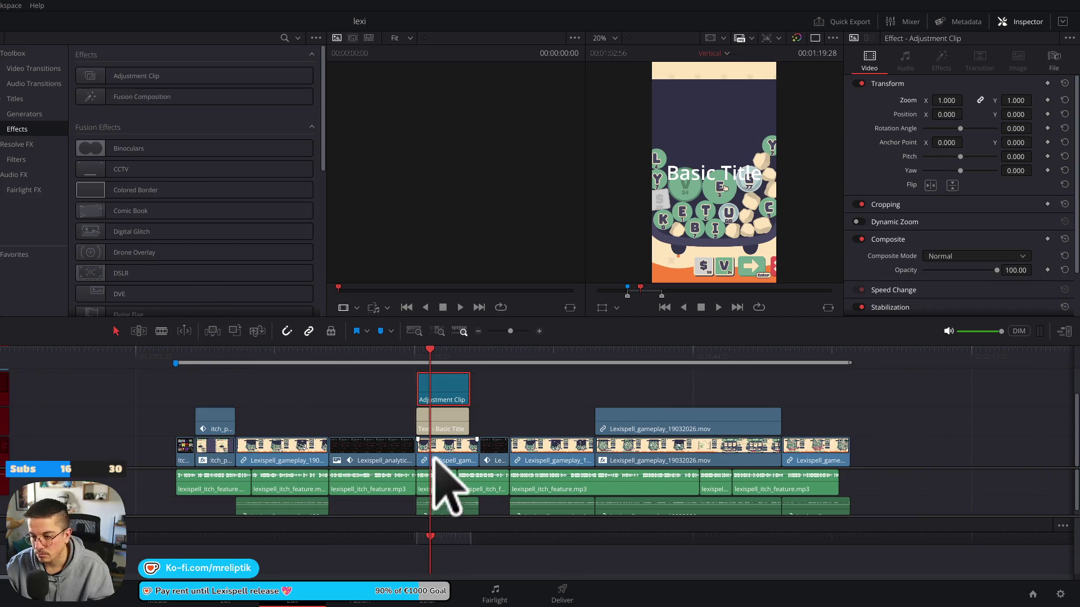
# Delete the Adjustment Clip and Basic Title text clips, then switch back to Godot
pyautogui.click(431, 429)
pyautogui.hotkey('ctrl', 'shift', 'a')
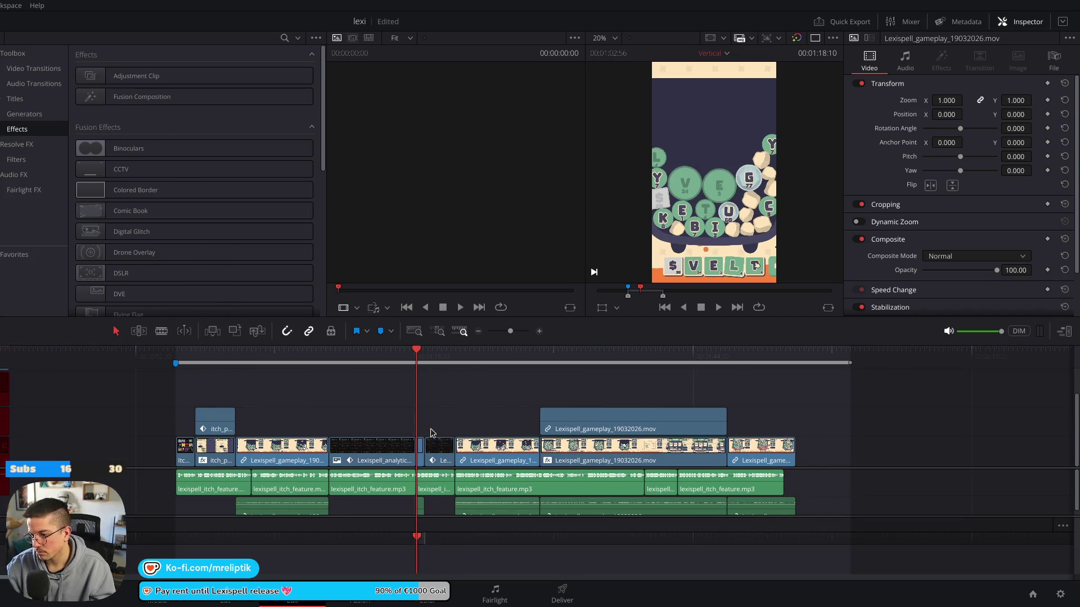
pyautogui.moveTo(502, 387); pyautogui.dragTo(430, 428)
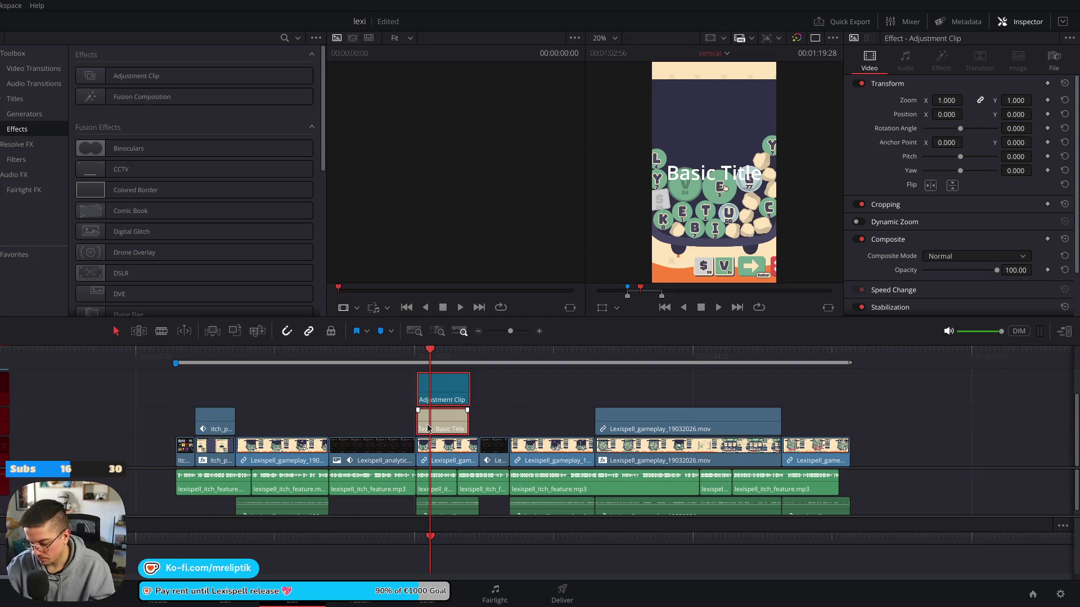
pyautogui.press('Delete')
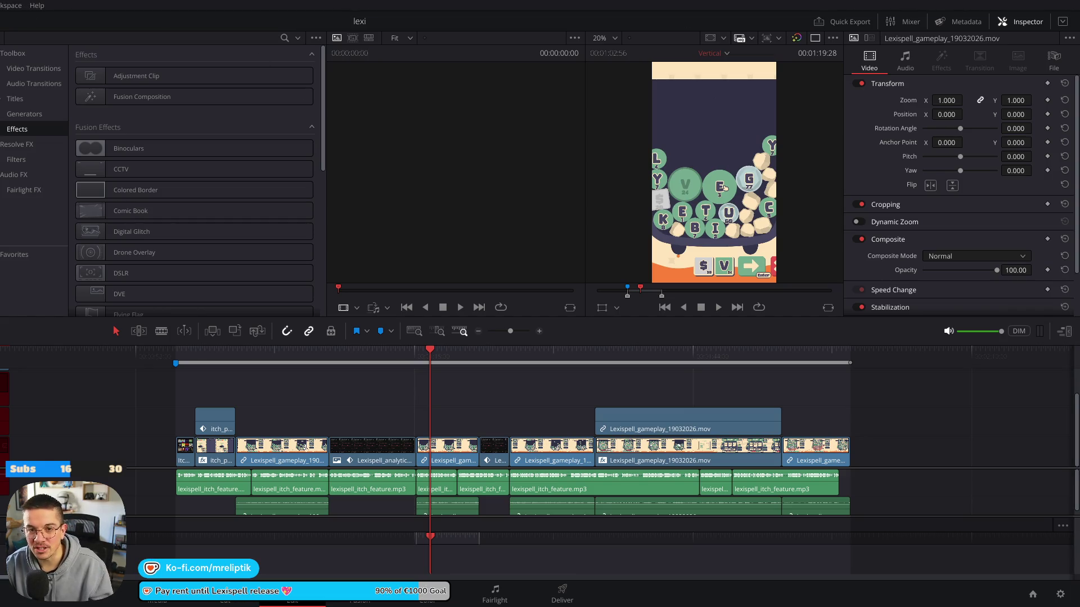
pyautogui.hotkey('alt', 'Tab')
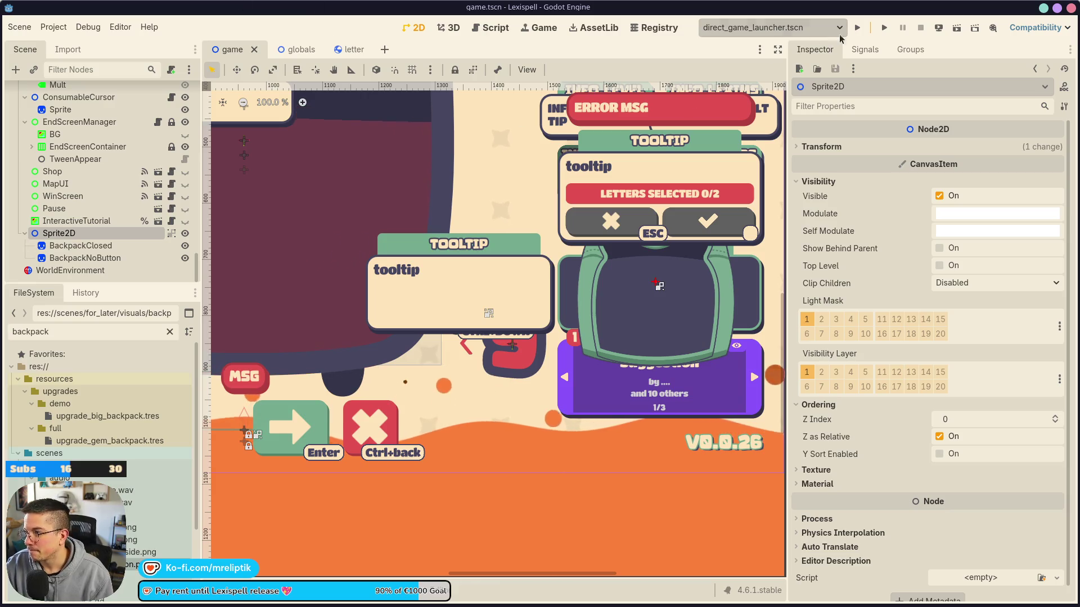
# Run the game with F5 to check the backpack, then return to the 2D editor
pyautogui.press('F5')
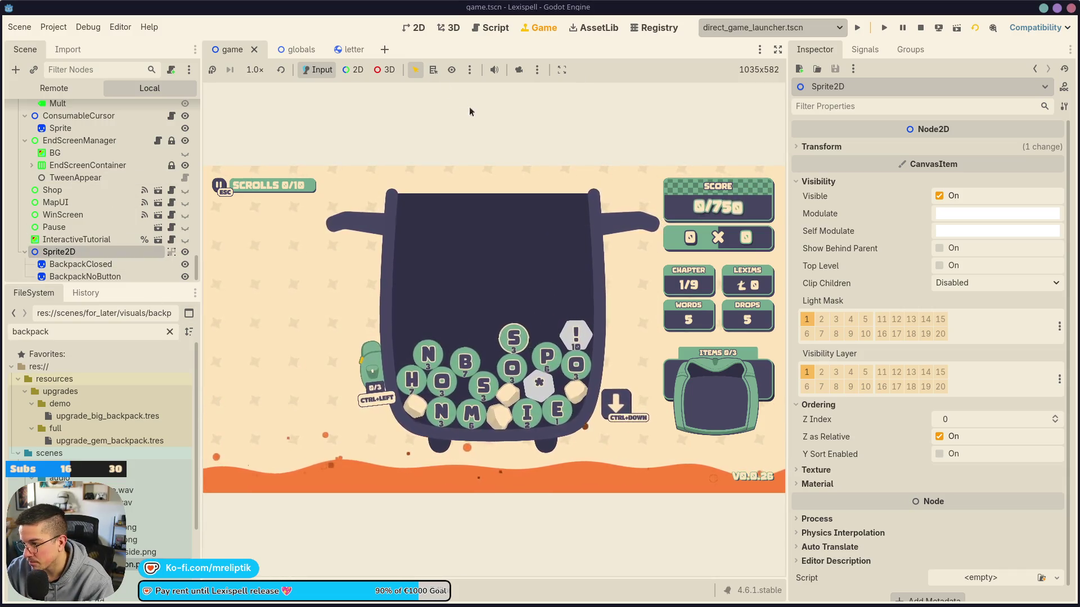
pyautogui.click(415, 28)
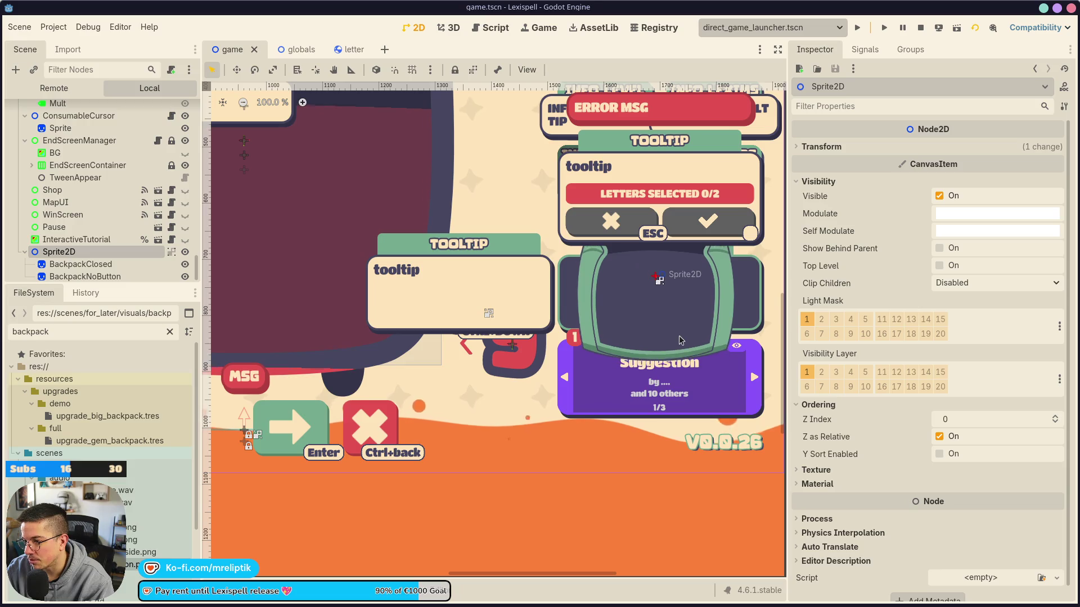
# Scale BackpackClosed and BackpackNoButton to 0.728, save the scene, and view the running game
pyautogui.click(81, 264)
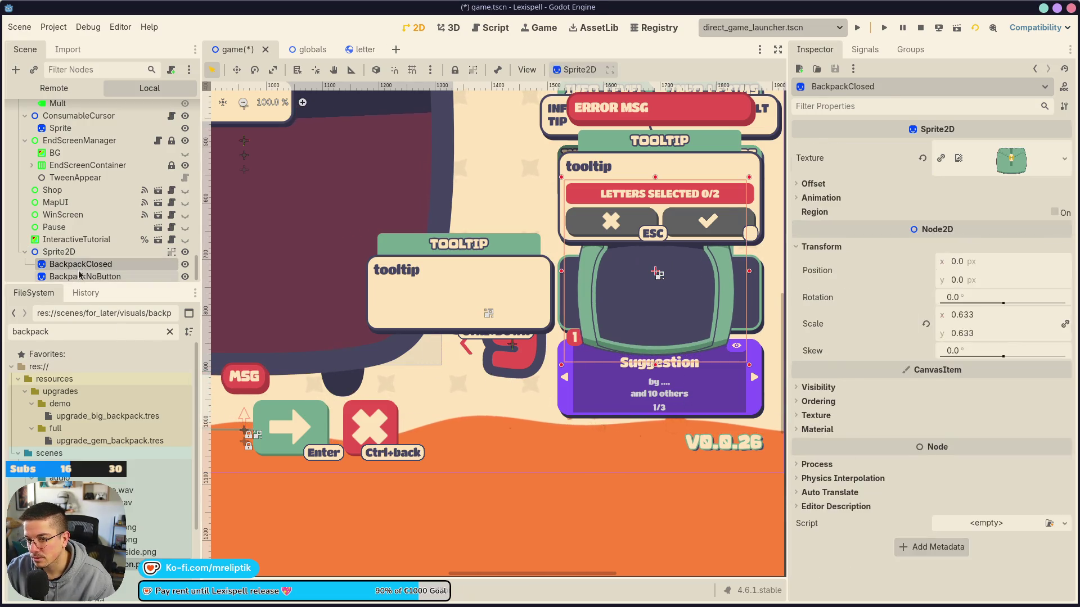
pyautogui.keyDown('shift'); pyautogui.click(84, 276); pyautogui.keyUp('shift')
pyautogui.click(821, 247)
pyautogui.moveTo(981, 315); pyautogui.dragTo(962, 315)
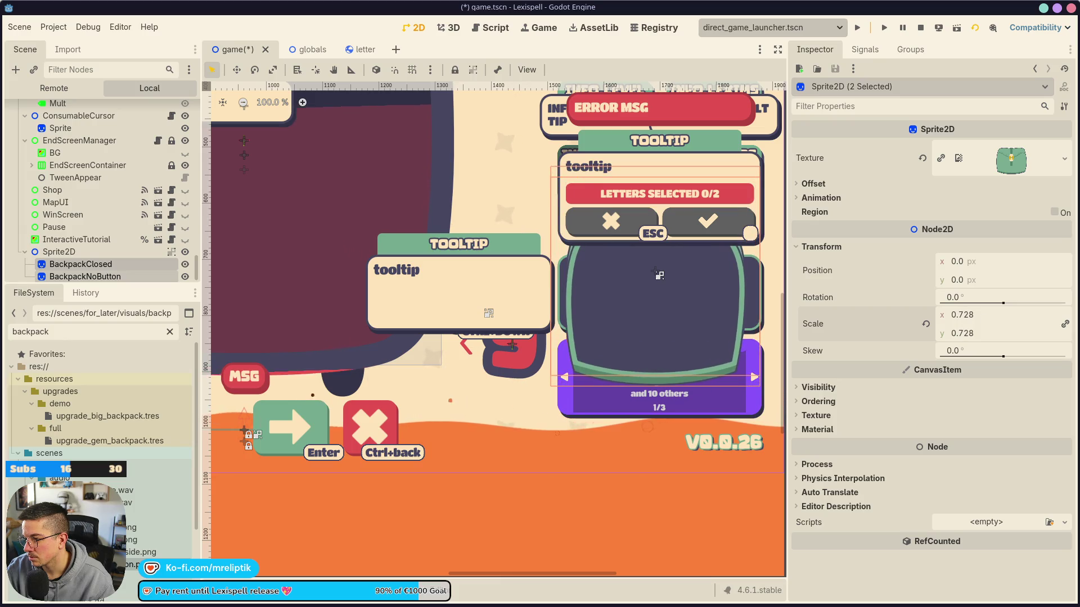
pyautogui.hotkey('ctrl', 's')
pyautogui.click(555, 28)
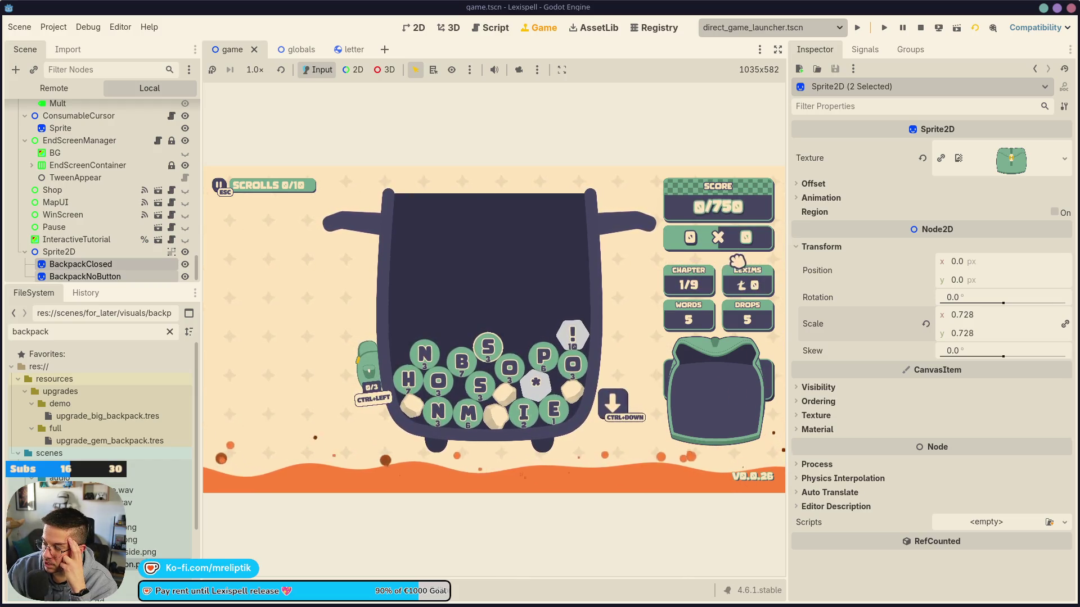
# Filter the Remote scene tree for 'boss' and make the Boss node visible in the game
pyautogui.scroll(5, 109, 243)
pyautogui.scroll(5, 109, 243)
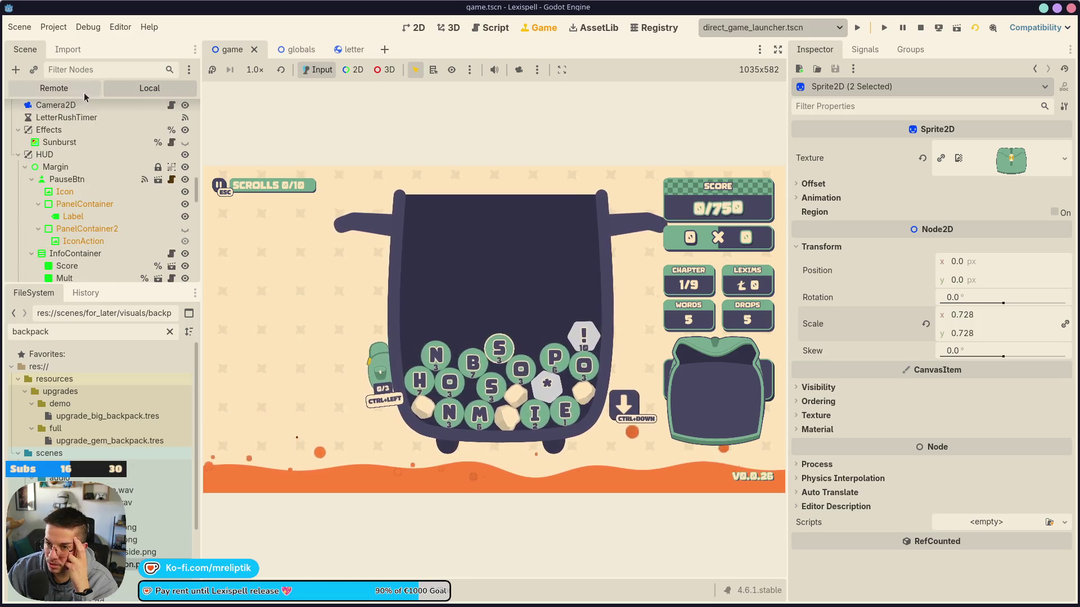
pyautogui.click(84, 69)
pyautogui.write('boss')
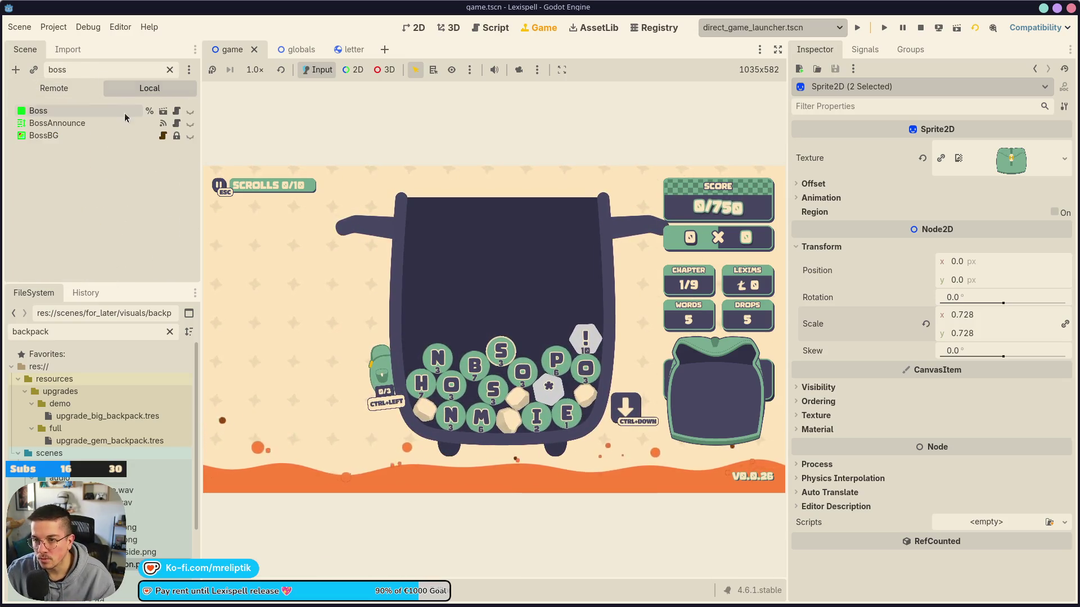
pyautogui.click(190, 111)
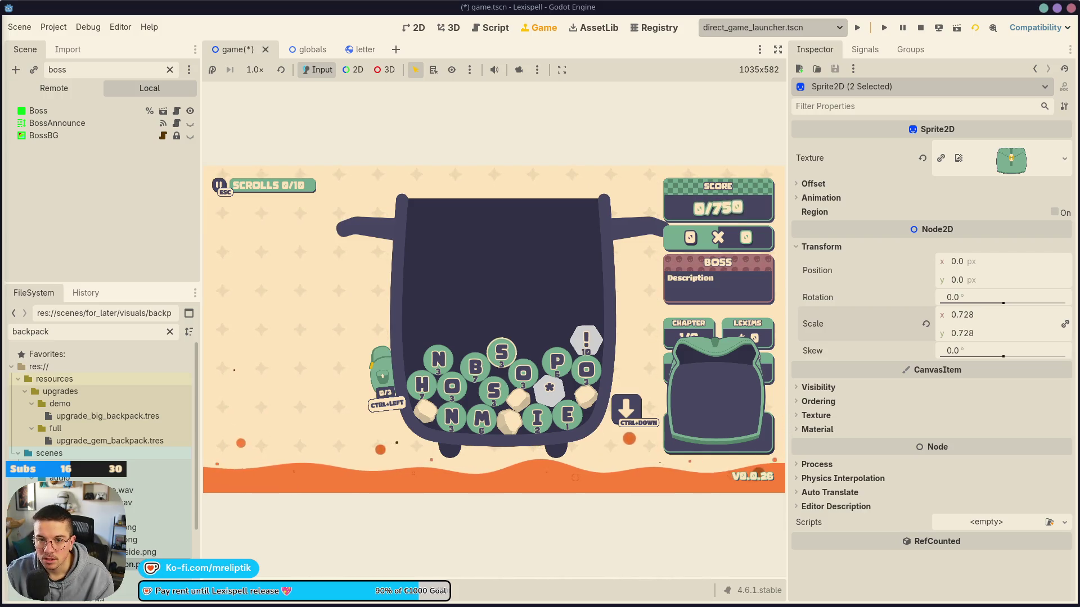
pyautogui.hotkey('alt', 'Tab')
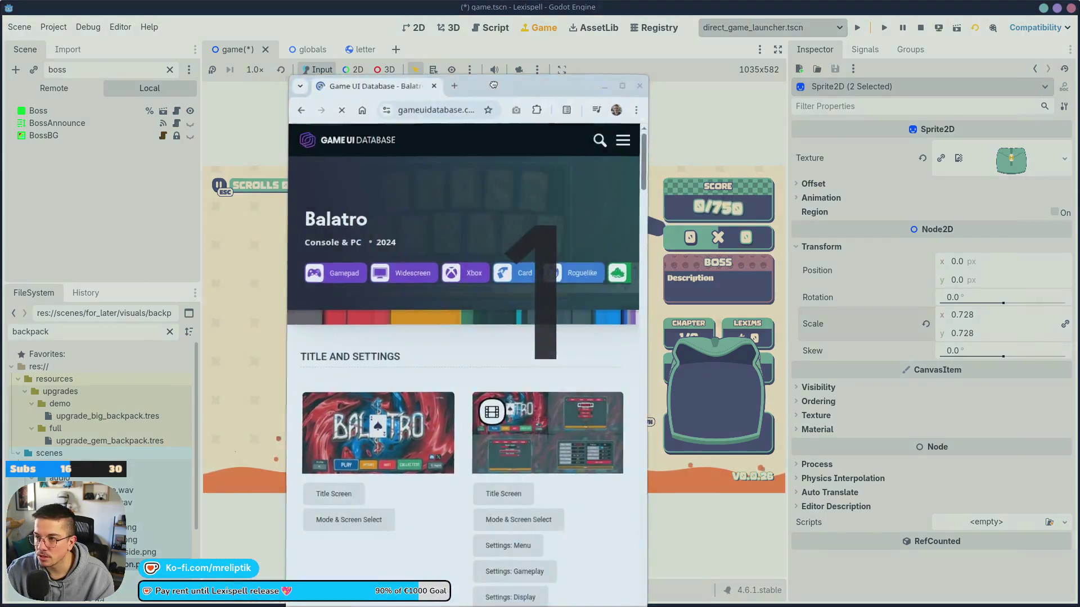
# Maximize the browser, scroll to Balatro's Game States, and enlarge the 'Choose your next Blind' screenshot
pyautogui.press('super+Up')
pyautogui.scroll(-4, 344, 404)
pyautogui.scroll(-12, 344, 403)
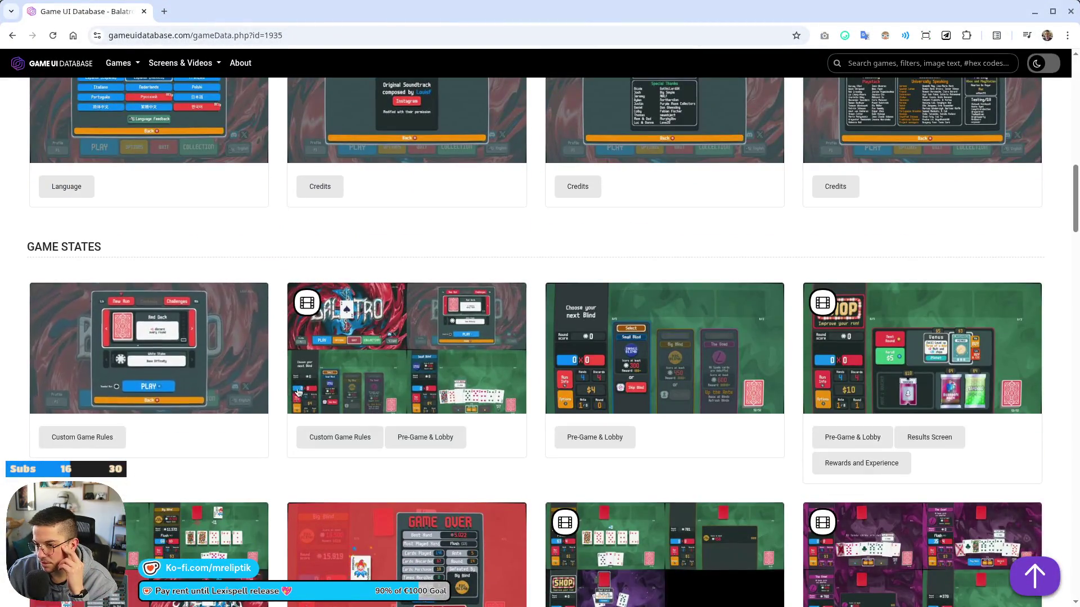
pyautogui.moveTo(307, 388)
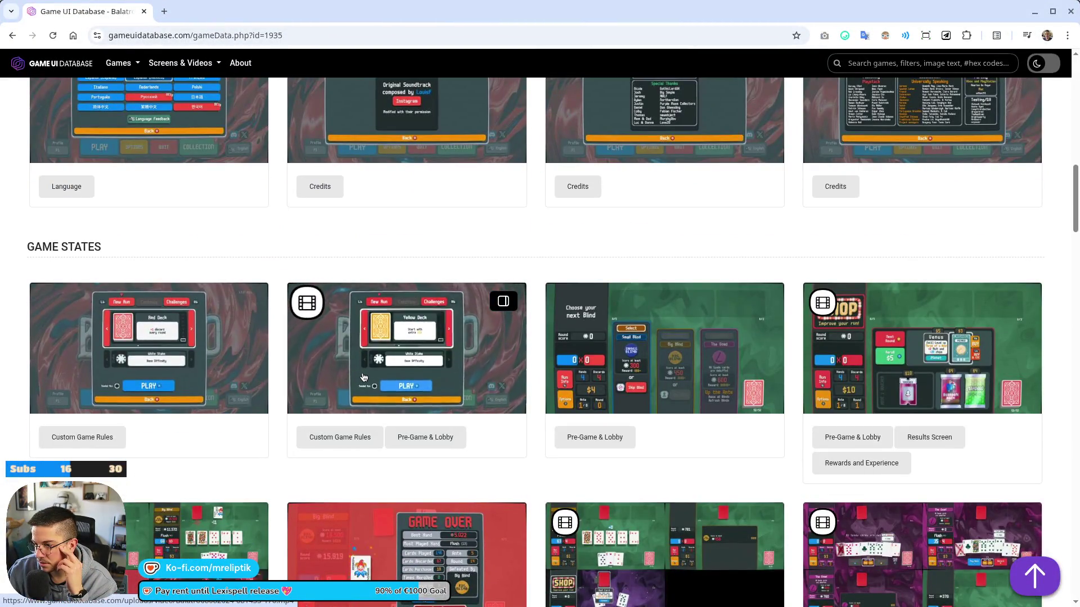
pyautogui.click(580, 405)
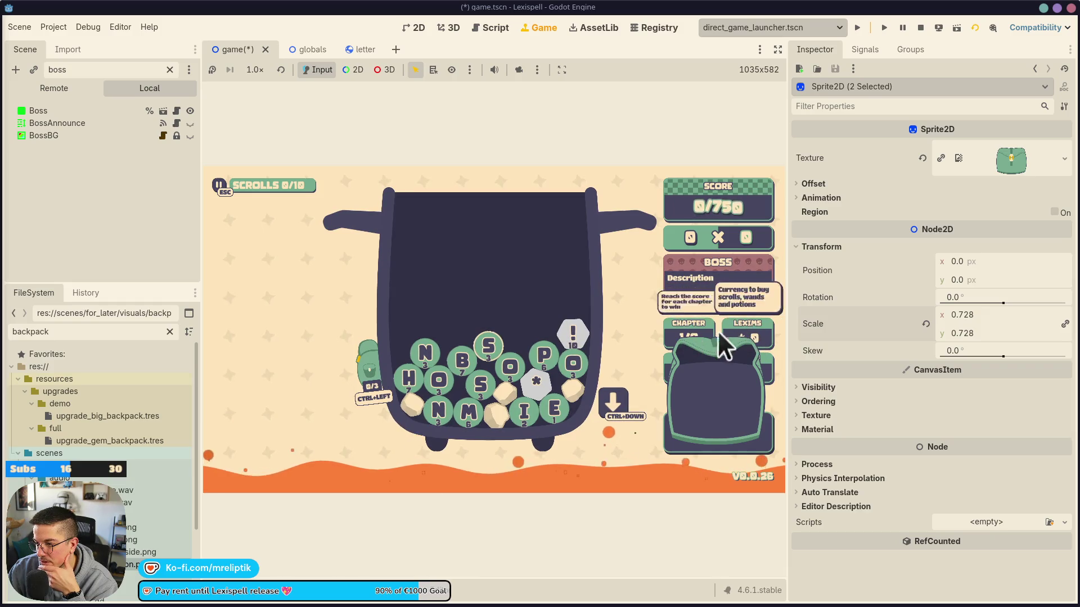
# Hide the Boss node again and test the small side backpack in the running game
pyautogui.moveTo(697, 337)
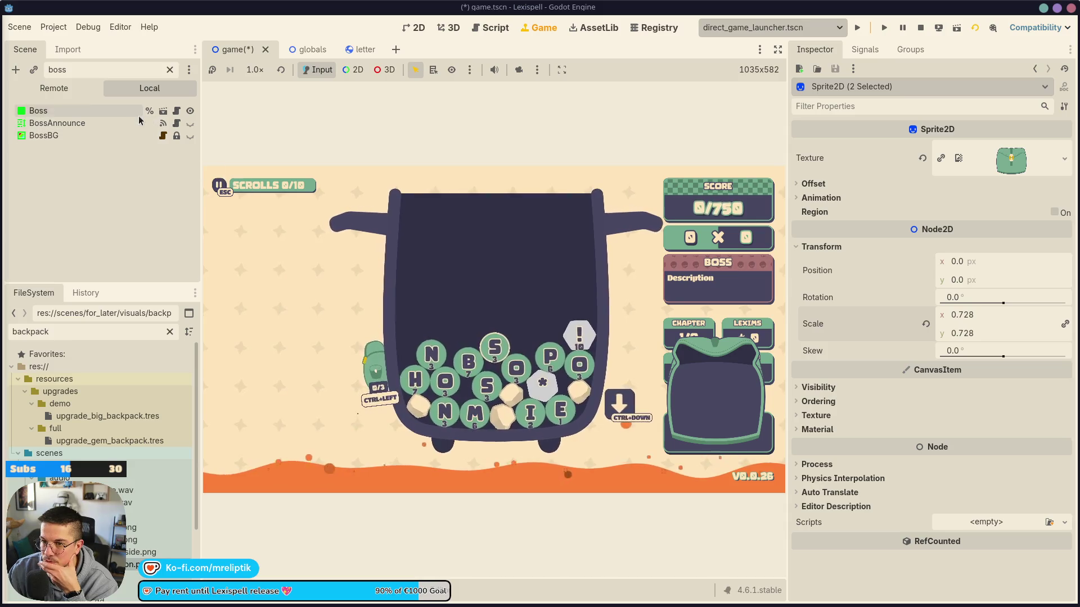
pyautogui.click(189, 111)
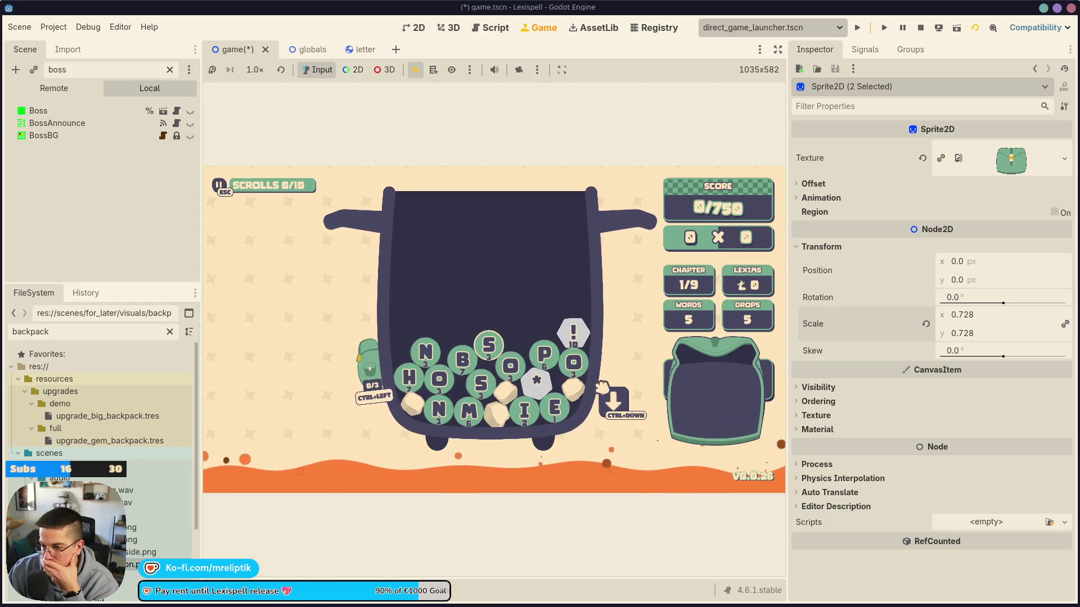
pyautogui.click(370, 368)
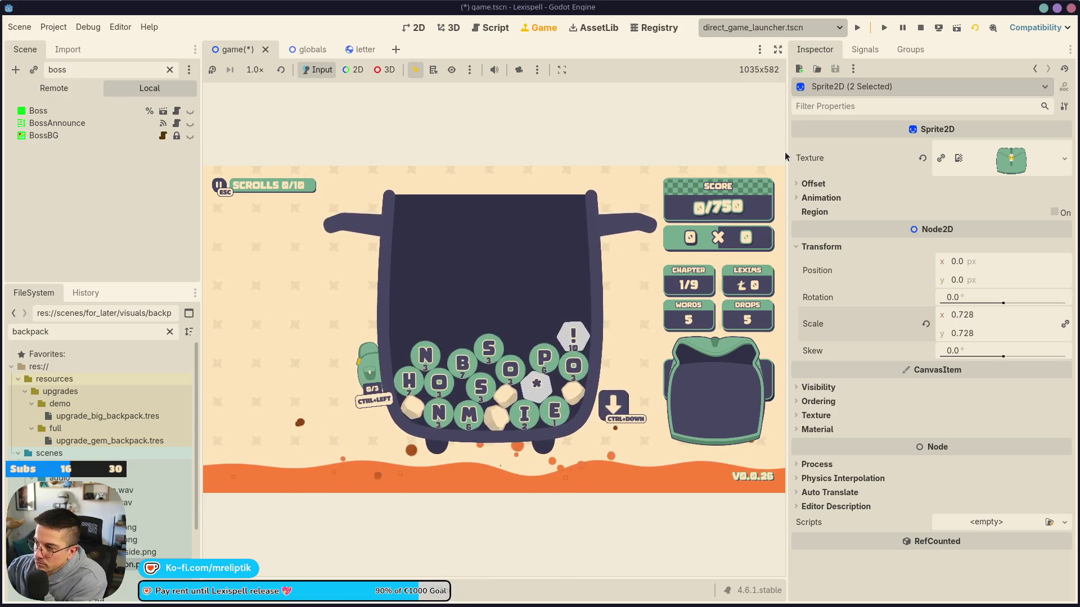
# Widen the inspector and set the embedded game view to Keep Aspect Ratio
pyautogui.moveTo(788, 186)
pyautogui.mouseDown()
pyautogui.moveTo(636, 184)
pyautogui.moveTo(844, 185)
pyautogui.mouseUp()
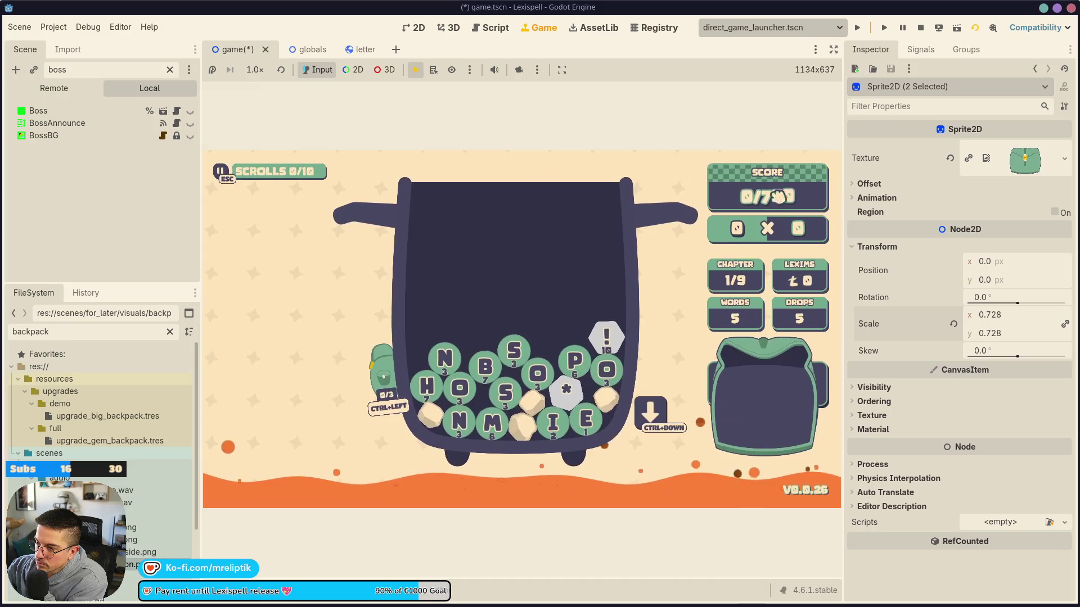
pyautogui.click(562, 70)
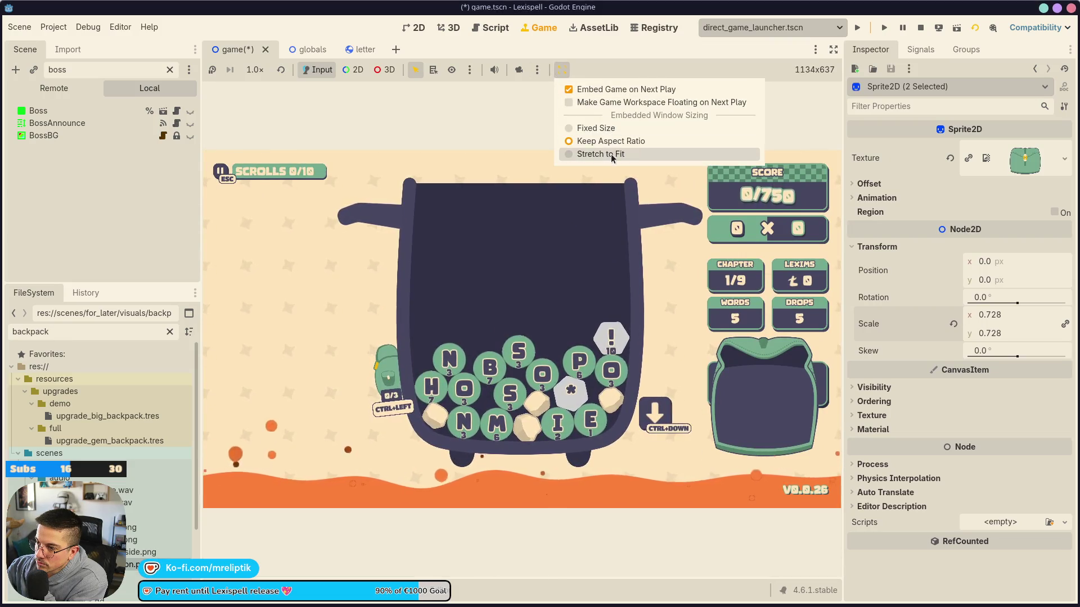
pyautogui.click(604, 154)
pyautogui.moveTo(845, 178)
pyautogui.mouseDown()
pyautogui.moveTo(598, 188)
pyautogui.moveTo(500, 222)
pyautogui.moveTo(869, 222)
pyautogui.moveTo(841, 222)
pyautogui.mouseUp()
pyautogui.click(561, 70)
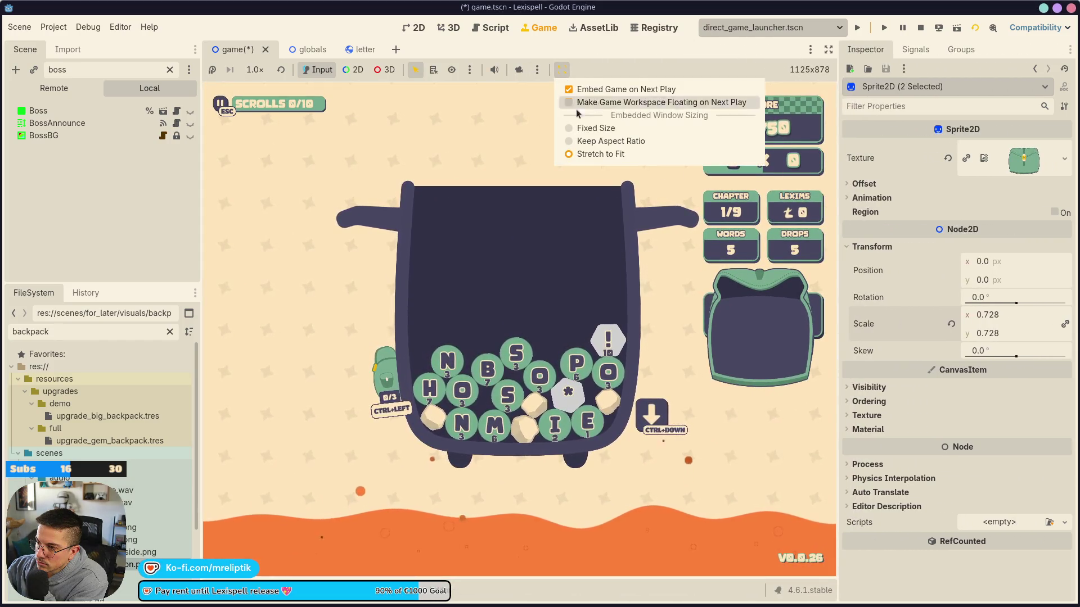
pyautogui.click(606, 141)
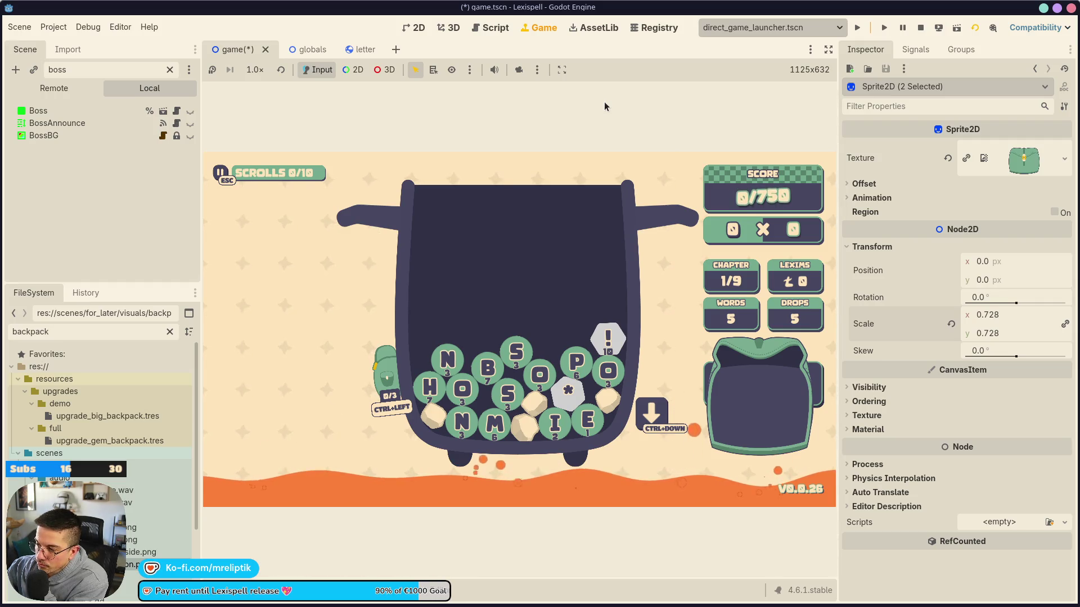
# Pick the P, !, O and B letter balls into the word tray
pyautogui.click(576, 362)
pyautogui.click(607, 337)
pyautogui.click(608, 371)
pyautogui.click(487, 368)
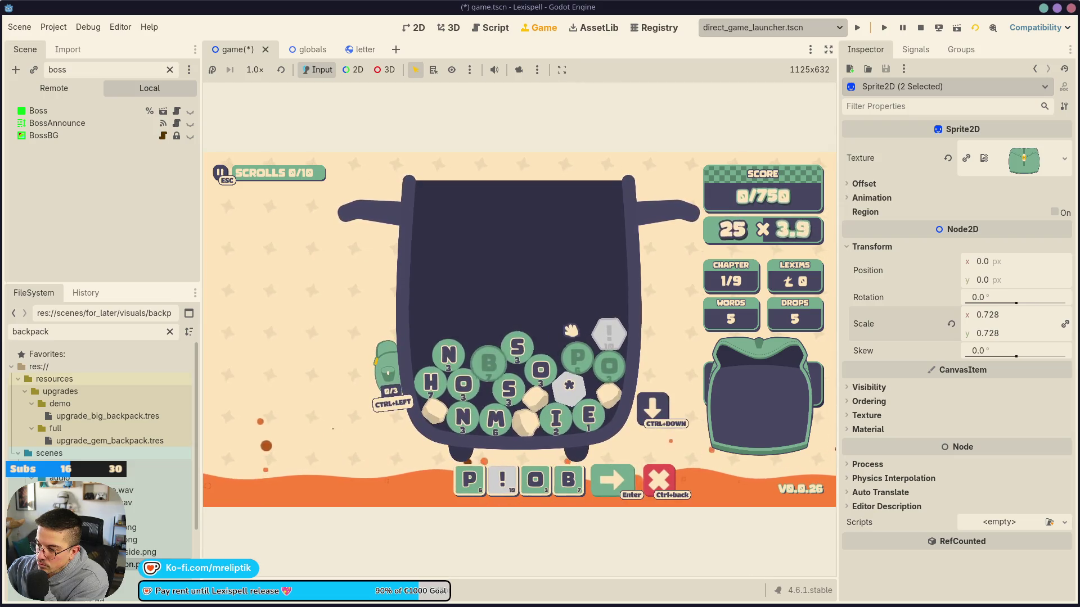
# Rebuild the word as O B P S, add S and N for 25 × 6.0, and read the stat tooltips
pyautogui.click(609, 334)
pyautogui.click(578, 358)
pyautogui.click(577, 358)
pyautogui.click(509, 388)
pyautogui.write('sn')
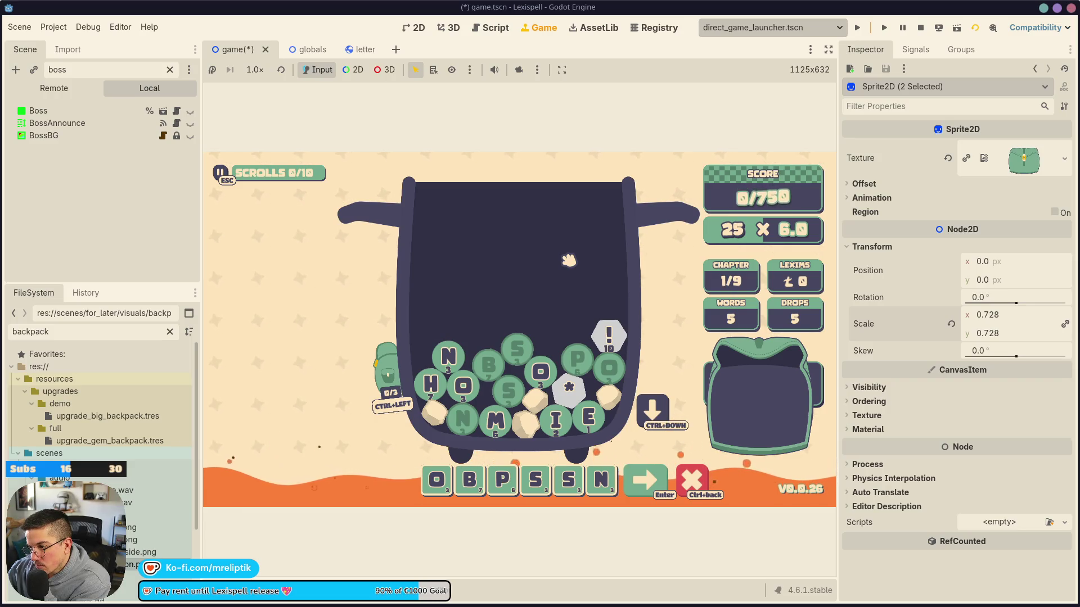
pyautogui.moveTo(756, 320)
pyautogui.moveTo(720, 272)
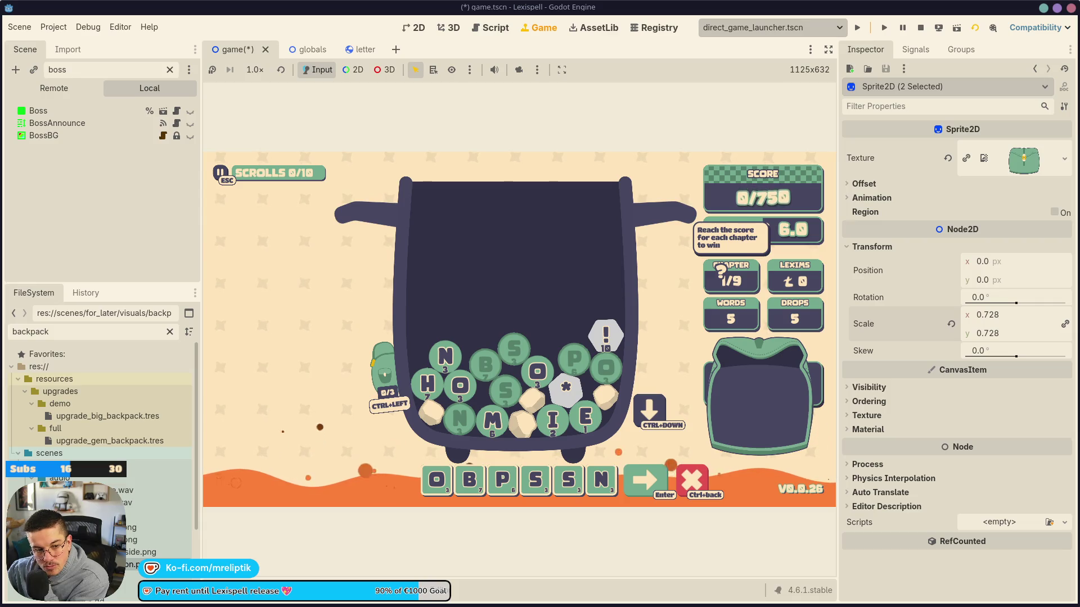
pyautogui.moveTo(438, 605)
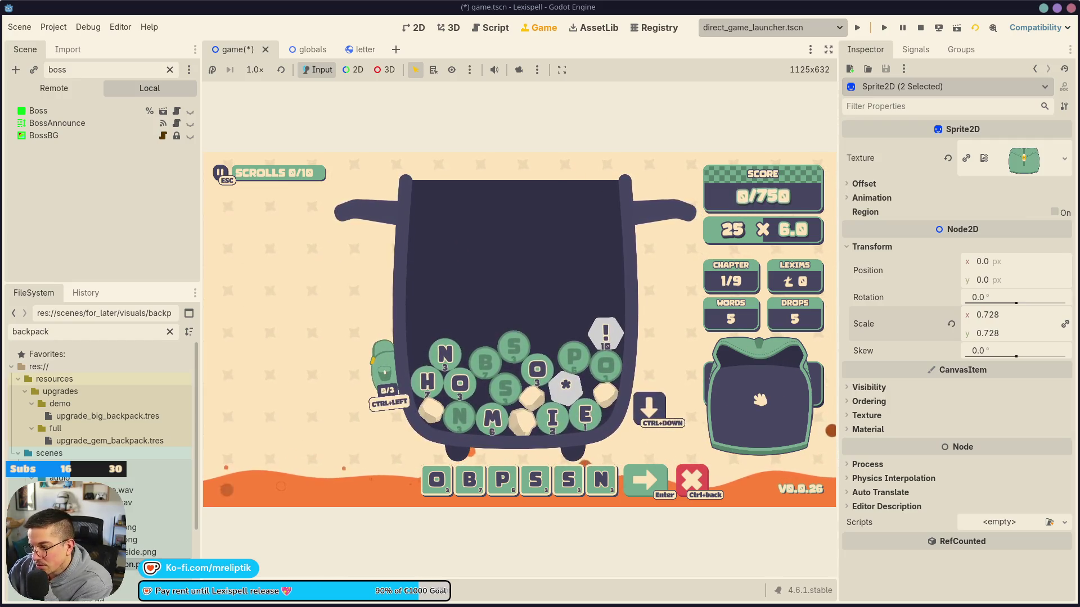
pyautogui.click(385, 386)
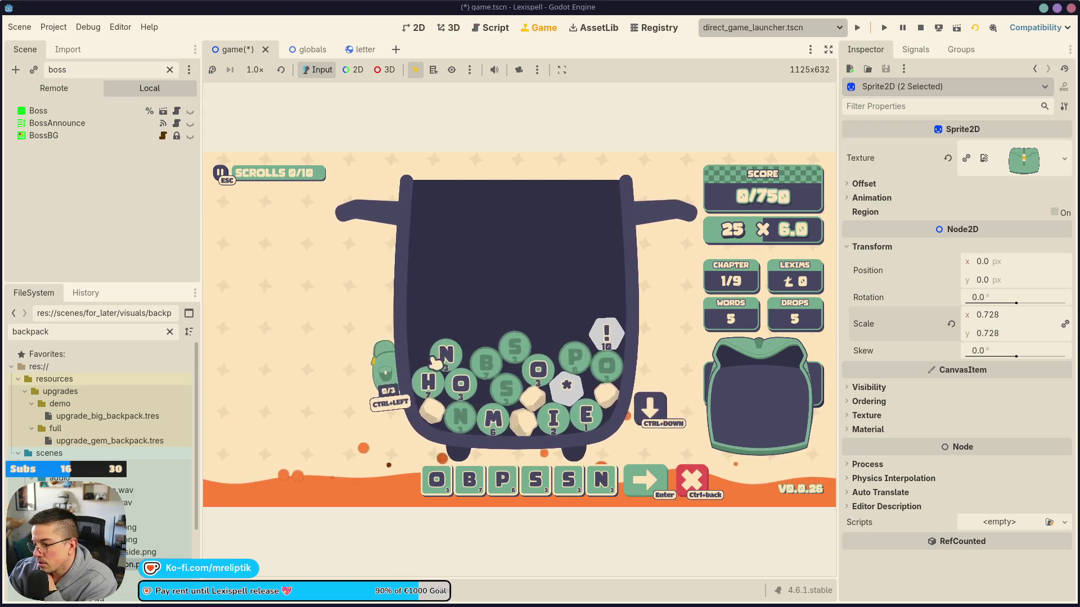
pyautogui.click(383, 377)
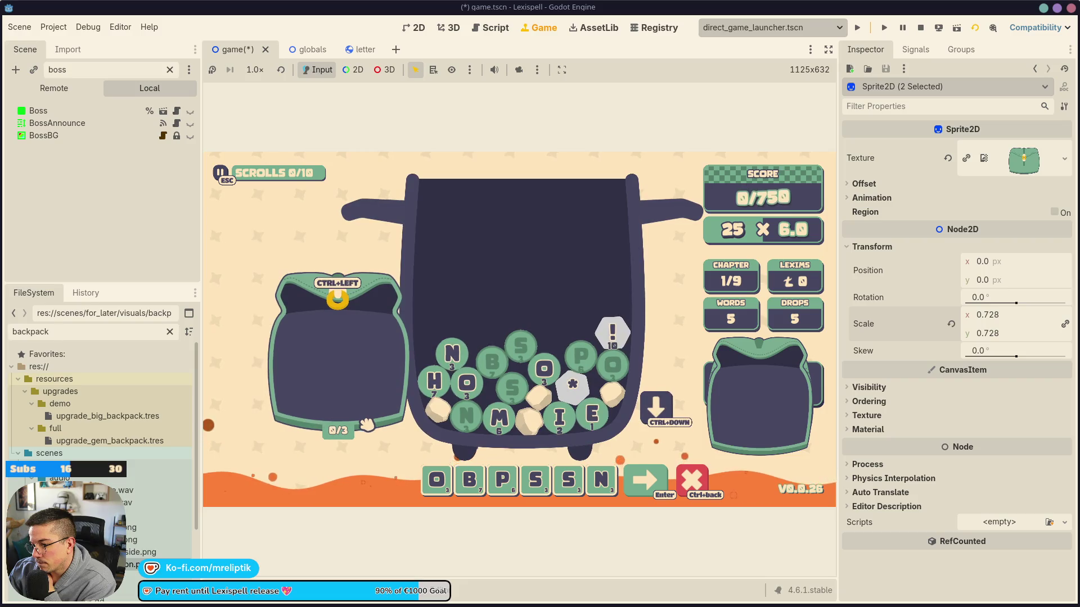
pyautogui.click(365, 354)
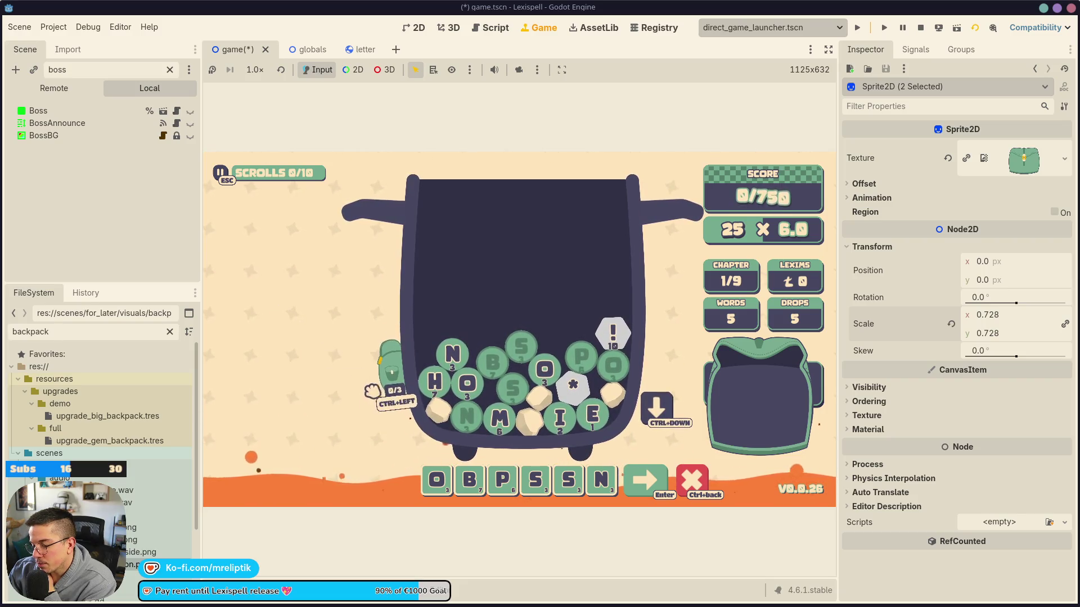
pyautogui.click(334, 306)
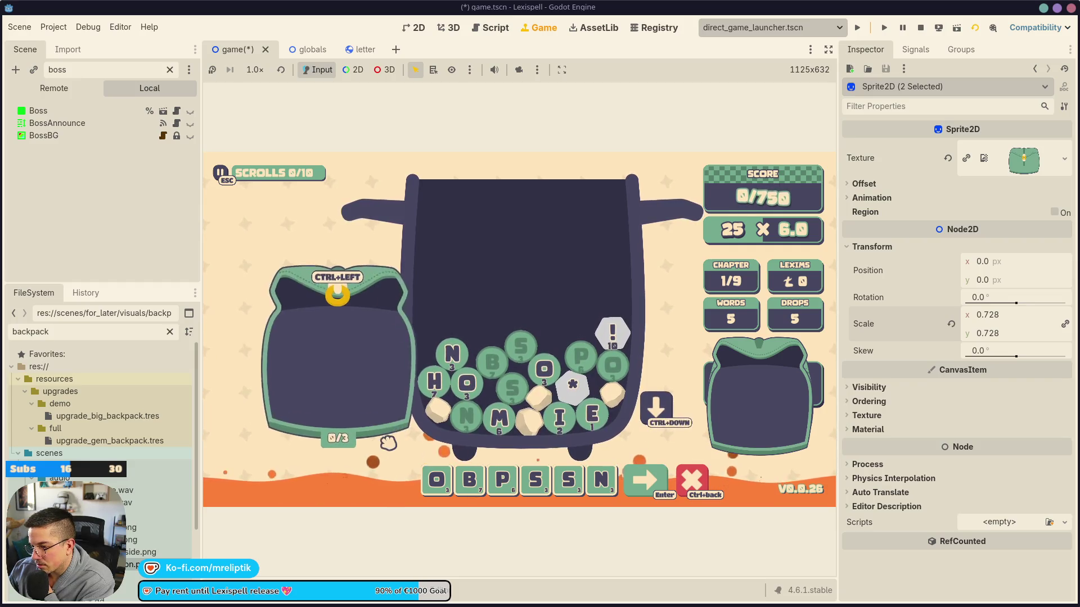
pyautogui.click(393, 385)
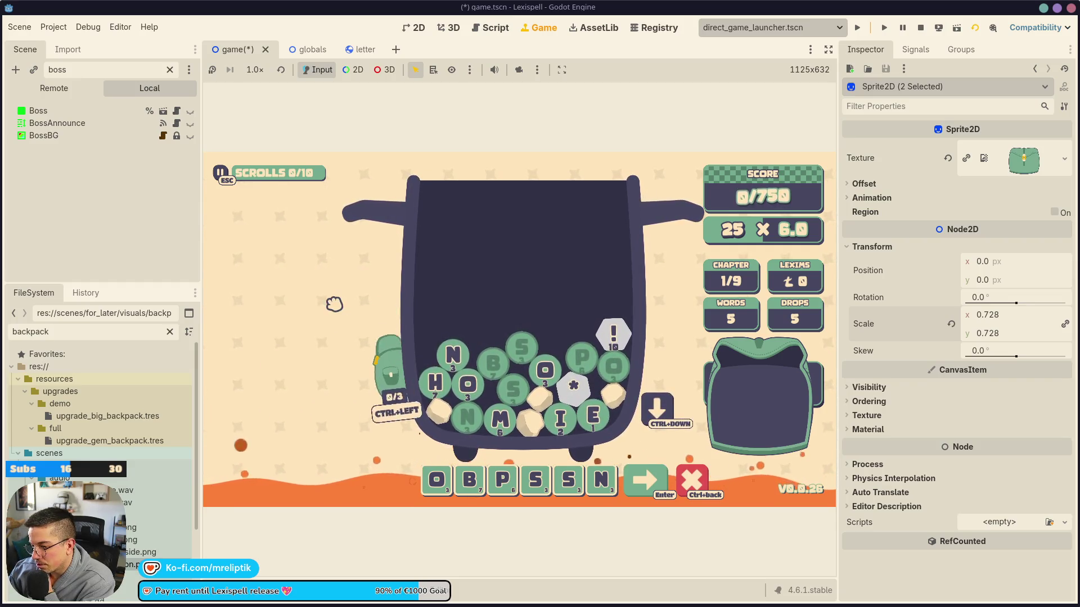
pyautogui.click(392, 385)
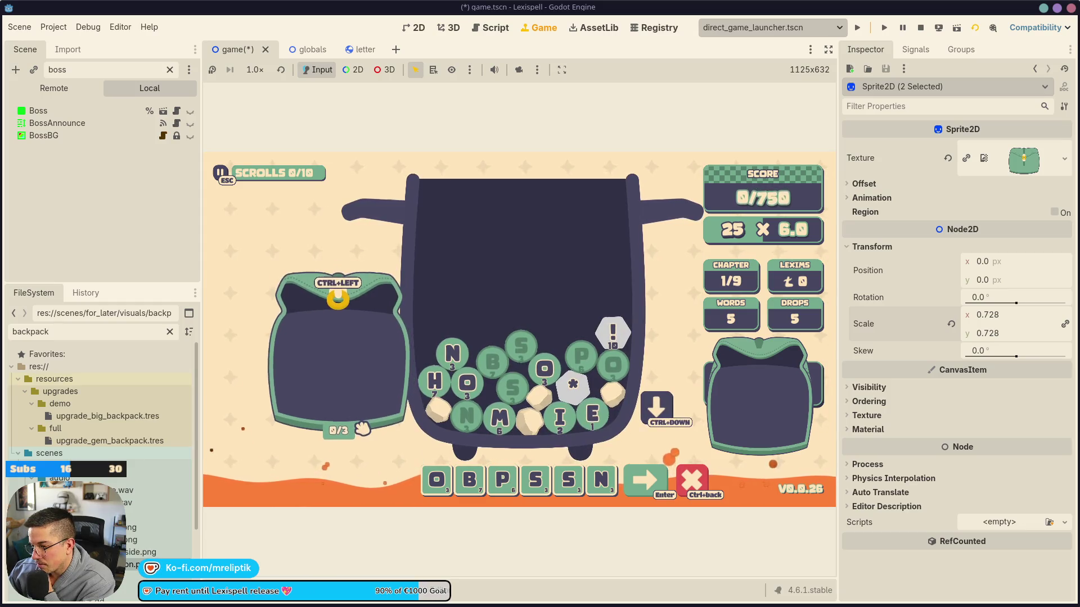
pyautogui.click(338, 305)
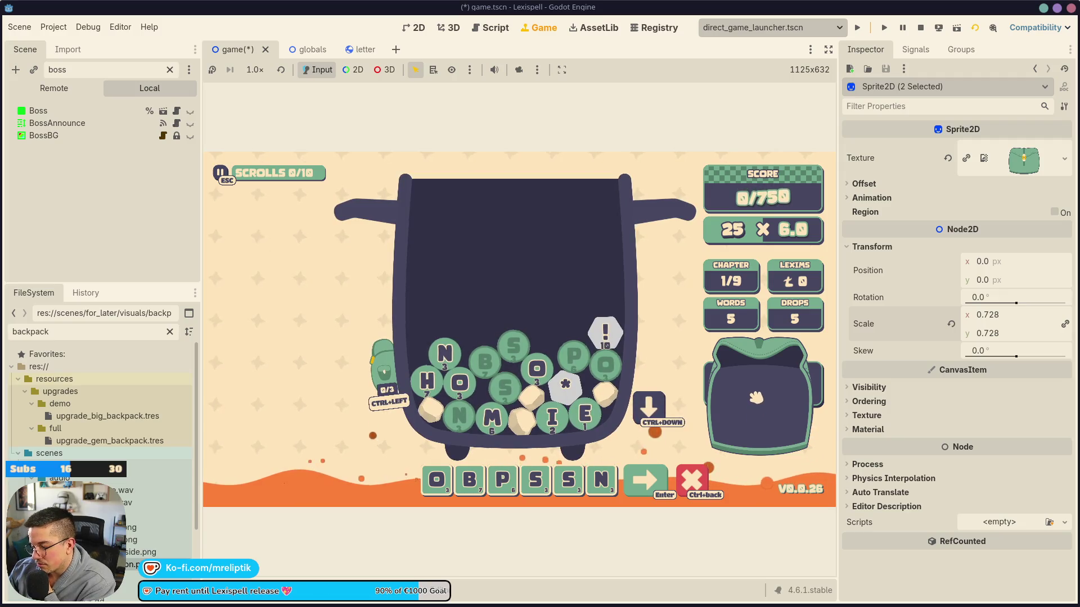
pyautogui.click(700, 479)
# Build a long word from a dozen cauldron letter balls, including *, ending with M
pyautogui.click(607, 365)
pyautogui.click(577, 356)
pyautogui.click(568, 385)
pyautogui.click(540, 368)
pyautogui.click(508, 388)
pyautogui.click(488, 362)
pyautogui.click(517, 346)
pyautogui.click(431, 381)
pyautogui.click(449, 353)
pyautogui.click(462, 383)
pyautogui.click(463, 416)
pyautogui.click(488, 417)
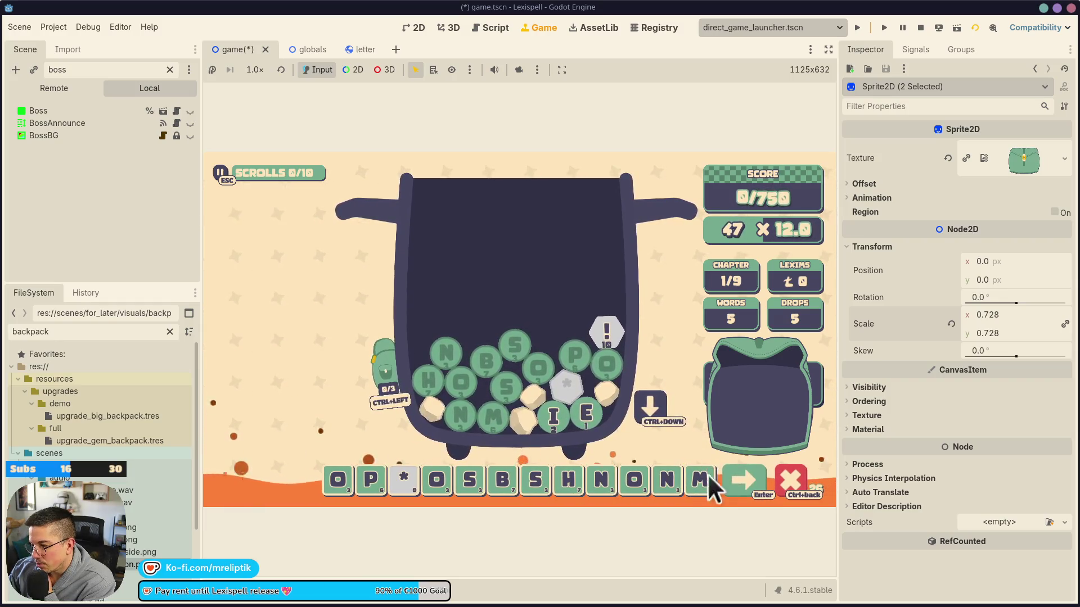
# Add I and E, drop the * ball, then discard the whole word from the tray
pyautogui.click(554, 416)
pyautogui.click(588, 413)
pyautogui.click(568, 384)
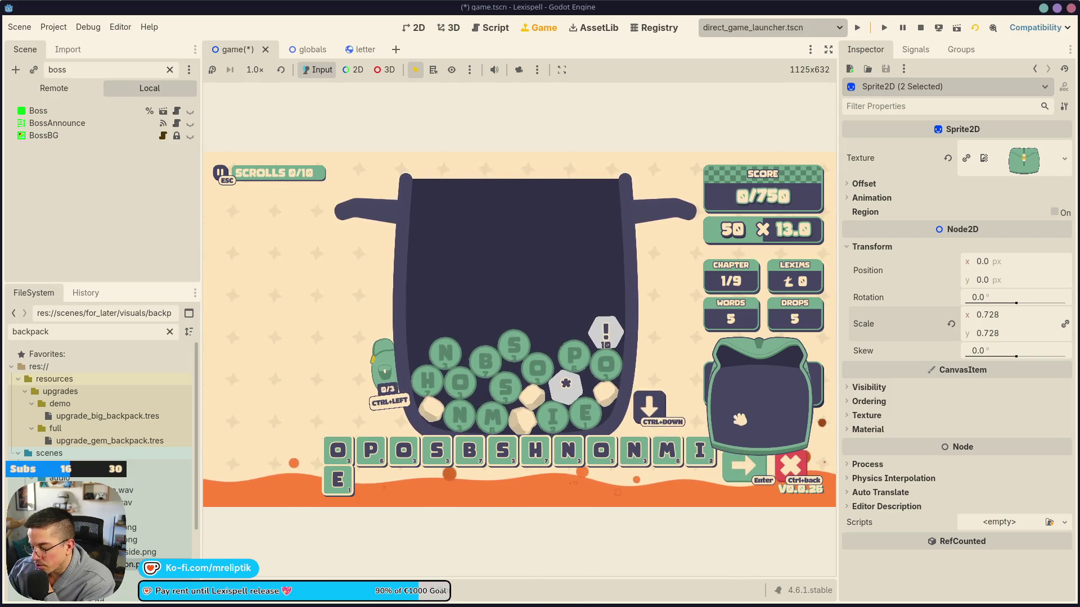
pyautogui.click(783, 464)
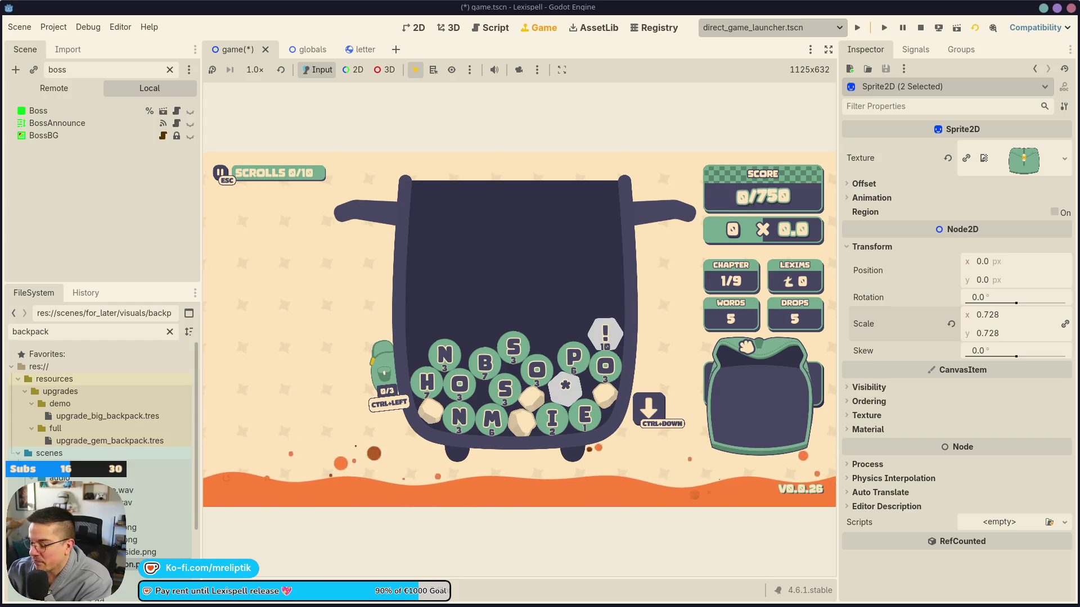
# Read the DROPS, WORDS, SCORE and LEXIMS tooltips, then switch to the 2D workspace with Ctrl+F1
pyautogui.moveTo(797, 323)
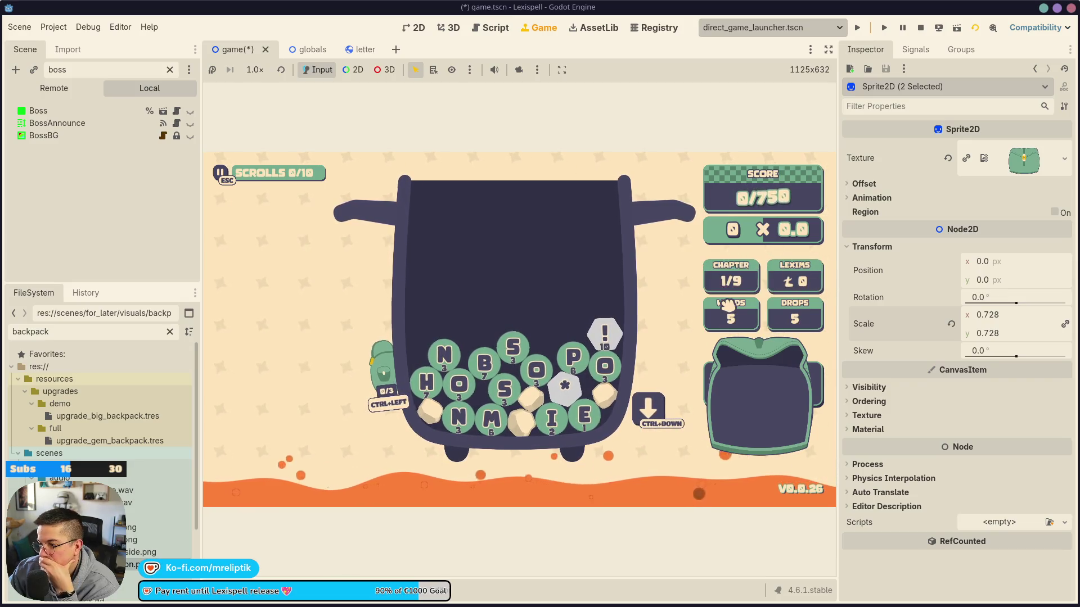
pyautogui.moveTo(740, 319)
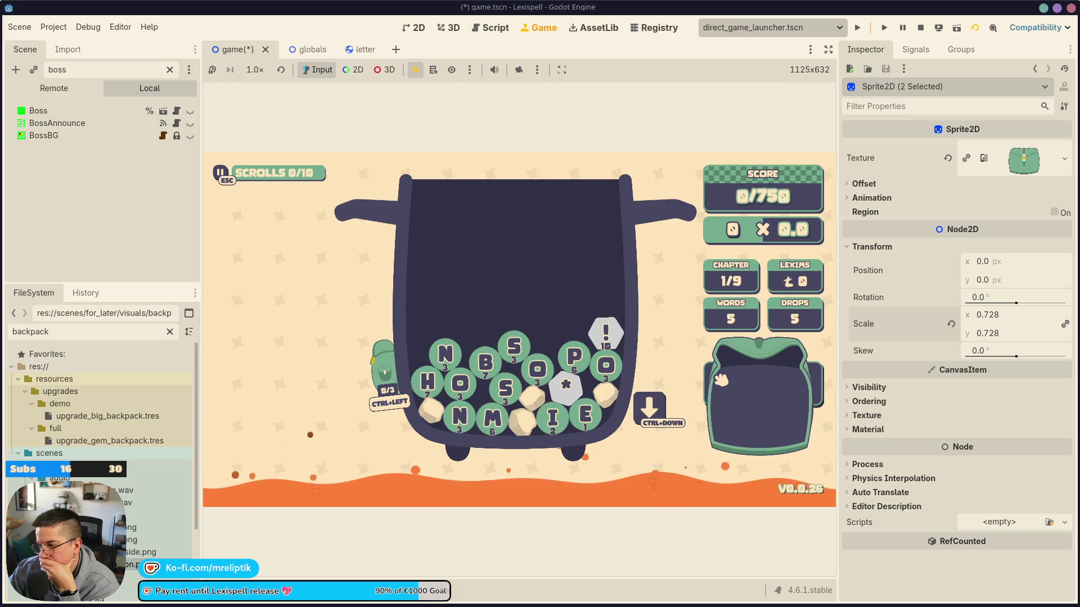
pyautogui.moveTo(745, 207)
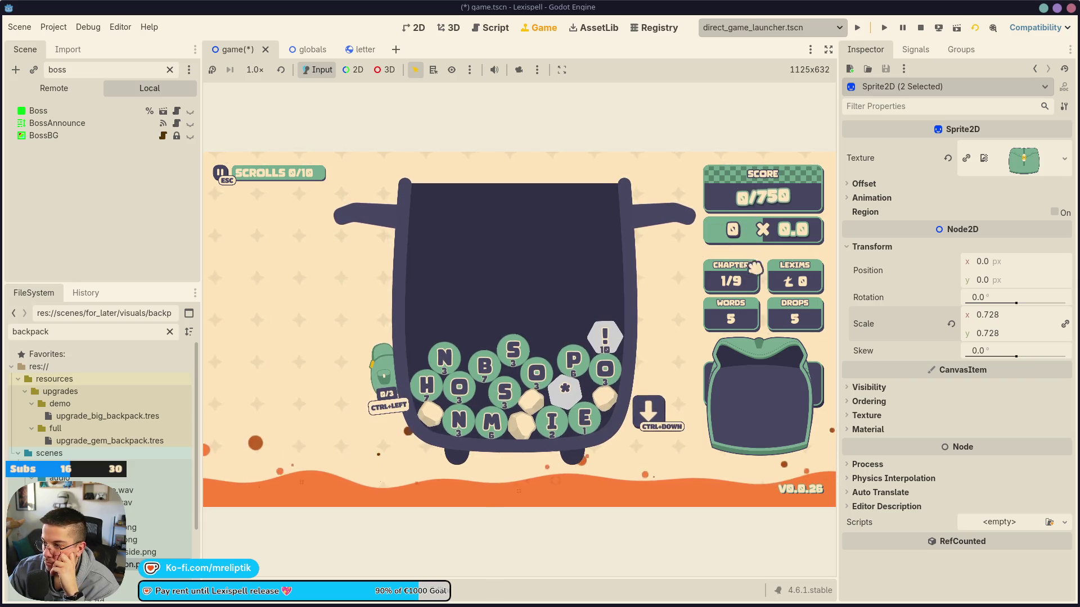
pyautogui.moveTo(734, 273)
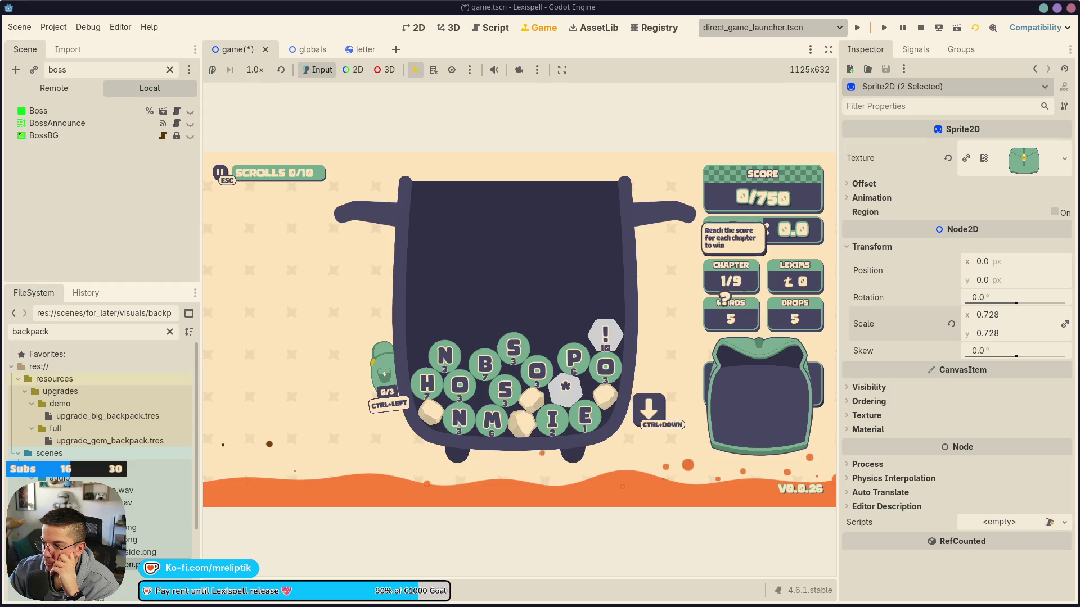
pyautogui.moveTo(798, 279)
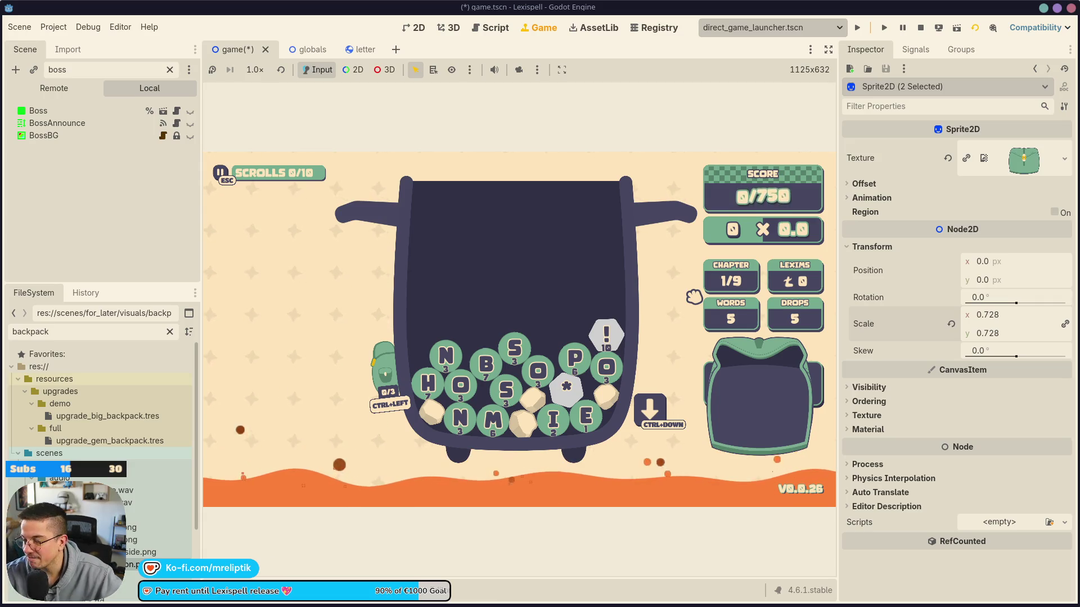
pyautogui.hotkey('ctrl', 'F1')
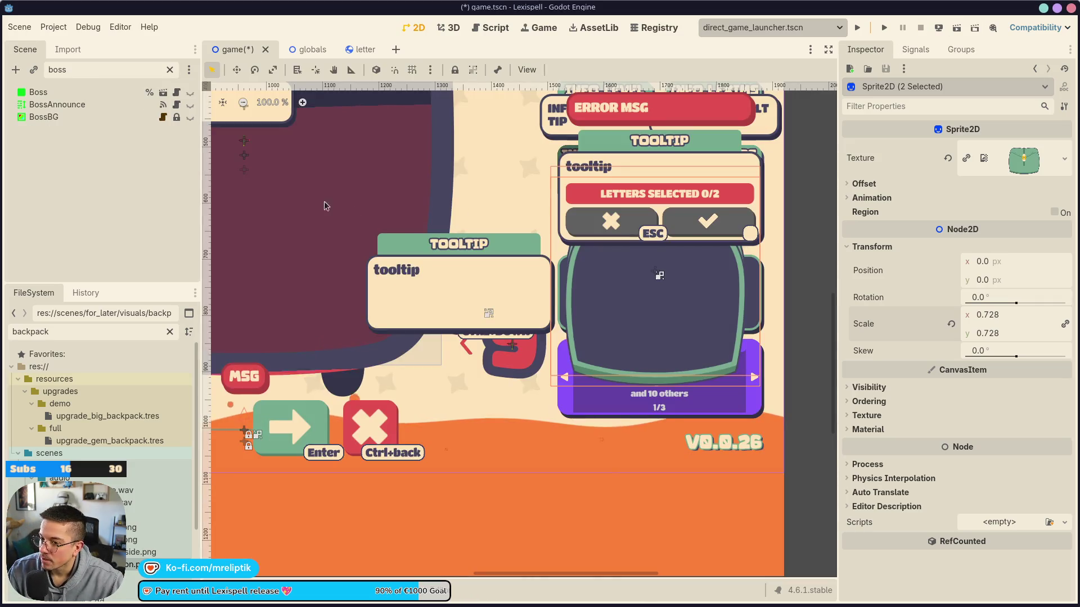
# Delete the Sprite2D node from game.tscn, save the scene, and switch to the Lexispell Figma file
pyautogui.press('Escape')
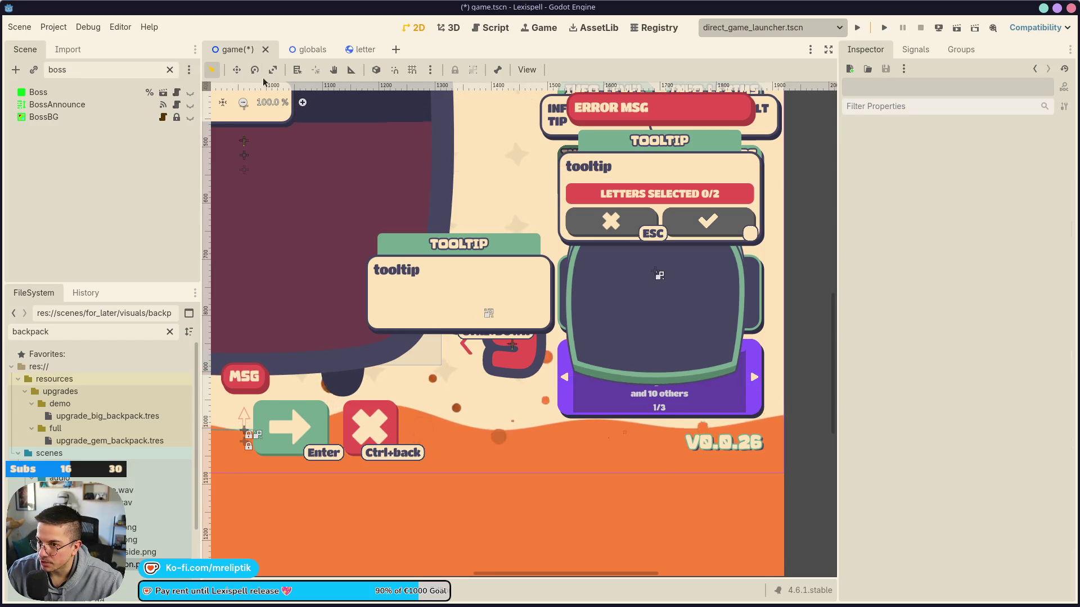
pyautogui.click(169, 70)
pyautogui.scroll(-6, 432, 282)
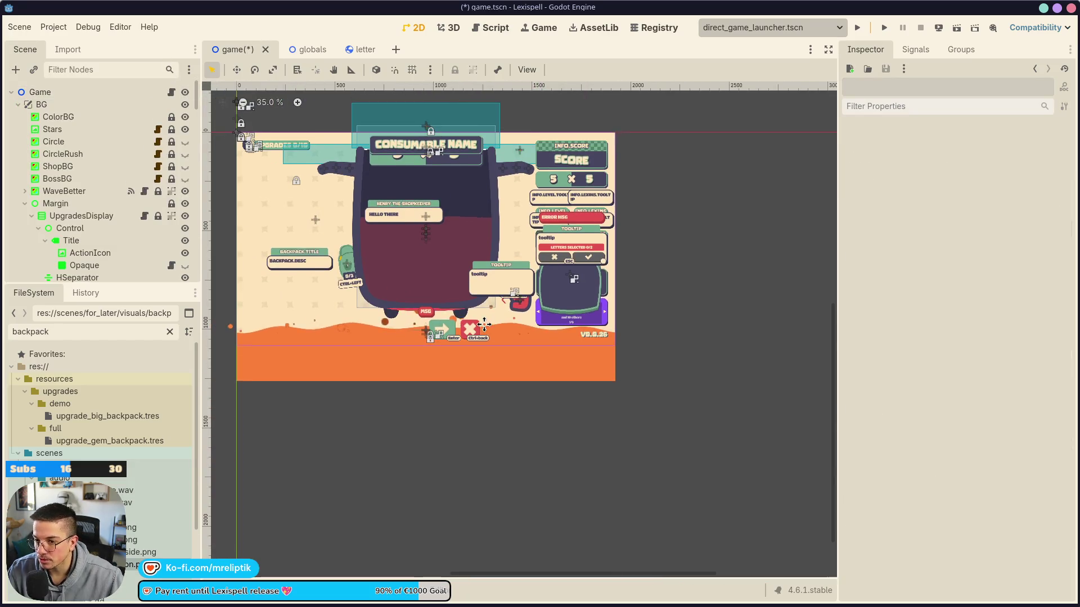
pyautogui.scroll(-15, 188, 221)
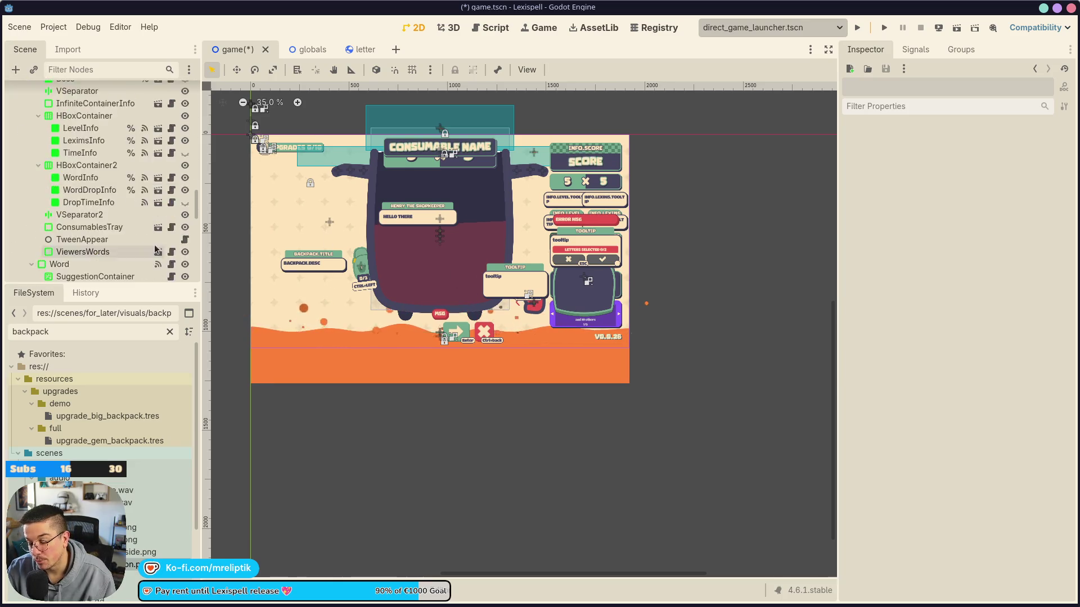
pyautogui.scroll(-10, 187, 221)
pyautogui.click(100, 231)
pyautogui.press('Delete')
pyautogui.press('Return')
pyautogui.hotkey('ctrl', 's')
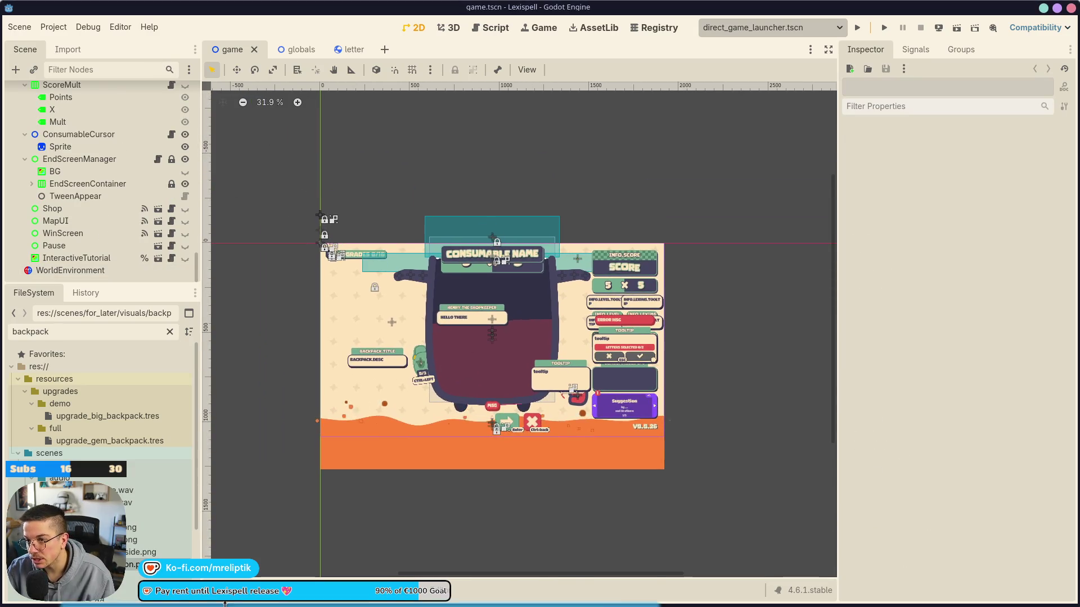
pyautogui.click(162, 603)
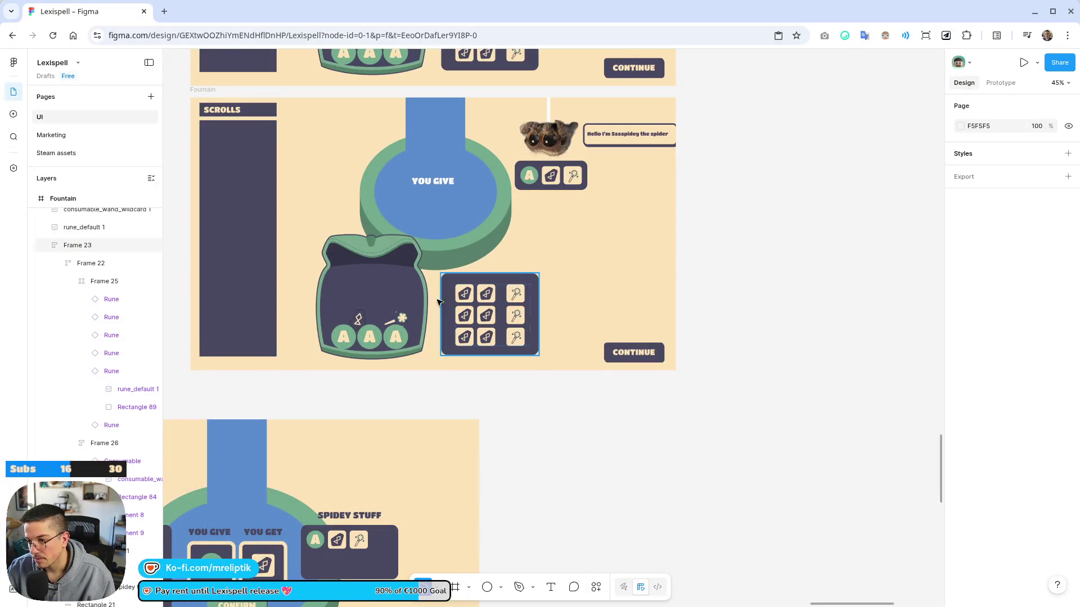
pyautogui.scroll(-5, 393, 352)
pyautogui.hscroll(-3, 450, 388)
pyautogui.scroll(5, 480, 354)
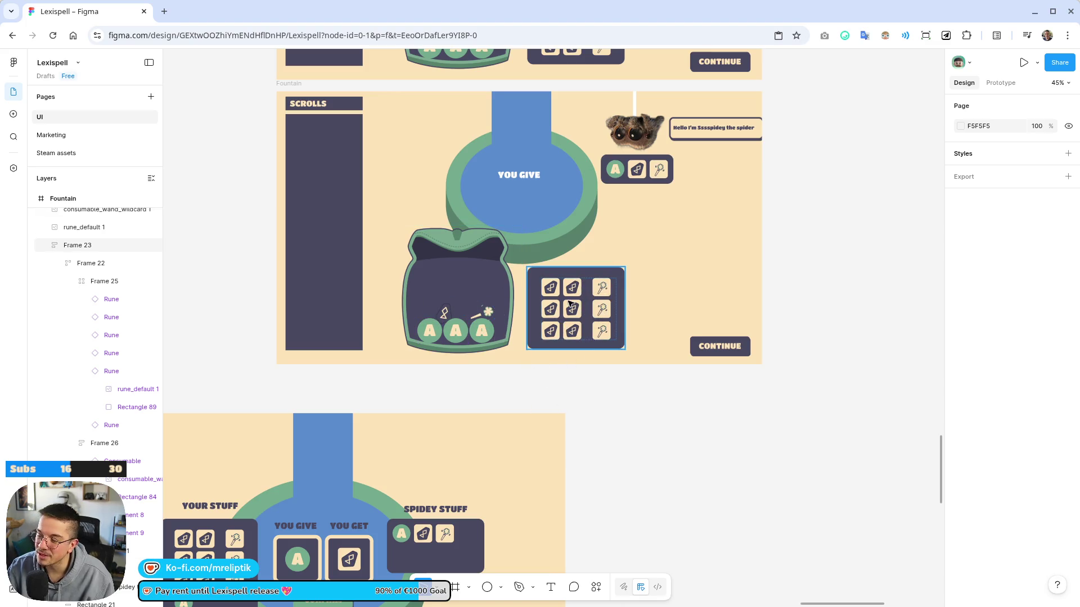
pyautogui.scroll(-3, 453, 363)
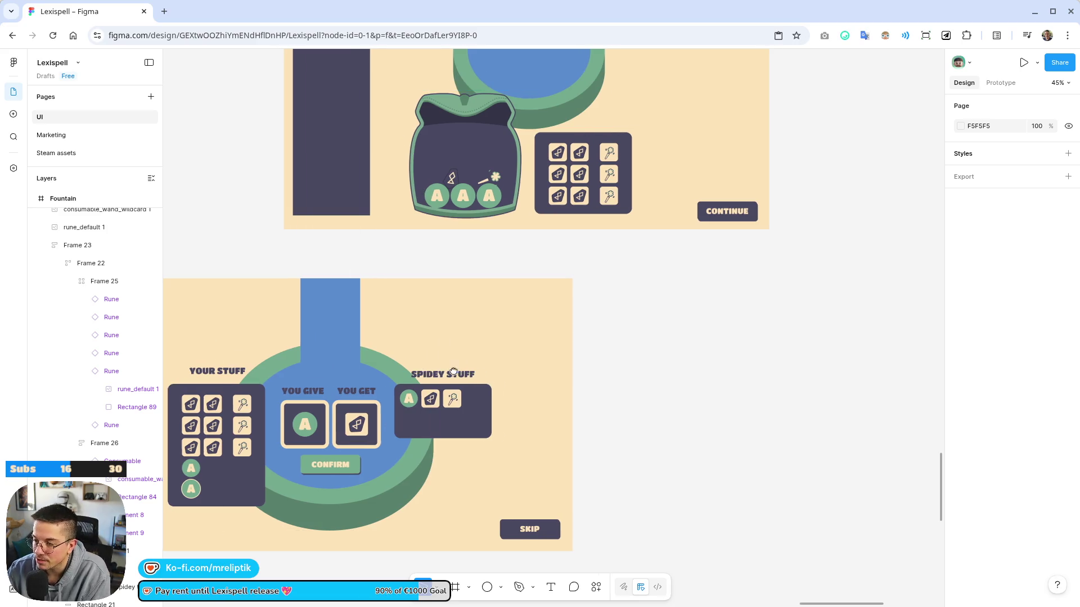
pyautogui.hscroll(-3, 507, 186)
pyautogui.scroll(1, 506, 186)
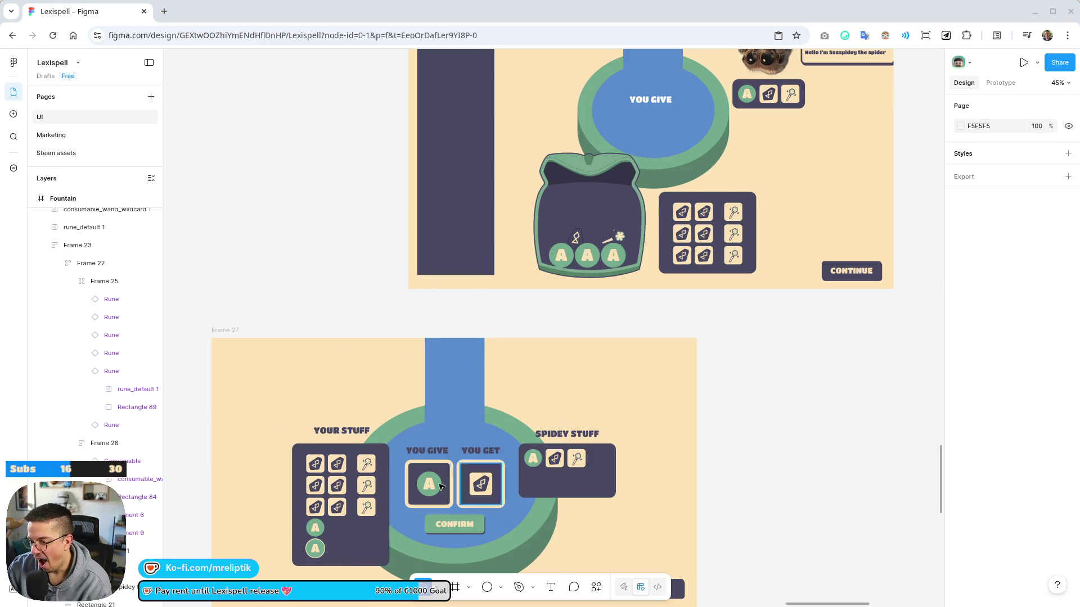
pyautogui.scroll(-5, 723, 480)
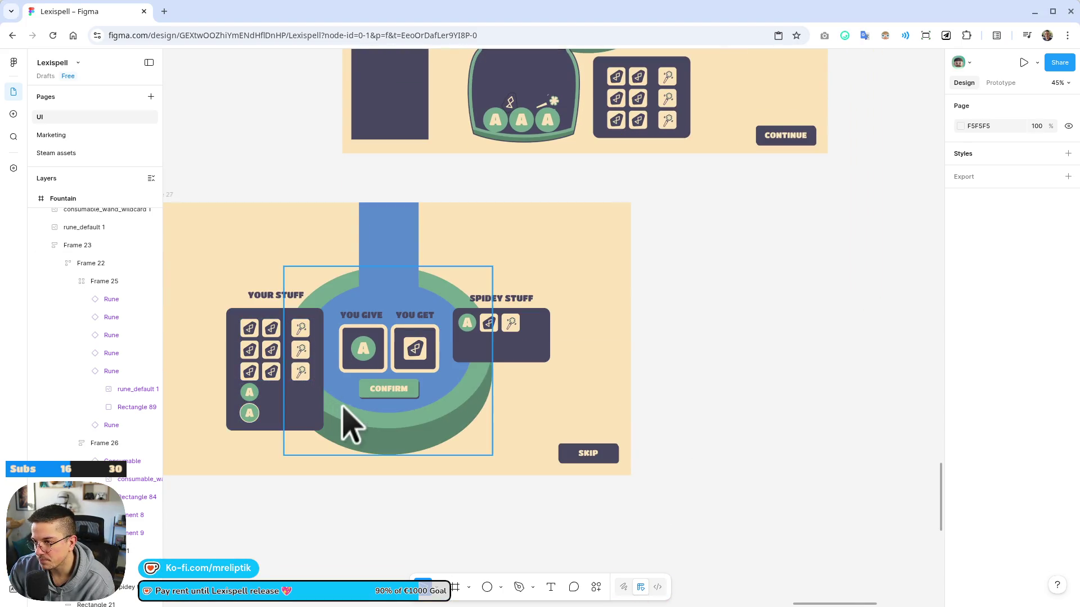
pyautogui.hscroll(-2, 356, 366)
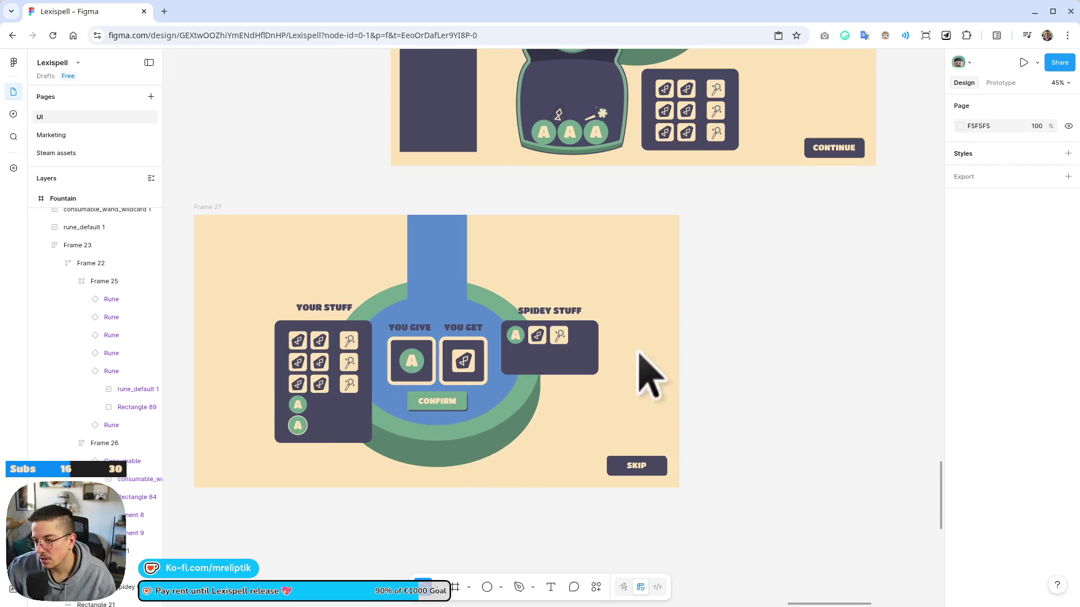
pyautogui.scroll(5, 650, 309)
pyautogui.keyDown('ctrl'); pyautogui.scroll(-3, 597, 236); pyautogui.keyUp('ctrl')
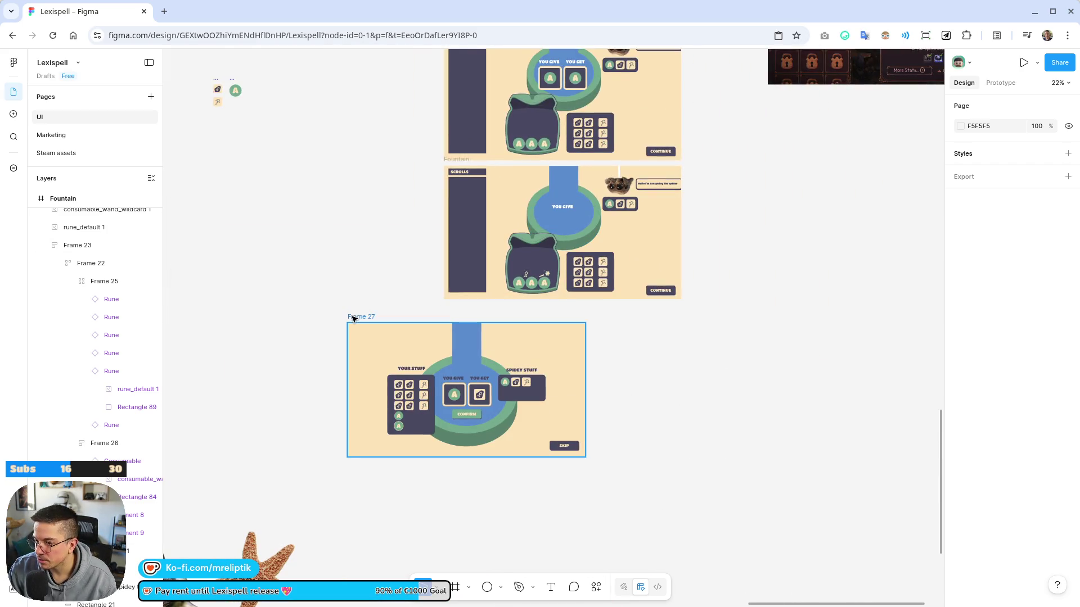
pyautogui.moveTo(364, 320); pyautogui.dragTo(458, 304)
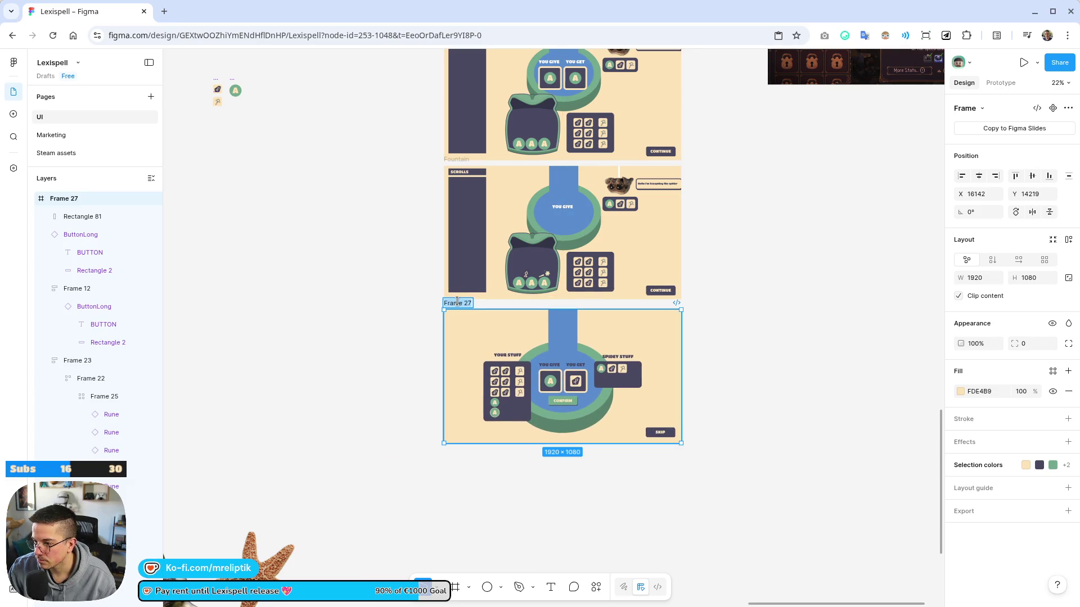
# Finish renaming the frame Fountain and copy the spider, thread and greeting bubble into it
pyautogui.write('untain')
pyautogui.press('Escape')
pyautogui.scroll(3, 627, 188)
pyautogui.click(681, 180)
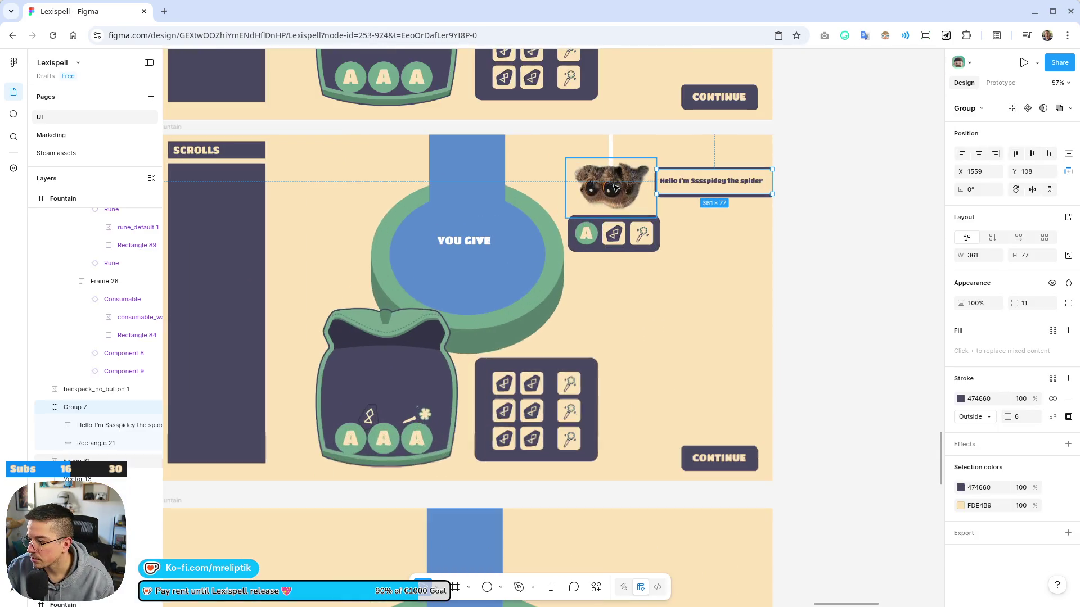
pyautogui.keyDown('shift'); pyautogui.click(613, 160); pyautogui.keyUp('shift')
pyautogui.moveTo(613, 159)
pyautogui.keyDown('alt'); pyautogui.mouseDown()
pyautogui.moveTo(609, 411)
pyautogui.moveTo(582, 414)
pyautogui.mouseUp(); pyautogui.keyUp('alt')
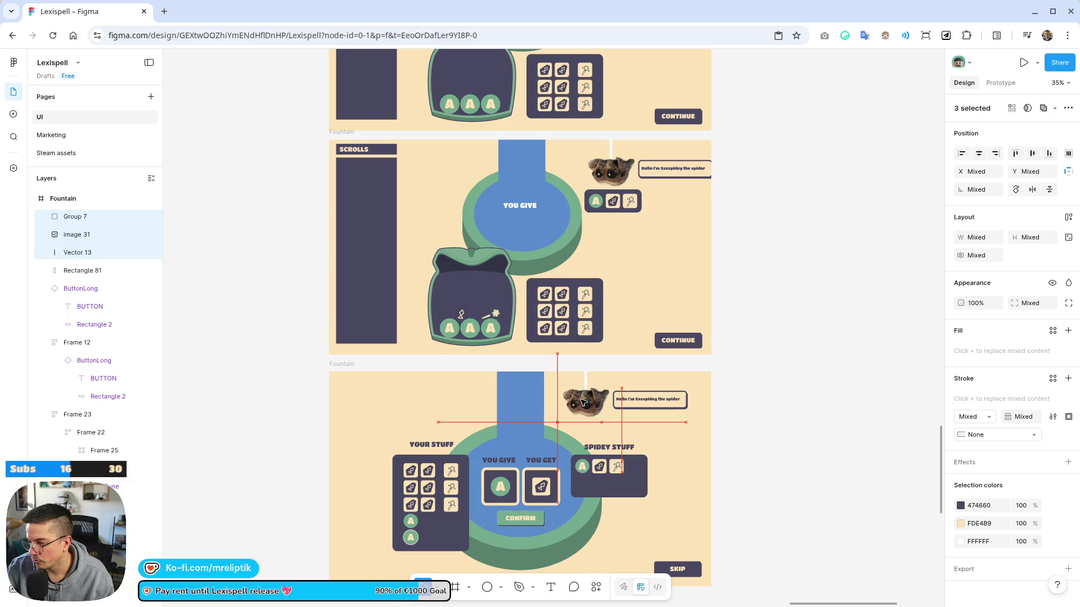
pyautogui.press('Escape')
# Scroll back up and select the inventory grid inside Your Stuff
pyautogui.scroll(-4, 608, 382)
pyautogui.scroll(5, 628, 414)
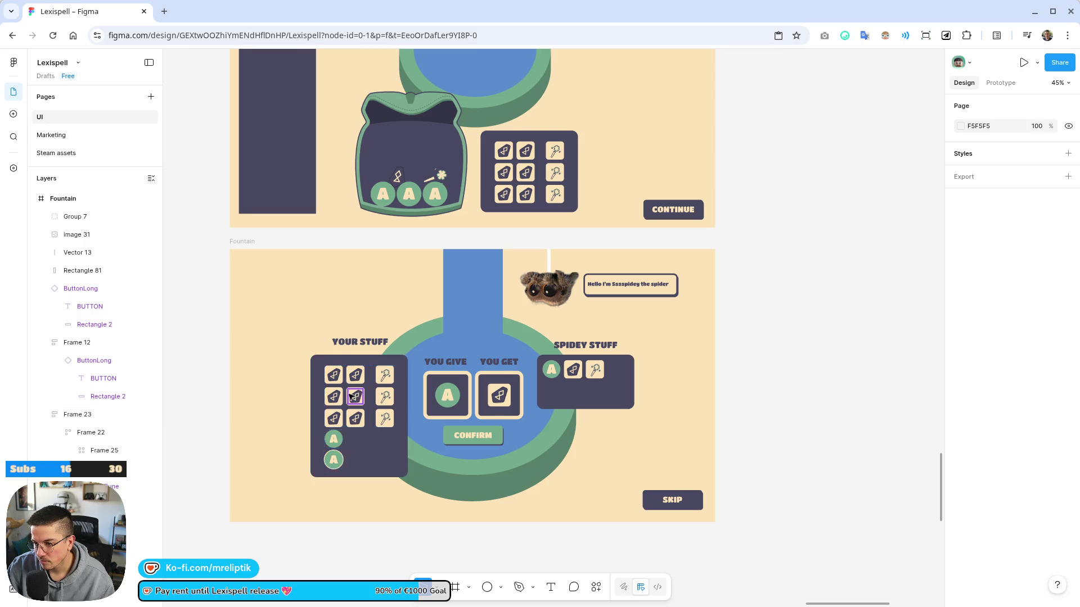
pyautogui.scroll(5, 349, 399)
pyautogui.doubleClick(418, 350)
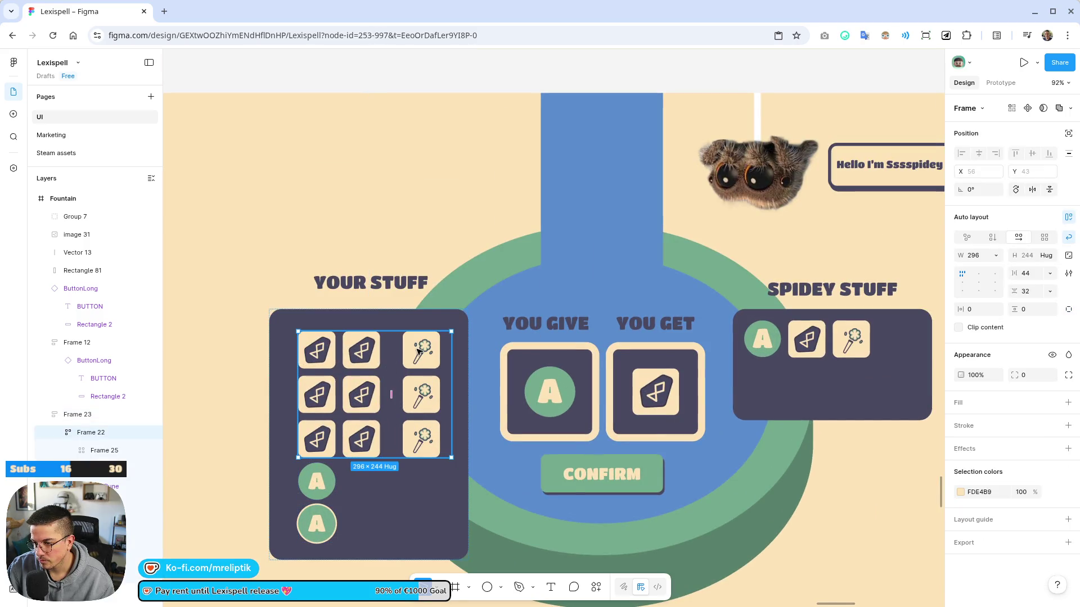
# Stack the wand column beneath the rune grid and lay the wands out in a horizontal row
pyautogui.click(418, 350)
pyautogui.moveTo(429, 360)
pyautogui.mouseDown()
pyautogui.moveTo(388, 476)
pyautogui.moveTo(371, 467)
pyautogui.moveTo(450, 450)
pyautogui.moveTo(403, 397)
pyautogui.mouseUp()
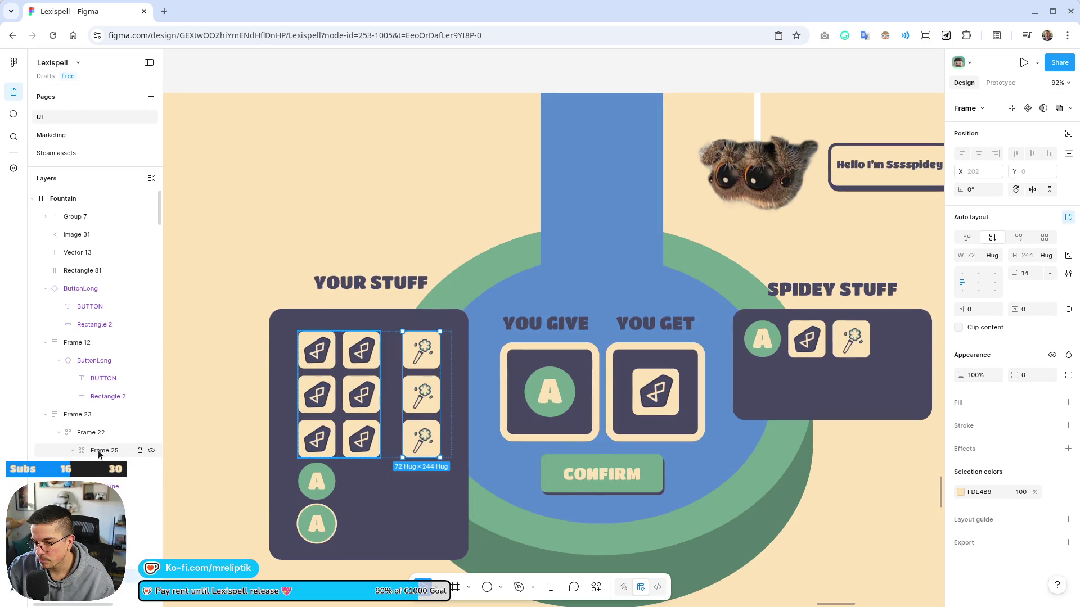
pyautogui.click(90, 432)
pyautogui.click(993, 238)
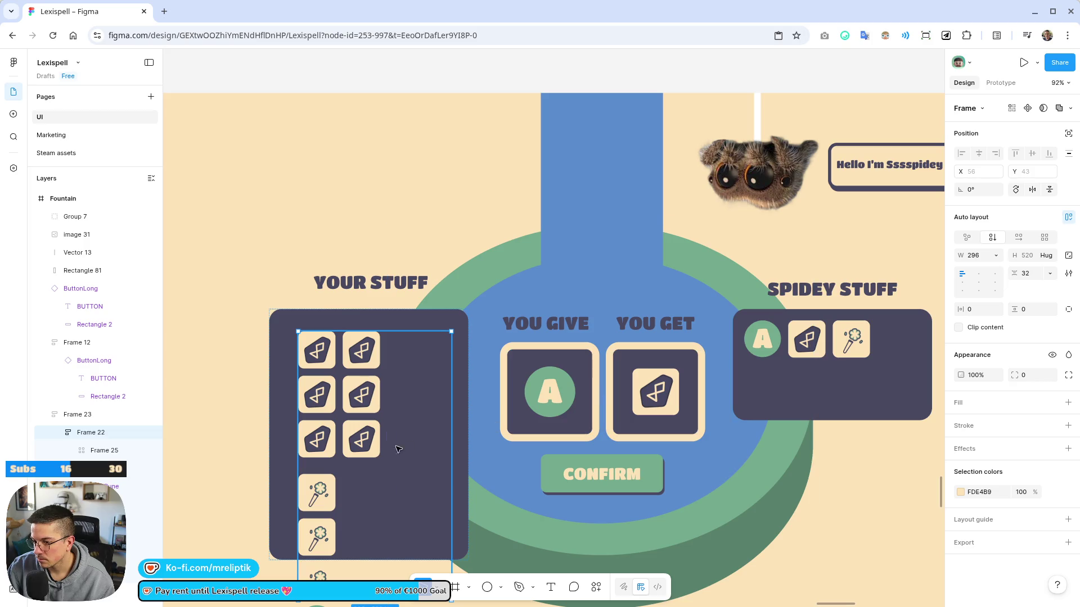
pyautogui.click(318, 487)
pyautogui.click(1018, 237)
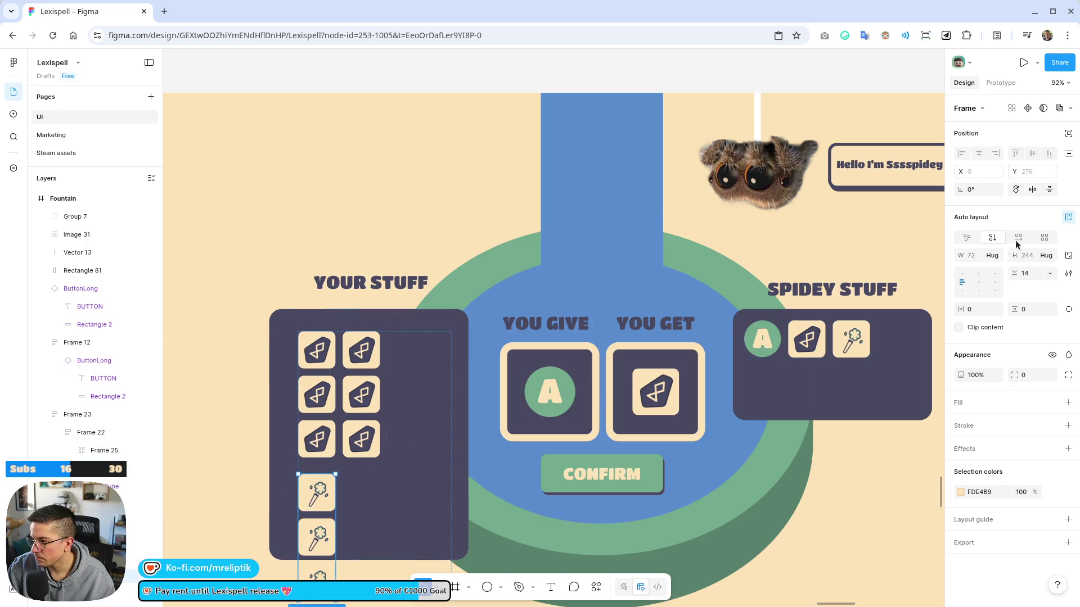
# Rearrange the rune grid into three columns by two rows
pyautogui.click(343, 380)
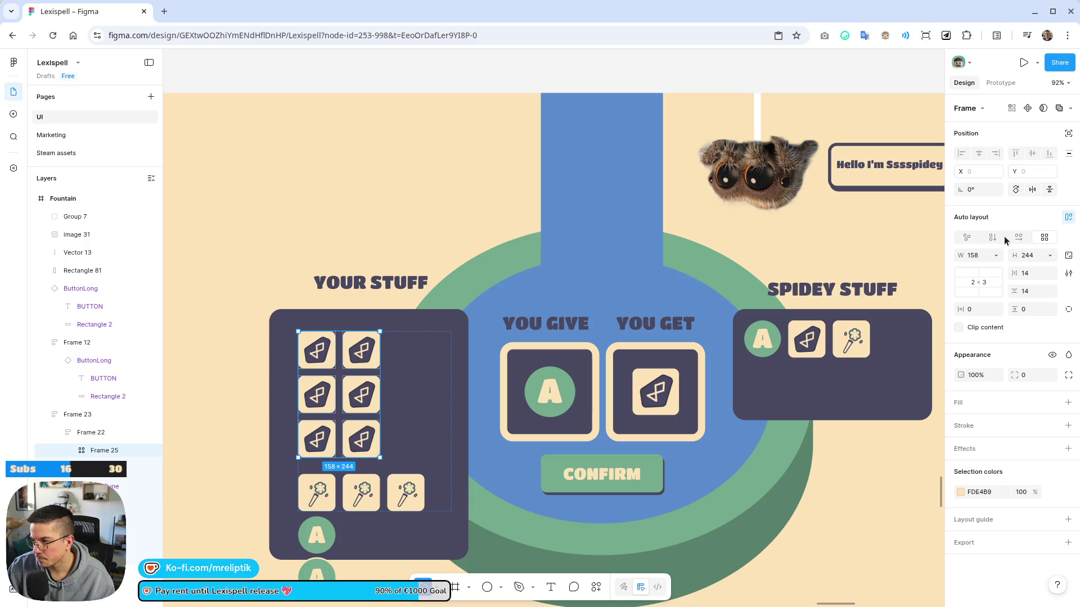
pyautogui.click(976, 283)
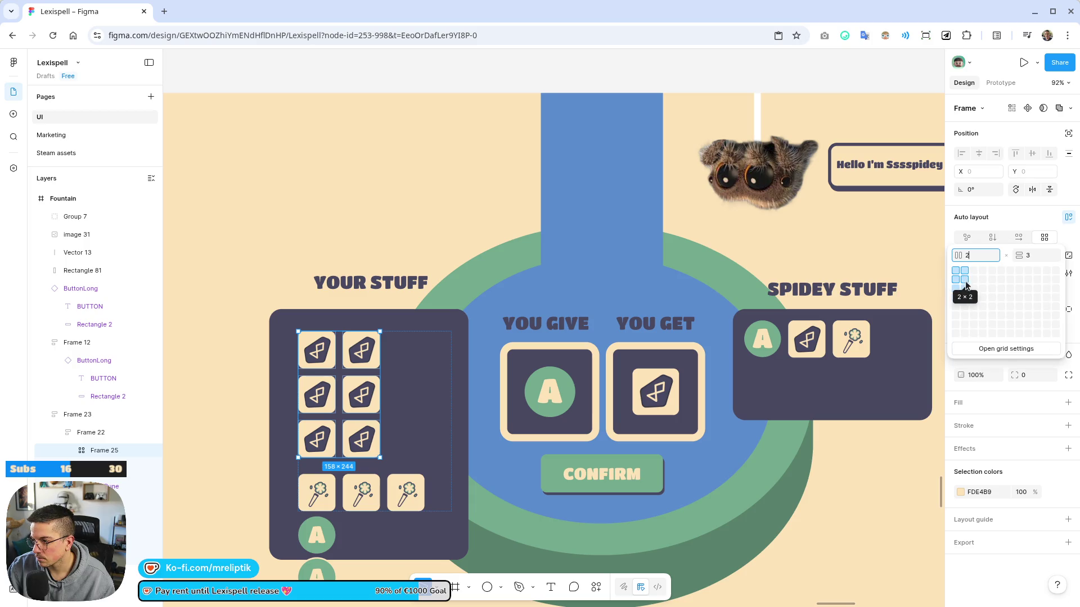
pyautogui.click(975, 285)
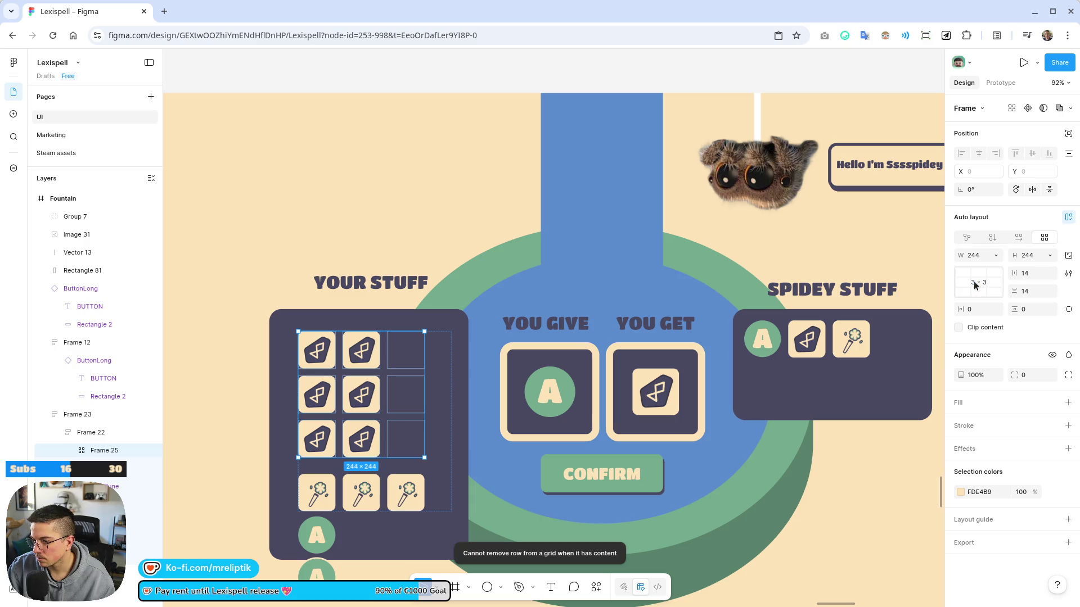
pyautogui.moveTo(350, 434)
pyautogui.mouseDown()
pyautogui.moveTo(398, 358)
pyautogui.moveTo(406, 397)
pyautogui.mouseUp()
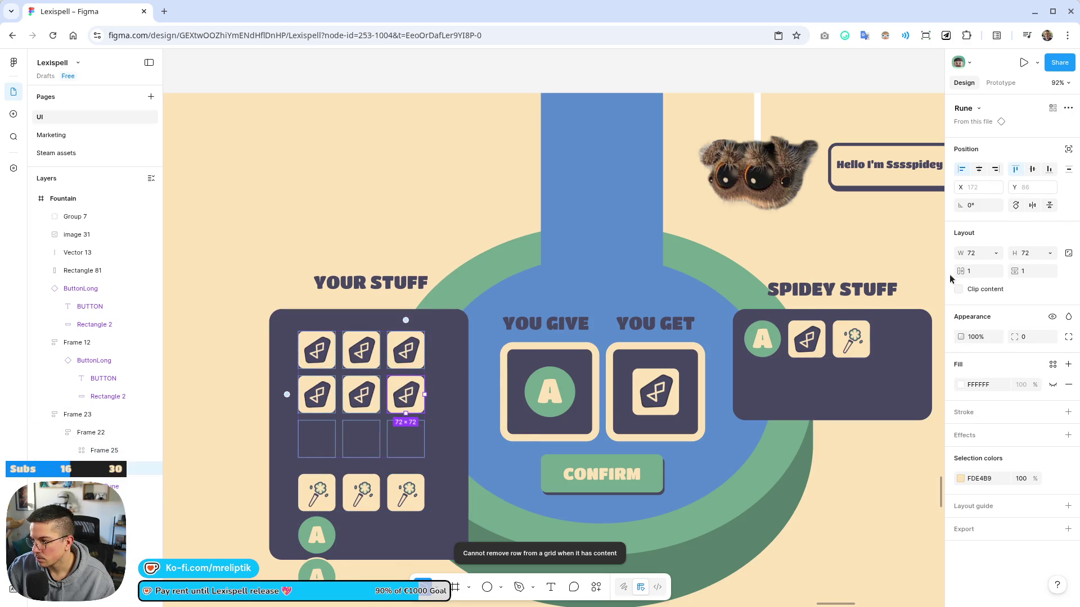
pyautogui.click(969, 253)
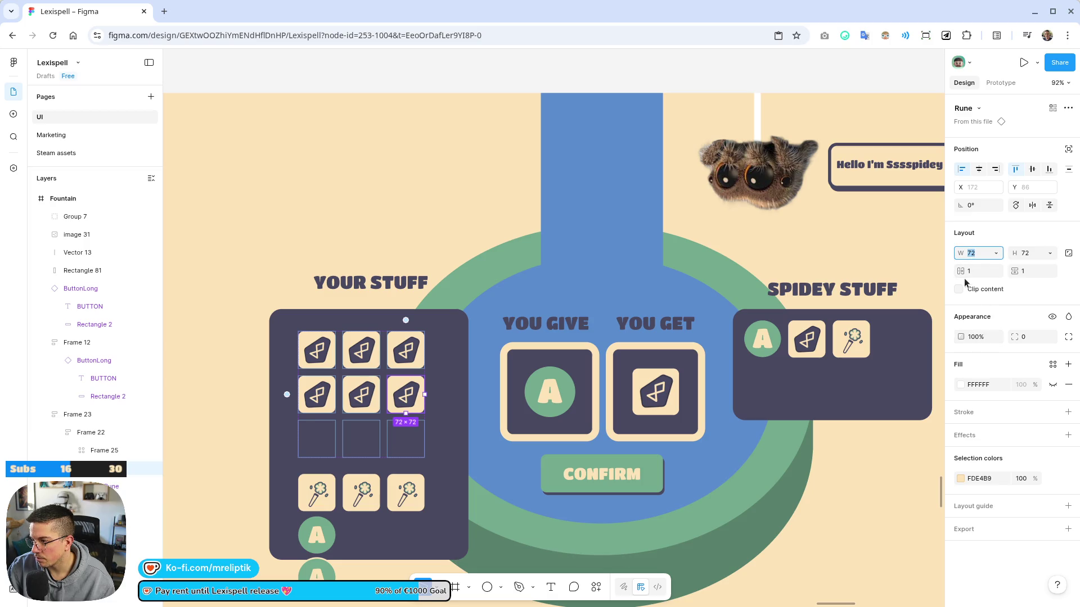
pyautogui.click(288, 444)
pyautogui.click(976, 272)
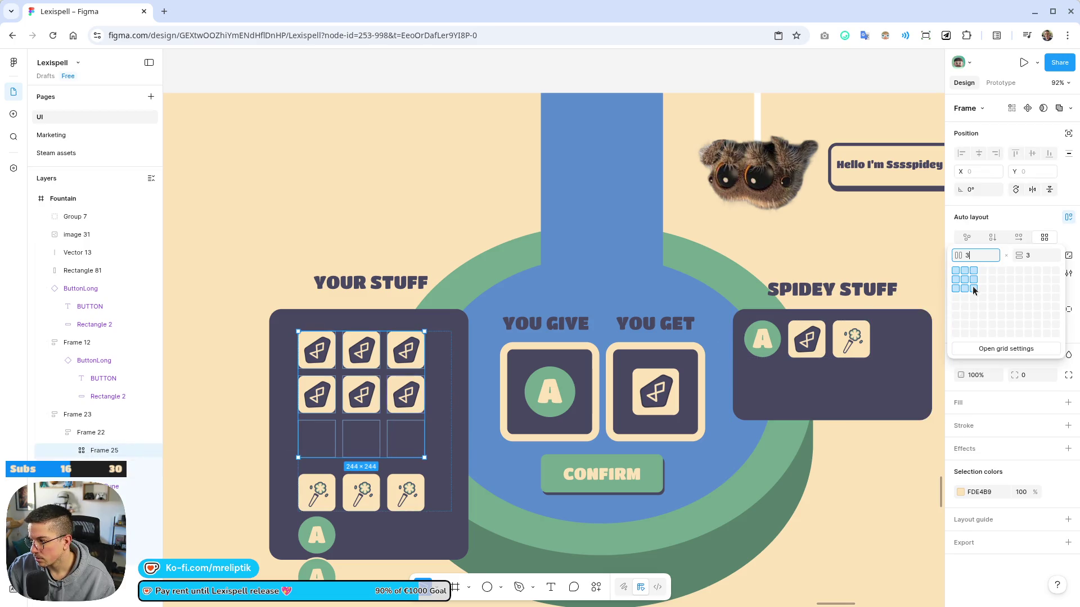
pyautogui.click(974, 279)
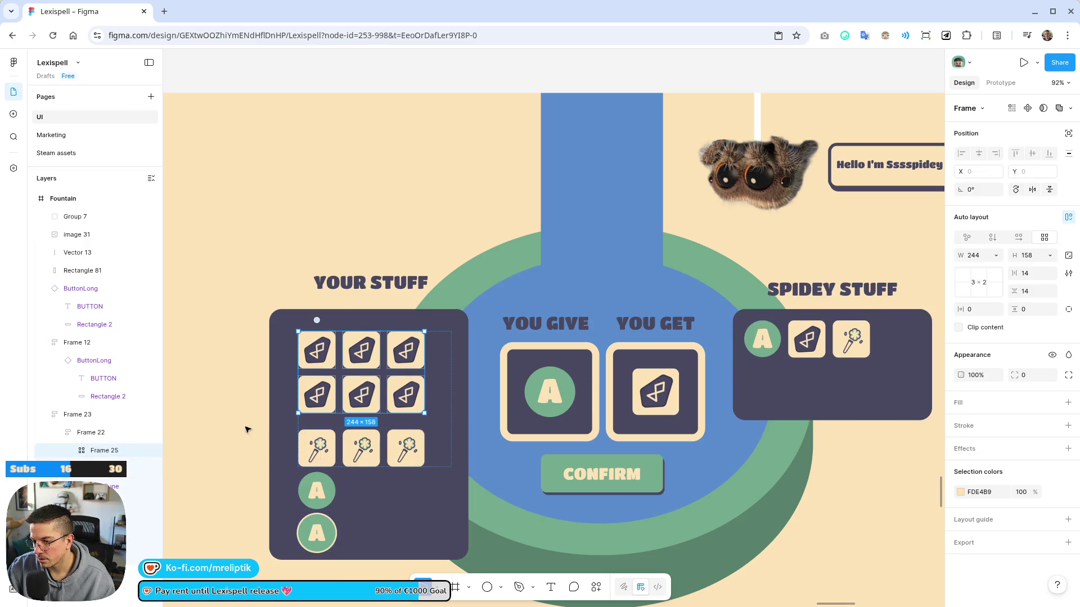
# Narrow the Your Stuff panel to fit the rune and wand grid
pyautogui.click(385, 378)
pyautogui.click(385, 378)
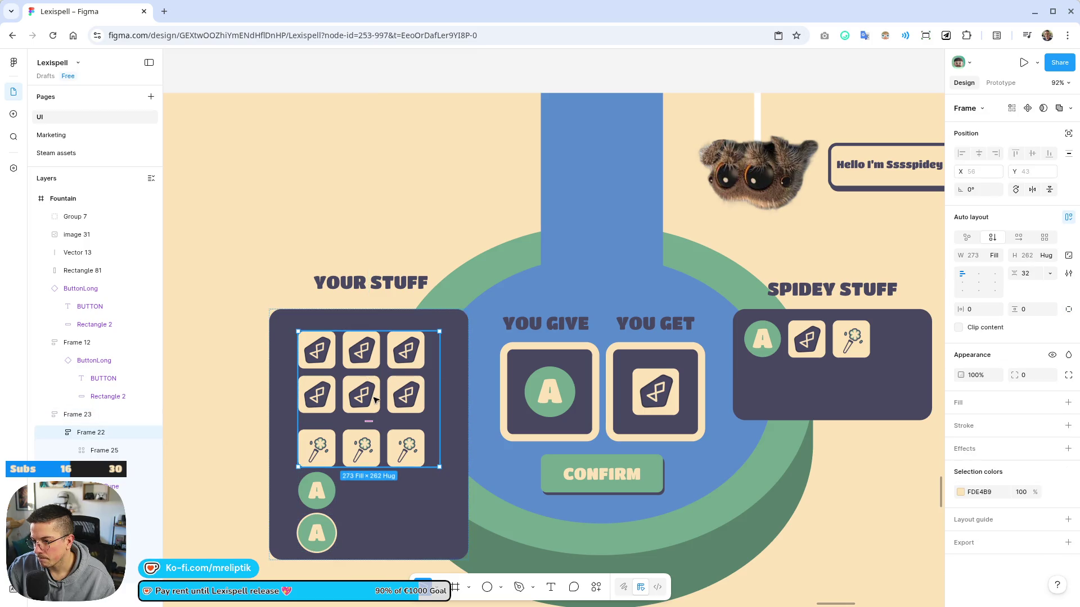
pyautogui.click(229, 435)
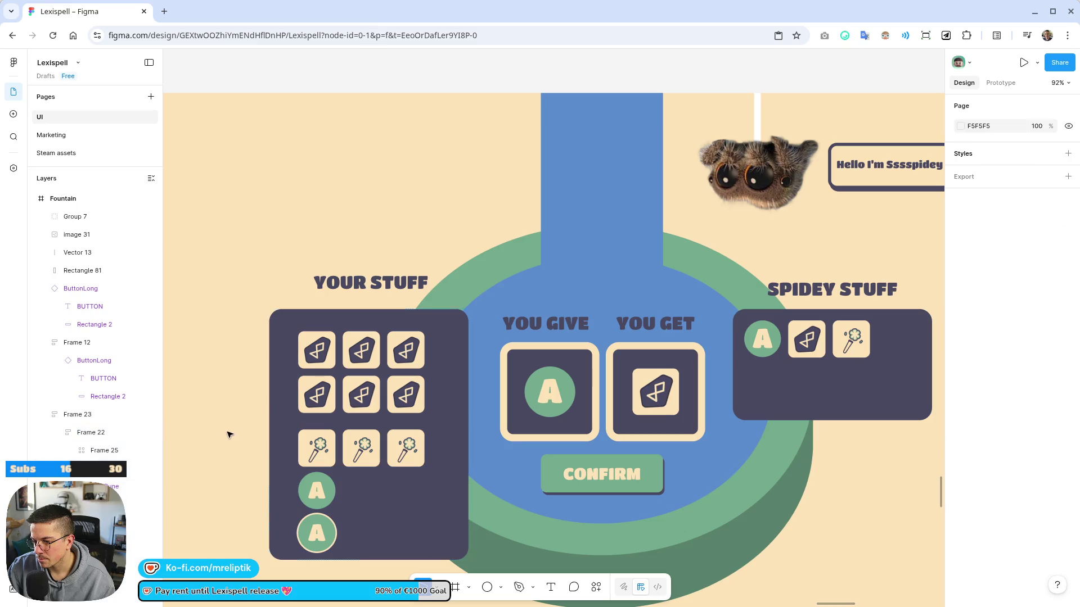
pyautogui.click(461, 366)
pyautogui.moveTo(468, 361); pyautogui.dragTo(449, 361)
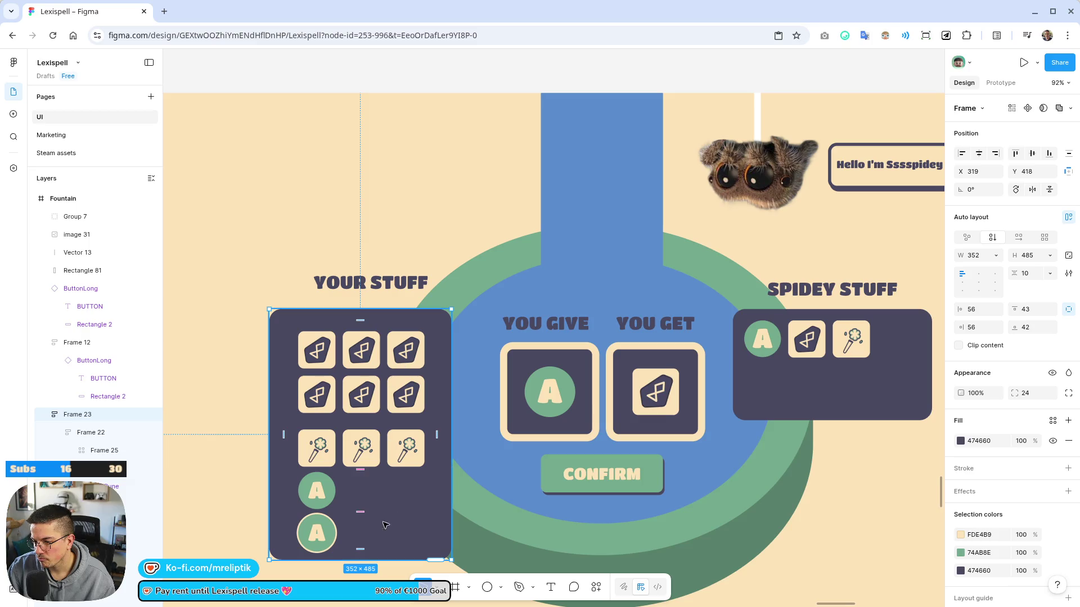
# Wrap the two A letters in a horizontal auto-layout row
pyautogui.click(322, 492)
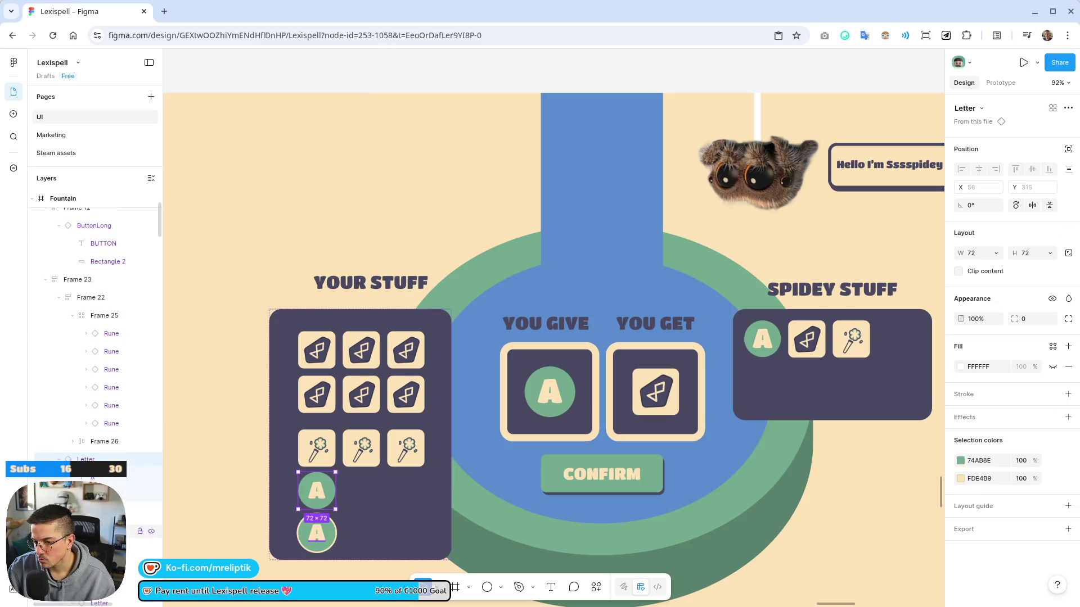
pyautogui.hotkey('shift', 'Tab')
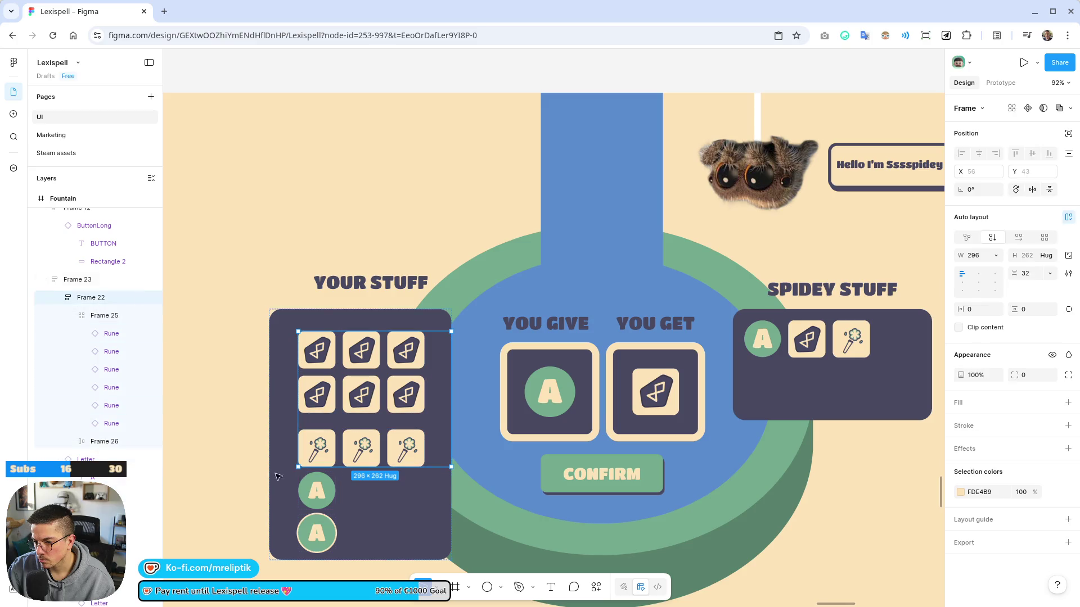
pyautogui.click(326, 499)
pyautogui.keyDown('shift'); pyautogui.click(333, 537); pyautogui.keyUp('shift')
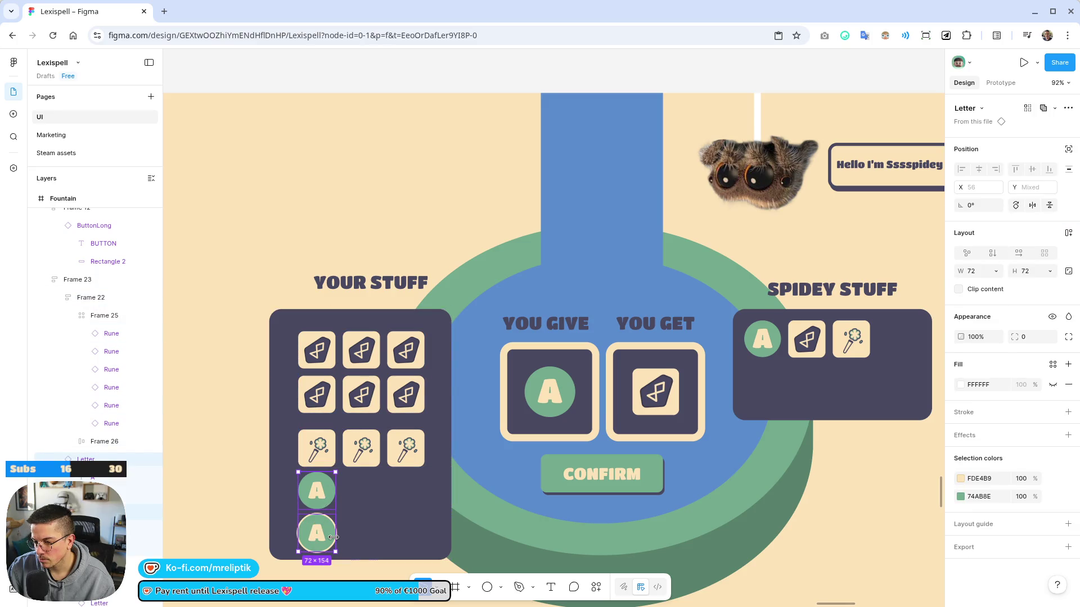
pyautogui.hotkey('shift', 'a')
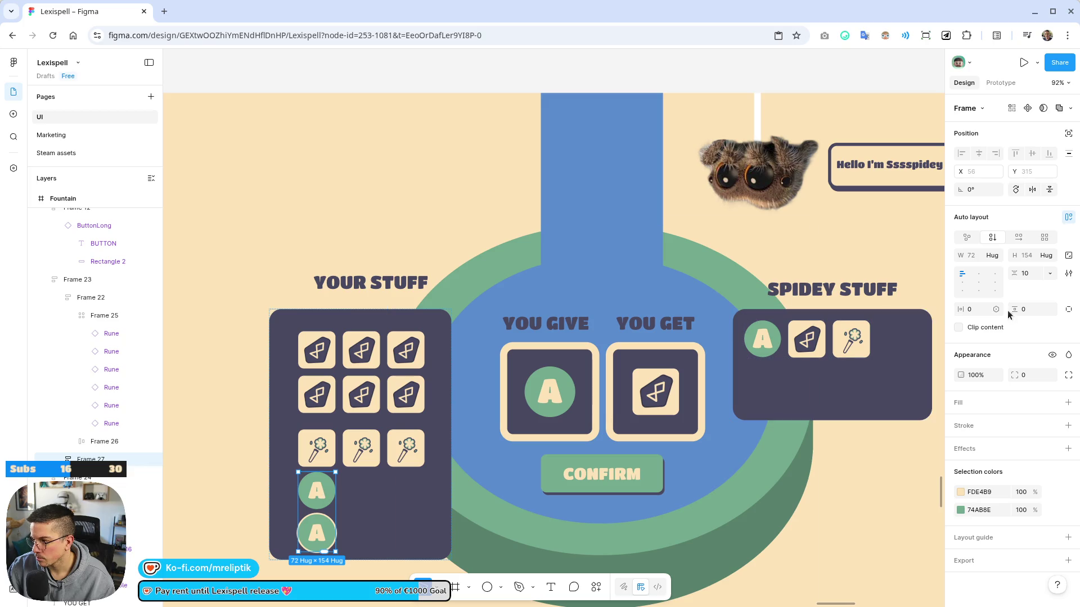
pyautogui.hotkey('shift', 'h')
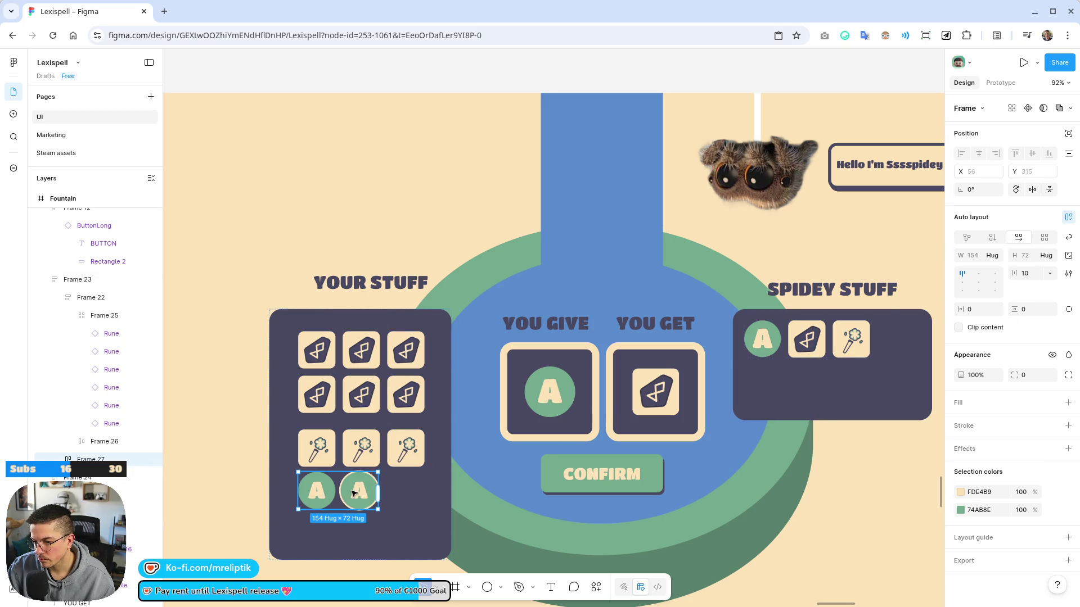
# Duplicate an A letter to make three and move the A row to the top
pyautogui.click(359, 489)
pyautogui.hotkey('ctrl', 'd')
pyautogui.click(363, 467)
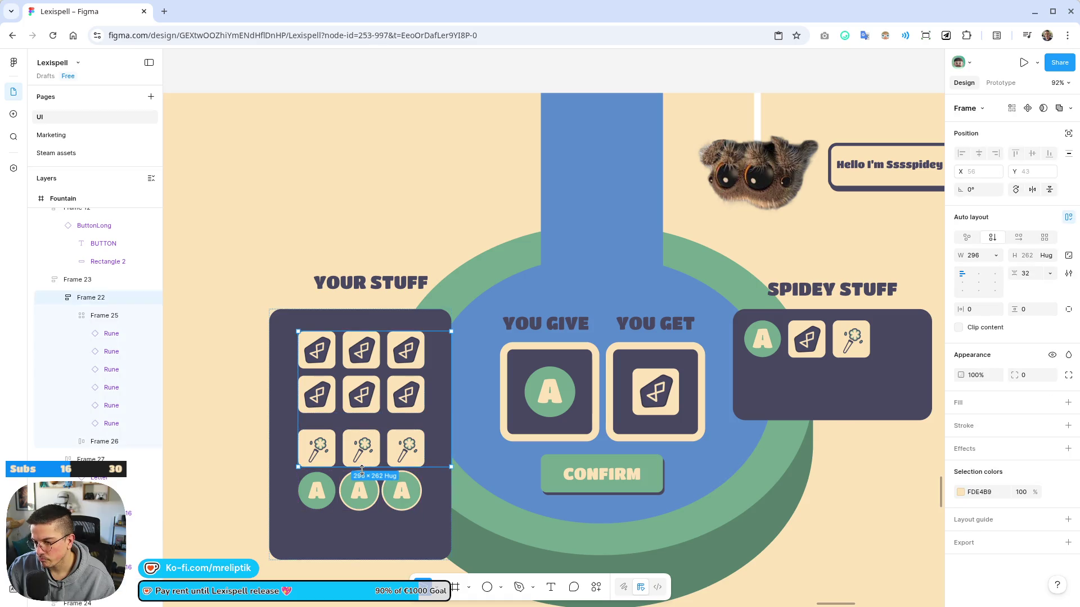
pyautogui.click(93, 460)
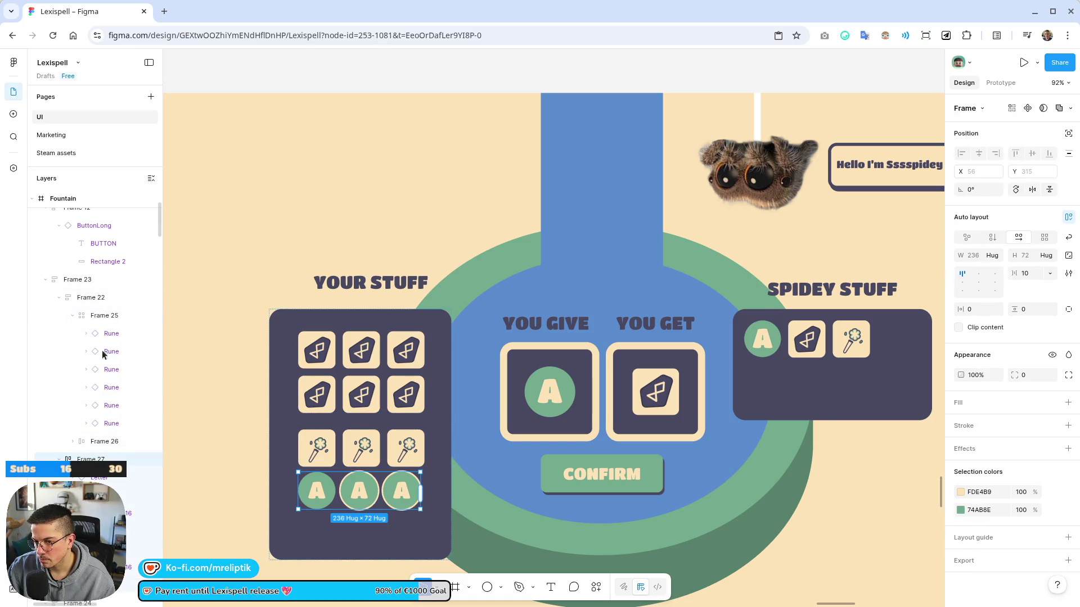
pyautogui.moveTo(104, 302); pyautogui.dragTo(104, 308)
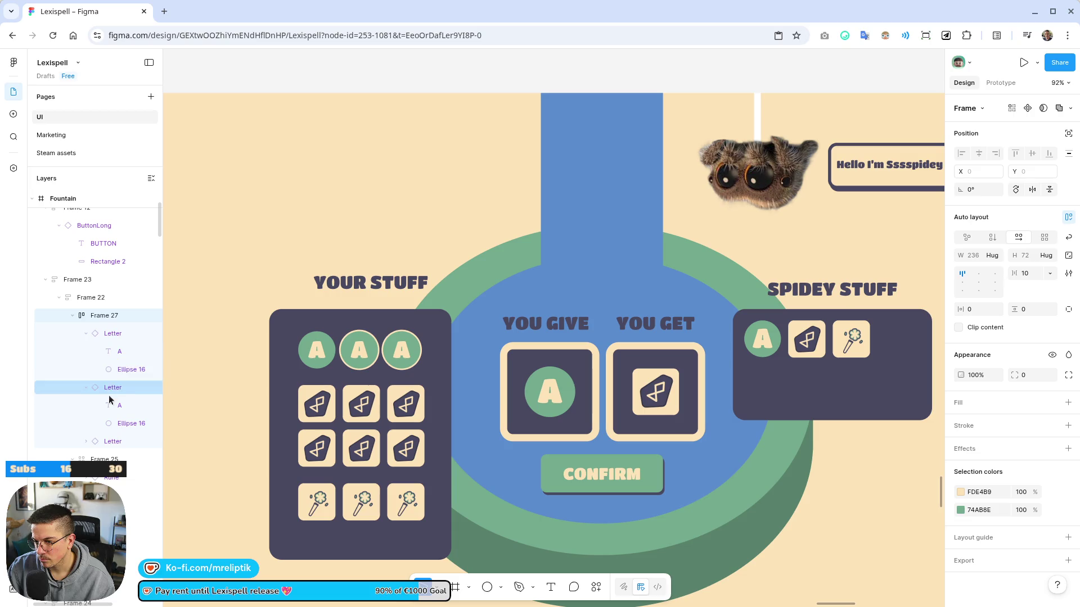
pyautogui.click(224, 345)
pyautogui.scroll(-3, 337, 332)
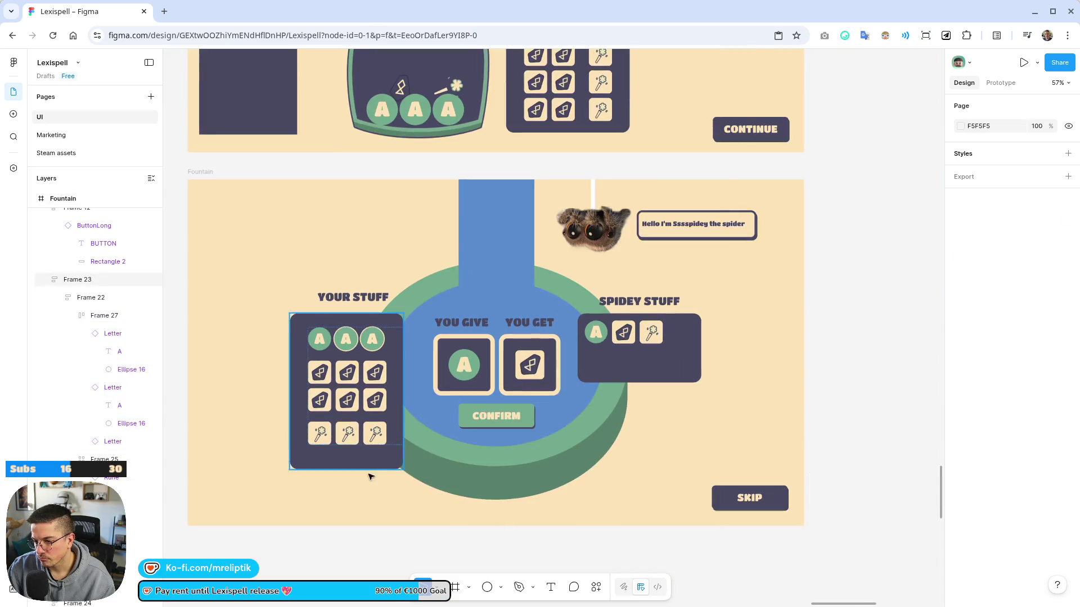
# Widen the YOUR STUFF panel to 361 wide by dragging its right edge
pyautogui.click(369, 474)
pyautogui.scroll(2, 372, 431)
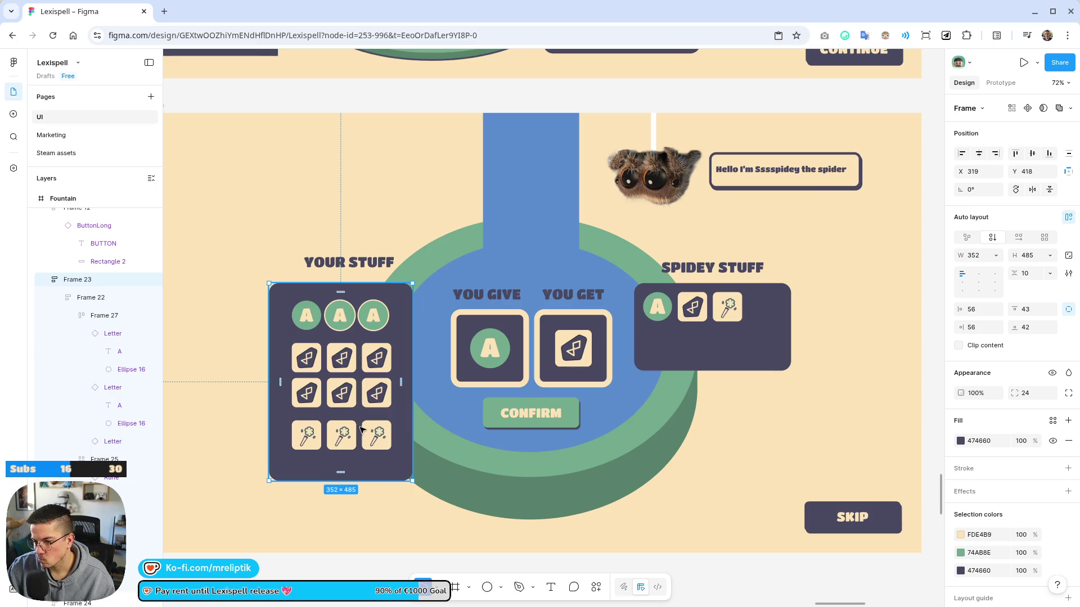
pyautogui.moveTo(413, 349); pyautogui.dragTo(409, 350)
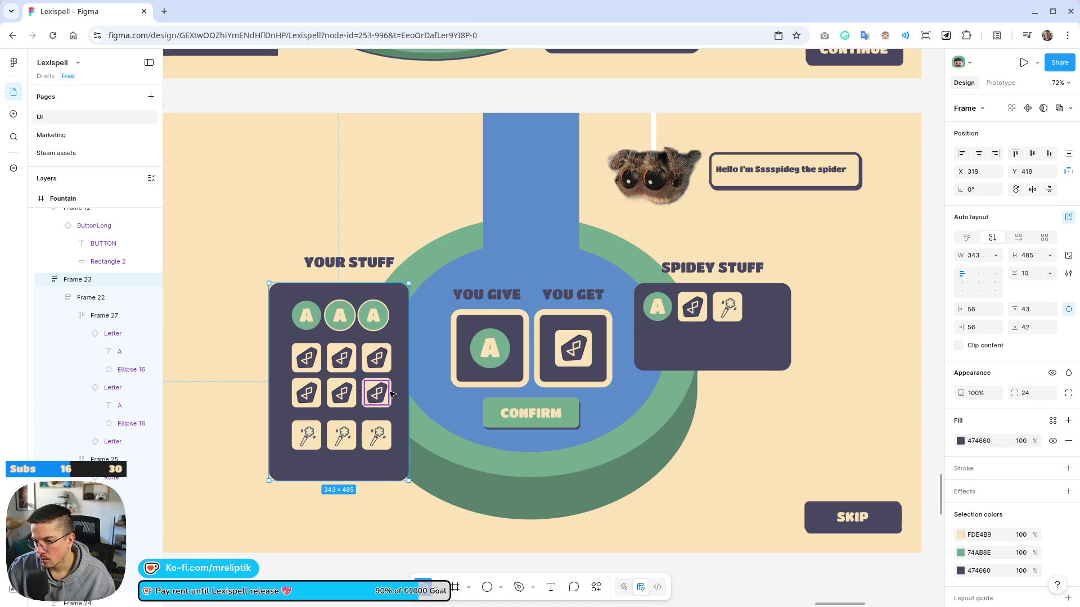
pyautogui.click(280, 381)
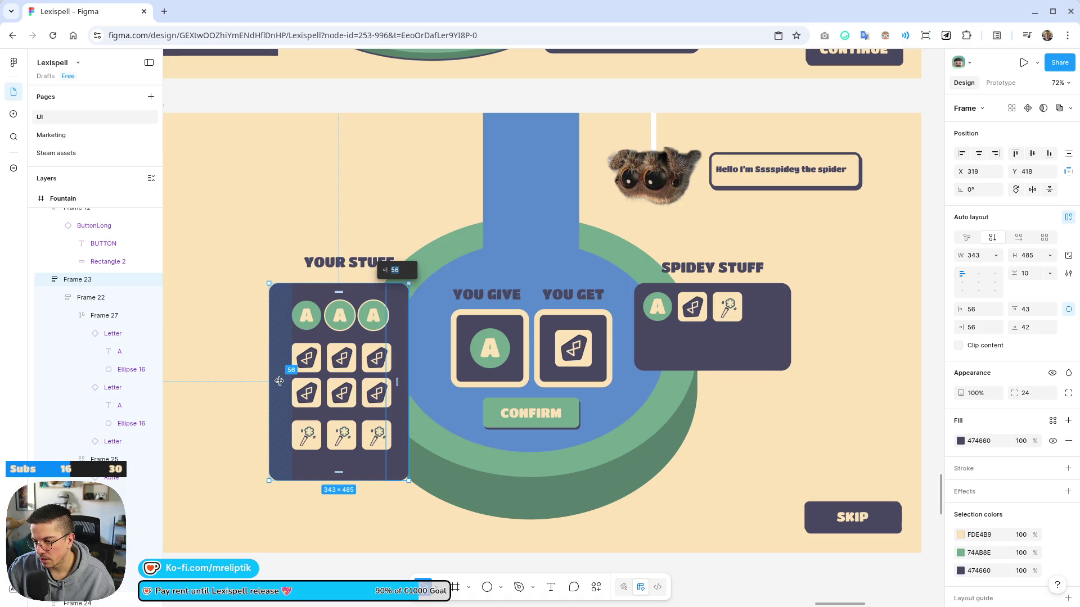
pyautogui.scroll(3, 279, 381)
pyautogui.moveTo(423, 358); pyautogui.dragTo(447, 354)
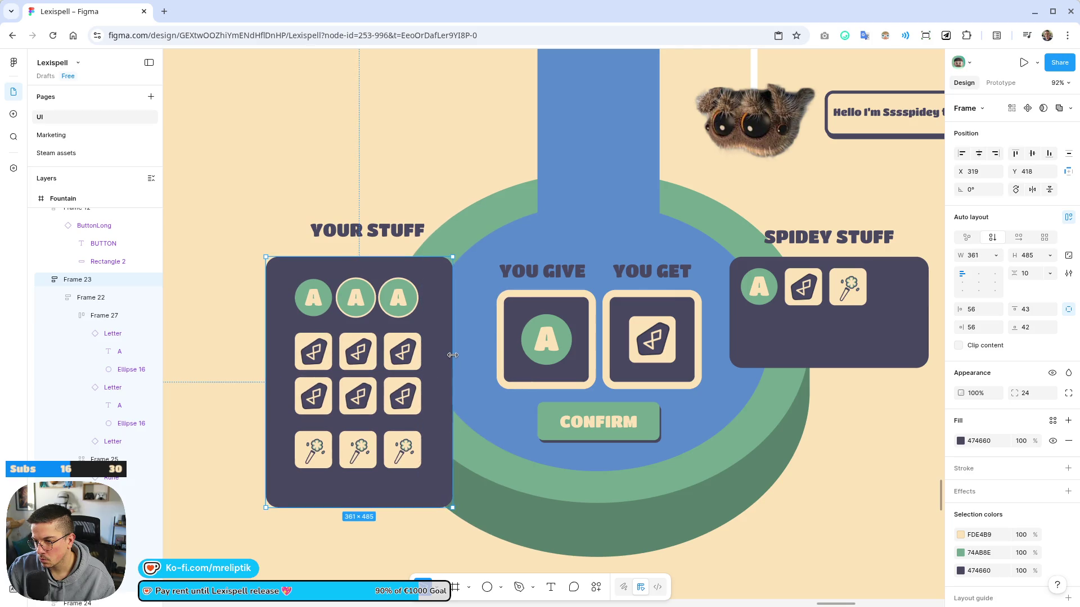
pyautogui.scroll(-2, 275, 412)
pyautogui.click(301, 518)
# Align the YOUR STUFF heading level with the SPIDEY STUFF heading
pyautogui.moveTo(360, 270); pyautogui.dragTo(352, 275)
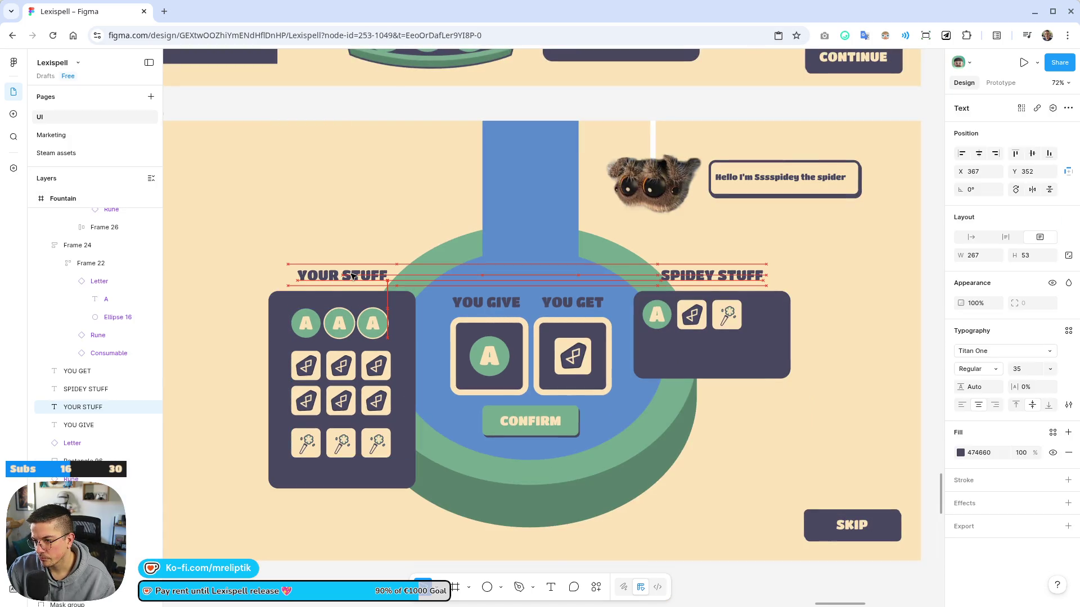
pyautogui.scroll(-3, 337, 242)
pyautogui.click(384, 453)
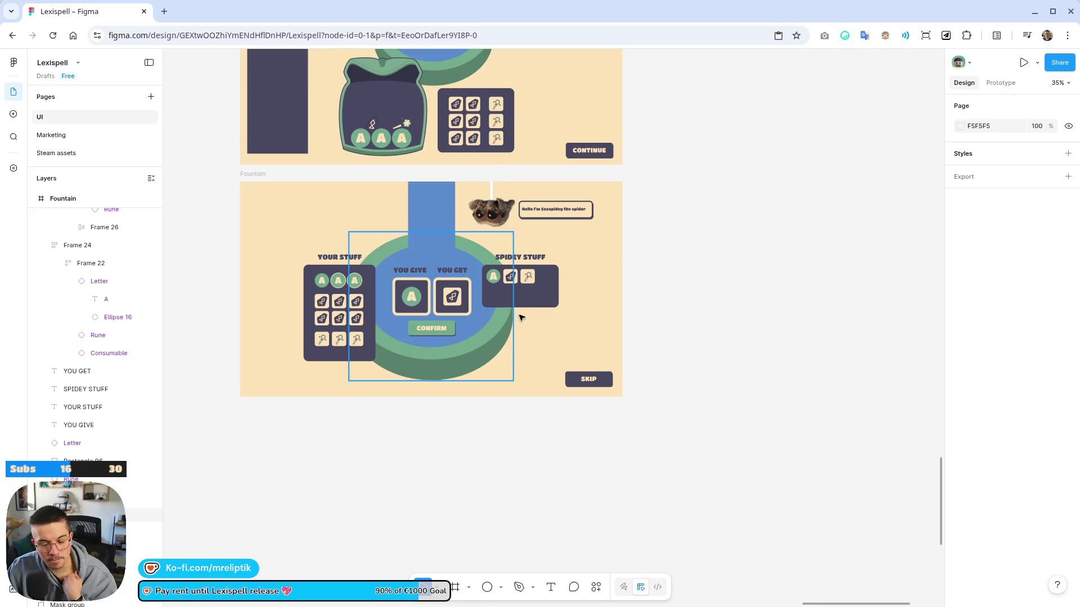
pyautogui.scroll(5, 400, 310)
# Draw a small circle near CONFIRM's left end and place a separate X text on it
pyautogui.press('o')
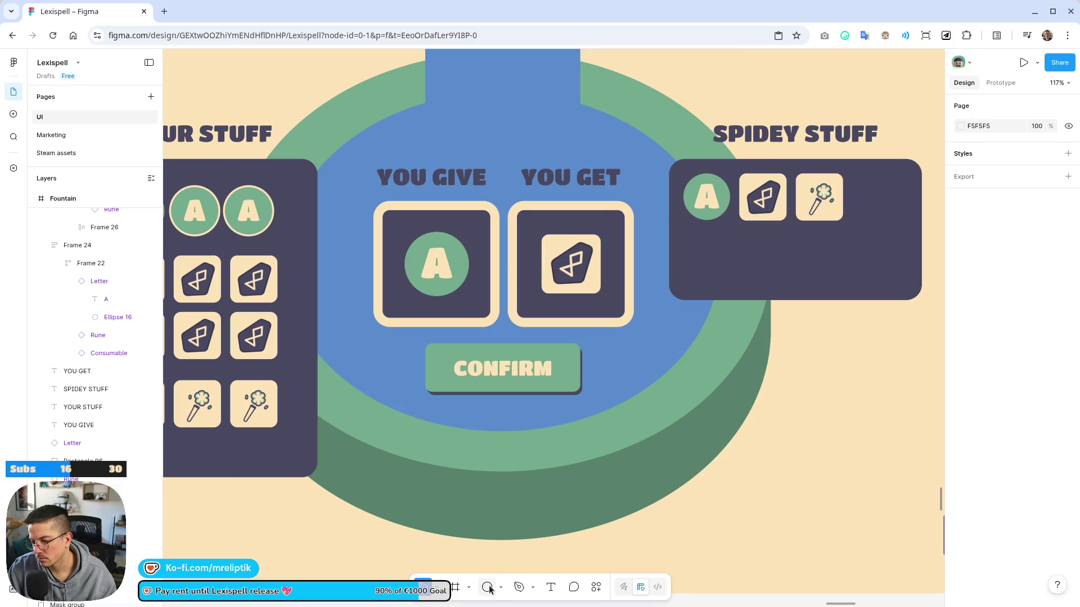
pyautogui.moveTo(429, 361); pyautogui.dragTo(455, 381)
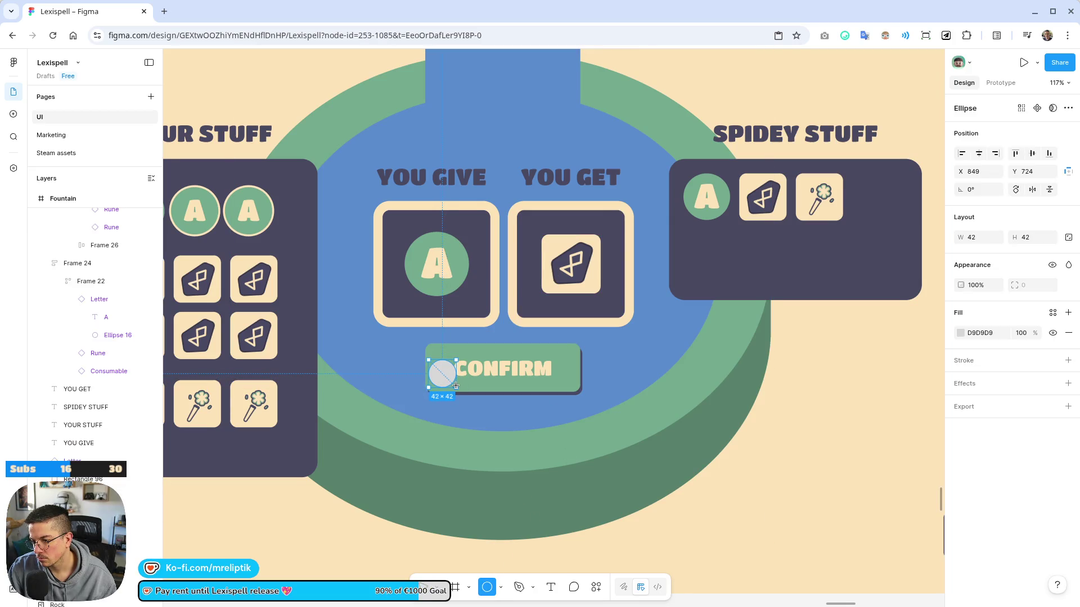
pyautogui.scroll(5, 454, 381)
pyautogui.press('t')
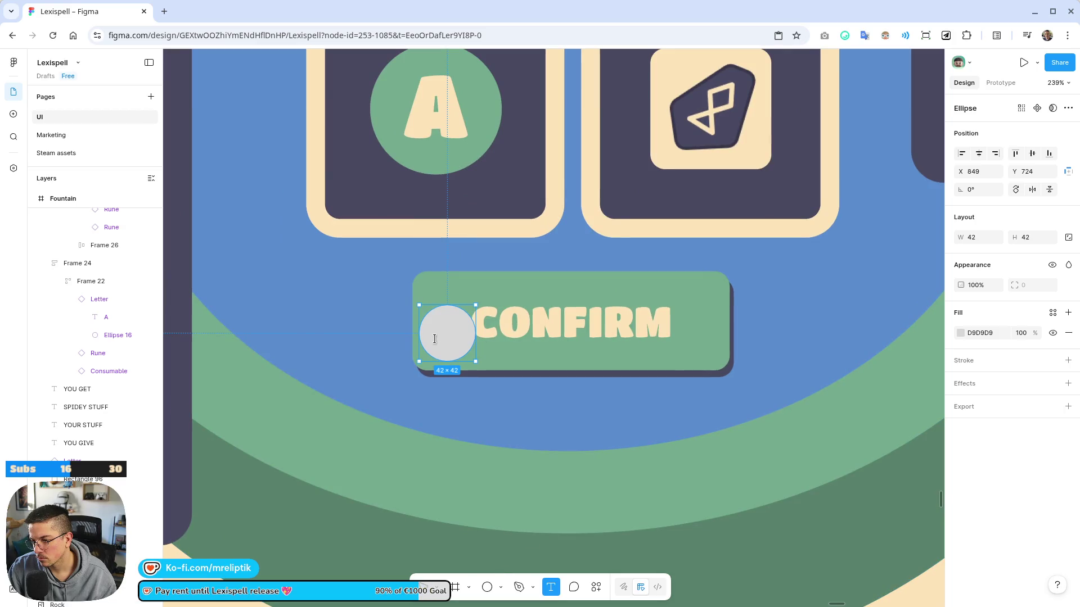
pyautogui.click(473, 354)
pyautogui.write('X')
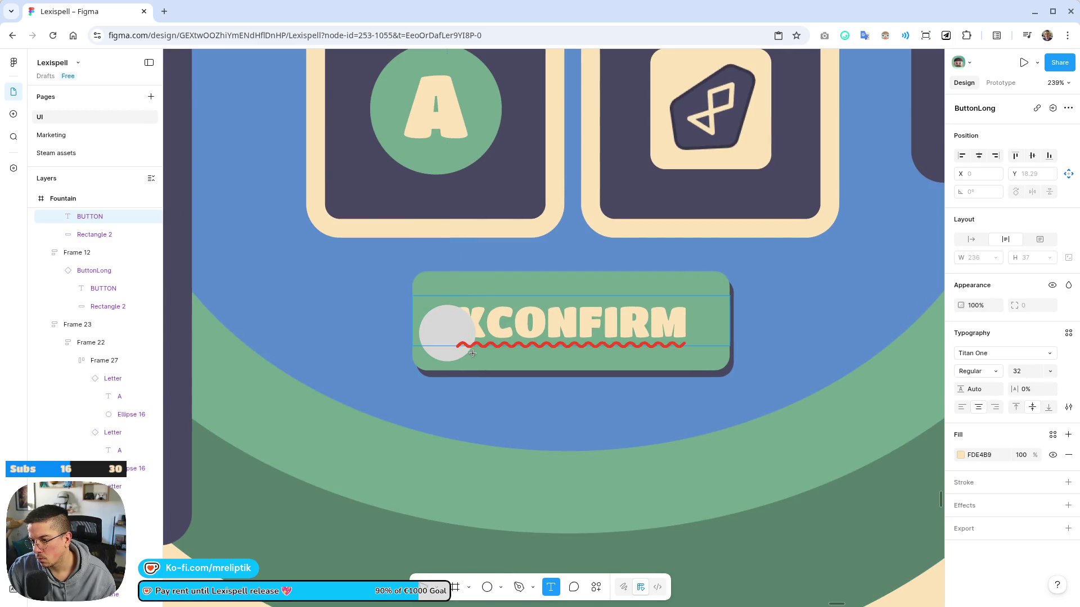
pyautogui.press('BackSpace')
pyautogui.click(391, 413)
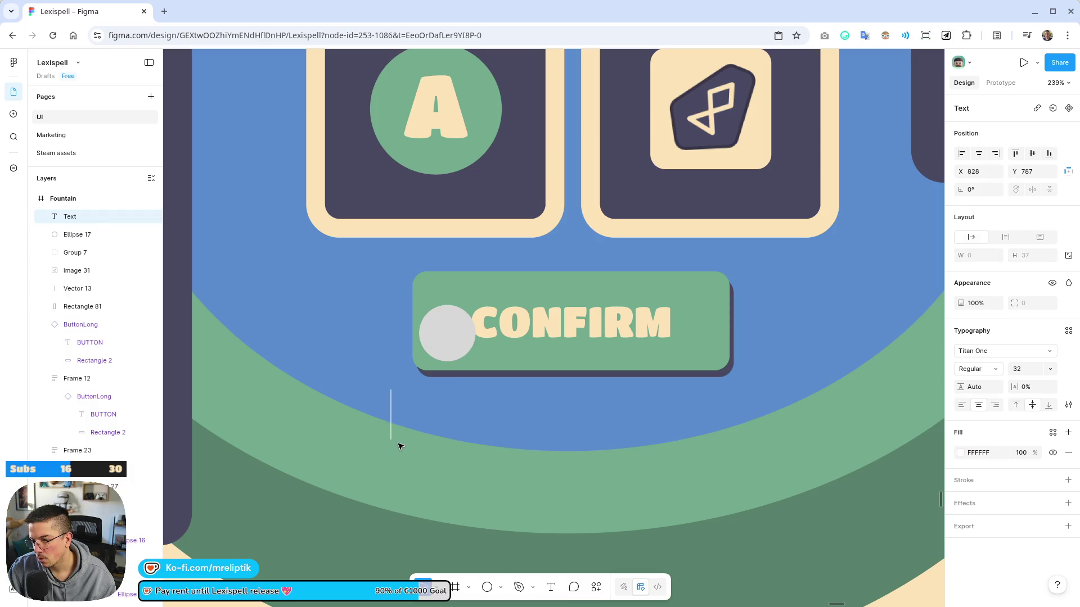
pyautogui.write('X')
pyautogui.press('Escape')
pyautogui.moveTo(406, 429); pyautogui.dragTo(462, 343)
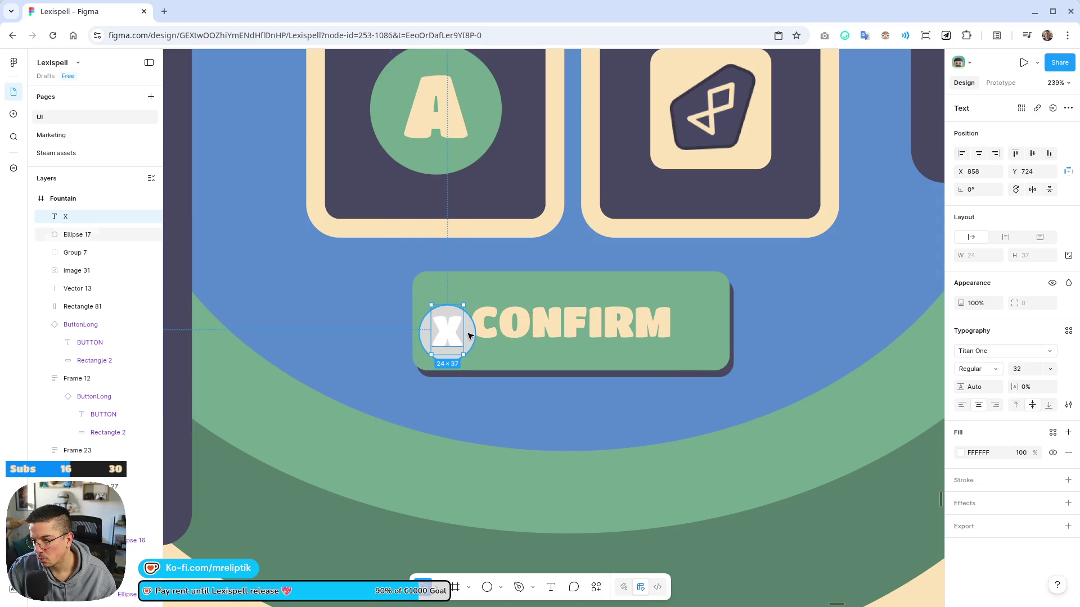
# Fill the circle blue 6B9EE0 and the X cream FDE4B9
pyautogui.click(473, 337)
pyautogui.click(960, 333)
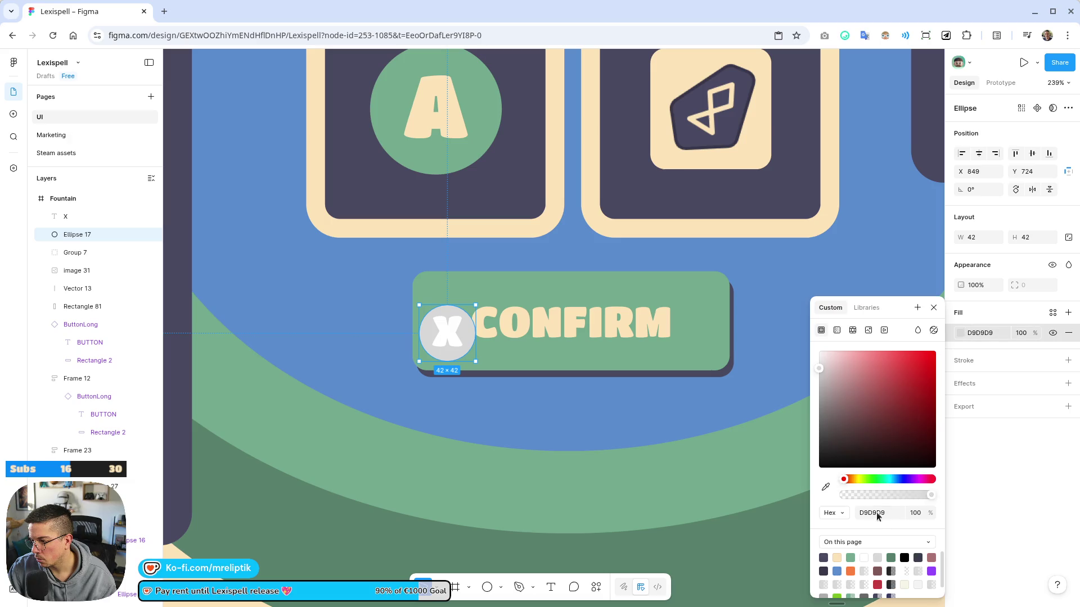
pyautogui.click(838, 569)
pyautogui.moveTo(882, 375); pyautogui.dragTo(881, 368)
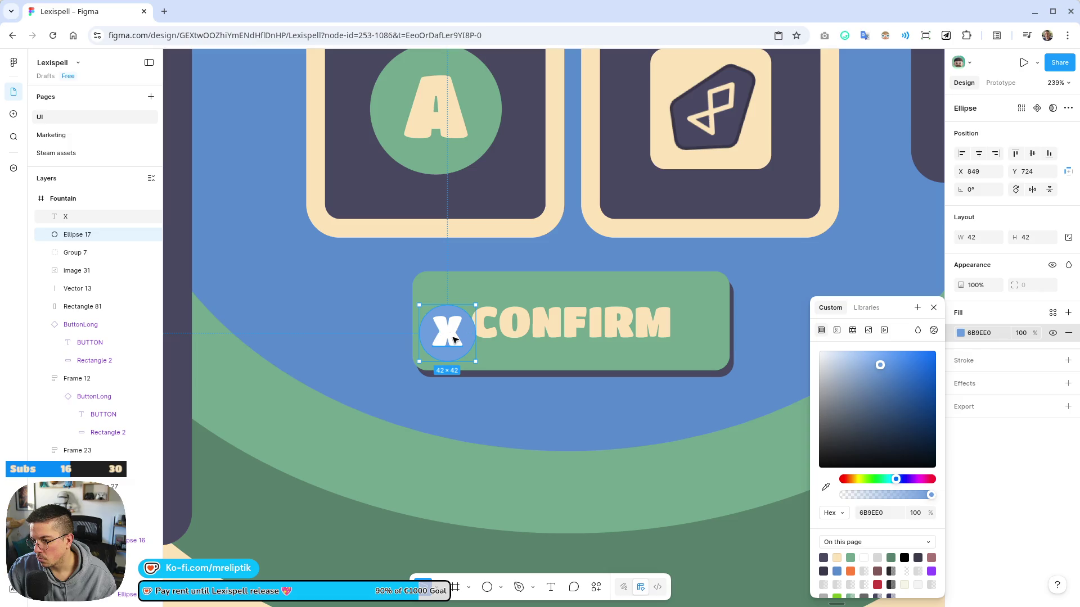
pyautogui.click(453, 338)
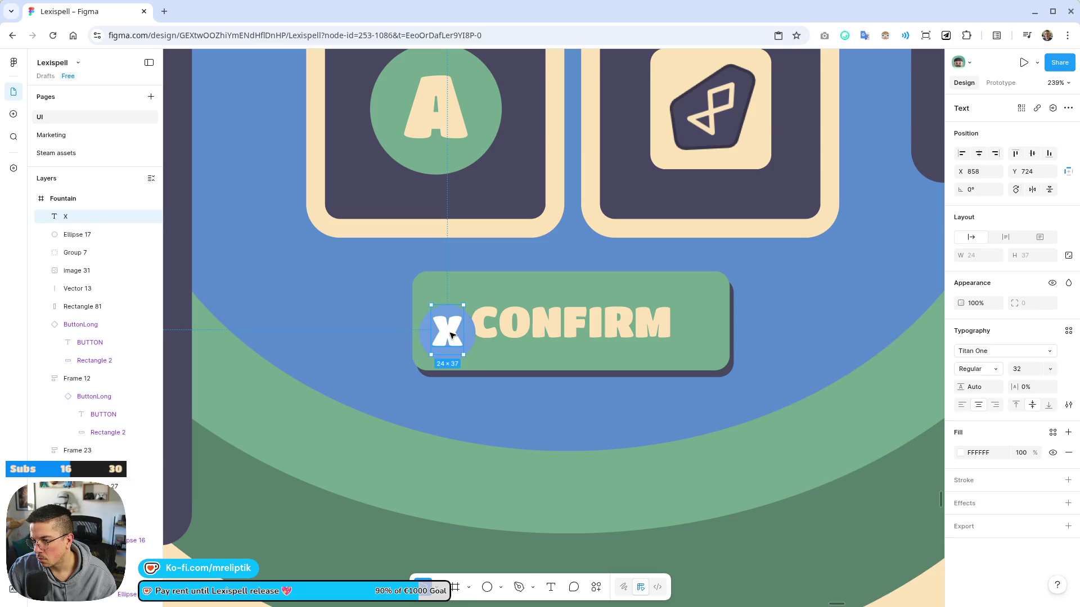
pyautogui.click(960, 453)
pyautogui.click(837, 557)
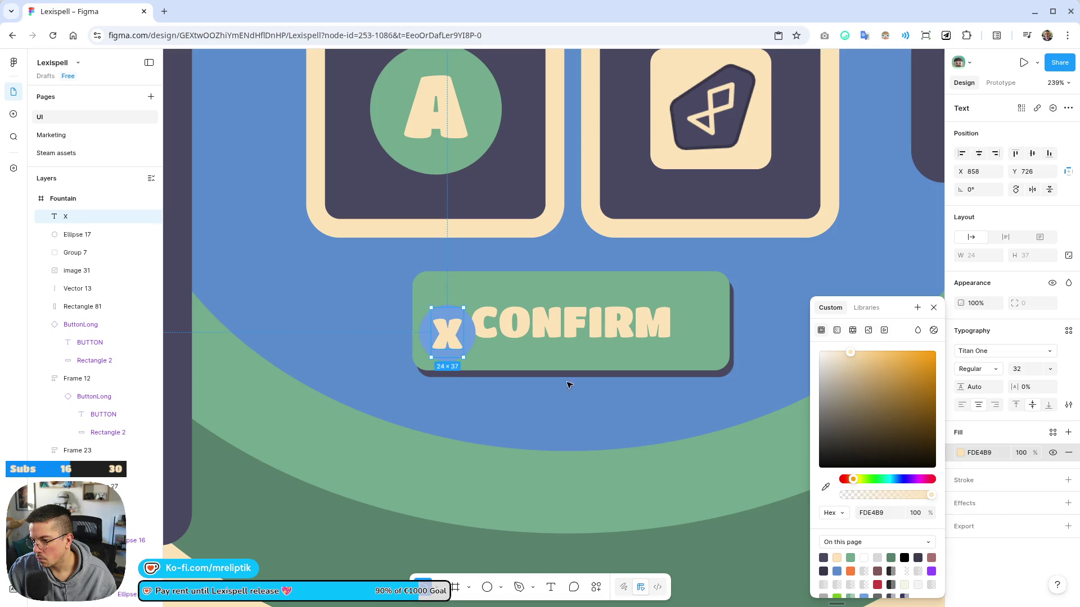
# Move the X and circle together onto the left end of the CONFIRM button
pyautogui.click(458, 332)
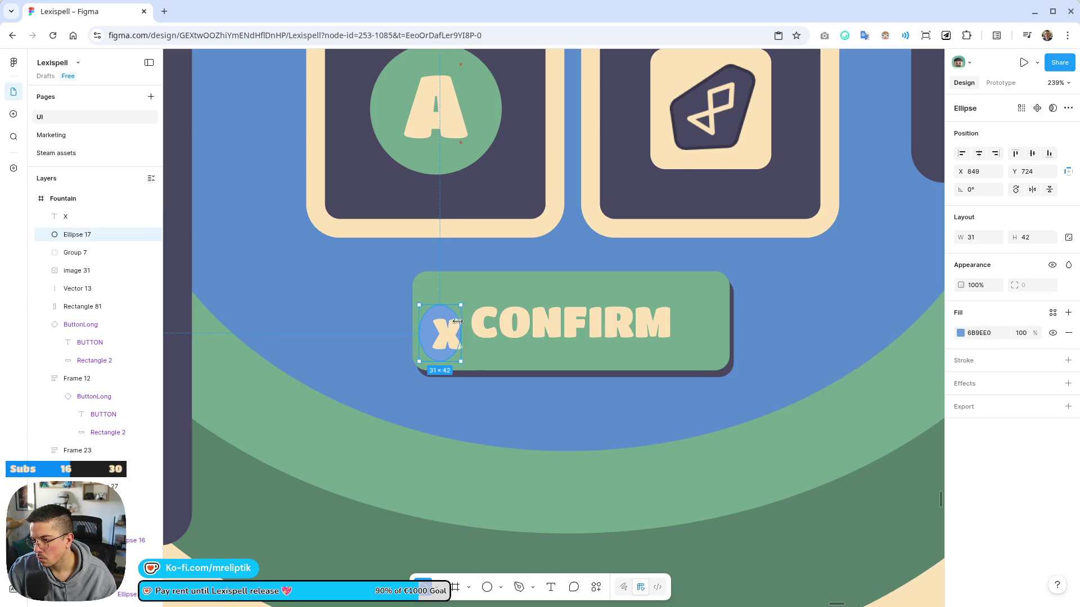
pyautogui.keyDown('shift'); pyautogui.click(452, 342); pyautogui.keyUp('shift')
pyautogui.moveTo(453, 342); pyautogui.dragTo(355, 323)
pyautogui.click(459, 303)
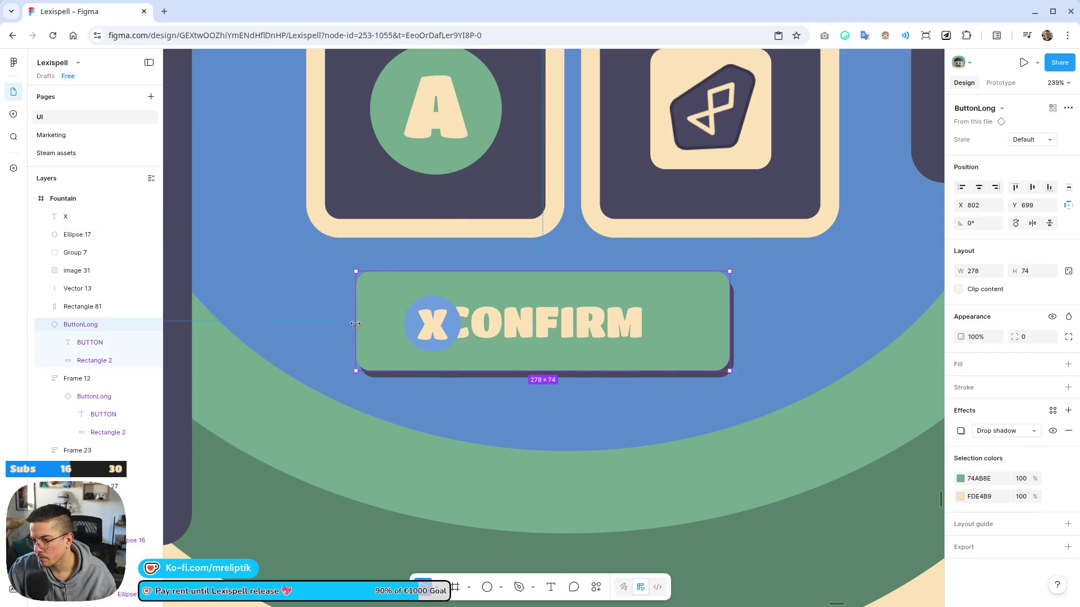
pyautogui.click(433, 325)
pyautogui.keyDown('shift'); pyautogui.click(459, 318); pyautogui.keyUp('shift')
pyautogui.moveTo(433, 327); pyautogui.dragTo(408, 329)
pyautogui.scroll(-10, 408, 329)
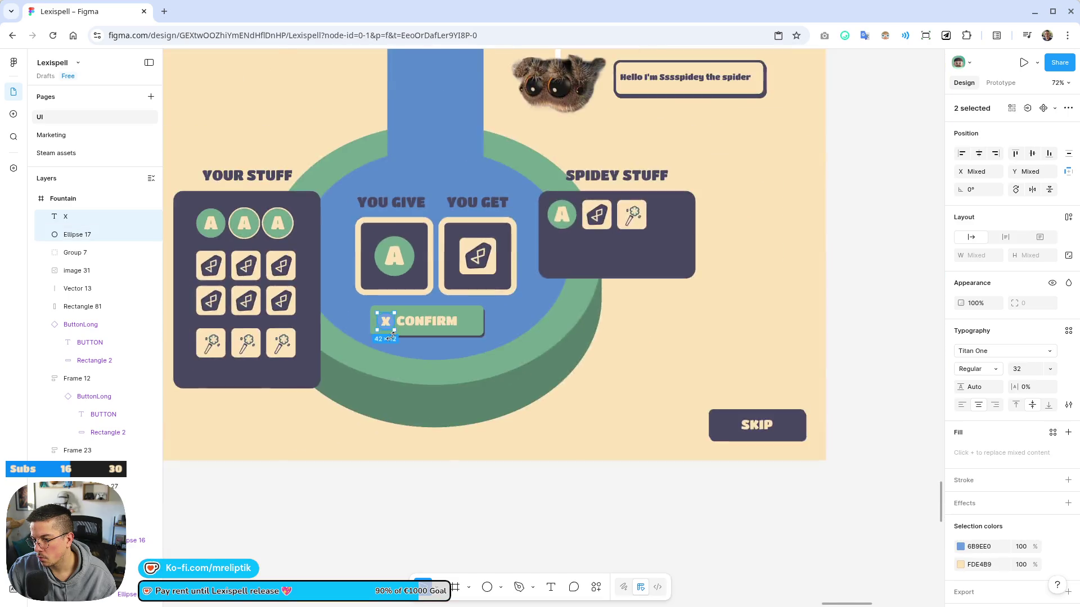
pyautogui.press('Escape')
# Centre the CONFIRM button with its X icon under the slots
pyautogui.click(393, 332)
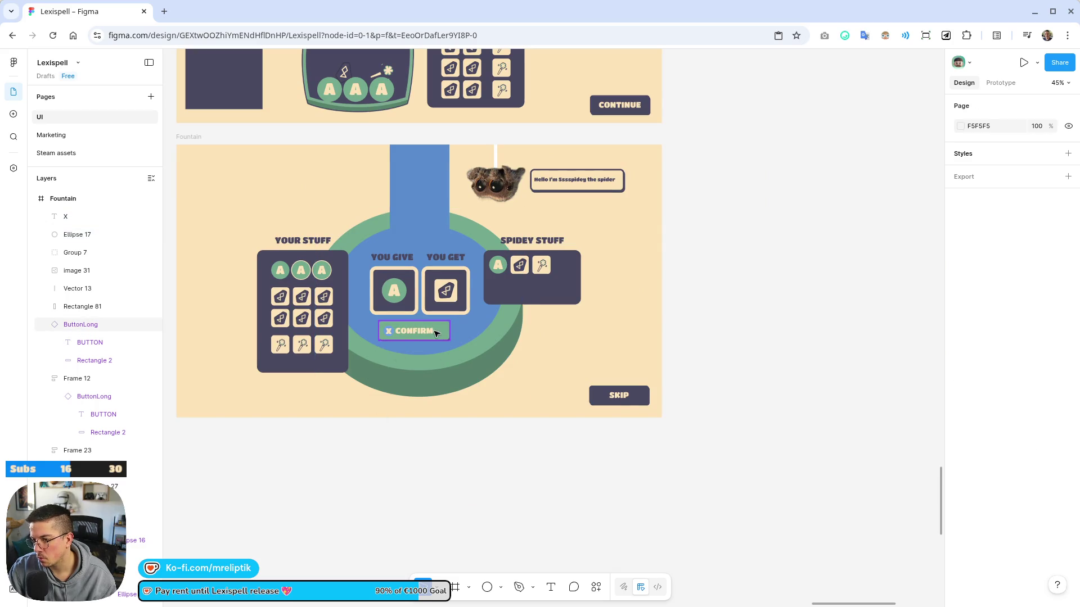
pyautogui.scroll(5, 393, 334)
pyautogui.click(368, 333)
pyautogui.scroll(6, 370, 329)
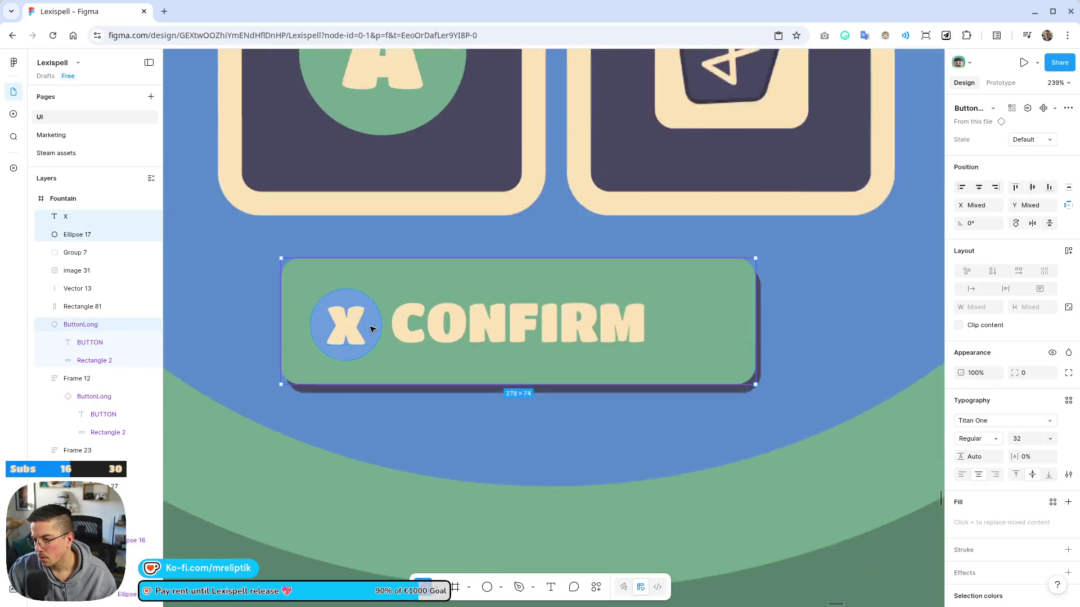
pyautogui.keyDown('shift'); pyautogui.click(338, 326); pyautogui.keyUp('shift')
pyautogui.moveTo(459, 332); pyautogui.dragTo(511, 338)
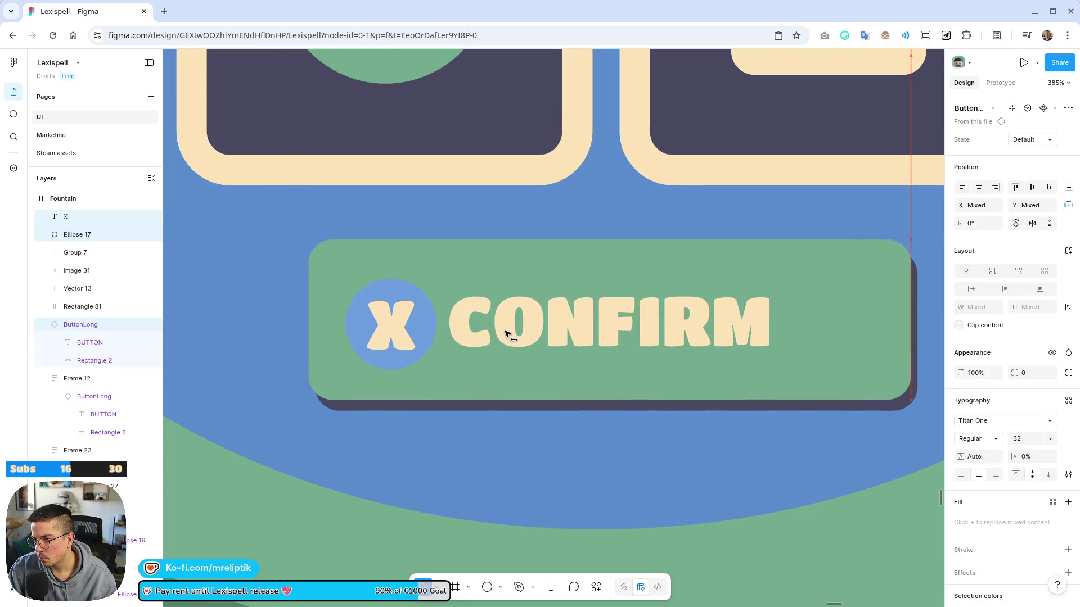
pyautogui.scroll(-10, 503, 484)
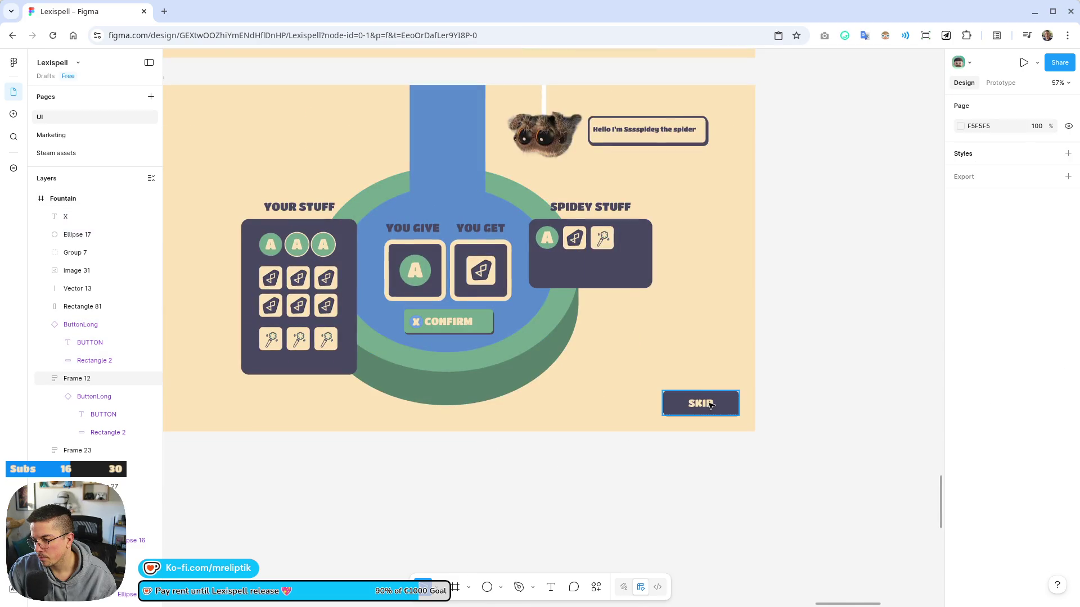
# Place a copy of the blue X-circle icon just below the SKIP button
pyautogui.click(696, 403)
pyautogui.scroll(5, 431, 331)
pyautogui.moveTo(411, 337)
pyautogui.mouseDown()
pyautogui.moveTo(360, 298)
pyautogui.moveTo(650, 313)
pyautogui.moveTo(709, 419)
pyautogui.moveTo(699, 436)
pyautogui.moveTo(618, 423)
pyautogui.moveTo(646, 504)
pyautogui.moveTo(707, 548)
pyautogui.mouseUp()
pyautogui.scroll(-3, 342, 319)
pyautogui.scroll(6, 698, 436)
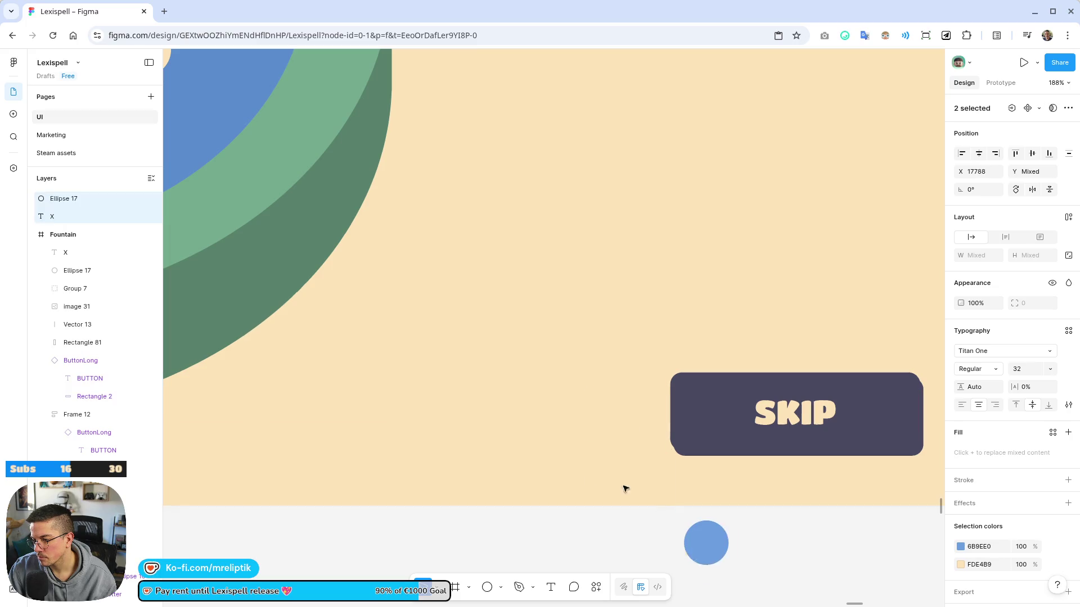
pyautogui.scroll(-5, 701, 525)
pyautogui.scroll(6, 513, 448)
pyautogui.click(513, 448)
# Bring the copied X to front and centre it on the blue circle
pyautogui.moveTo(476, 444); pyautogui.dragTo(505, 444)
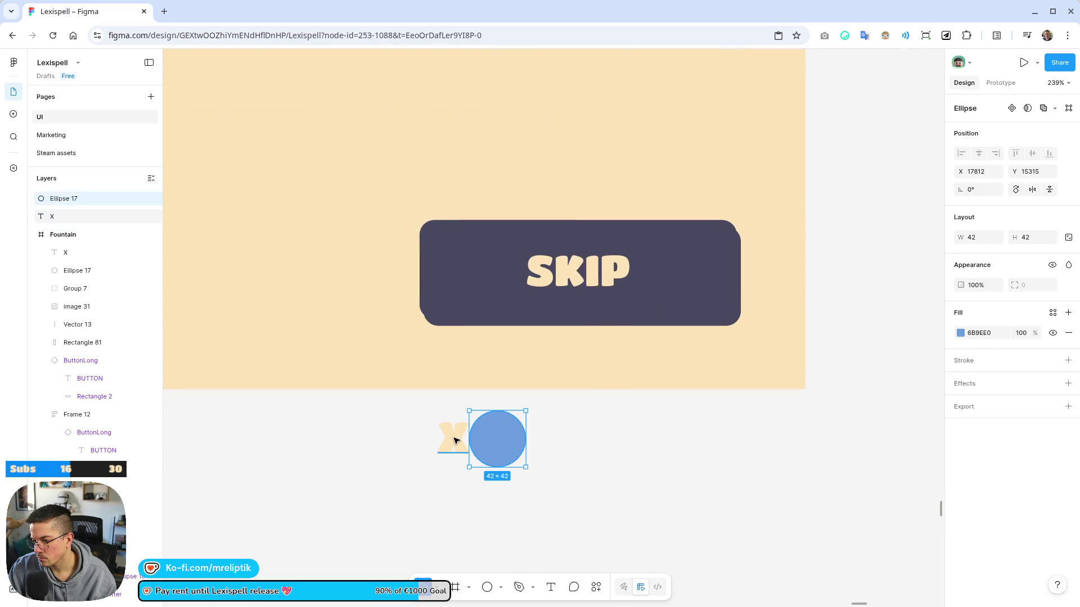
pyautogui.click(455, 444)
pyautogui.rightClick(458, 447)
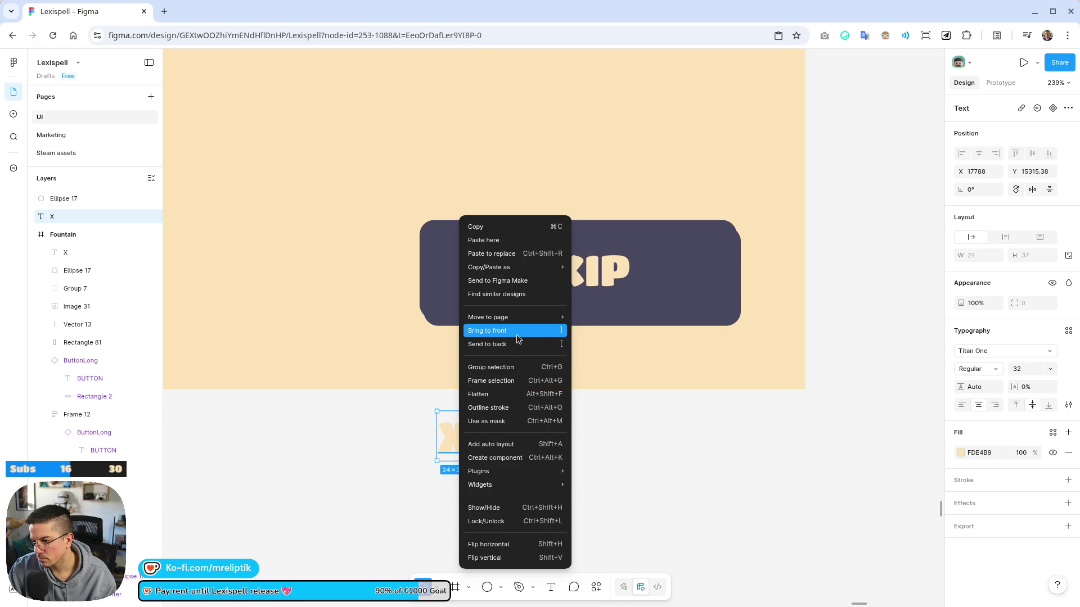
pyautogui.click(487, 331)
pyautogui.moveTo(465, 450); pyautogui.dragTo(501, 448)
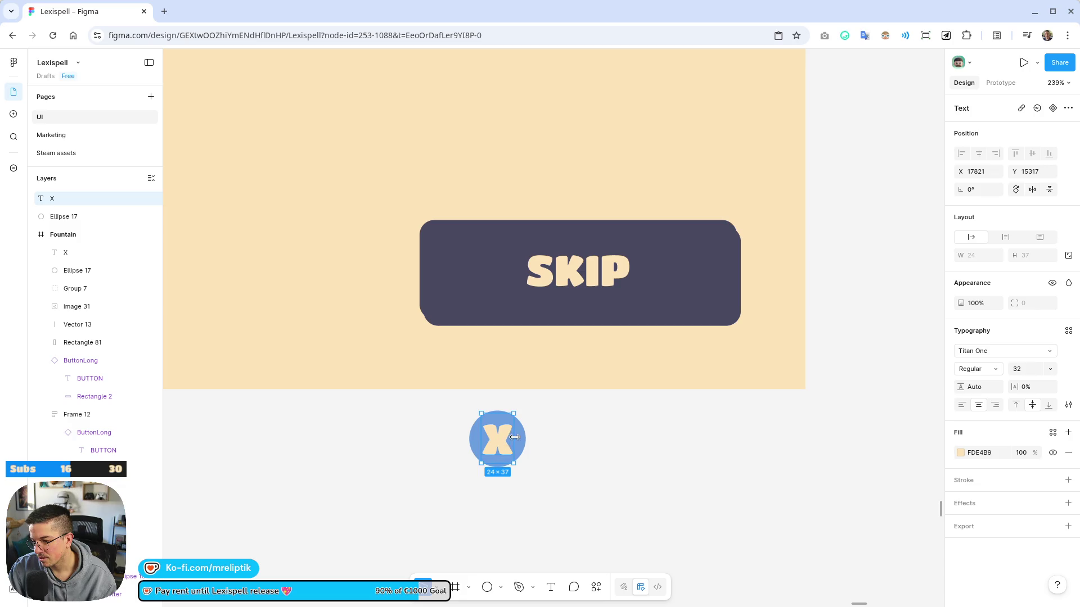
pyautogui.click(523, 437)
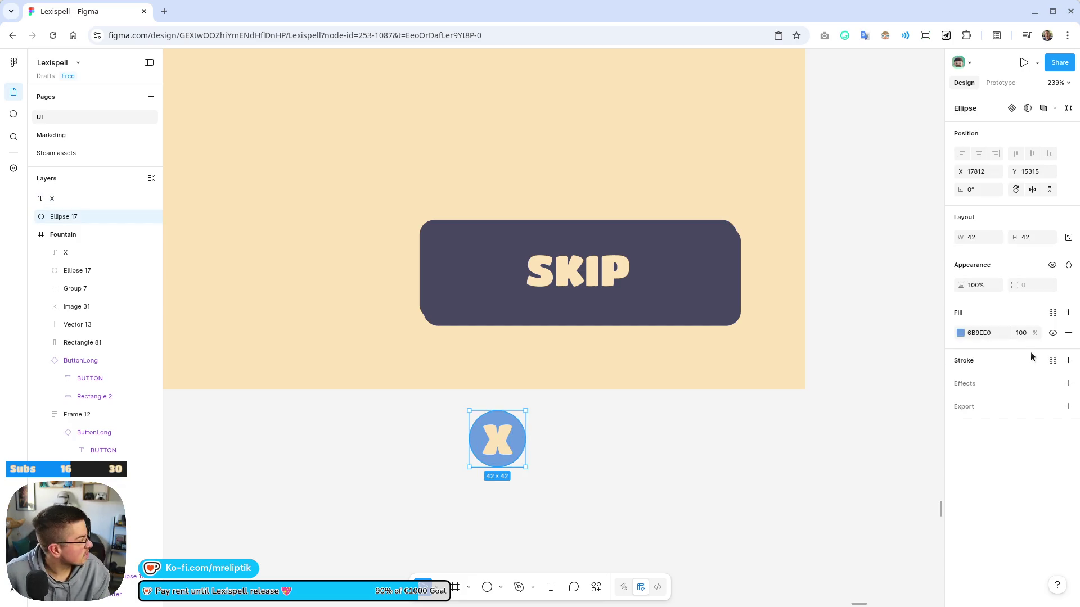
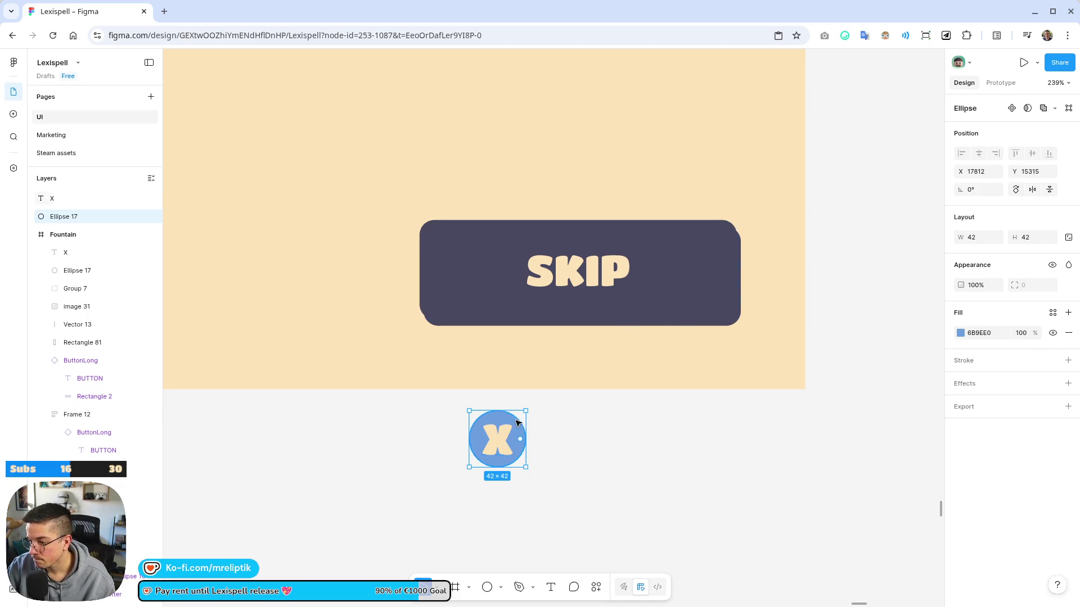
# Give the X mark inside the CONFIRM button a #474660 fill
pyautogui.click(565, 429)
pyautogui.click(510, 421)
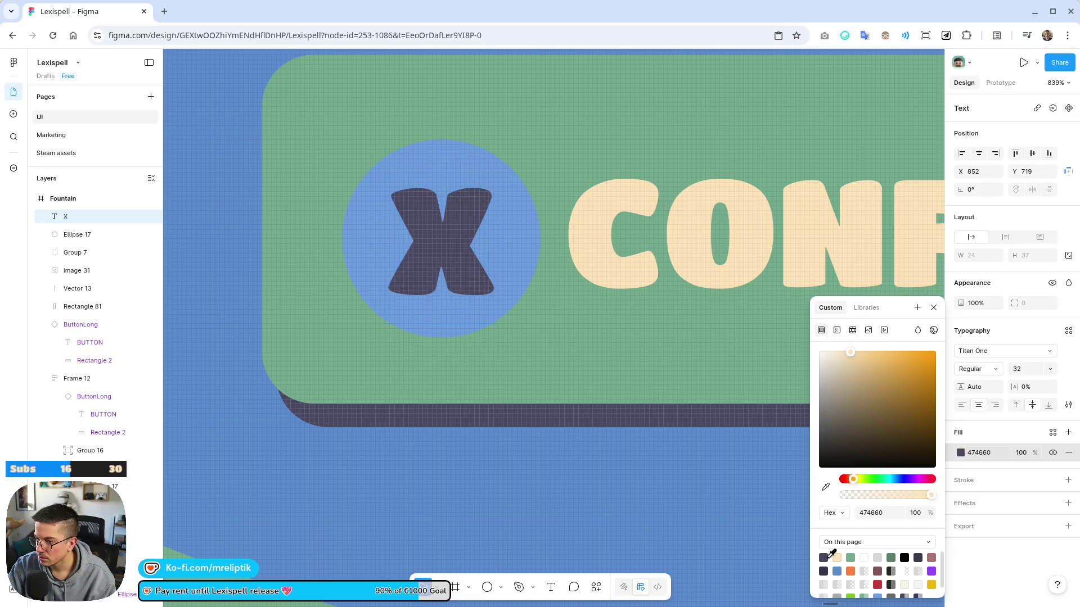
pyautogui.scroll(-5, 400, 356)
pyautogui.scroll(-3, 430, 426)
pyautogui.scroll(2, 479, 461)
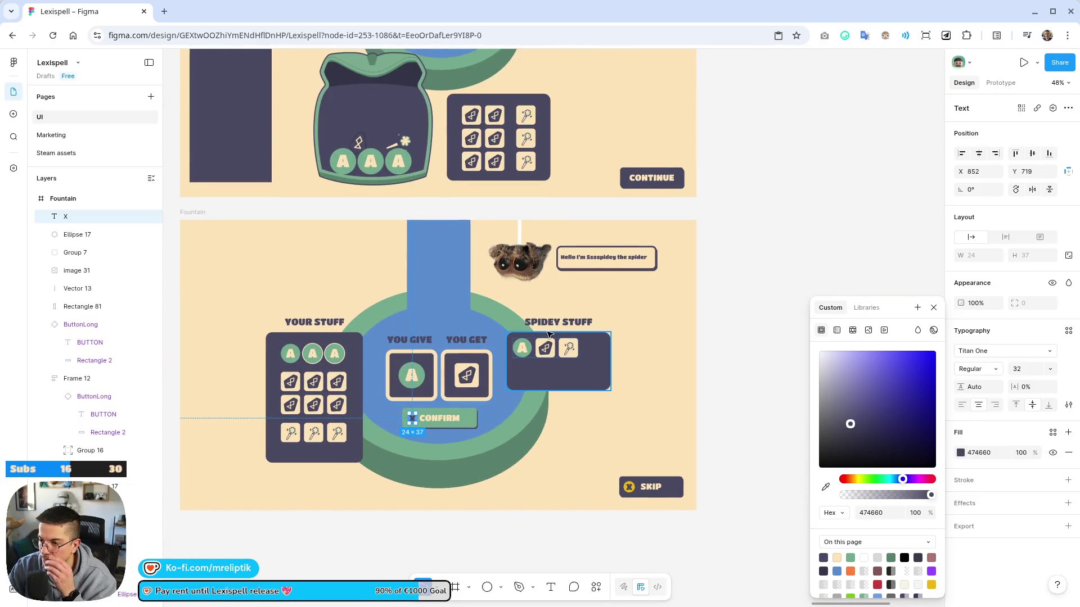
pyautogui.scroll(3, 456, 414)
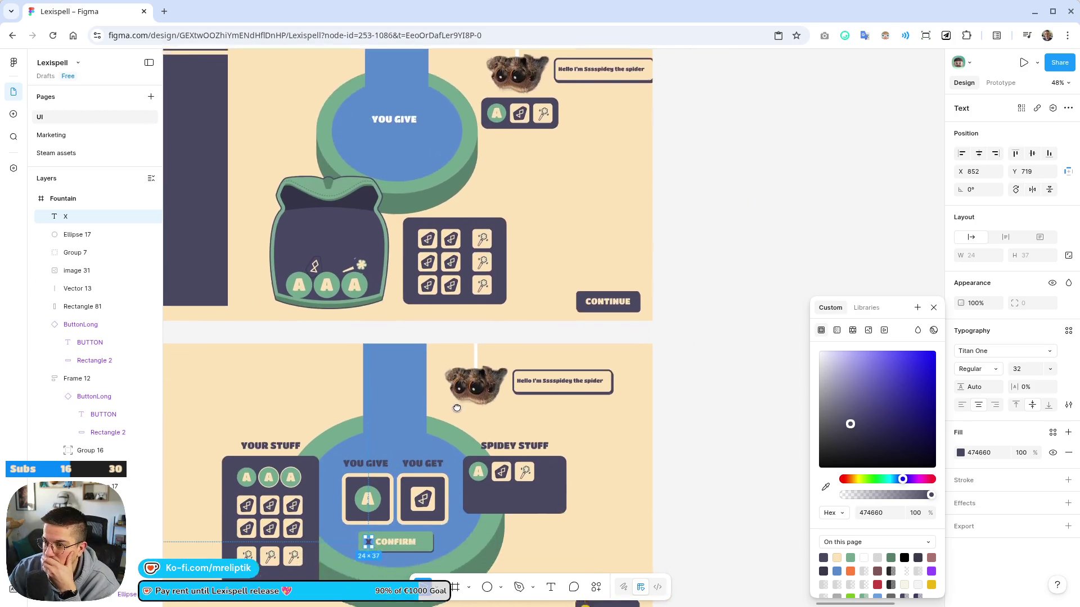
# Drag the YOUR STUFF panel's bottom edge up to shorten it on the Fountain trade screen
pyautogui.moveTo(455, 414); pyautogui.dragTo(464, 372)
pyautogui.scroll(-5, 465, 371)
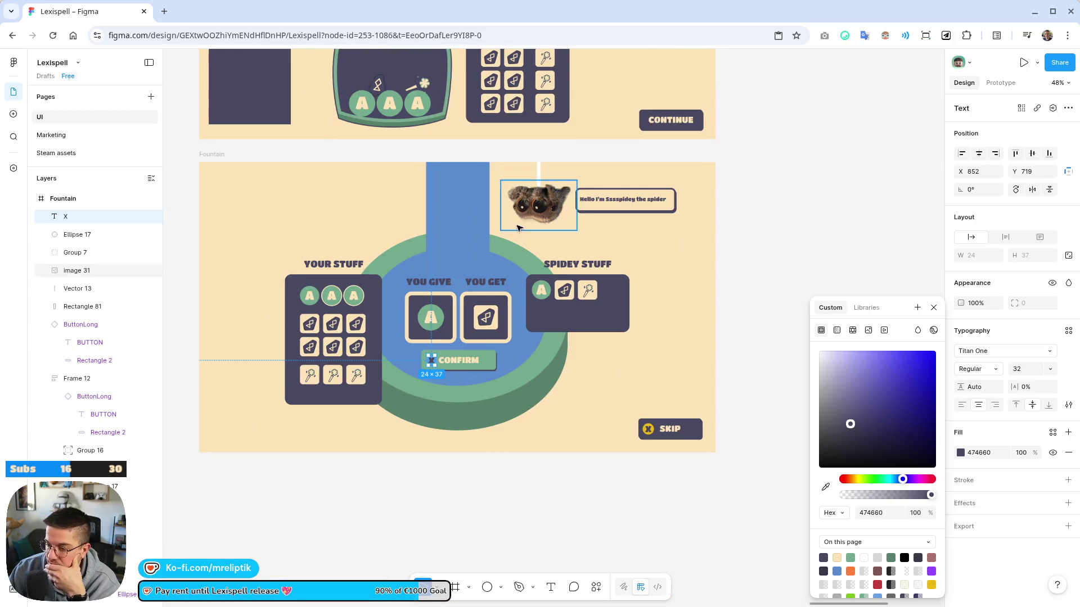
pyautogui.click(318, 405)
pyautogui.moveTo(334, 405); pyautogui.dragTo(334, 397)
pyautogui.click(350, 524)
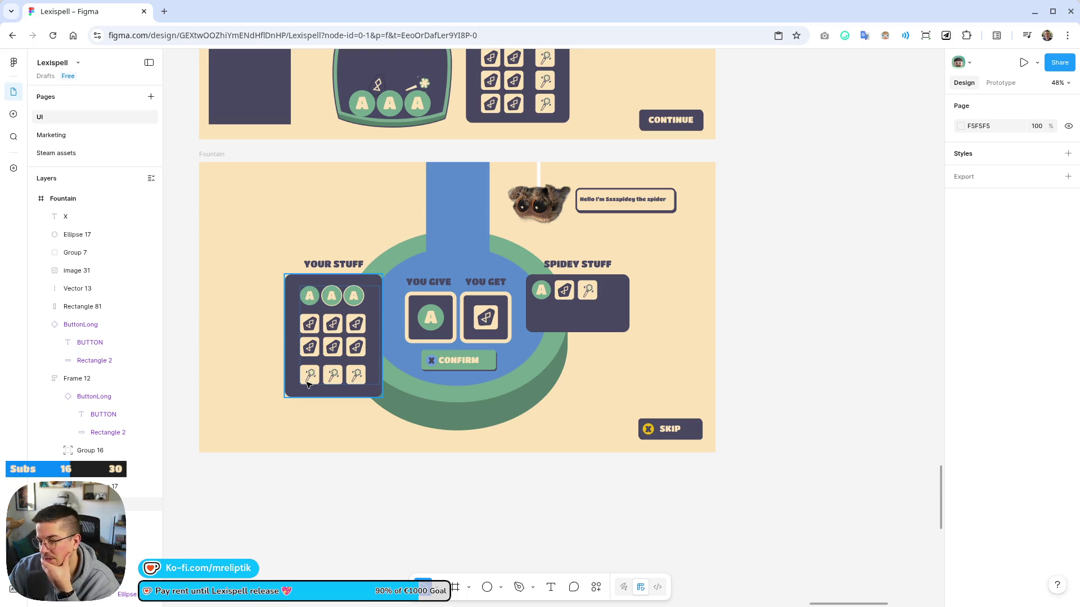
# Switch the A row's auto layout to Grid and duplicate the third A into a second row
pyautogui.click(340, 292)
pyautogui.keyDown('ctrl'); pyautogui.scroll(5, 337, 309); pyautogui.keyUp('ctrl')
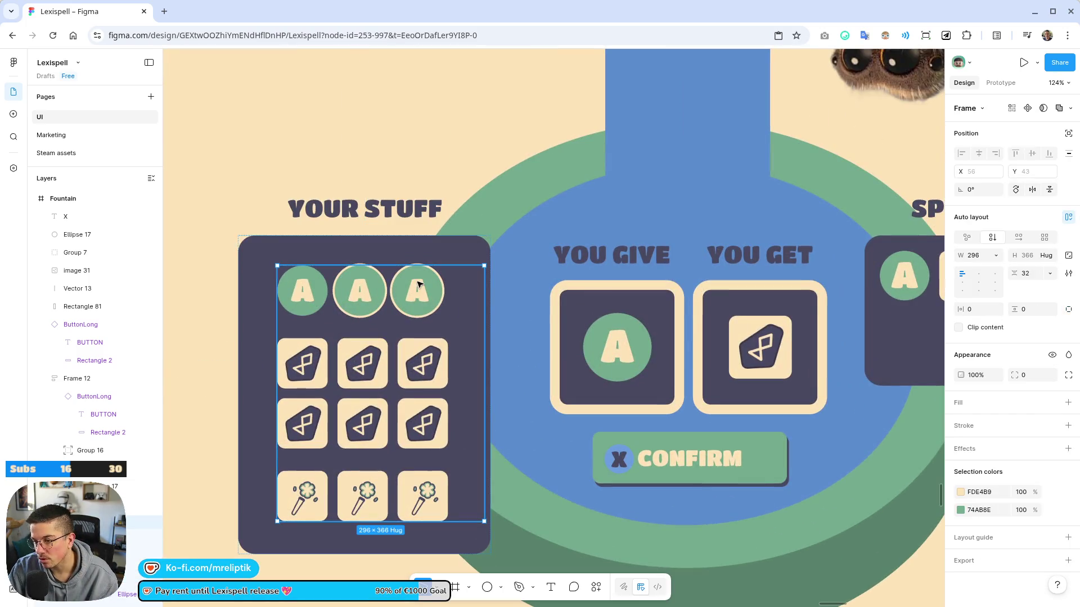
pyautogui.click(418, 285)
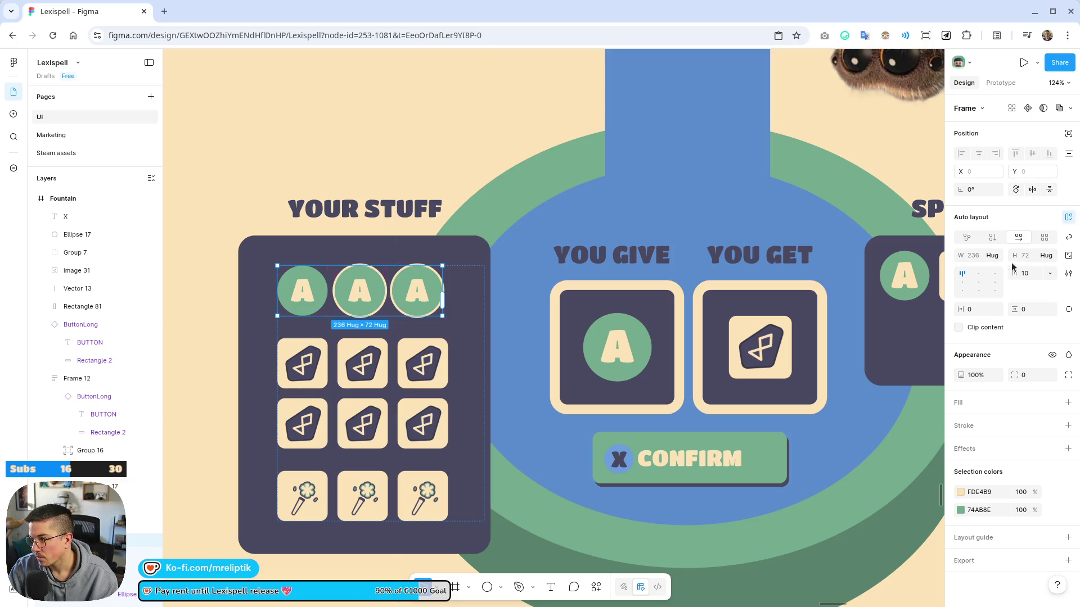
pyautogui.click(1045, 237)
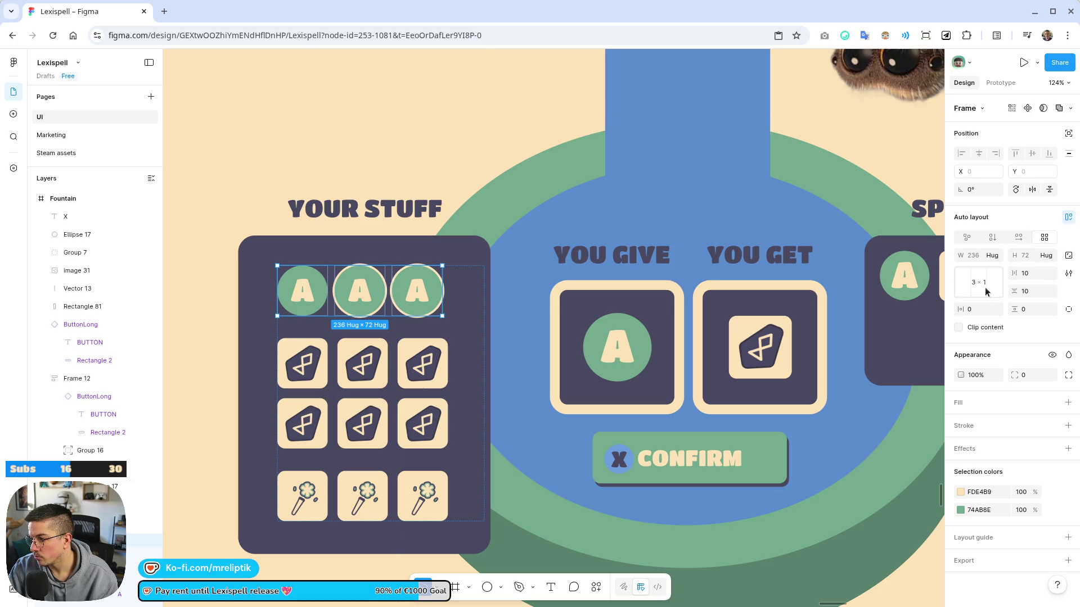
pyautogui.click(413, 290)
pyautogui.hotkey('ctrl', 'd')
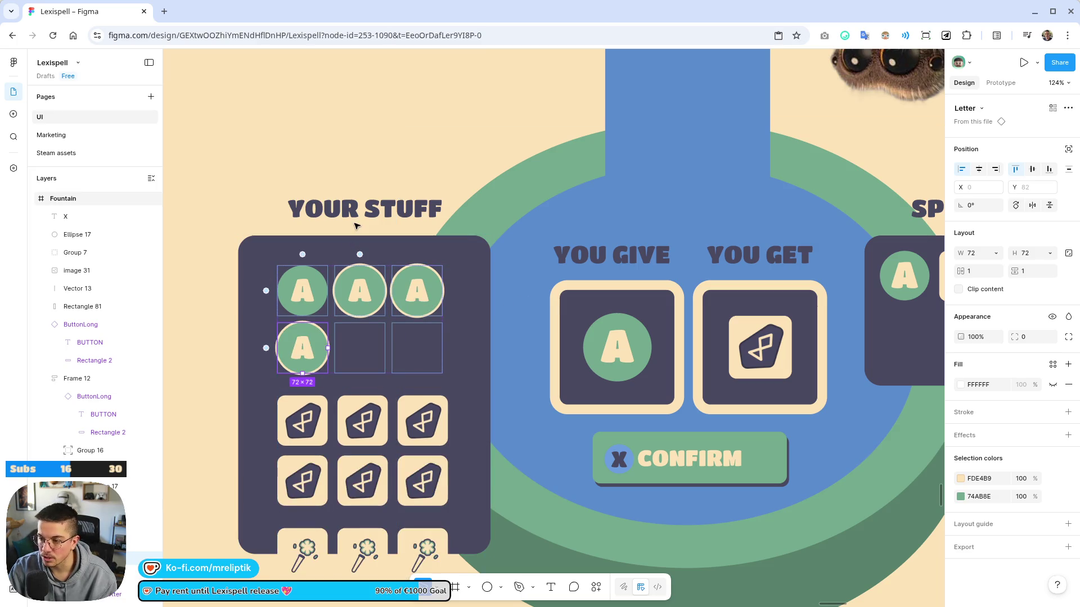
# Extend the YOUR STUFF panel downward so the new row fits
pyautogui.scroll(-5, 267, 237)
pyautogui.click(349, 465)
pyautogui.click(344, 351)
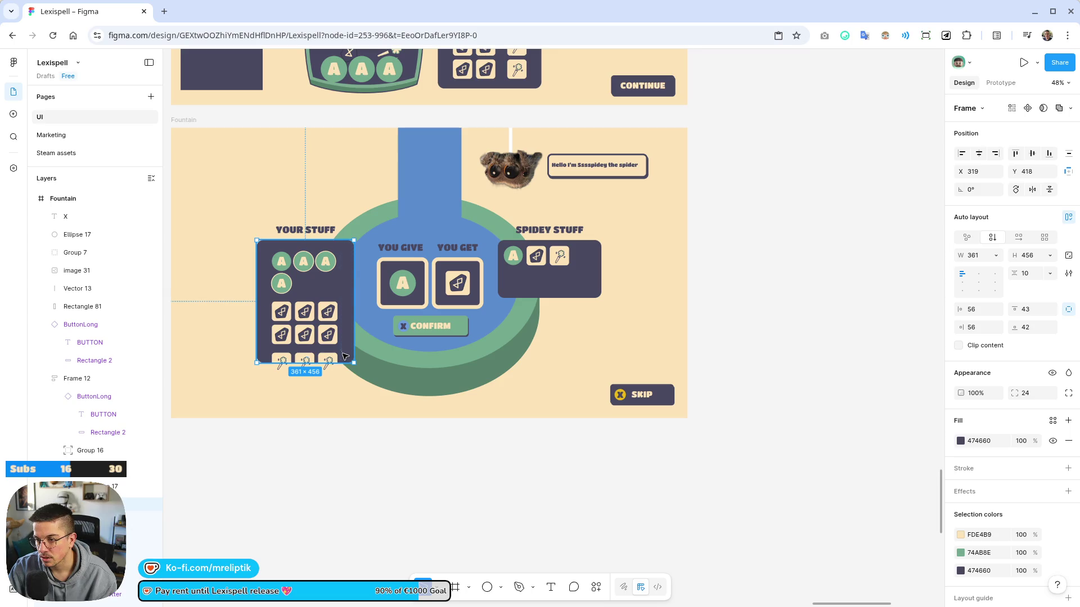
pyautogui.moveTo(346, 361); pyautogui.dragTo(347, 384)
pyautogui.click(355, 472)
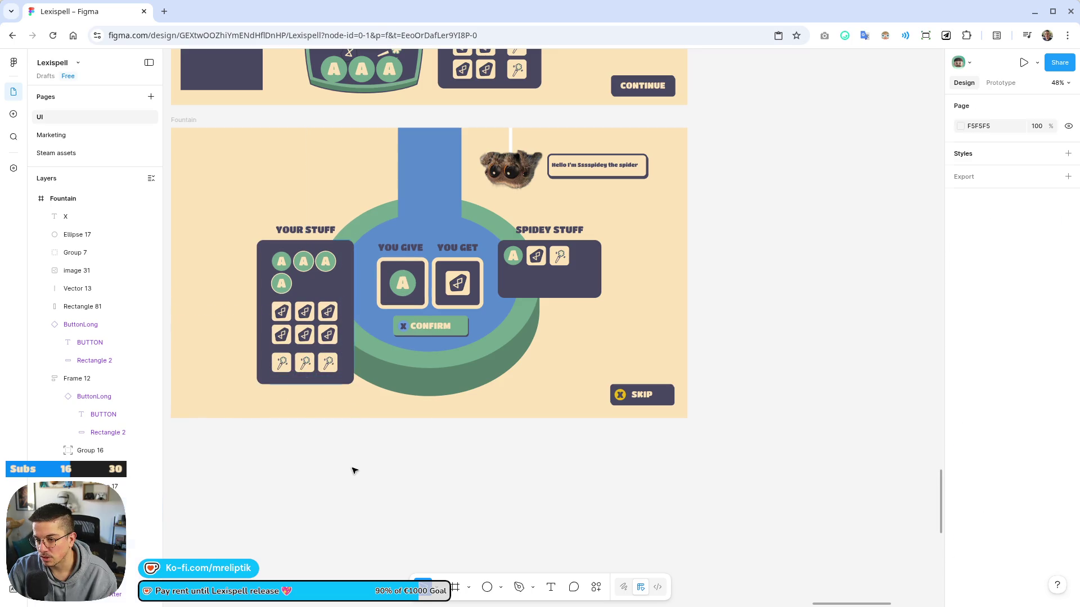
# Copy the SCROLLS label and its two sidebar rectangles into the last Fountain screen
pyautogui.scroll(-5, 340, 289)
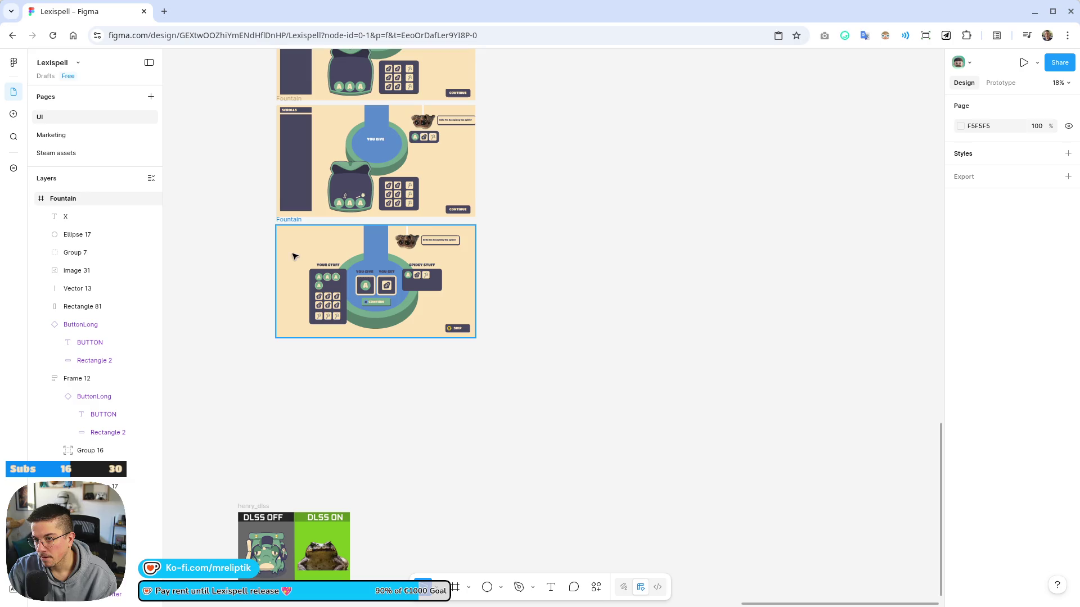
pyautogui.scroll(5, 323, 262)
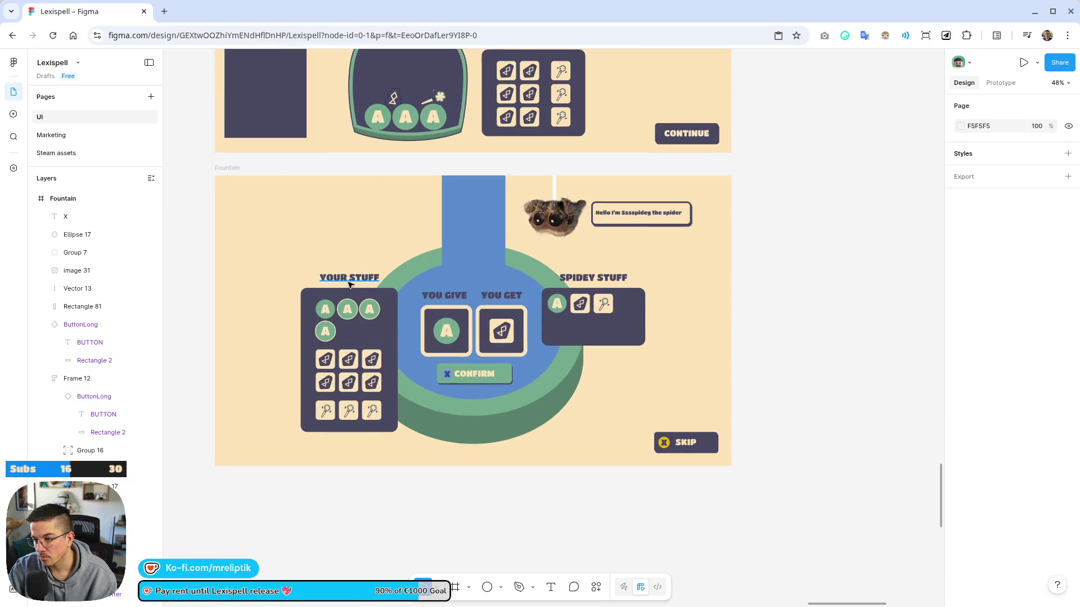
pyautogui.scroll(-2, 401, 144)
pyautogui.scroll(3, 401, 144)
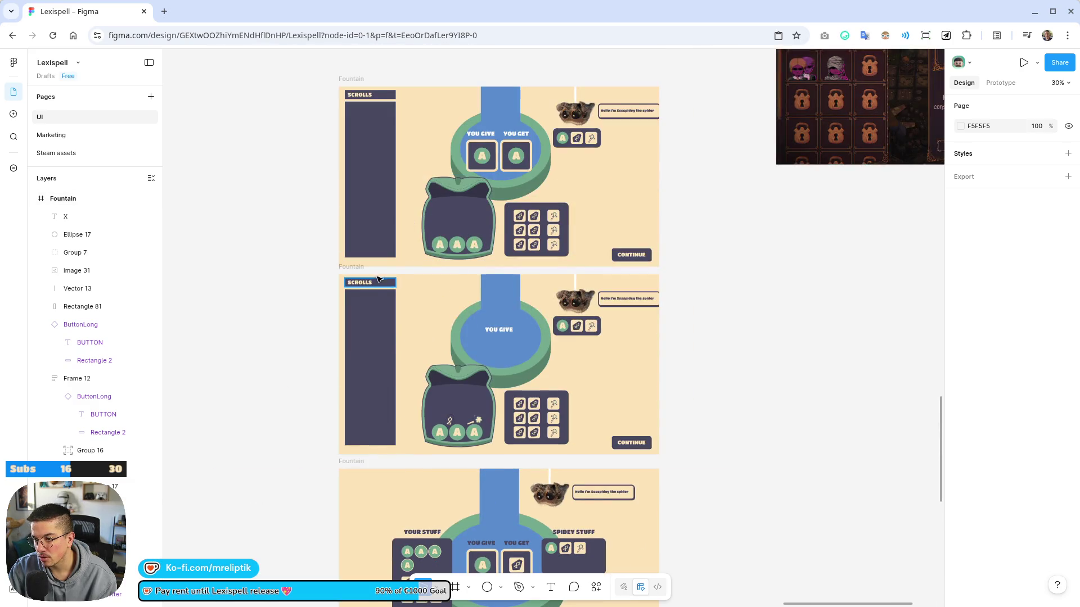
pyautogui.scroll(4, 284, 281)
pyautogui.click(348, 279)
pyautogui.keyDown('shift'); pyautogui.click(402, 279); pyautogui.keyUp('shift')
pyautogui.keyDown('shift'); pyautogui.click(372, 394); pyautogui.keyUp('shift')
pyautogui.scroll(-5, 338, 286)
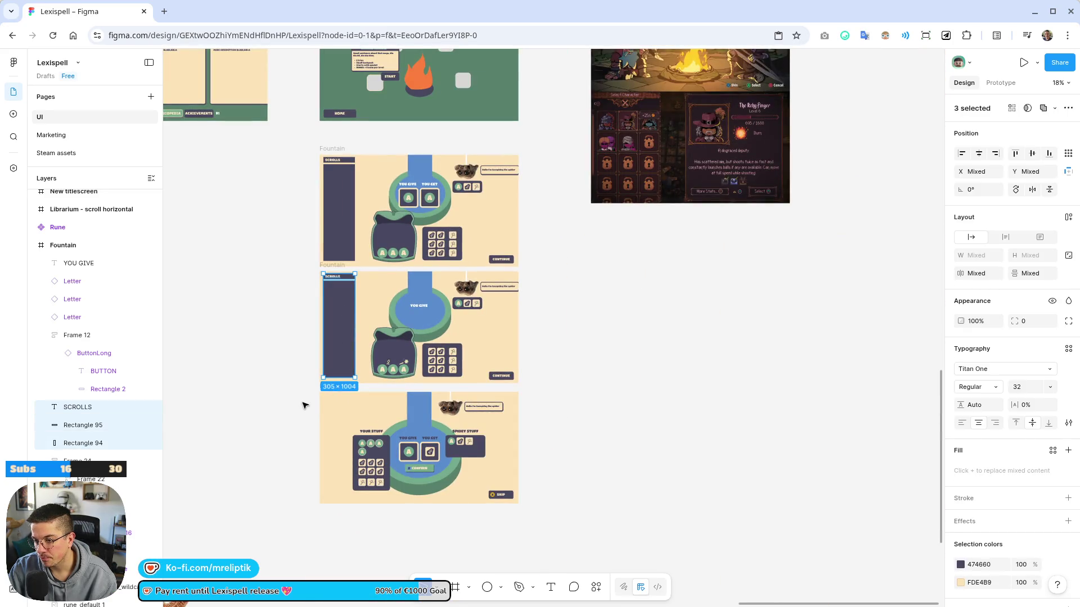
pyautogui.scroll(4, 304, 403)
pyautogui.click(348, 370)
pyautogui.hotkey('ctrl', 'v')
# Shift YOUR STUFF right, clear of the sidebar, and reposition the SPIDEY STUFF panel
pyautogui.scroll(-3, 330, 403)
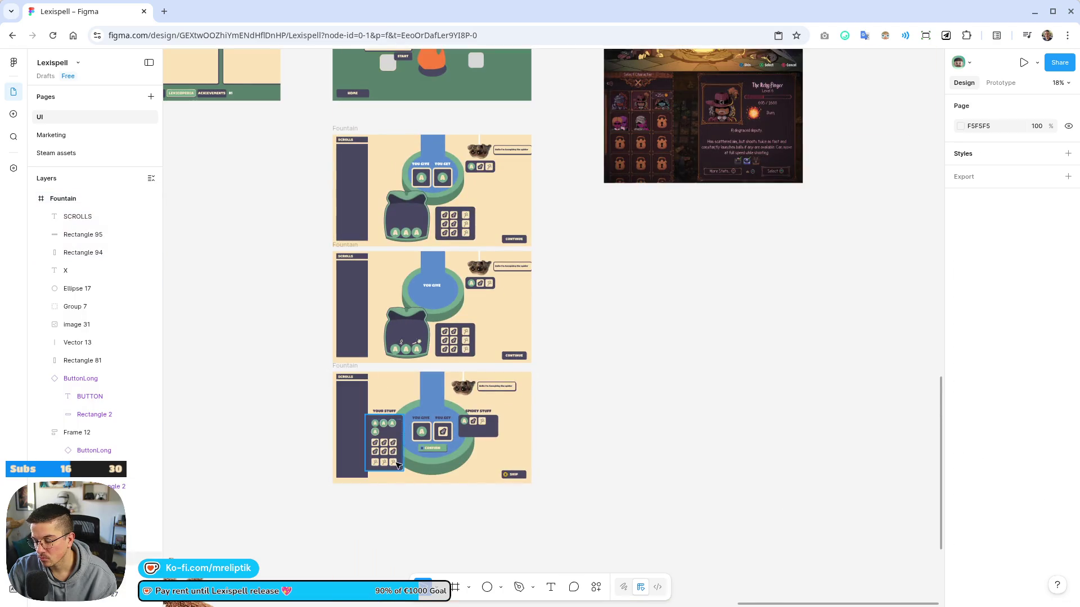
pyautogui.scroll(3, 397, 450)
pyautogui.click(401, 429)
pyautogui.scroll(3, 401, 428)
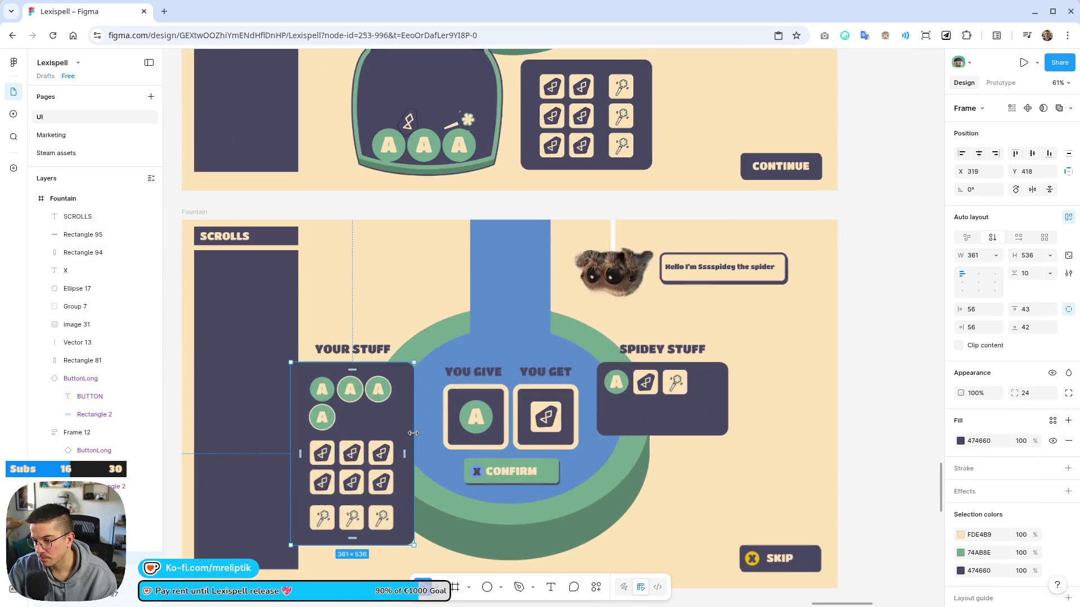
pyautogui.moveTo(401, 428); pyautogui.dragTo(405, 427)
pyautogui.keyDown('shift'); pyautogui.click(641, 422); pyautogui.keyUp('shift')
pyautogui.moveTo(641, 422); pyautogui.dragTo(635, 421)
pyautogui.hotkey('ctrl', 'z')
pyautogui.click(633, 419)
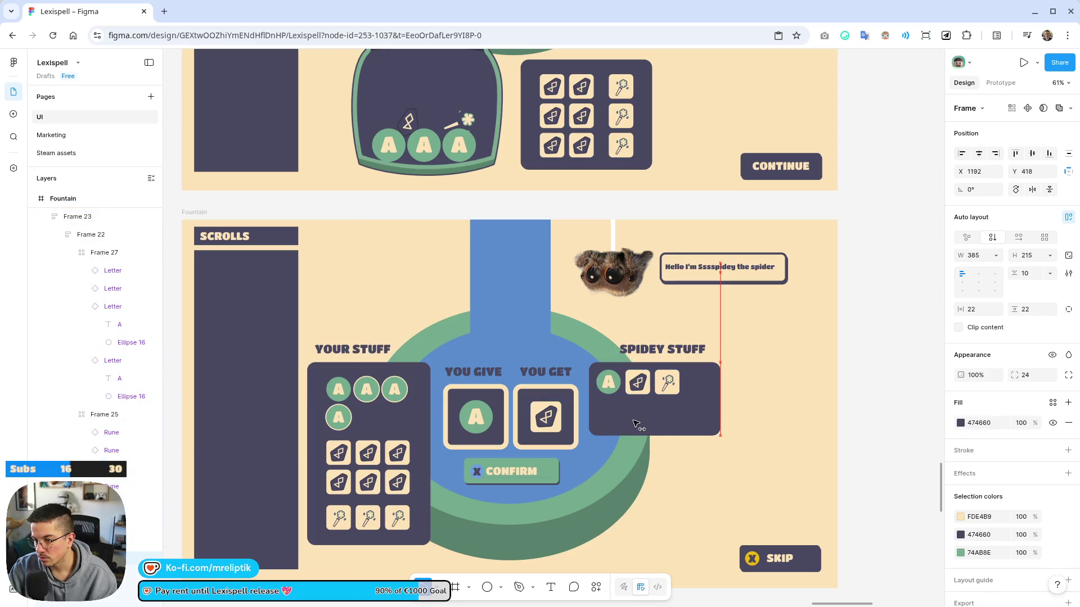
pyautogui.click(658, 349)
pyautogui.scroll(-5, 410, 325)
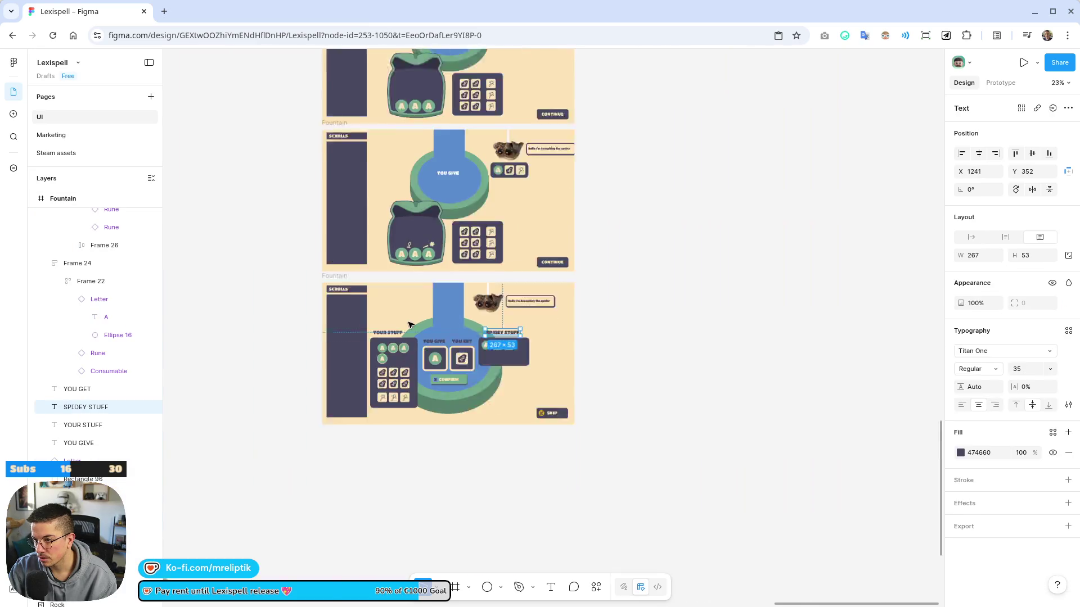
pyautogui.scroll(3, 511, 336)
pyautogui.click(654, 333)
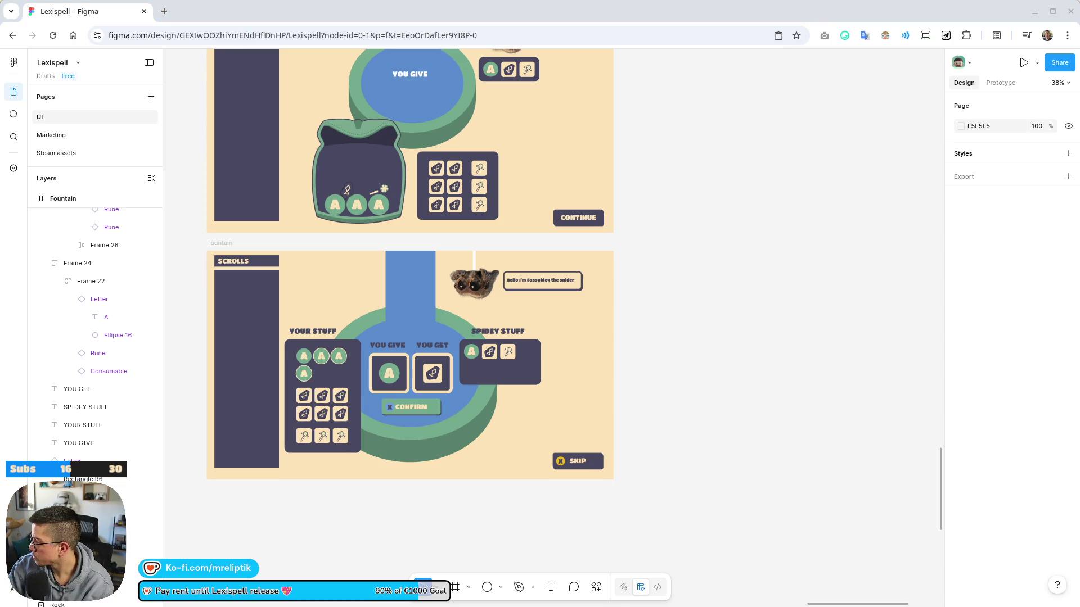
pyautogui.moveTo(570, 605)
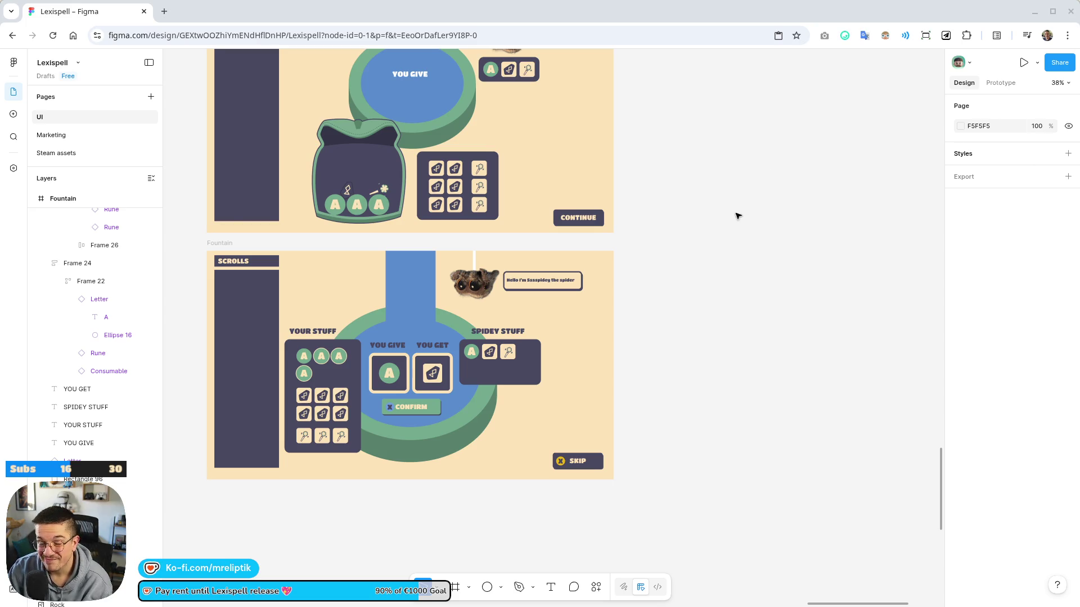
pyautogui.moveTo(736, 216); pyautogui.dragTo(782, 293)
pyautogui.moveTo(714, 263); pyautogui.dragTo(754, 227)
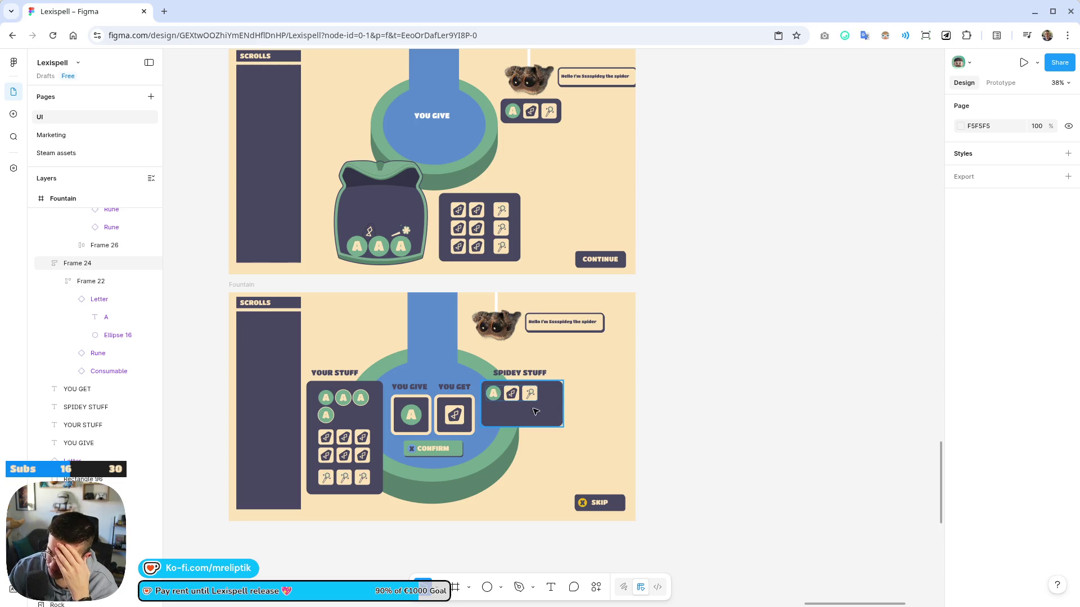
pyautogui.scroll(5, 515, 387)
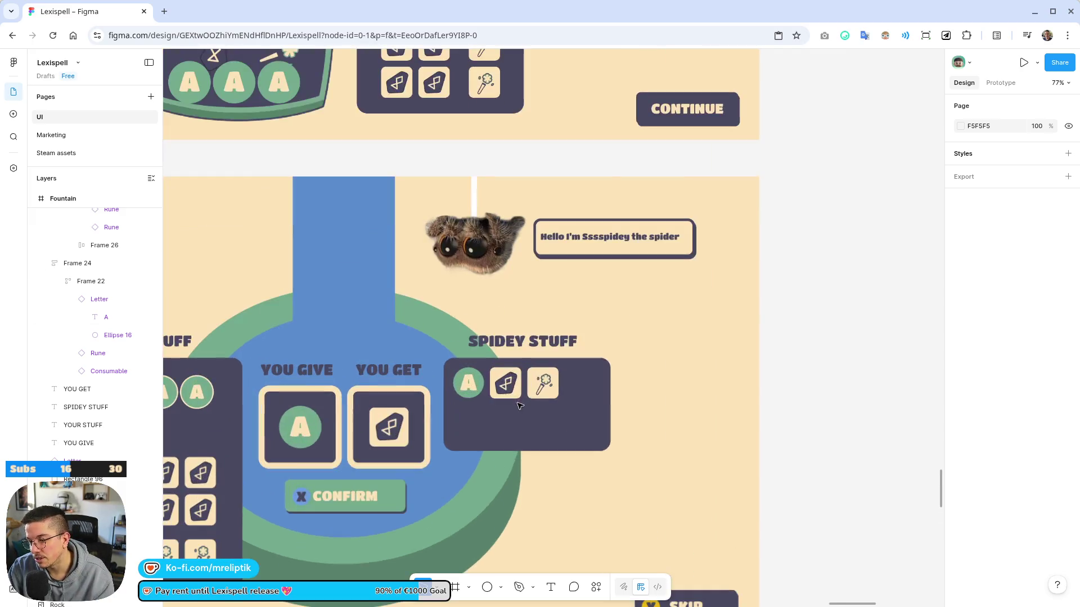
# Set the Spidey Stuff panel's horizontal and vertical padding to 56
pyautogui.click(515, 387)
pyautogui.scroll(3, 514, 387)
pyautogui.scroll(-6, 515, 387)
pyautogui.click(373, 362)
pyautogui.click(364, 400)
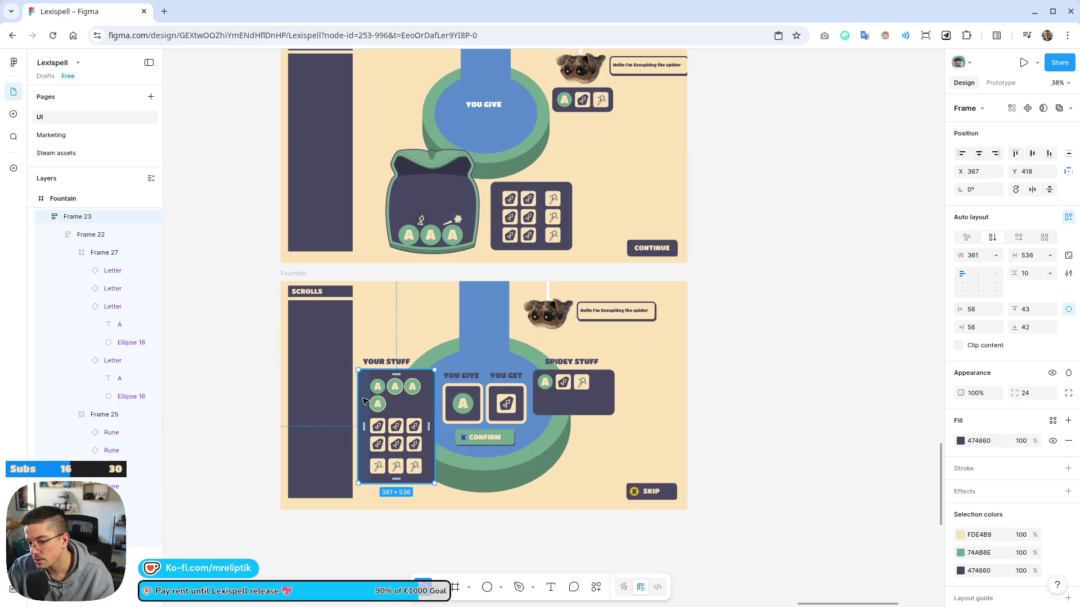
pyautogui.scroll(6, 598, 393)
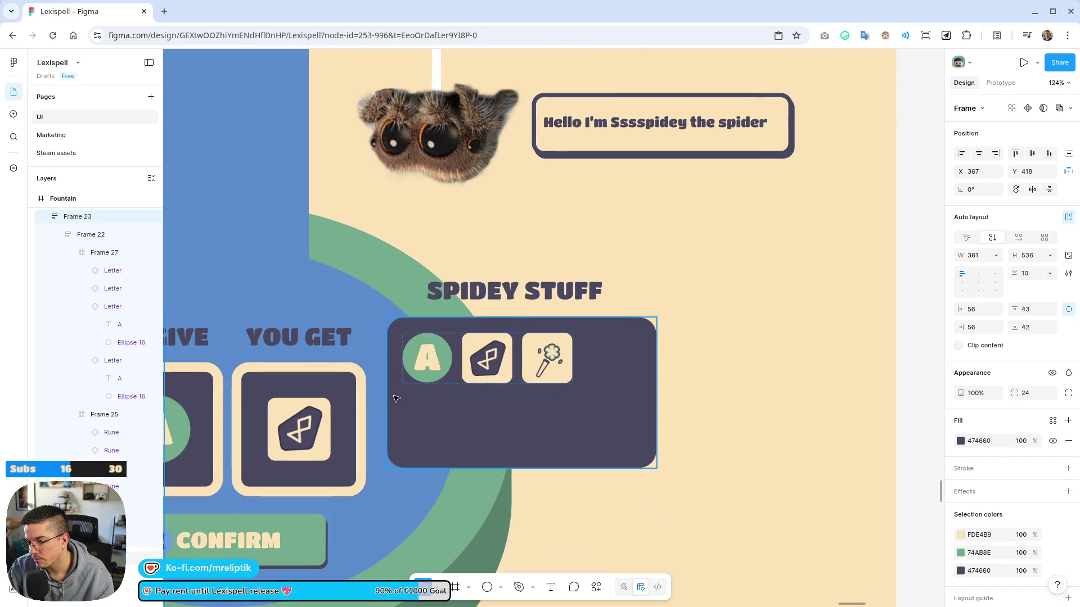
pyautogui.click(397, 398)
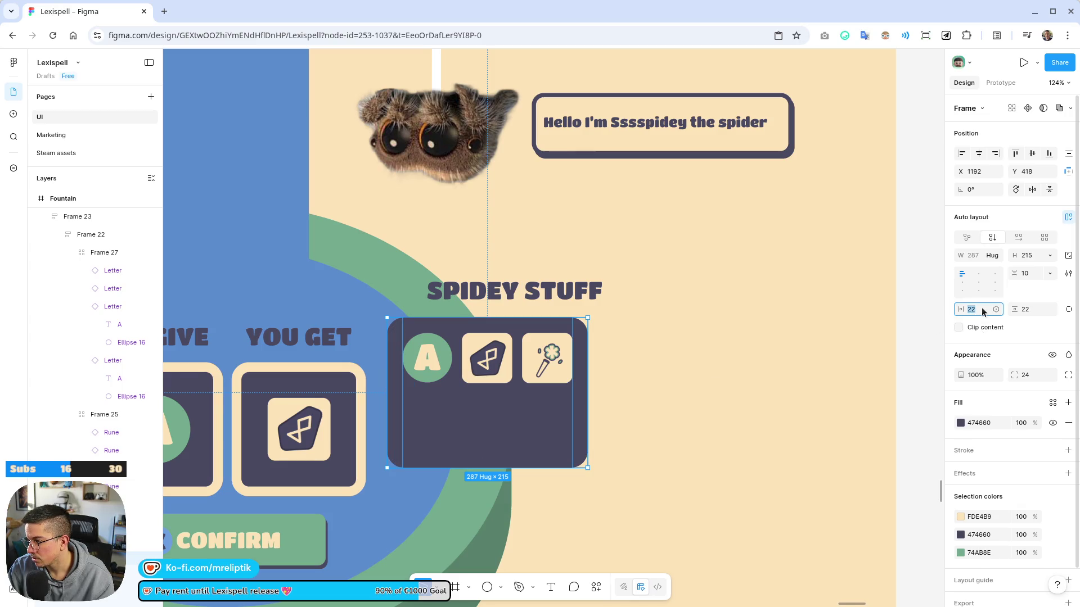
pyautogui.write('56')
pyautogui.press('Tab')
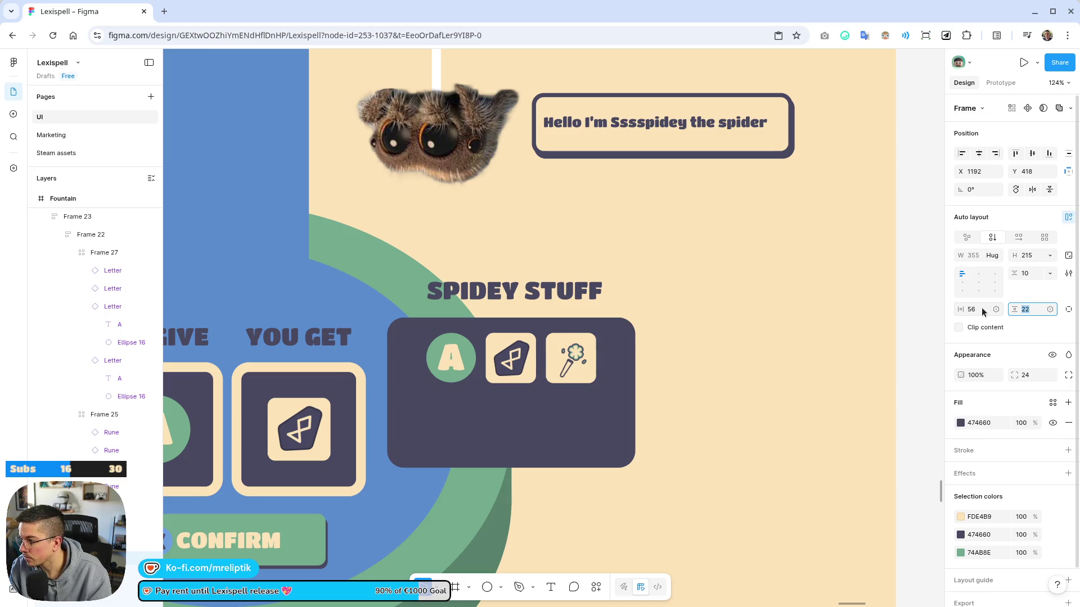
pyautogui.write('56')
pyautogui.press('Return')
# Set the YOUR STUFF panel's left and right padding to 42
pyautogui.scroll(-5, 534, 343)
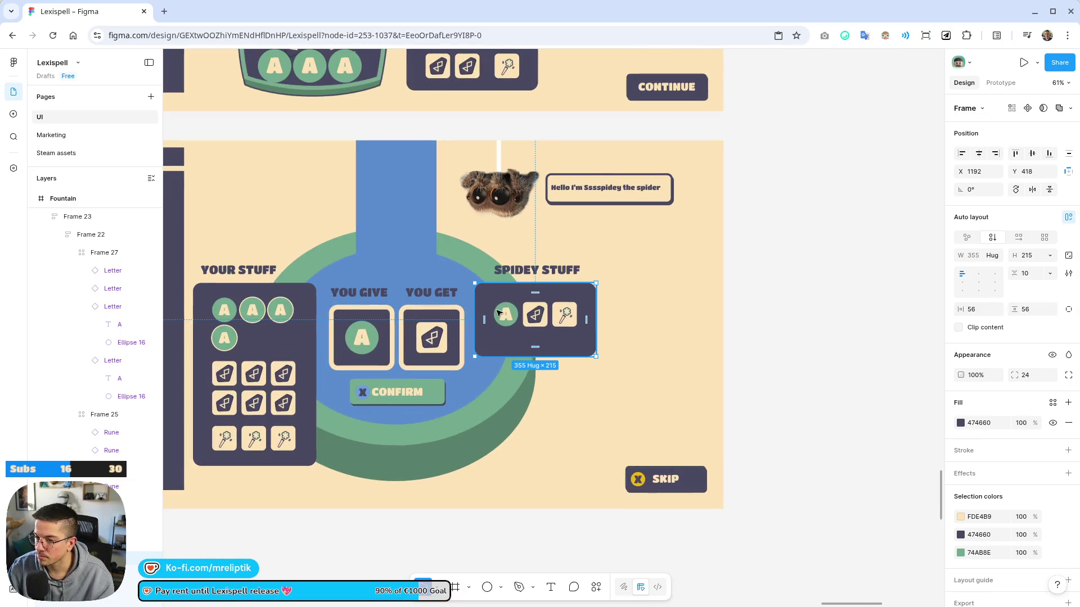
pyautogui.click(254, 293)
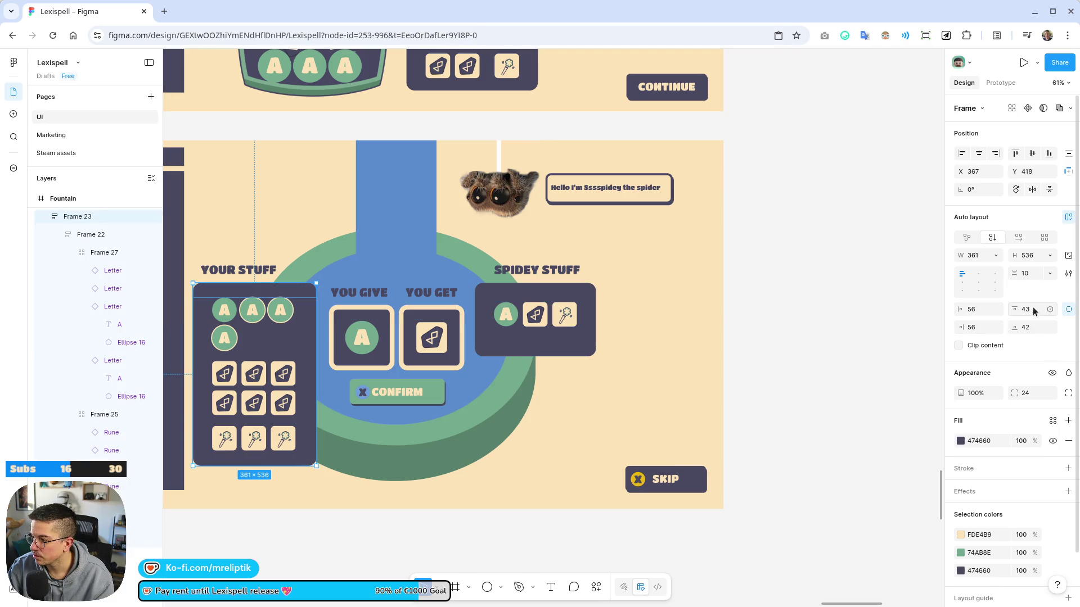
pyautogui.click(975, 311)
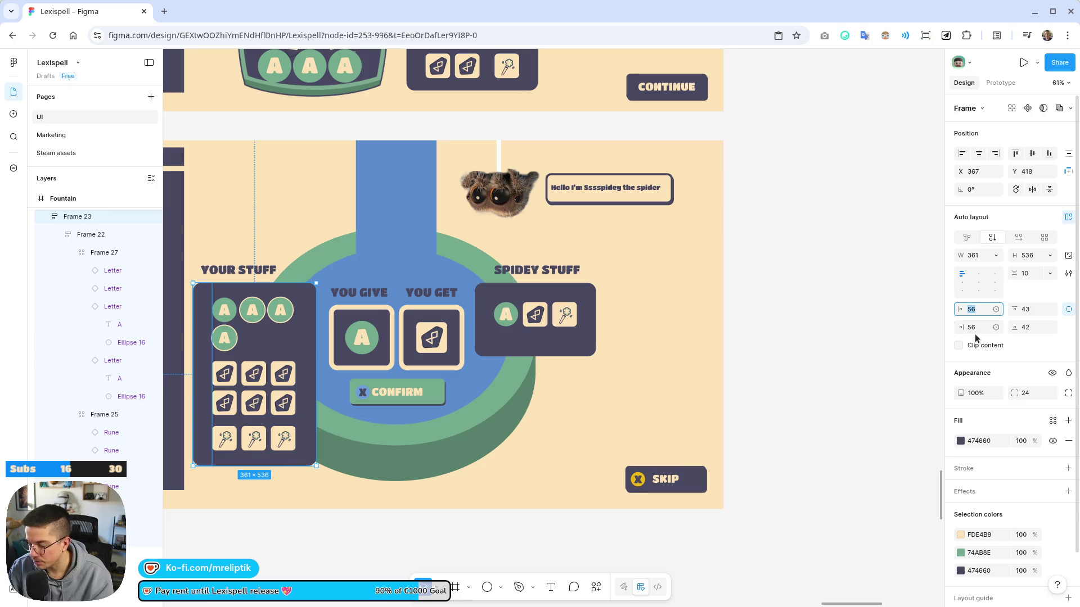
pyautogui.write('42')
pyautogui.press('Tab')
pyautogui.write('2')
pyautogui.press('Tab')
pyautogui.press('Return')
# Change the Spidey Stuff panel's horizontal and vertical padding to 42
pyautogui.press('Tab')
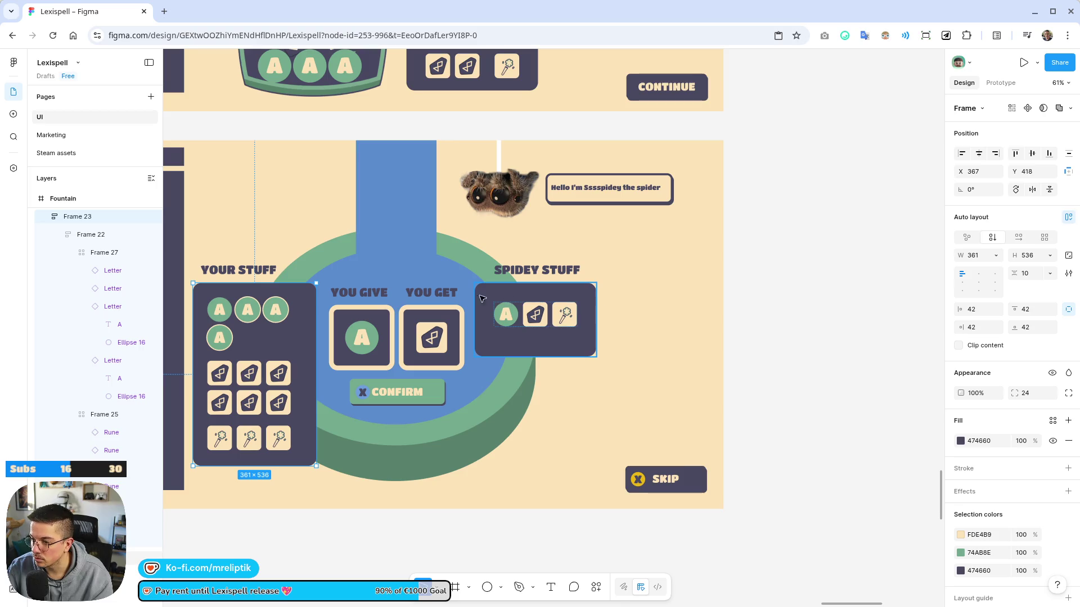
pyautogui.click(979, 309)
pyautogui.write('42')
pyautogui.press('Return')
pyautogui.click(1032, 309)
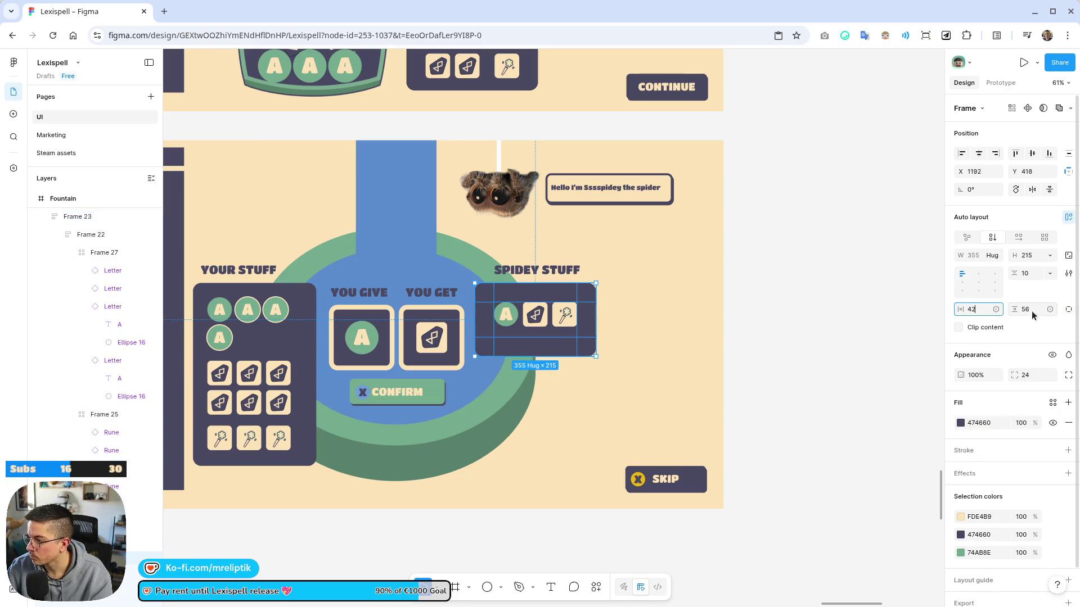
pyautogui.write('24')
pyautogui.press('Return')
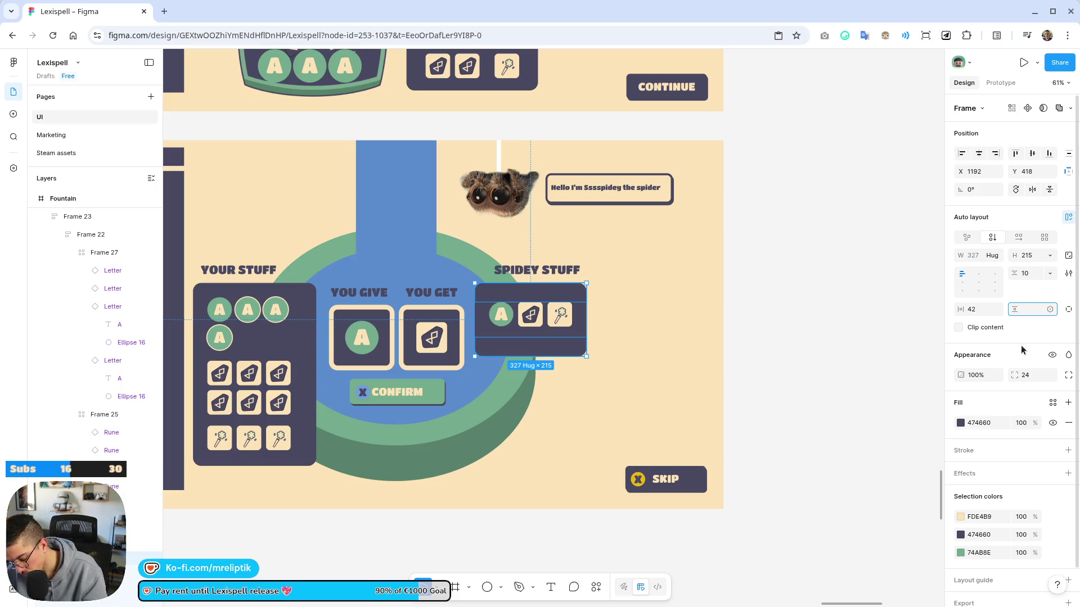
pyautogui.write('42')
pyautogui.press('Return')
pyautogui.keyDown('ctrl'); pyautogui.scroll(5, 613, 304); pyautogui.keyUp('ctrl')
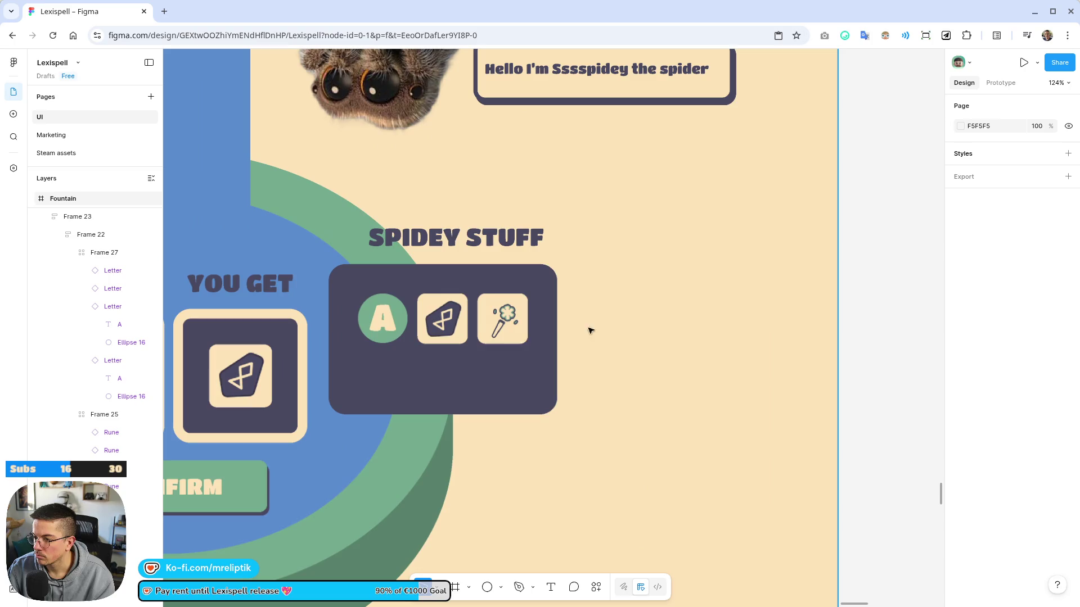
pyautogui.click(505, 331)
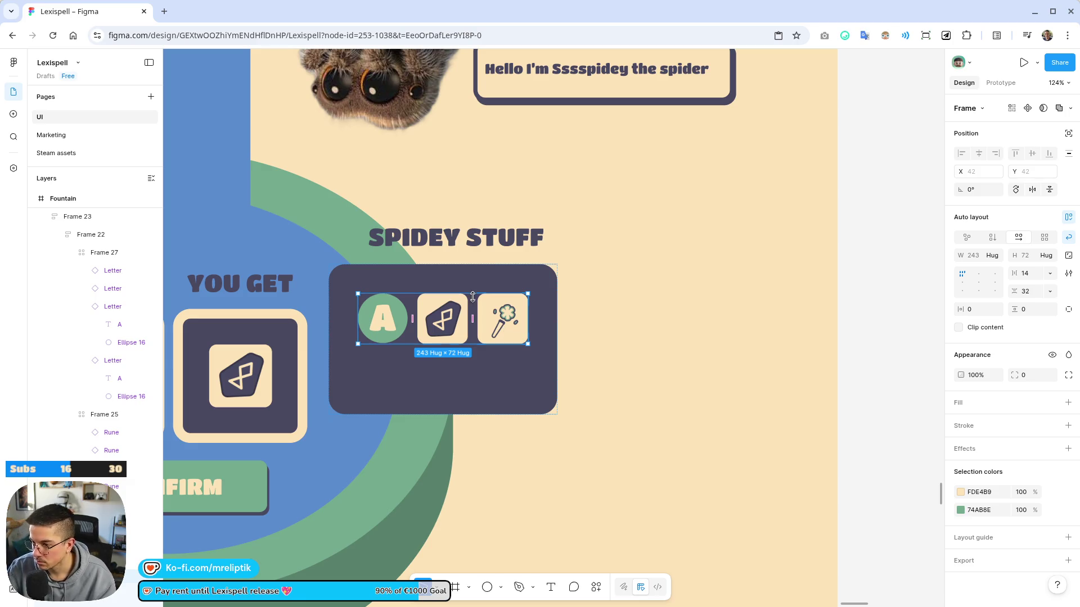
# Duplicate the three Spidey Stuff icons and arrange all six in a 3×2 grid
pyautogui.click(500, 323)
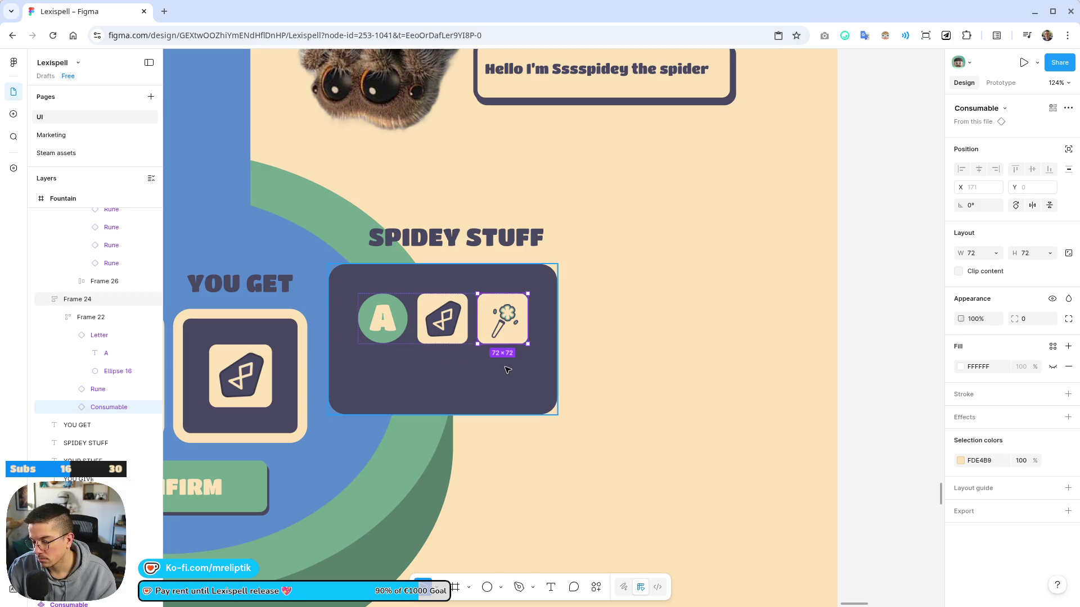
pyautogui.keyDown('shift'); pyautogui.click(401, 325); pyautogui.keyUp('shift')
pyautogui.hotkey('ctrl', 'd')
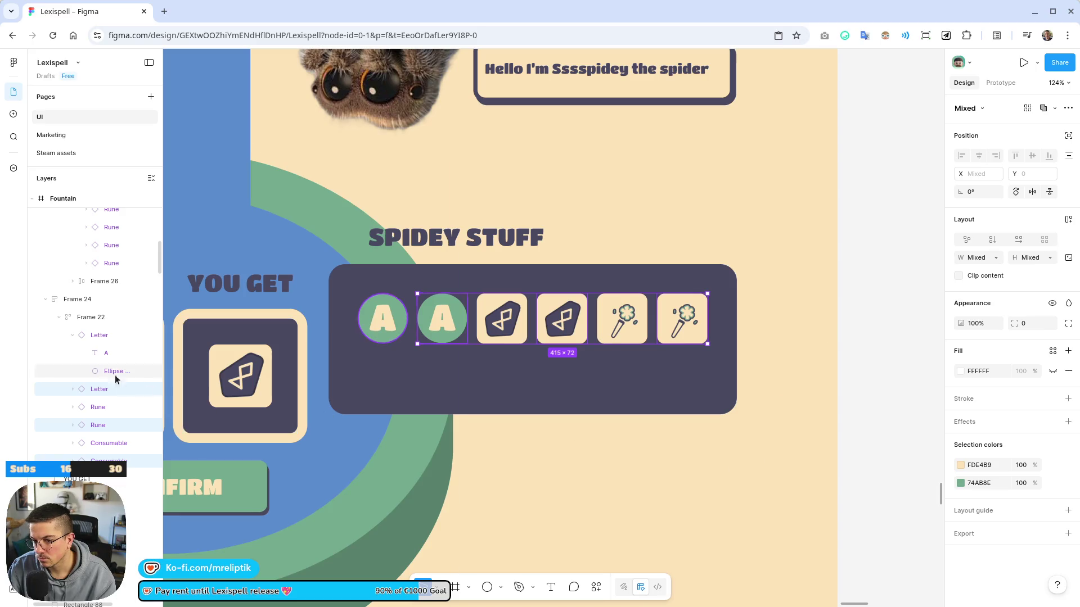
pyautogui.click(98, 318)
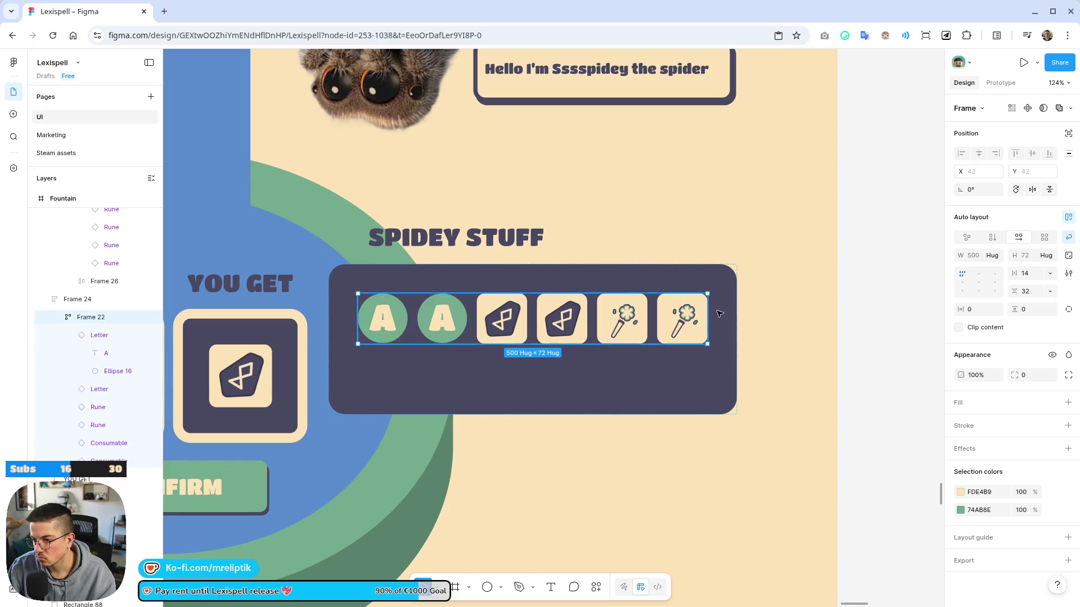
pyautogui.click(1044, 238)
pyautogui.click(977, 286)
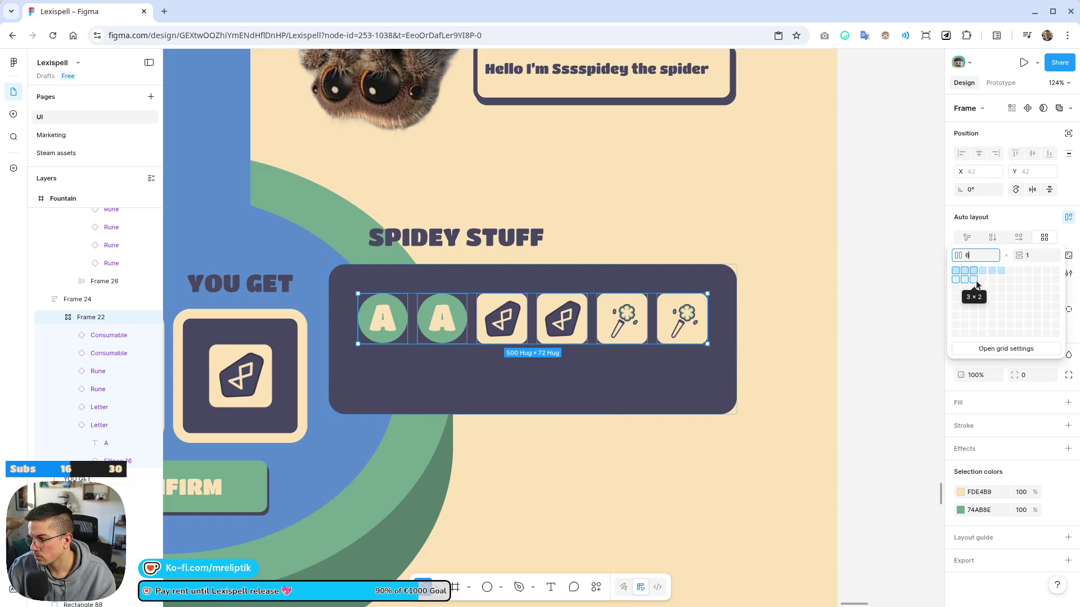
pyautogui.click(972, 282)
# Centre the icons inside the Spidey Stuff panel and make its height hug contents
pyautogui.scroll(-5, 467, 292)
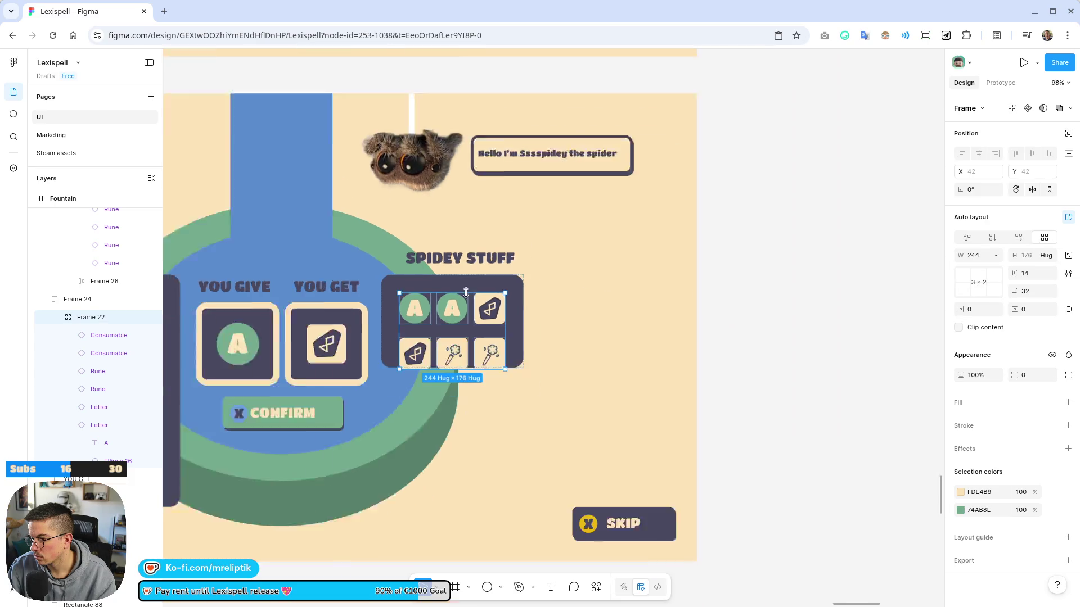
pyautogui.click(757, 323)
pyautogui.click(508, 327)
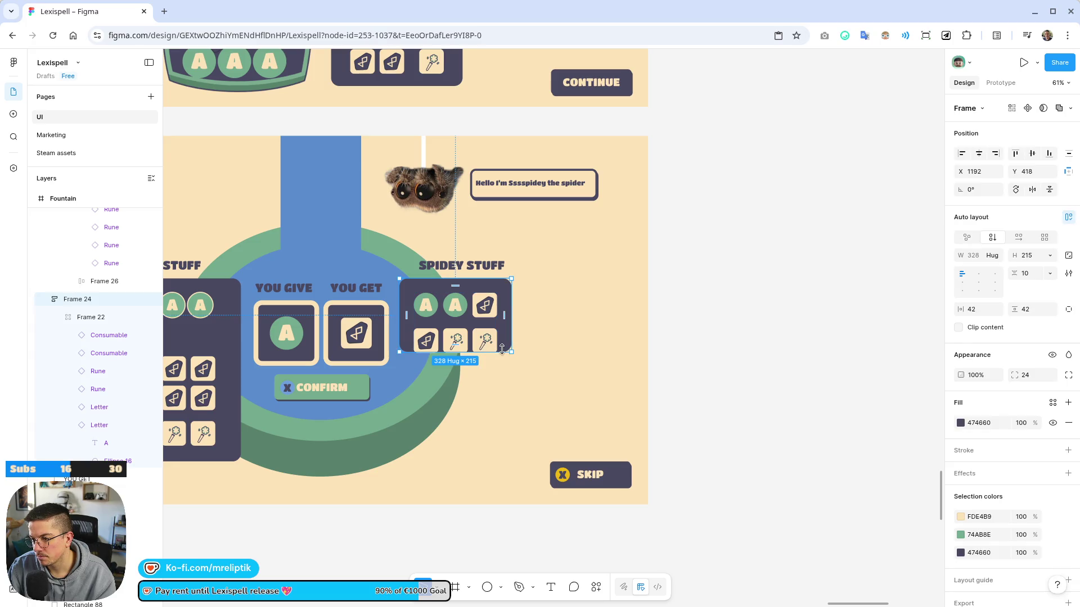
pyautogui.moveTo(502, 349); pyautogui.dragTo(502, 368)
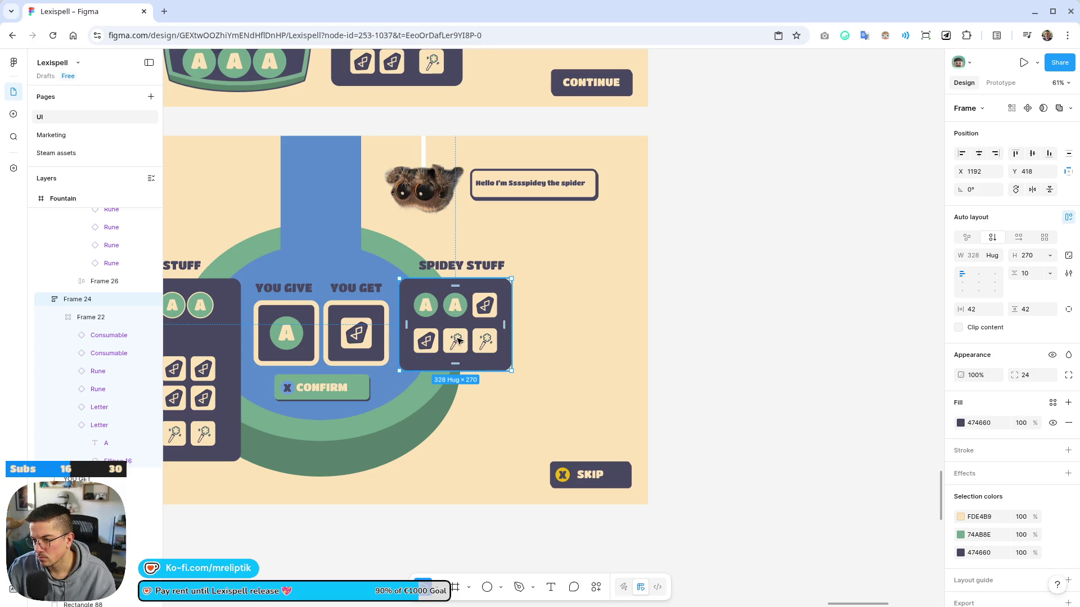
pyautogui.click(94, 319)
pyautogui.click(94, 299)
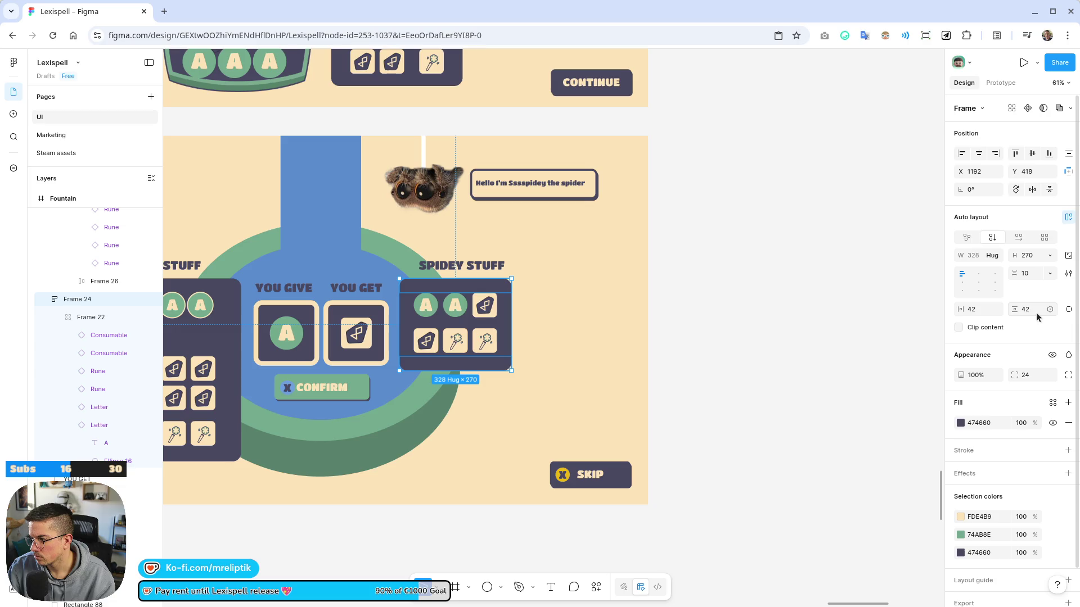
pyautogui.click(982, 287)
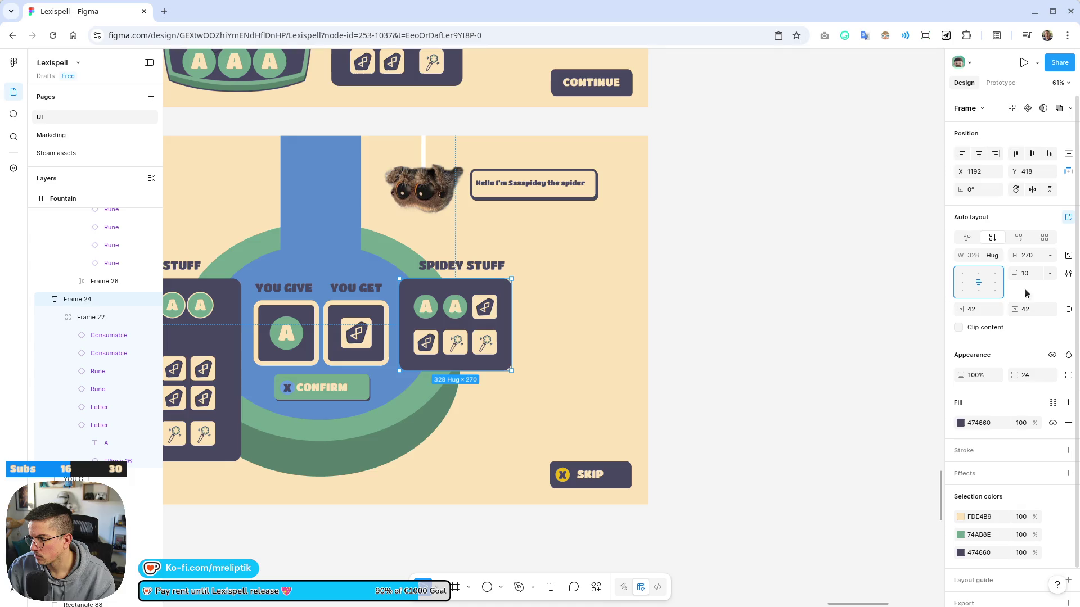
pyautogui.click(1051, 260)
pyautogui.click(1032, 272)
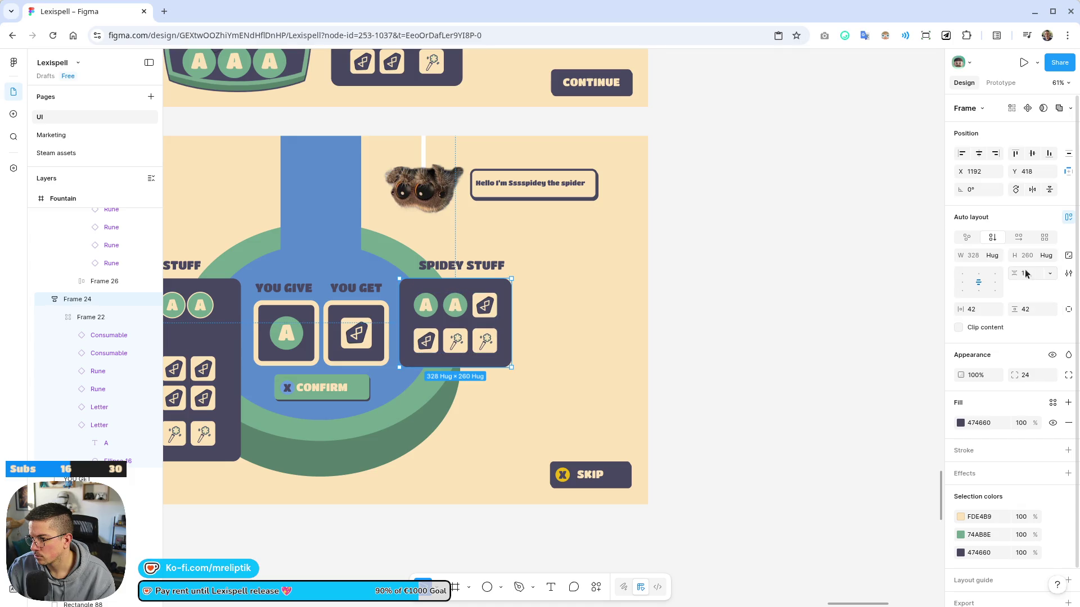
pyautogui.click(994, 259)
pyautogui.click(979, 258)
pyautogui.click(838, 285)
# Set the Your Stuff panel's width and height to Hug contents
pyautogui.scroll(-5, 651, 331)
pyautogui.click(440, 291)
pyautogui.scroll(5, 440, 293)
pyautogui.click(478, 359)
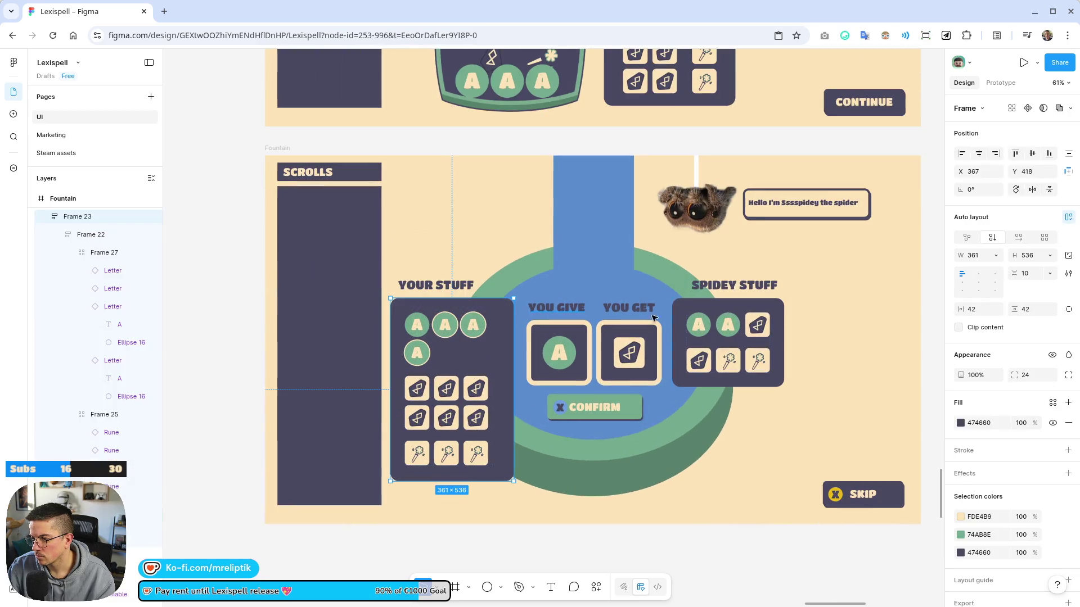
pyautogui.click(1028, 256)
pyautogui.click(1049, 255)
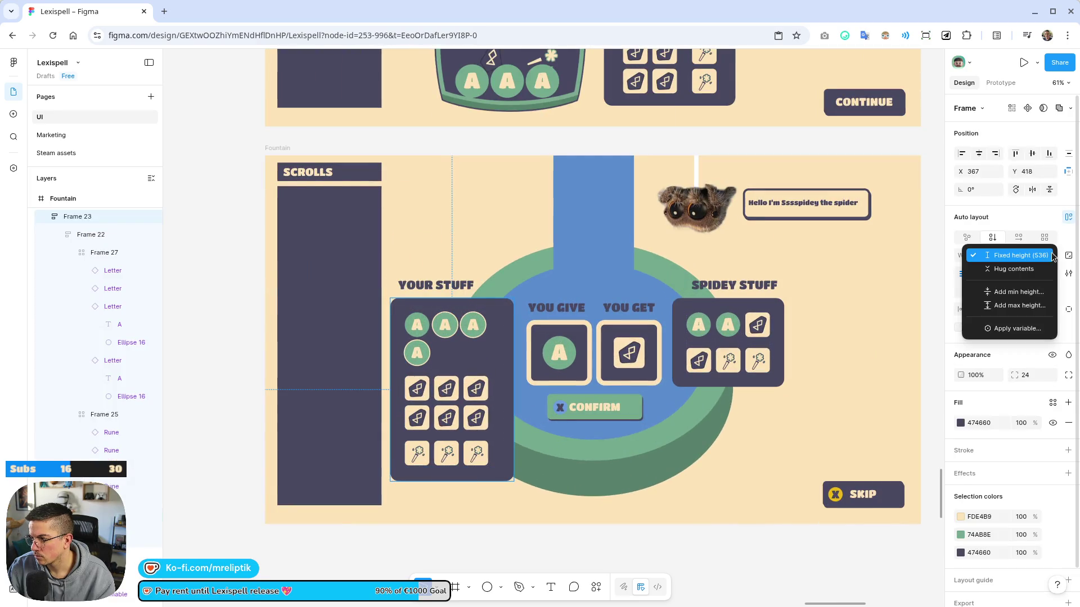
pyautogui.click(1030, 273)
pyautogui.click(996, 257)
pyautogui.click(956, 273)
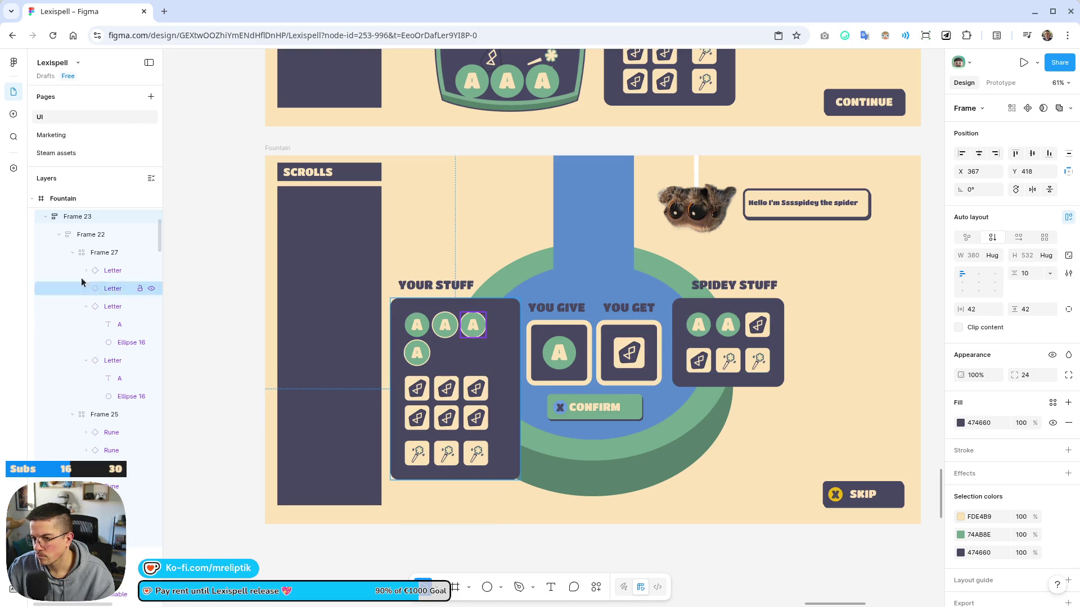
# Set the item grid inside Your Stuff to hug its contents in width
pyautogui.click(145, 234)
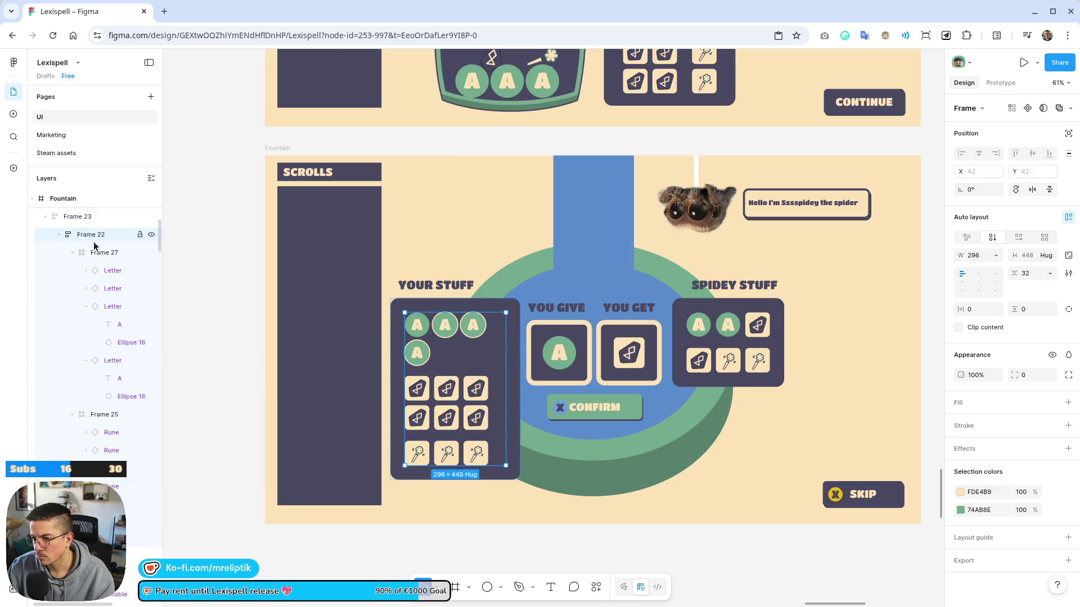
pyautogui.click(996, 255)
pyautogui.click(974, 269)
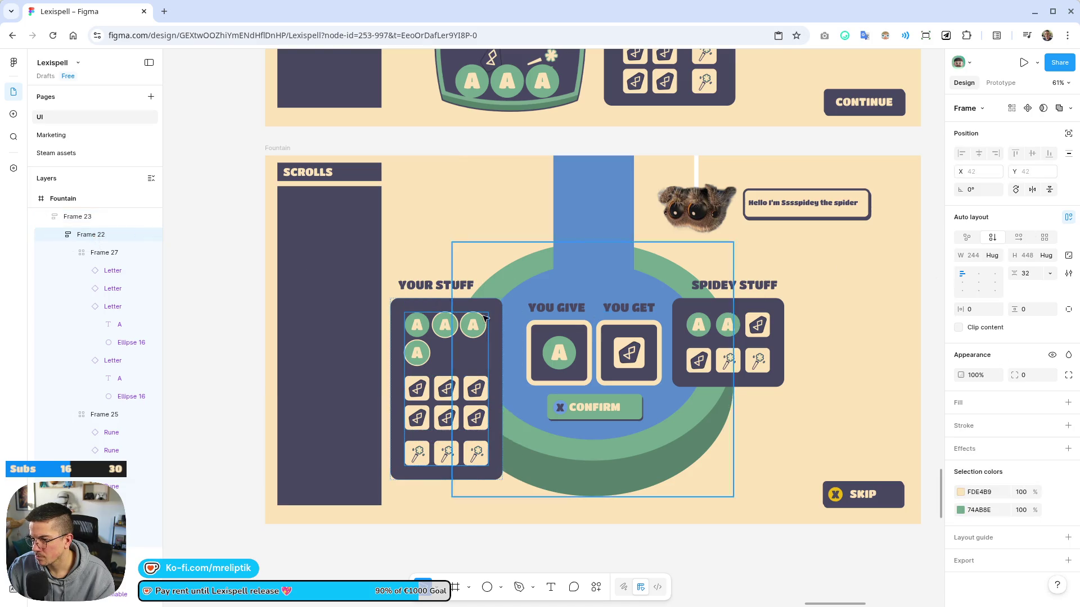
pyautogui.scroll(-5, 258, 337)
pyautogui.click(474, 365)
pyautogui.scroll(2, 474, 336)
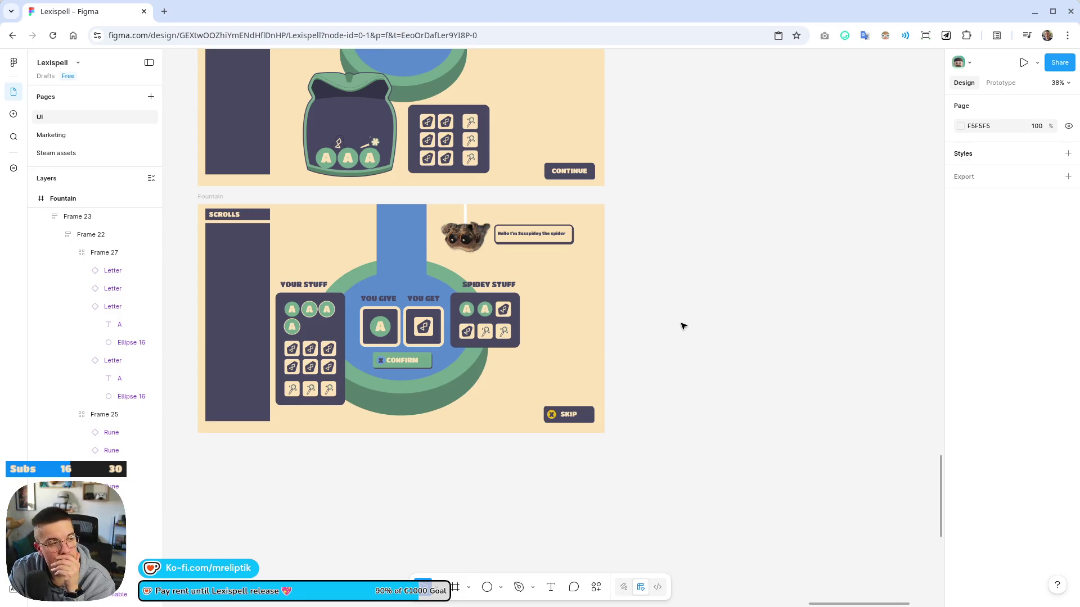
# Copy the SELECT A MAGE title onto the Fountain frame, colour it 474660, and retype it as FOUNTAIN
pyautogui.scroll(-5, 575, 243)
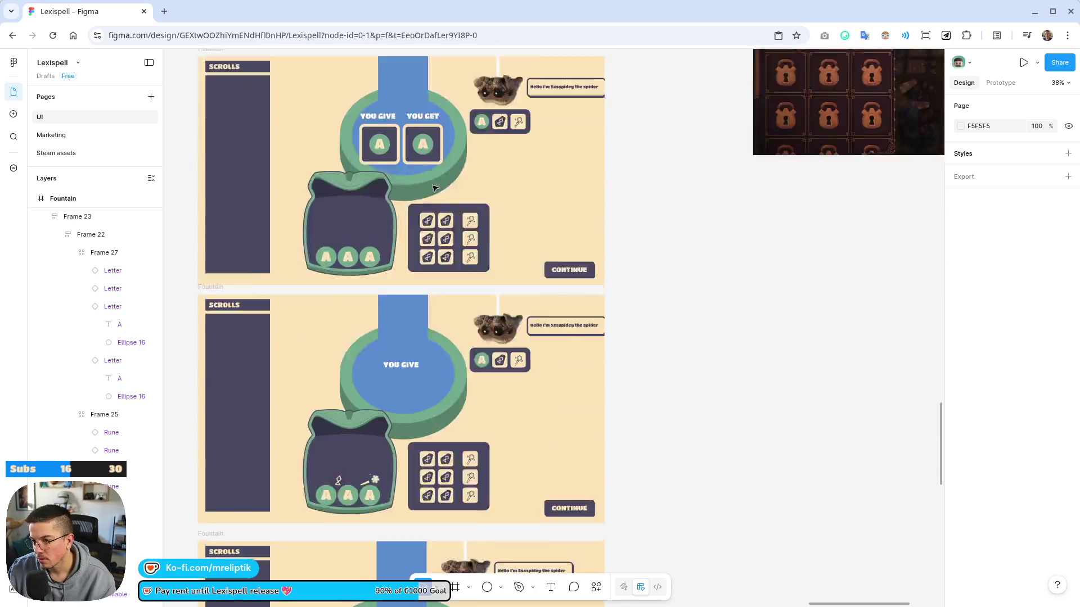
pyautogui.scroll(3, 485, 186)
pyautogui.scroll(-3, 410, 198)
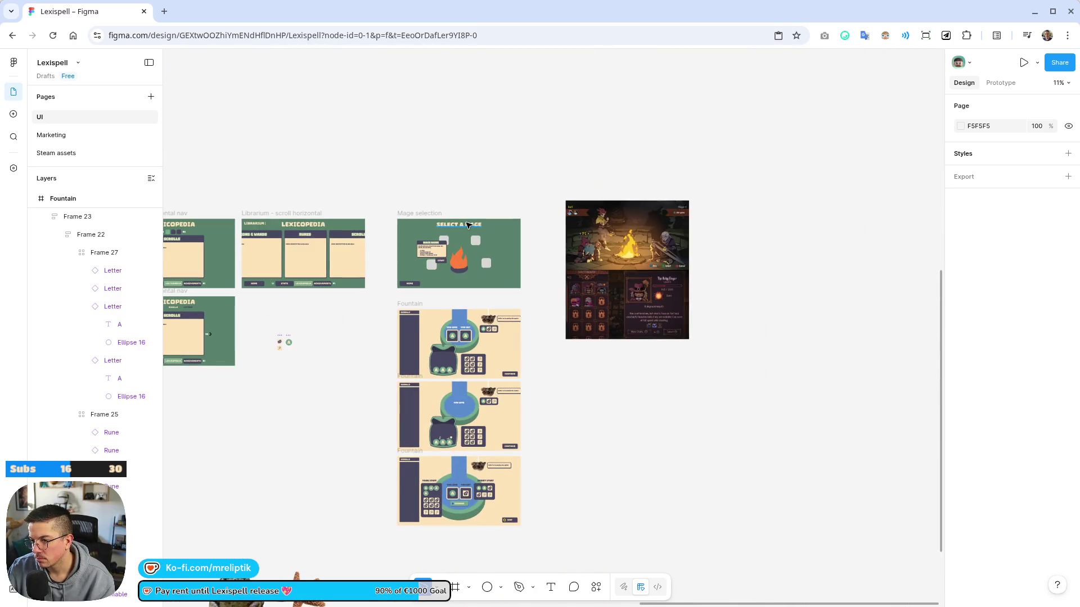
pyautogui.click(467, 226)
pyautogui.moveTo(467, 226); pyautogui.dragTo(466, 320)
pyautogui.click(961, 454)
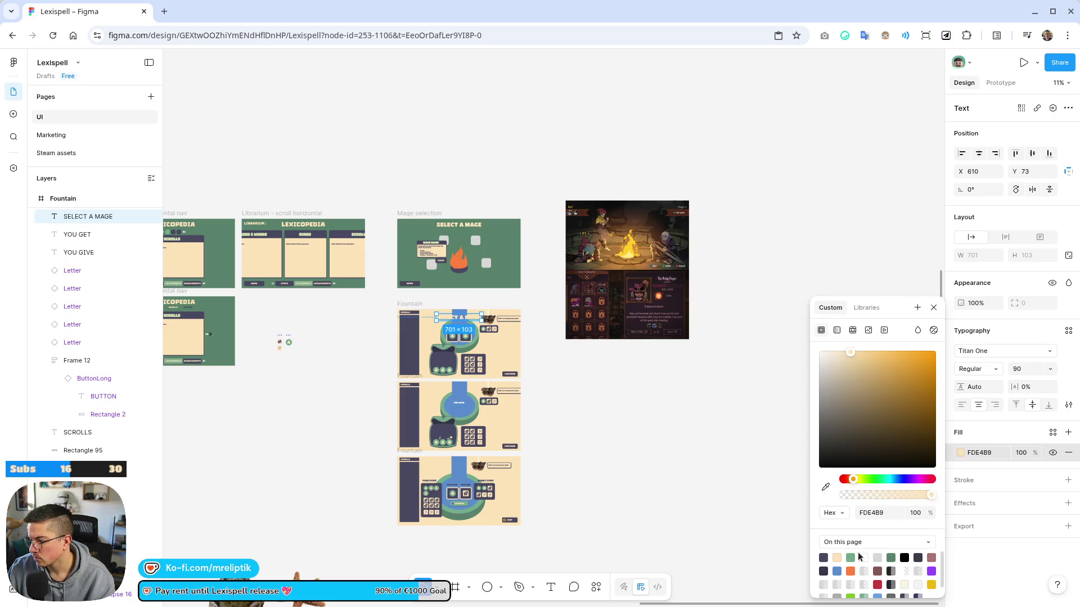
pyautogui.click(823, 558)
pyautogui.click(627, 415)
pyautogui.scroll(5, 437, 321)
pyautogui.doubleClick(506, 314)
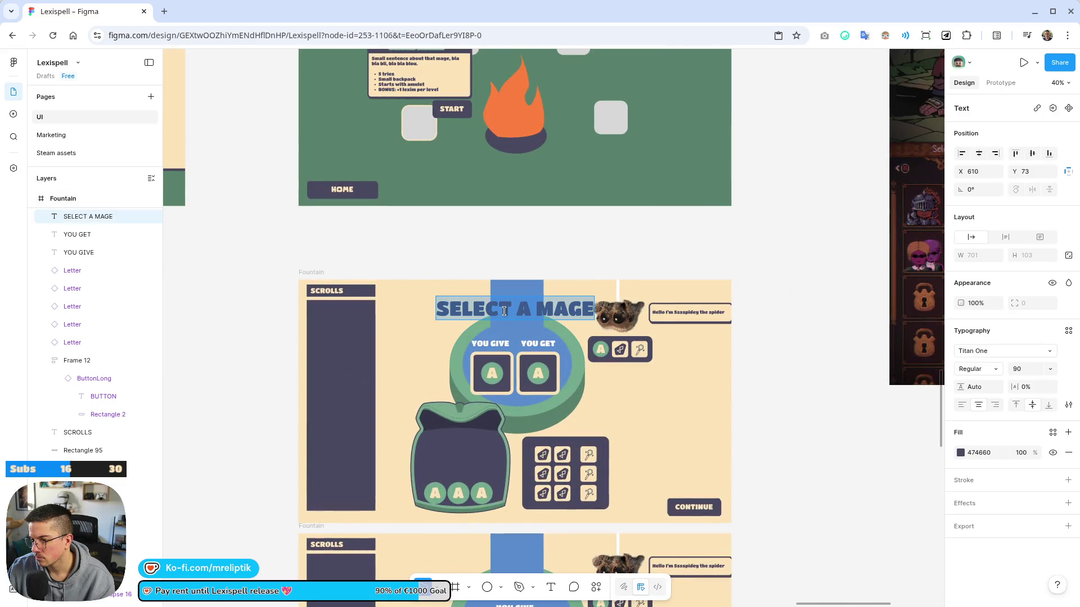
pyautogui.write('FOUNTAIN')
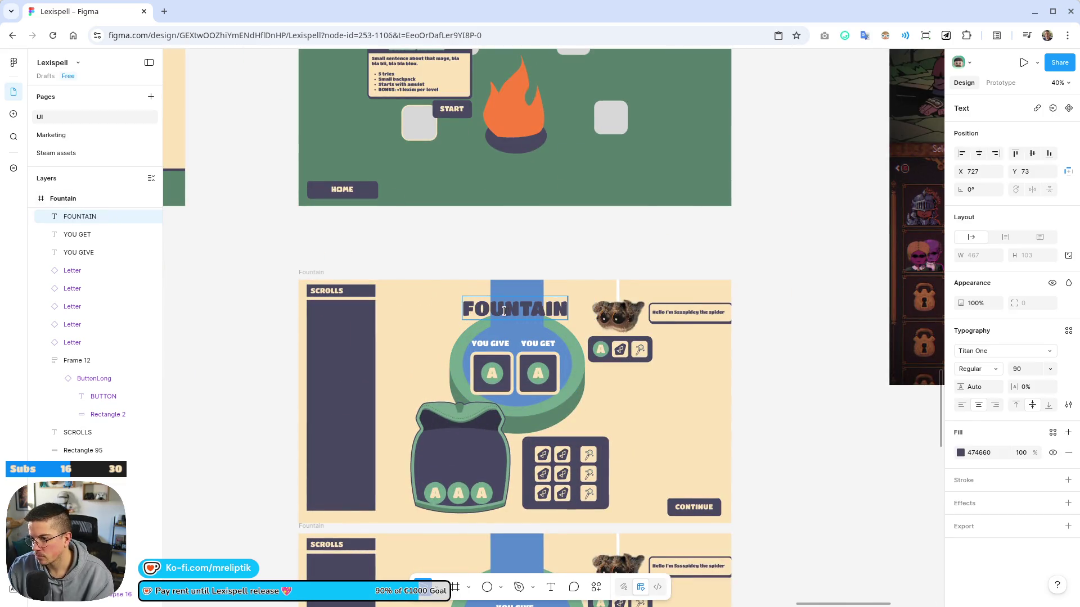
# Give the FOUNTAIN title an outside outline, thickness 9, coloured green 74AB8E
pyautogui.click(963, 482)
pyautogui.click(960, 500)
pyautogui.click(838, 557)
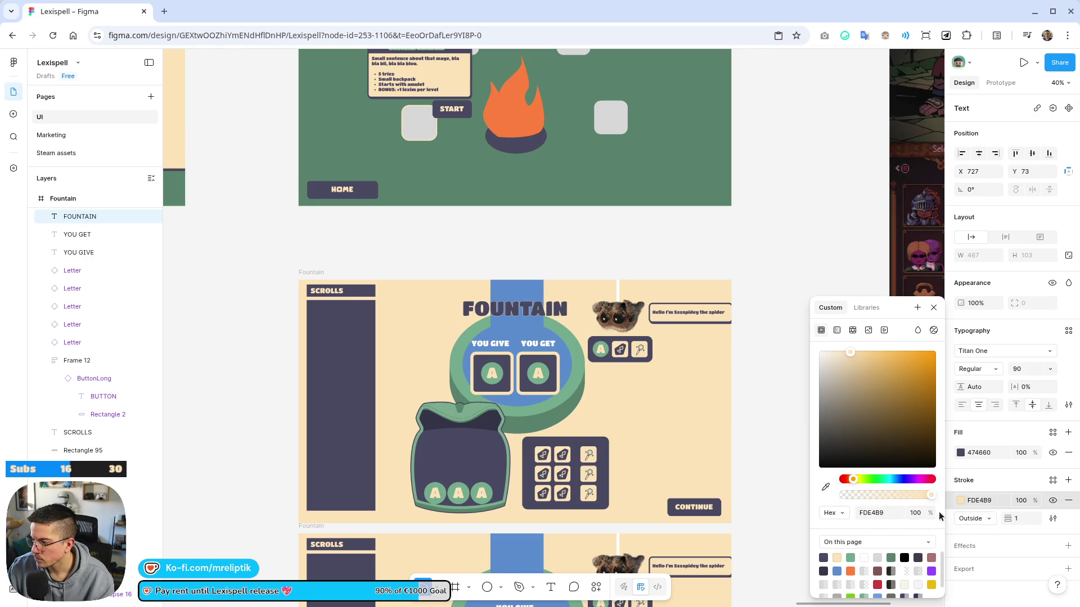
pyautogui.click(973, 518)
pyautogui.click(1017, 518)
pyautogui.moveTo(1016, 520); pyautogui.dragTo(1026, 519)
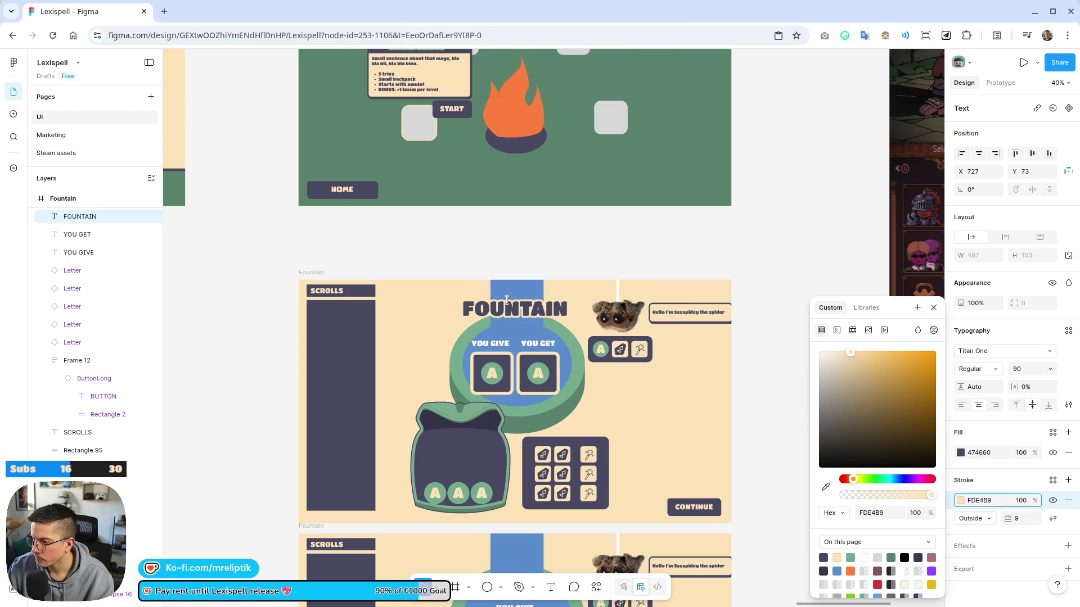
pyautogui.scroll(-3, 500, 297)
pyautogui.scroll(-5, 637, 306)
pyautogui.scroll(10, 589, 304)
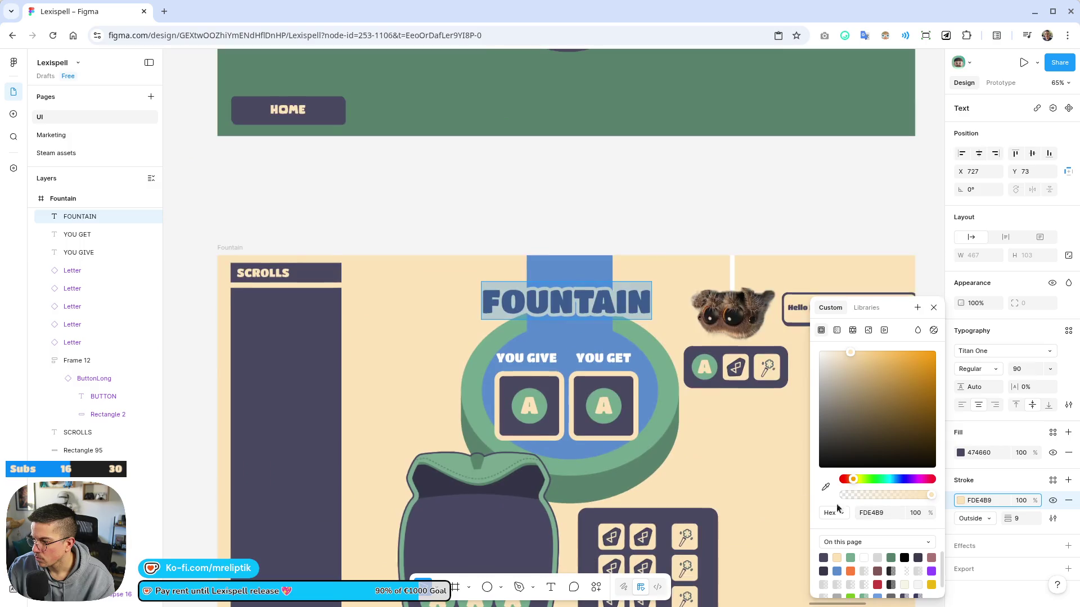
pyautogui.click(850, 558)
# Change the FOUNTAIN title's fill to cream FDE4B9
pyautogui.scroll(-2, 734, 237)
pyautogui.scroll(4, 734, 238)
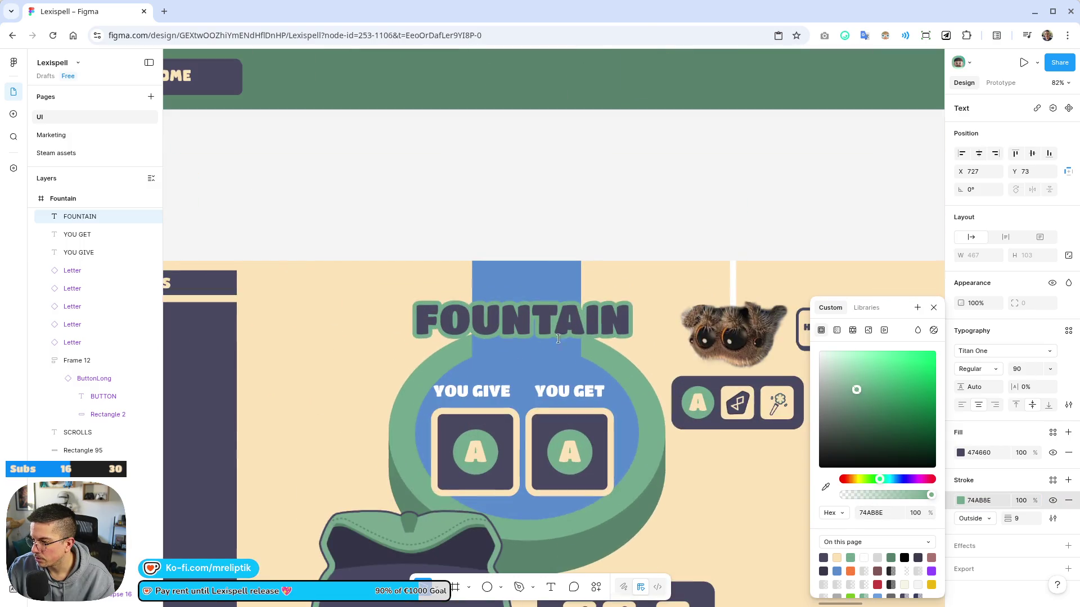
pyautogui.scroll(-5, 313, 262)
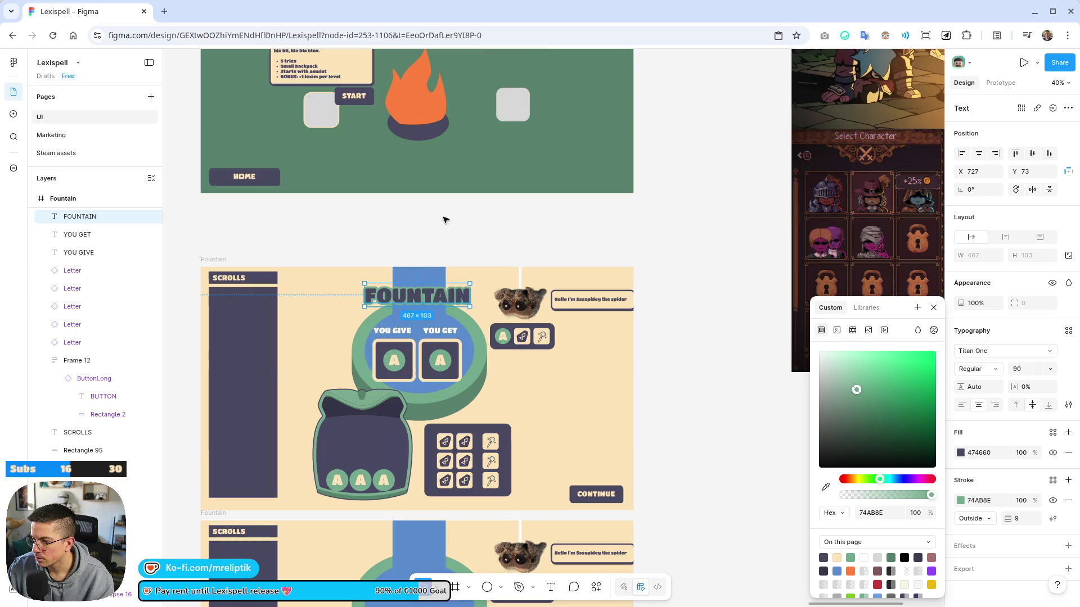
pyautogui.scroll(-2, 448, 221)
pyautogui.click(961, 454)
pyautogui.click(961, 455)
pyautogui.click(962, 455)
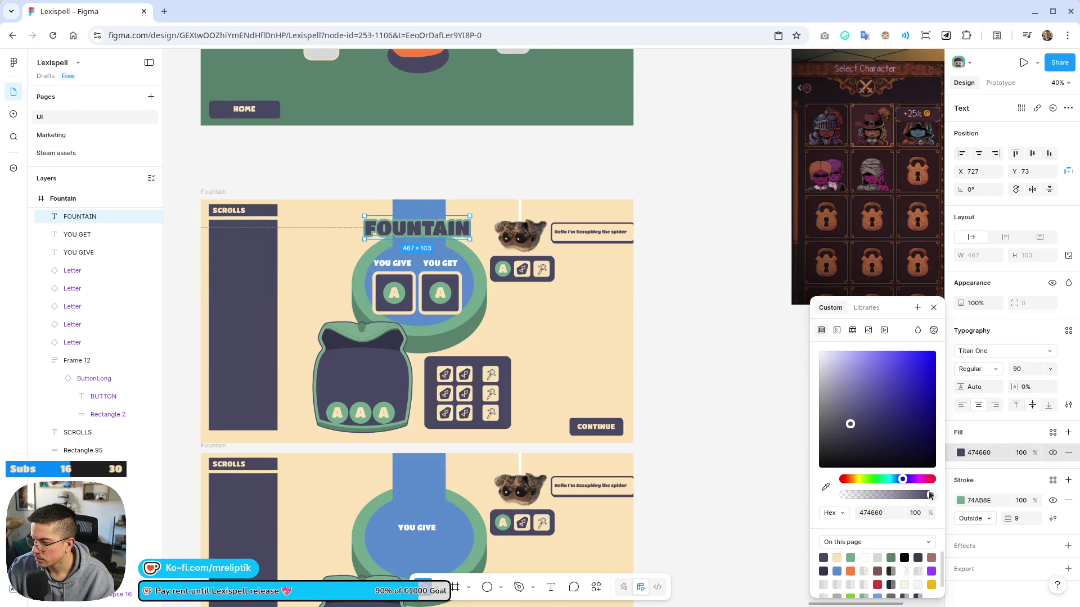
pyautogui.click(700, 321)
# Raise the FOUNTAIN title slightly, then copy and paste it into the other two Fountain frames
pyautogui.click(433, 227)
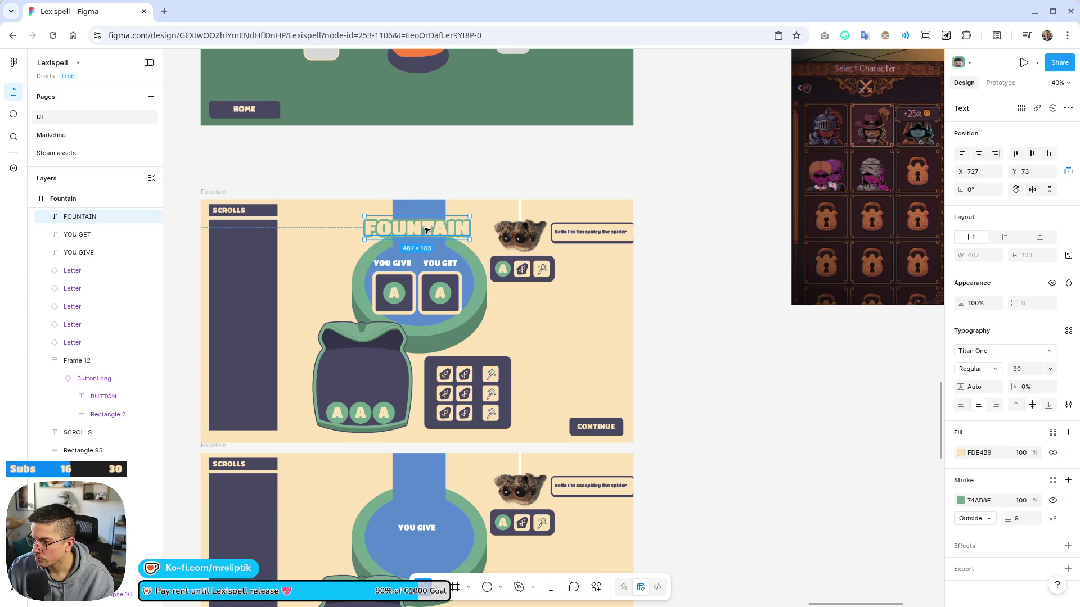
pyautogui.moveTo(429, 229); pyautogui.dragTo(429, 223)
pyautogui.scroll(-3, 473, 213)
pyautogui.hotkey('ctrl', 'c')
pyautogui.click(351, 324)
pyautogui.hotkey('ctrl', 'v')
pyautogui.click(351, 452)
pyautogui.hotkey('ctrl', 'v')
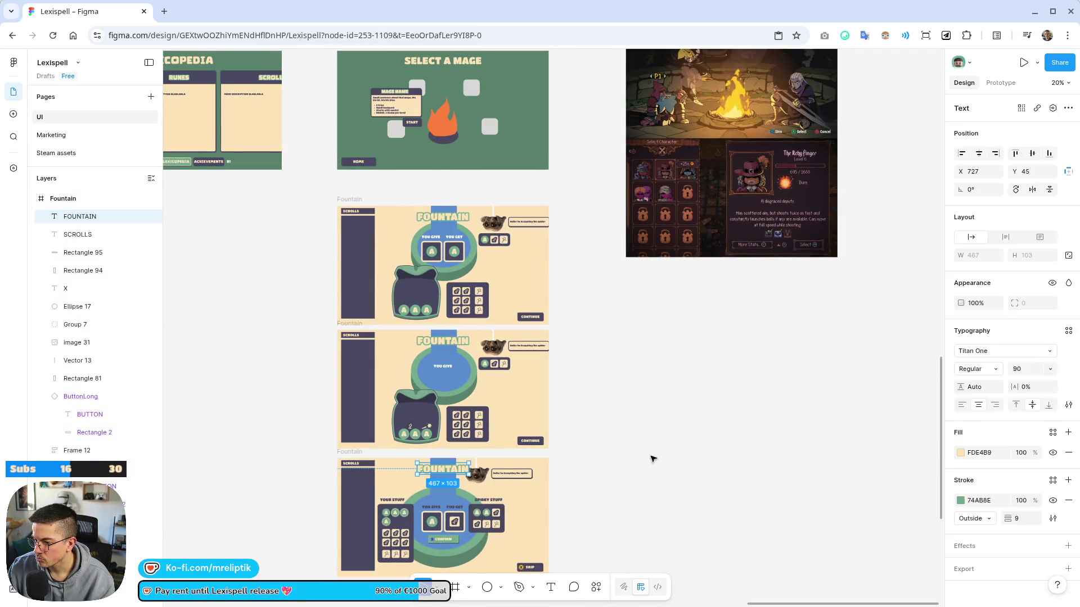
pyautogui.click(653, 459)
pyautogui.scroll(-4, 653, 459)
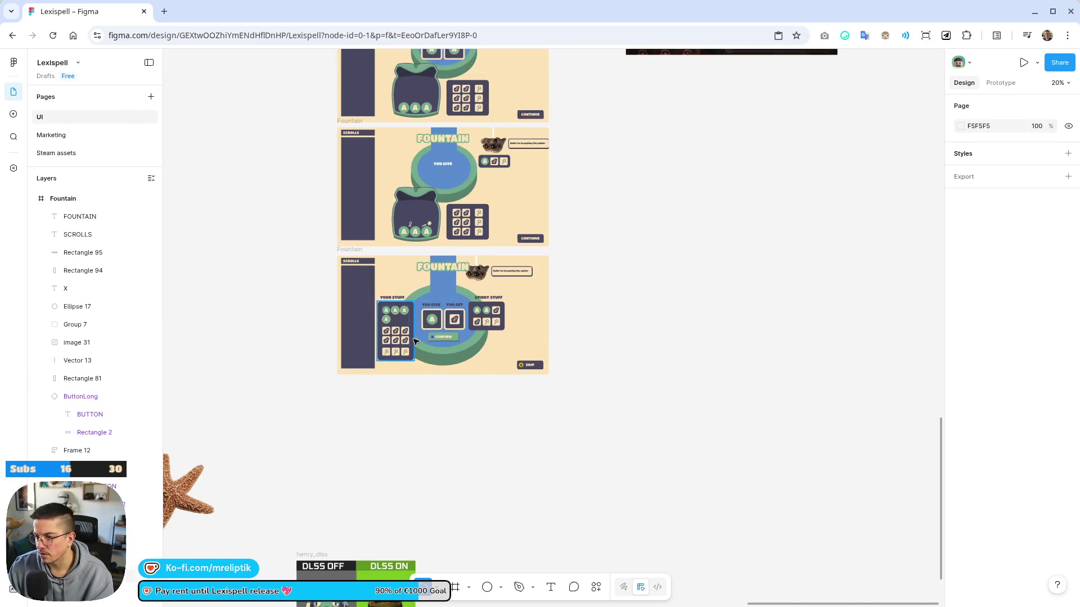
# Shift the YOUR STUFF panel slightly right and draw a rectangle above it
pyautogui.scroll(5, 415, 341)
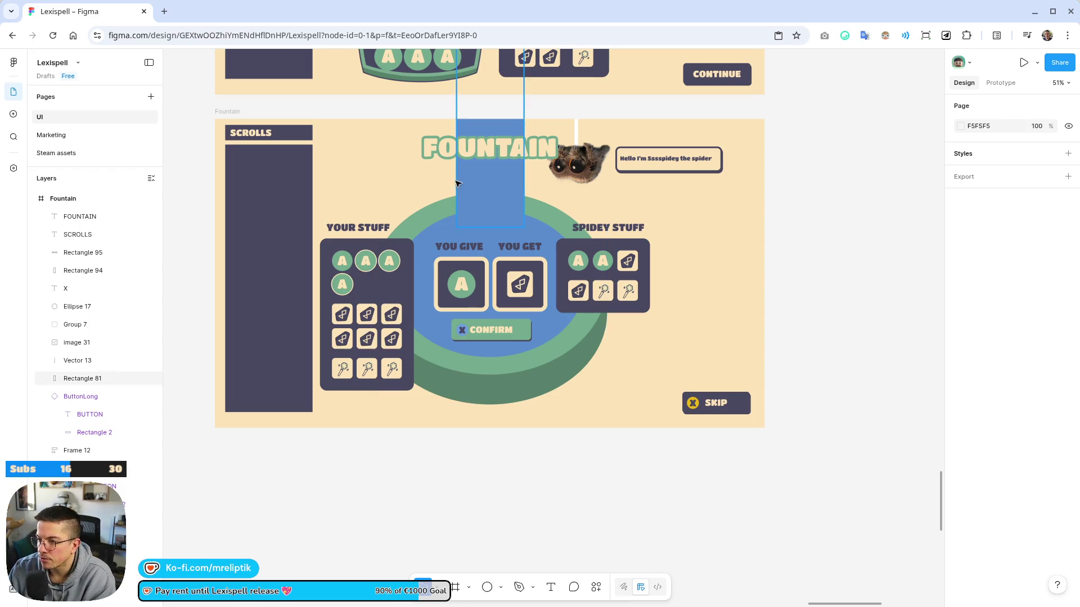
pyautogui.click(374, 243)
pyautogui.scroll(3, 374, 244)
pyautogui.moveTo(371, 246)
pyautogui.mouseDown()
pyautogui.moveTo(385, 246)
pyautogui.moveTo(361, 223)
pyautogui.moveTo(383, 221)
pyautogui.mouseUp()
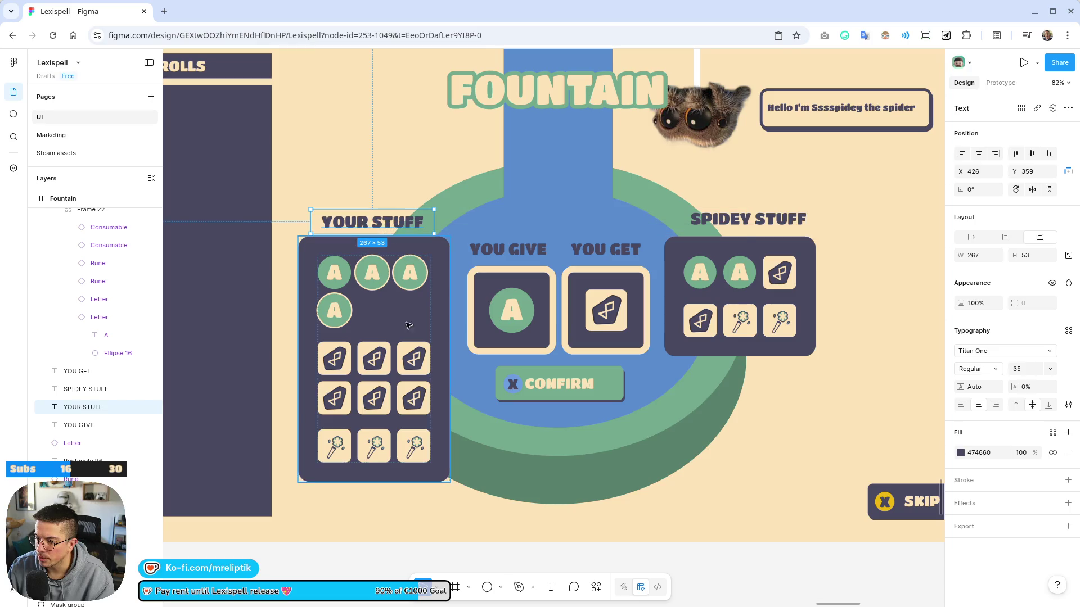
pyautogui.click(501, 588)
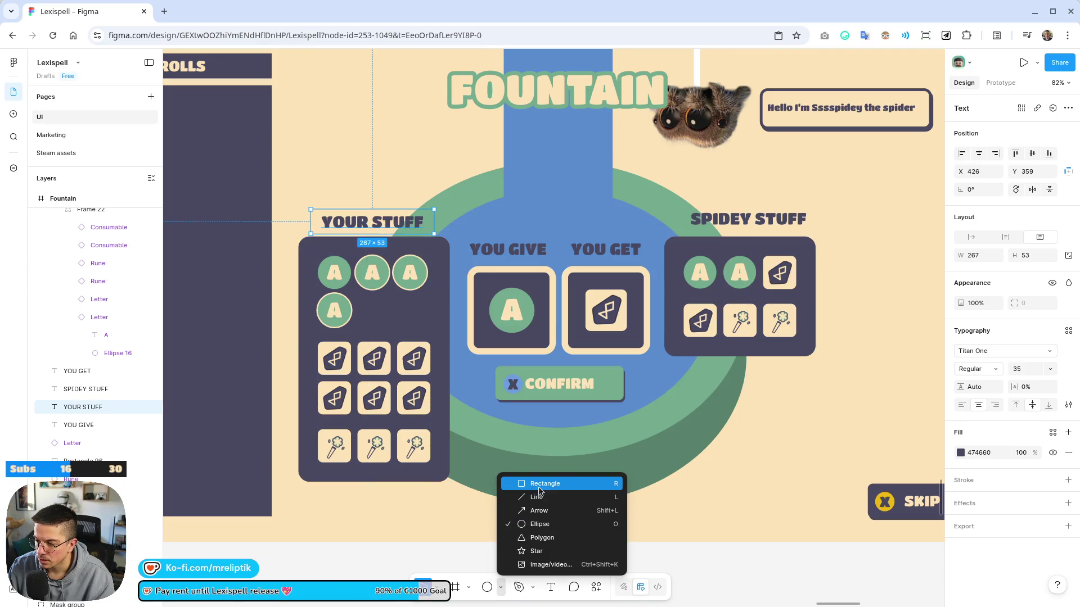
pyautogui.click(539, 484)
pyautogui.scroll(5, 328, 257)
pyautogui.moveTo(305, 169)
pyautogui.mouseDown()
pyautogui.moveTo(403, 228)
pyautogui.moveTo(501, 223)
pyautogui.mouseUp()
# Nudge the grey rectangle left and move it below Vector 13 in the layer order
pyautogui.scroll(5, 444, 203)
pyautogui.moveTo(579, 227); pyautogui.dragTo(575, 226)
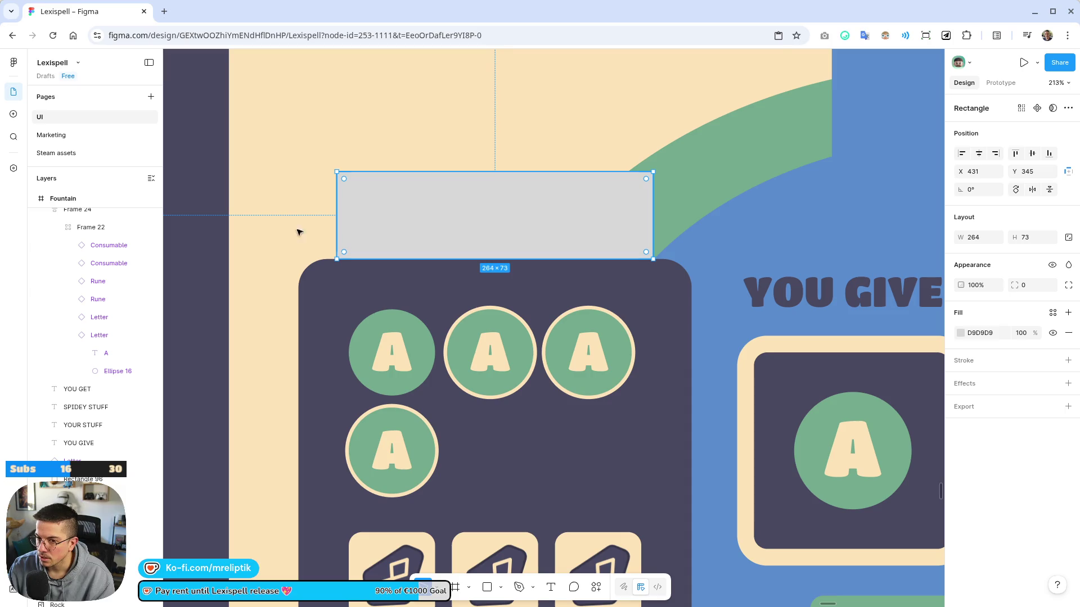
pyautogui.scroll(5, 97, 374)
pyautogui.moveTo(89, 216); pyautogui.dragTo(109, 403)
pyautogui.moveTo(514, 212)
pyautogui.mouseDown()
pyautogui.moveTo(499, 297)
pyautogui.moveTo(509, 219)
pyautogui.mouseUp()
# Send Rectangle 97 behind the YOUR STUFF text and shorten it to 64 high
pyautogui.scroll(-3, 133, 430)
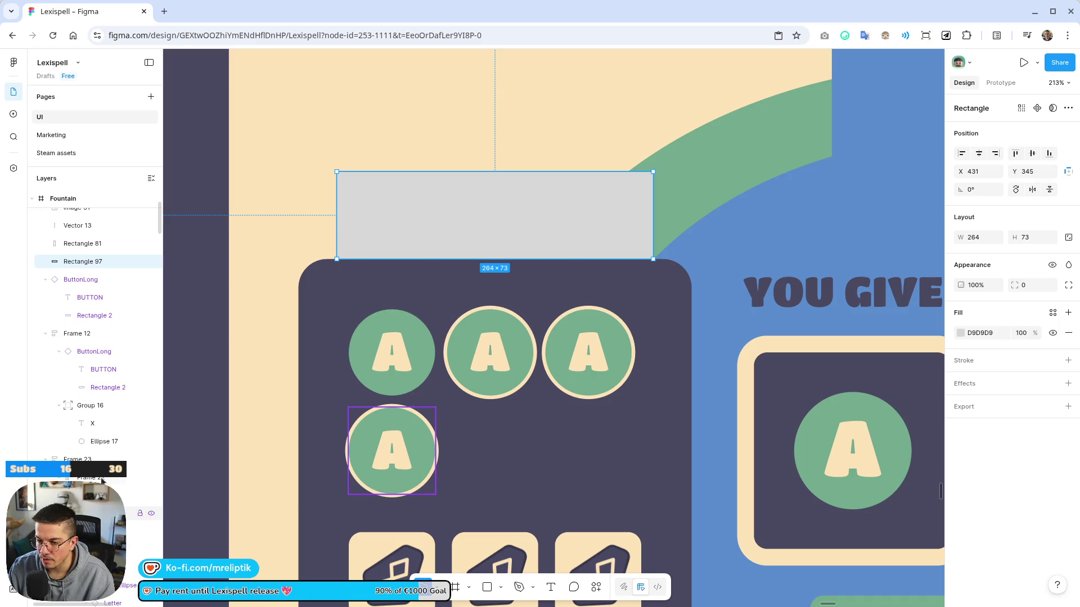
pyautogui.click(46, 370)
pyautogui.click(70, 388)
pyautogui.scroll(4, 89, 239)
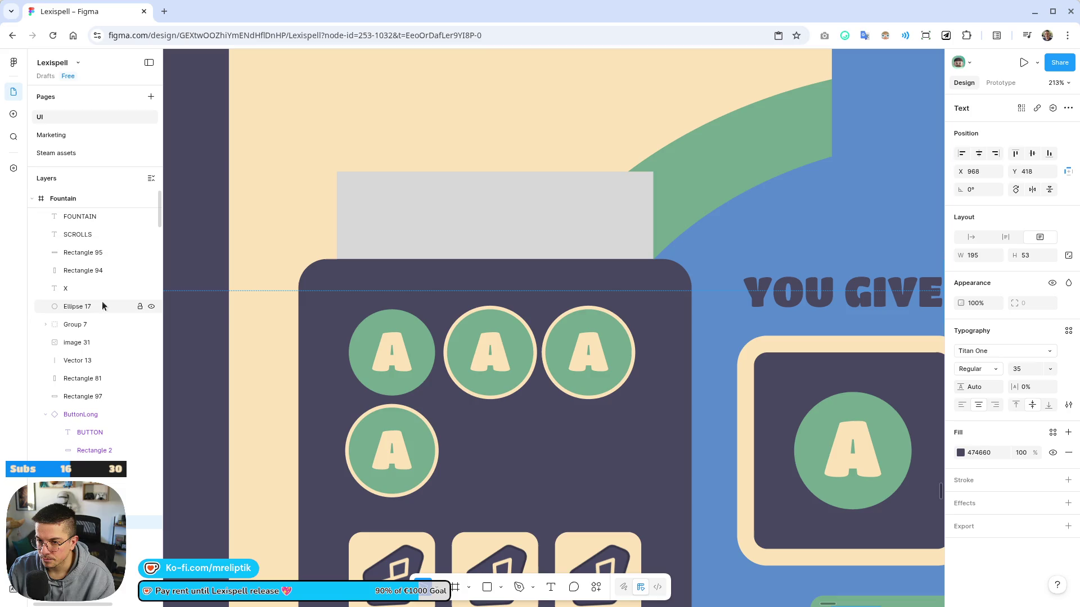
pyautogui.click(79, 395)
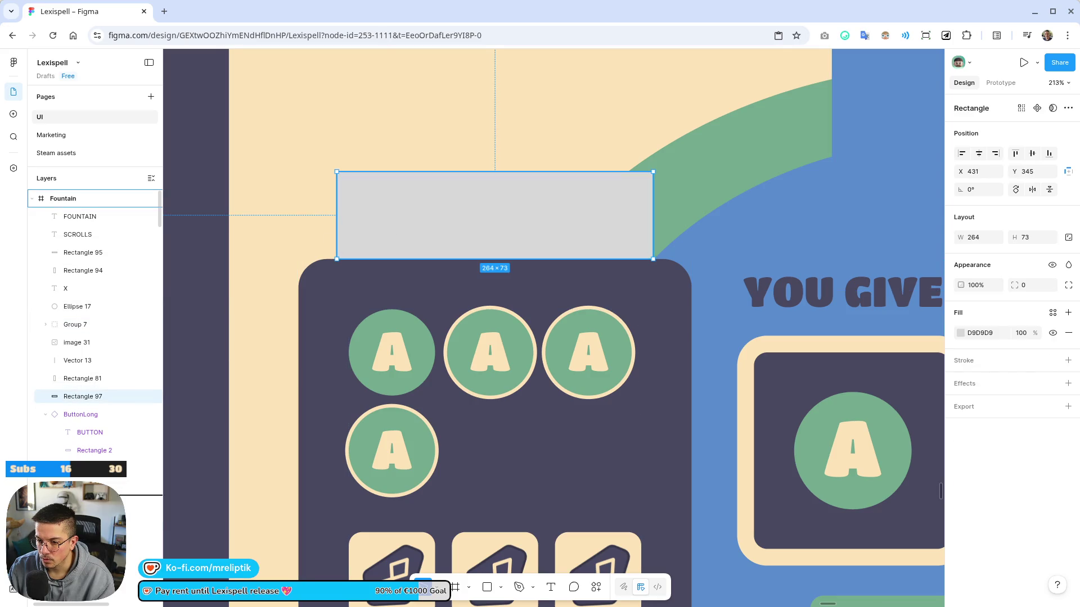
pyautogui.press('[')
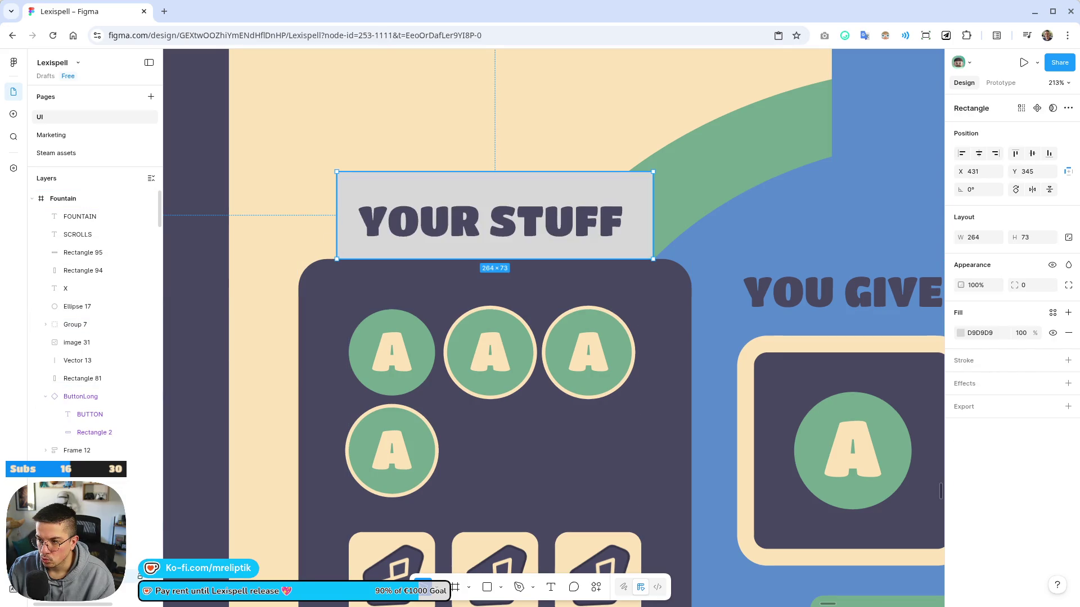
pyautogui.scroll(-3, 431, 221)
pyautogui.scroll(3, 431, 221)
pyautogui.moveTo(430, 216); pyautogui.dragTo(430, 221)
# Set the rectangle's top-left and top-right corner radii to 12
pyautogui.scroll(2, 444, 237)
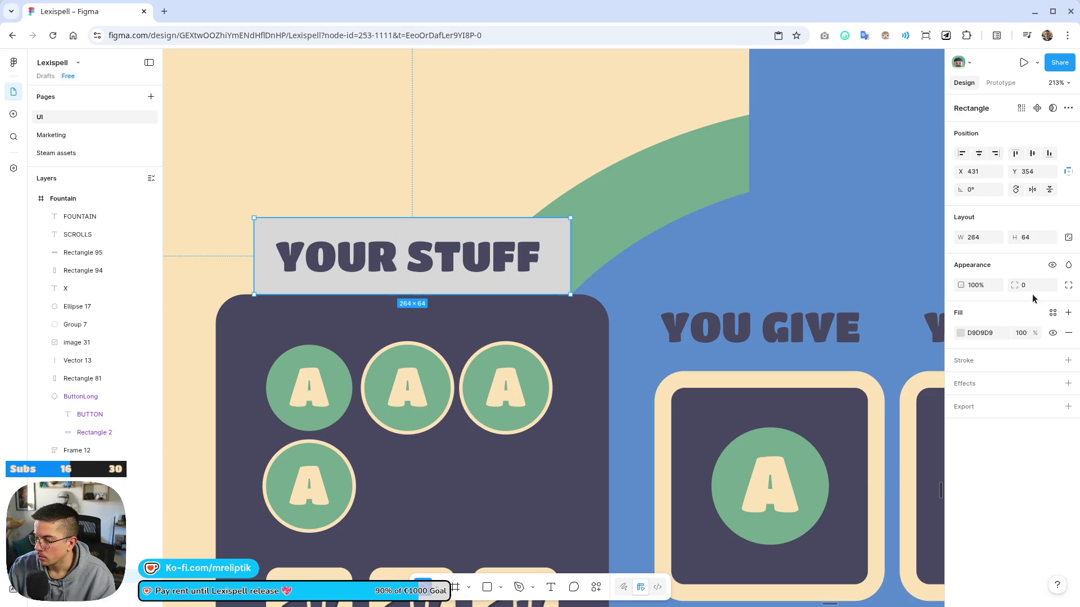
pyautogui.click(1050, 286)
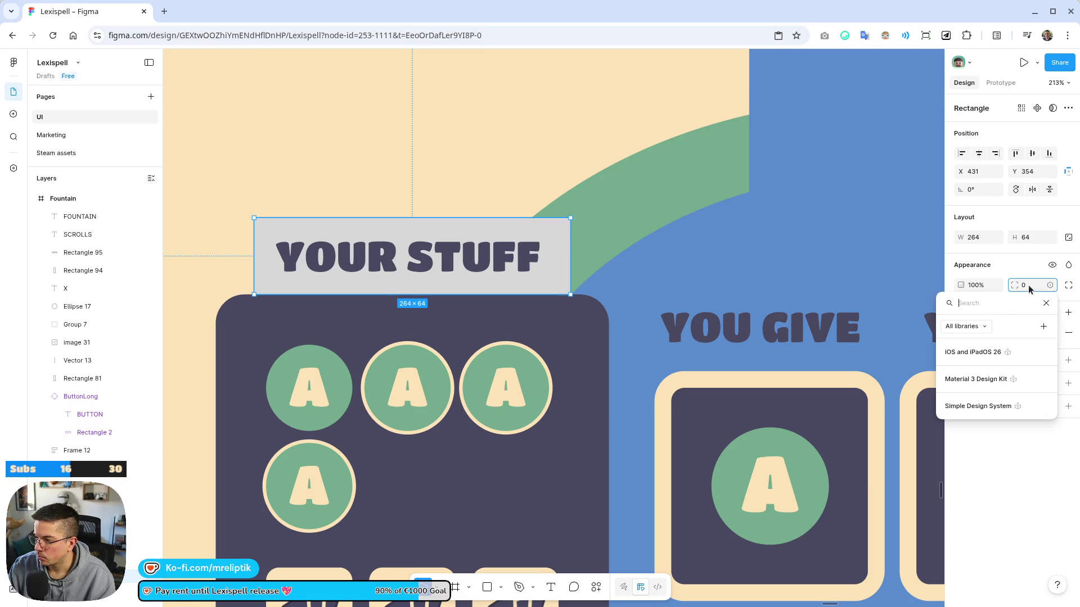
pyautogui.click(1025, 286)
pyautogui.click(1069, 285)
pyautogui.click(992, 304)
pyautogui.write('12')
pyautogui.press('Tab')
pyautogui.write('12')
pyautogui.press('Return')
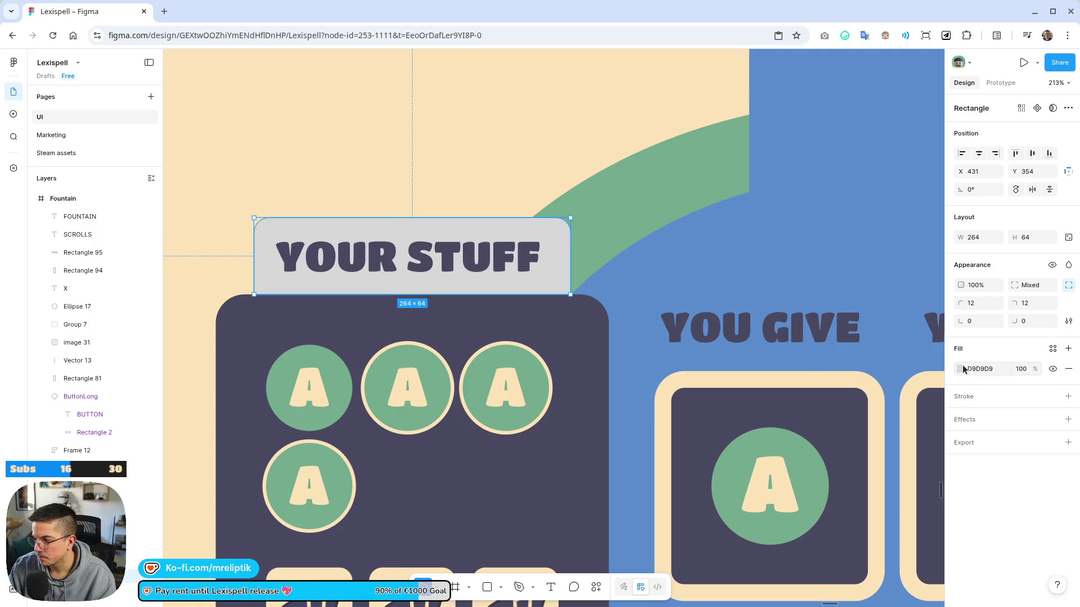
# Fill the tab green 74AB8E and resize it to 264×64
pyautogui.click(960, 369)
pyautogui.click(852, 557)
pyautogui.scroll(-10, 393, 377)
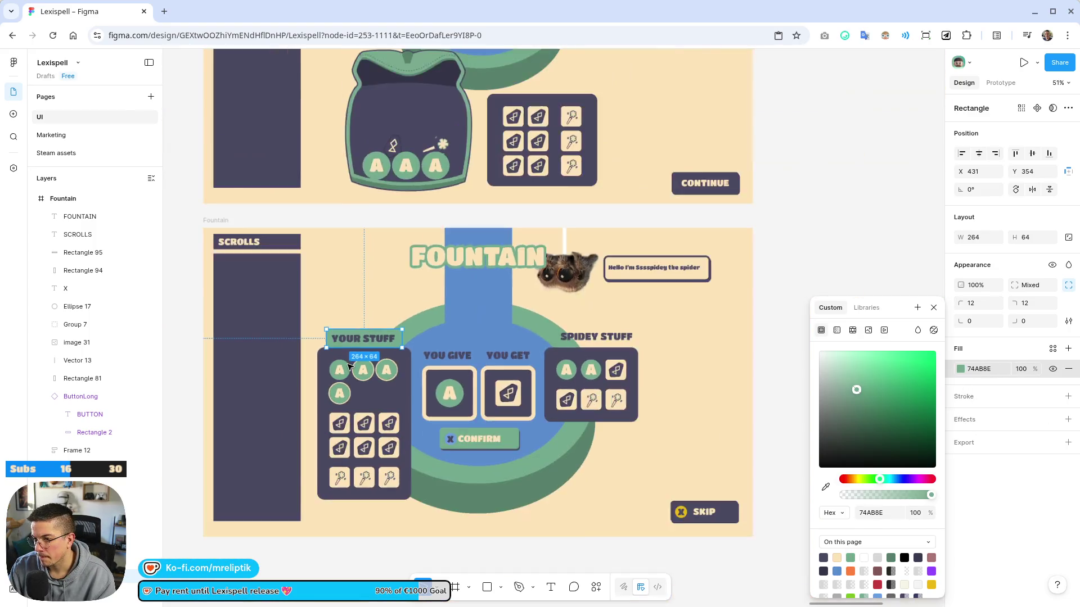
pyautogui.click(468, 499)
pyautogui.scroll(5, 366, 356)
pyautogui.click(369, 329)
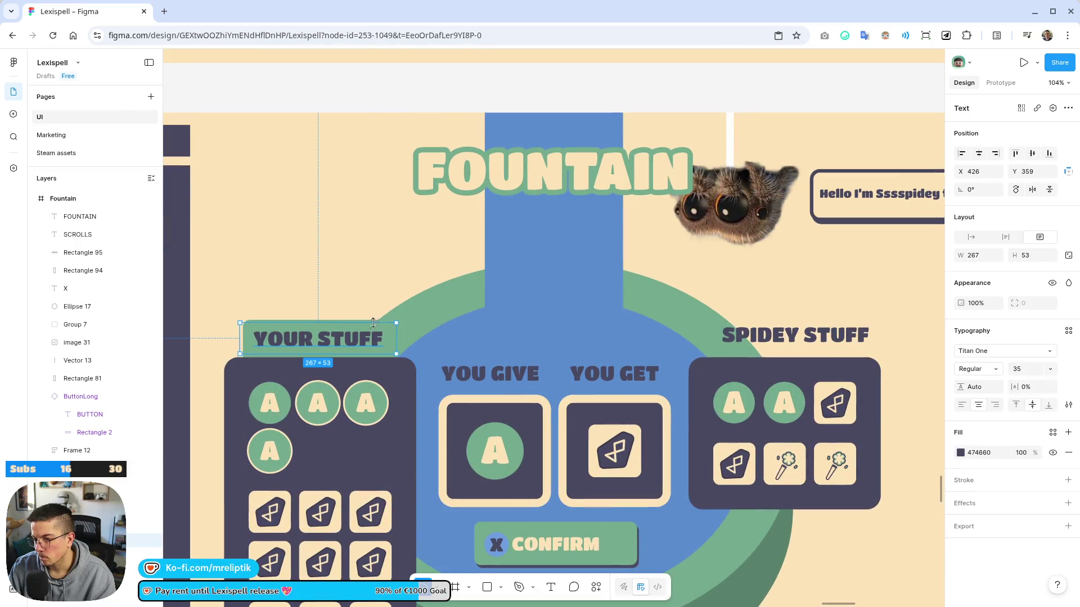
pyautogui.click(351, 321)
pyautogui.click(354, 324)
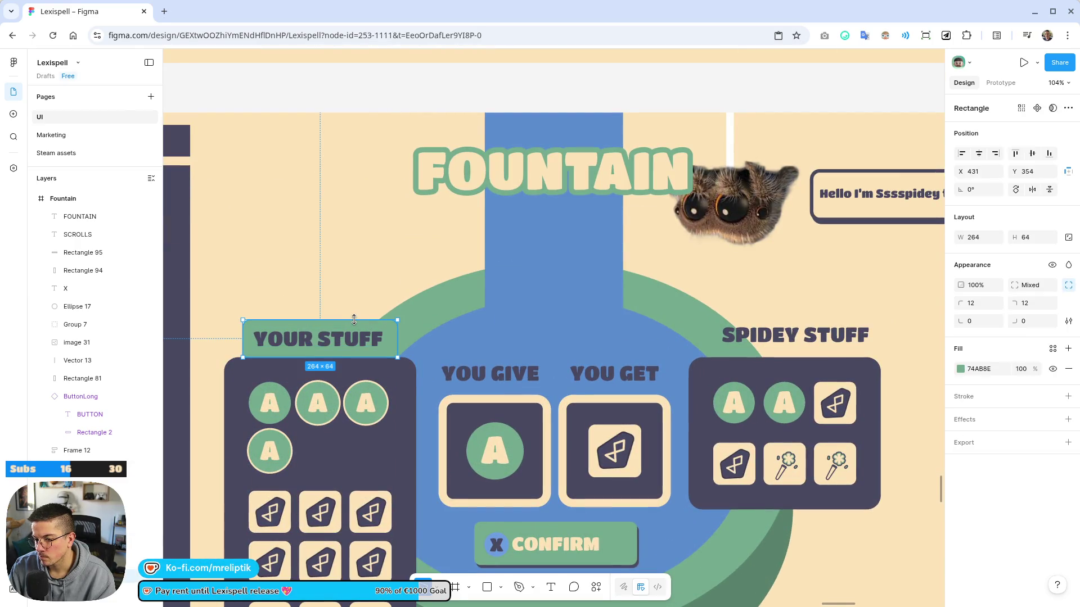
pyautogui.moveTo(385, 339)
pyautogui.mouseDown()
pyautogui.moveTo(398, 339)
pyautogui.moveTo(345, 358)
pyautogui.moveTo(841, 354)
pyautogui.moveTo(782, 341)
pyautogui.mouseUp()
# Nudge the SPIDEY STUFF heading left so it sits centred on its green tab
pyautogui.scroll(5, 783, 341)
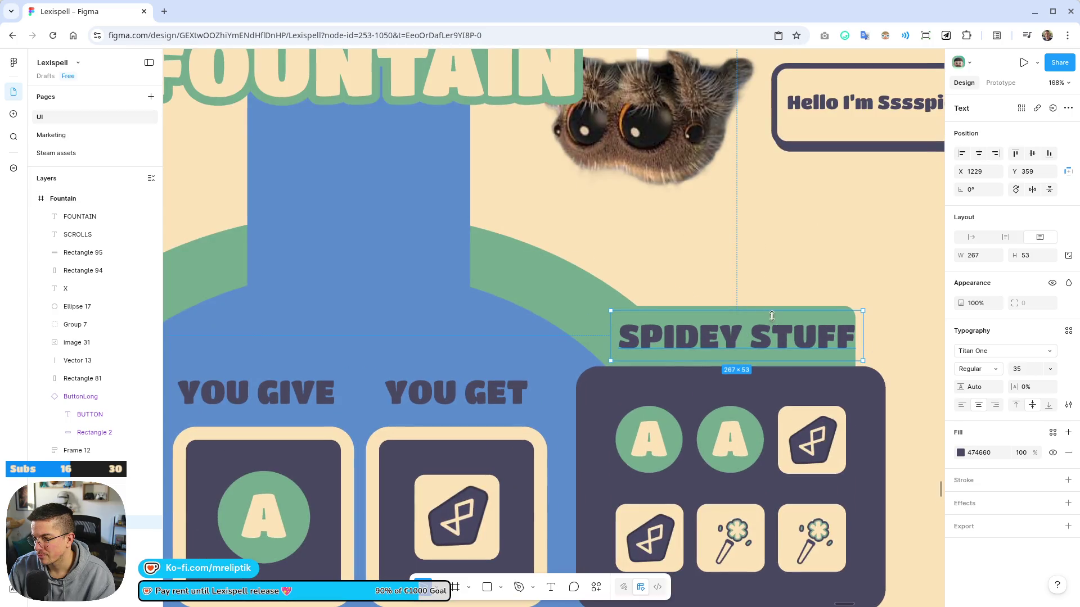
pyautogui.doubleClick(782, 340)
pyautogui.doubleClick(780, 339)
pyautogui.press('Escape')
pyautogui.click(843, 308)
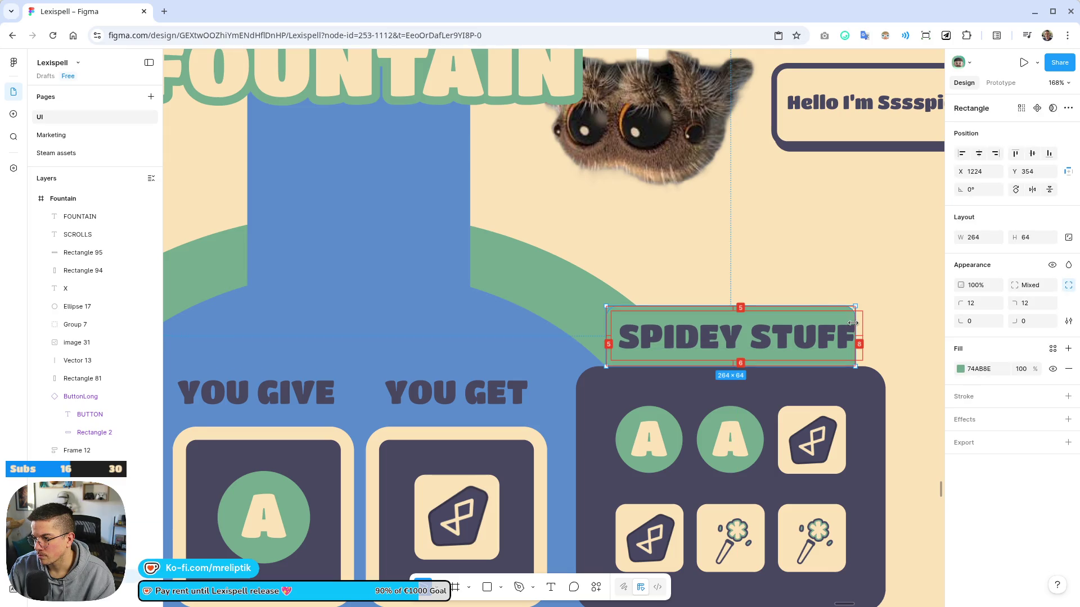
pyautogui.moveTo(804, 344)
pyautogui.mouseDown()
pyautogui.moveTo(788, 346)
pyautogui.moveTo(802, 347)
pyautogui.mouseUp()
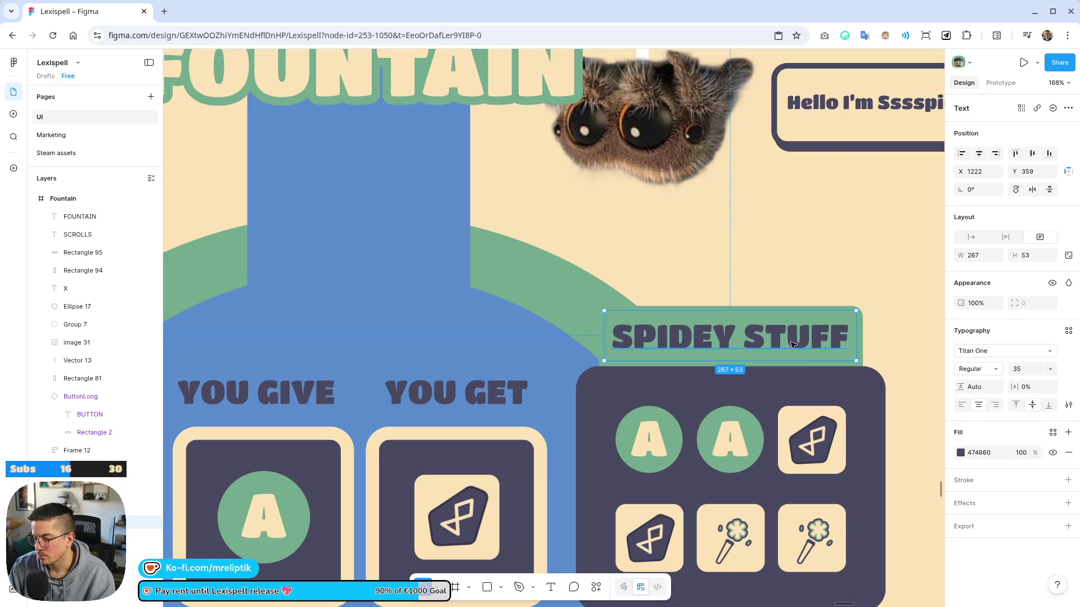
pyautogui.scroll(-10, 877, 353)
pyautogui.click(879, 354)
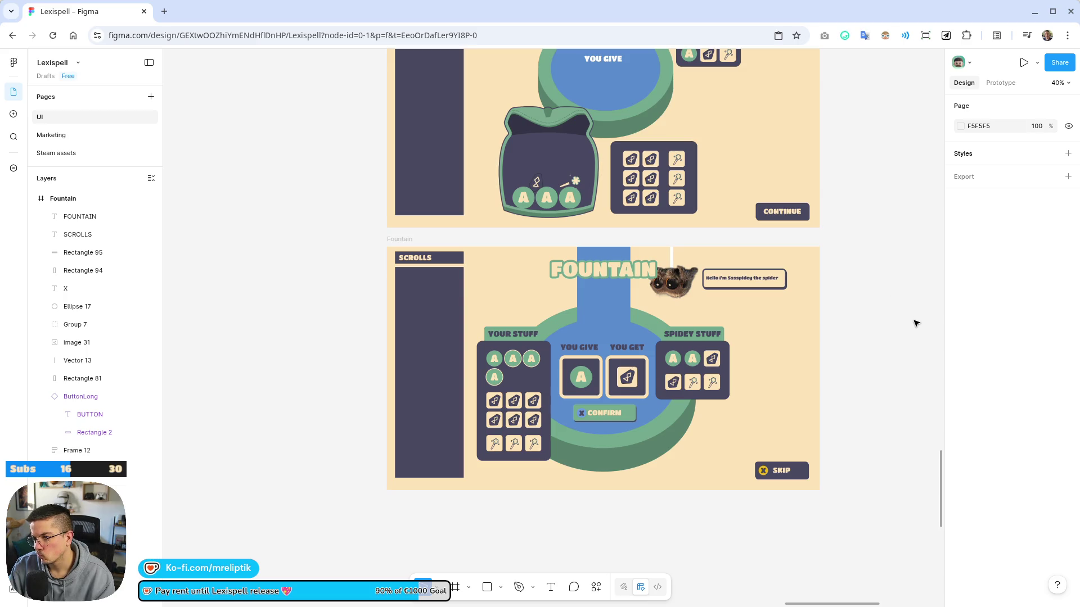
pyautogui.scroll(5, 886, 341)
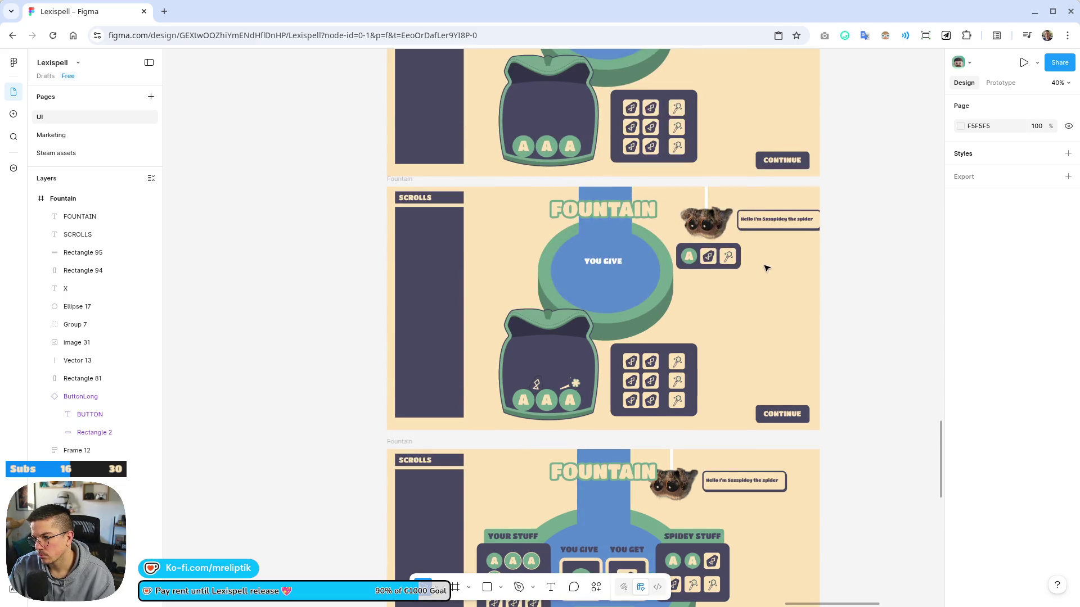
pyautogui.scroll(-5, 768, 269)
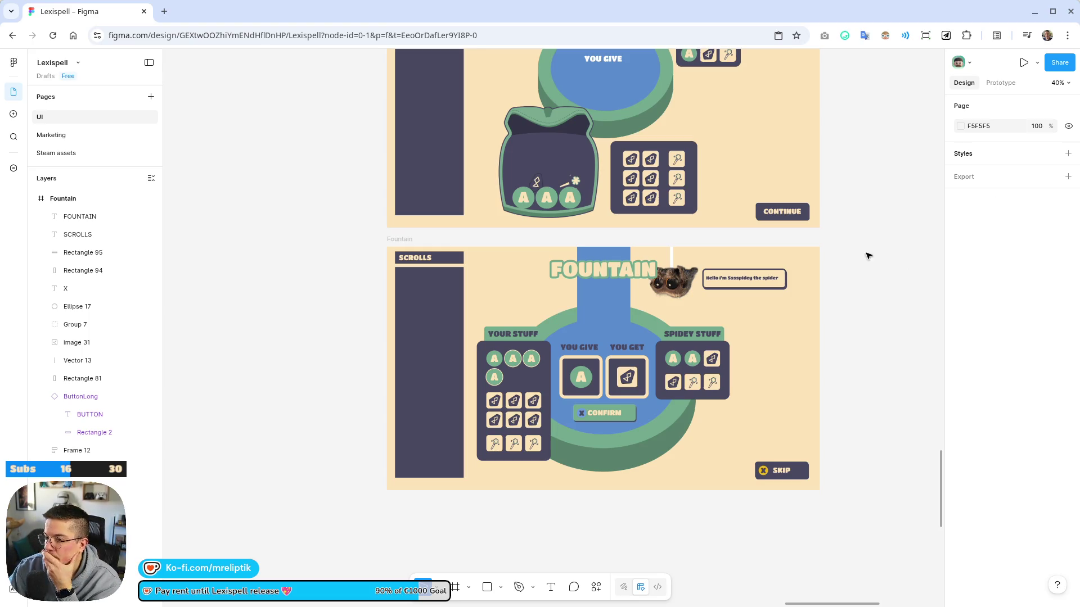
pyautogui.hscroll(5, 787, 315)
pyautogui.scroll(-2, 634, 285)
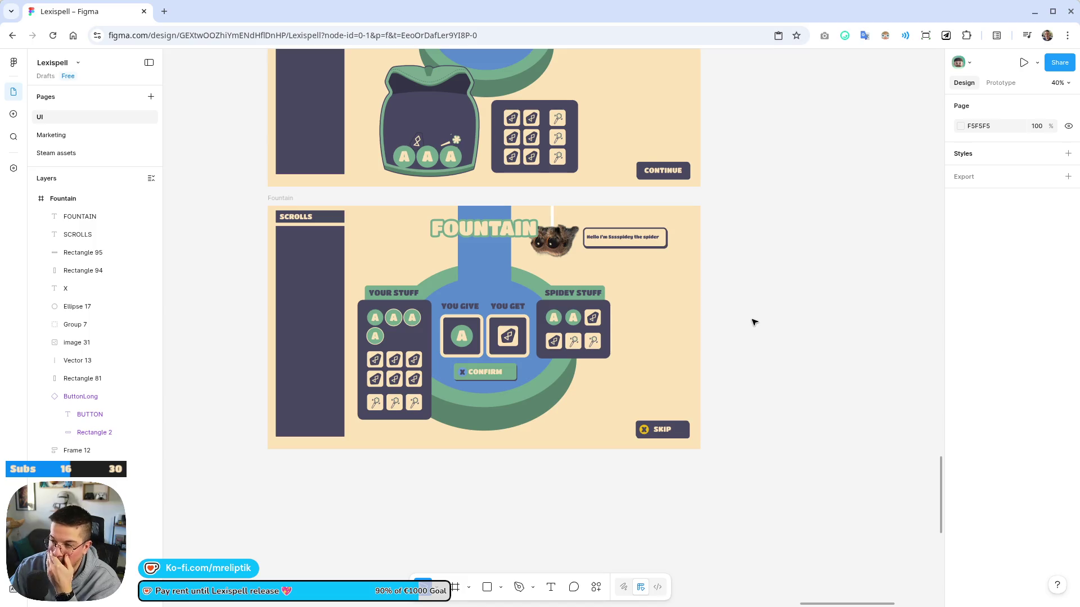
pyautogui.scroll(5, 696, 329)
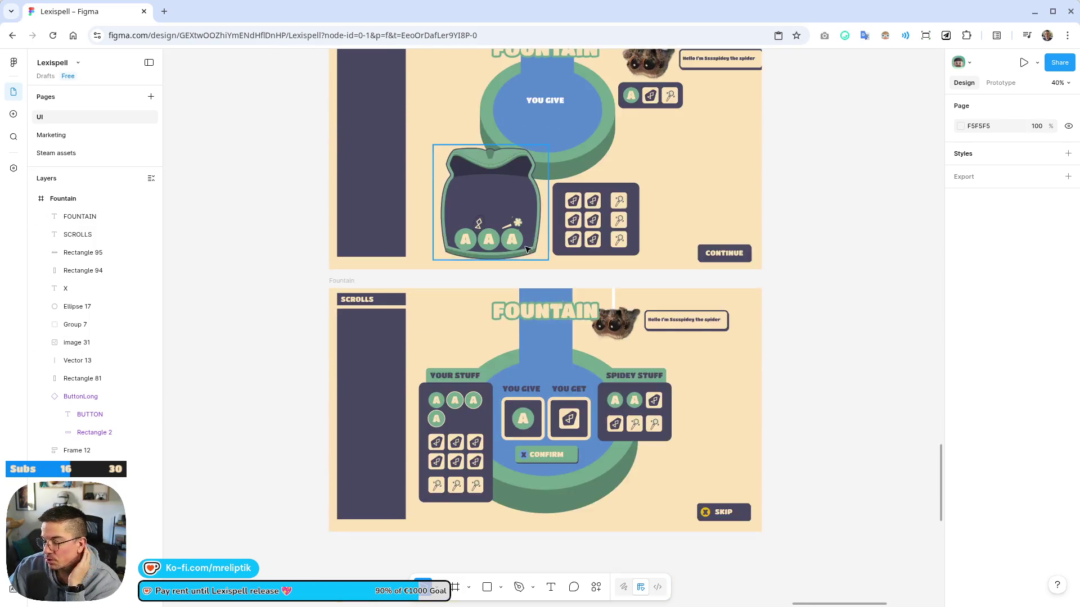
pyautogui.scroll(-3, 482, 481)
pyautogui.hscroll(-1, 482, 481)
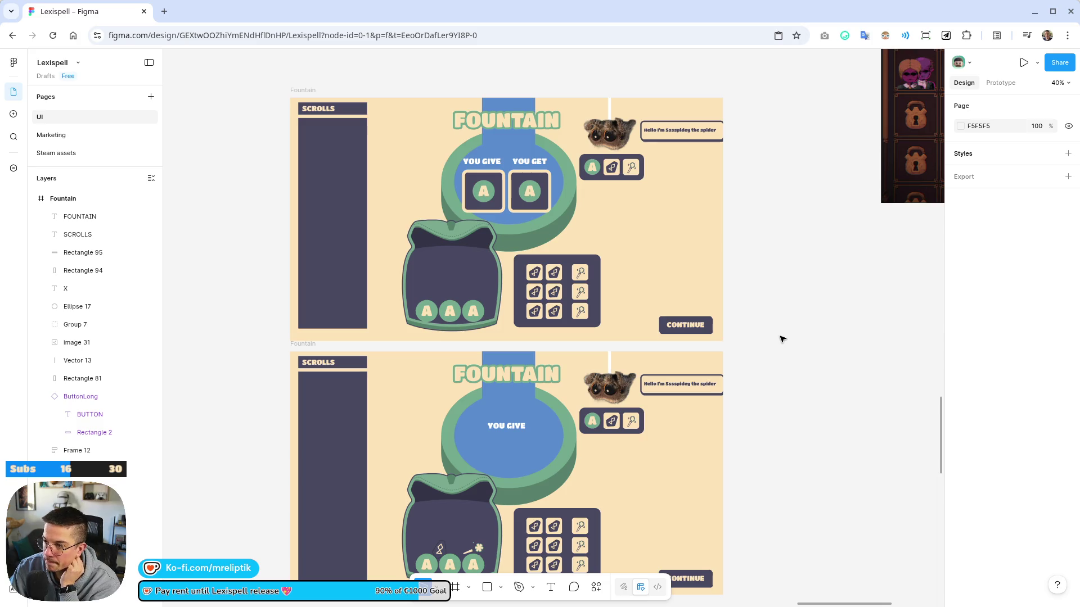
pyautogui.scroll(2, 781, 338)
pyautogui.hscroll(-1, 780, 338)
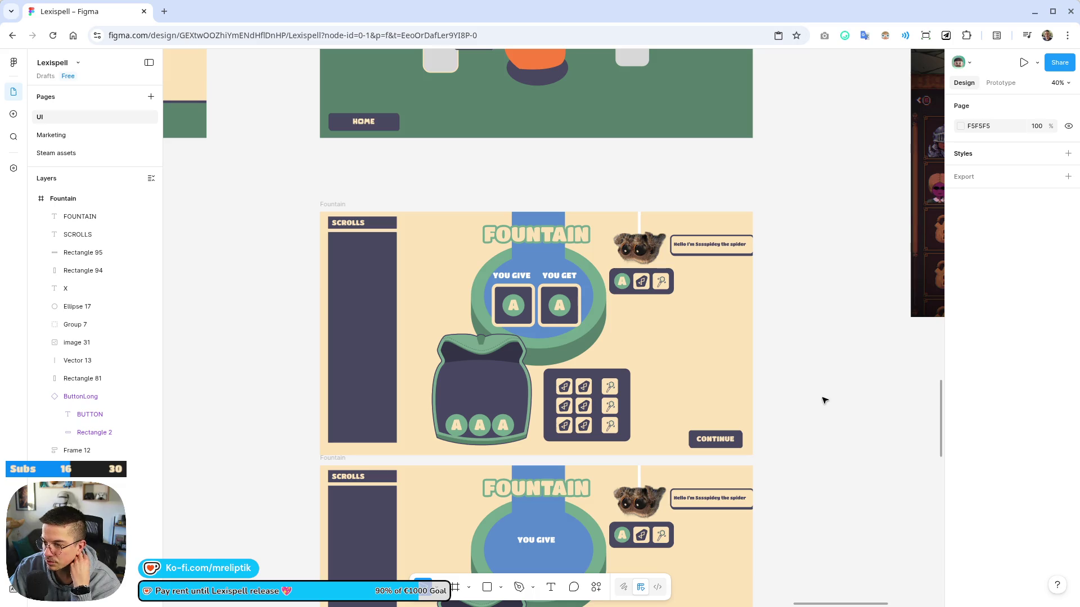
pyautogui.scroll(-8, 788, 433)
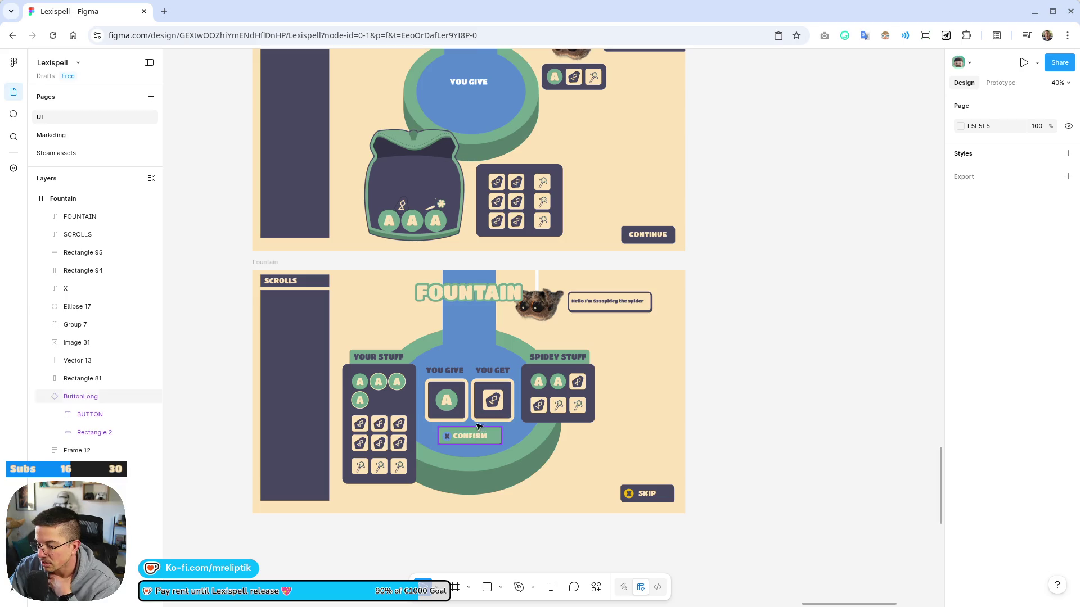
pyautogui.click(380, 389)
pyautogui.doubleClick(380, 390)
pyautogui.scroll(5, 343, 449)
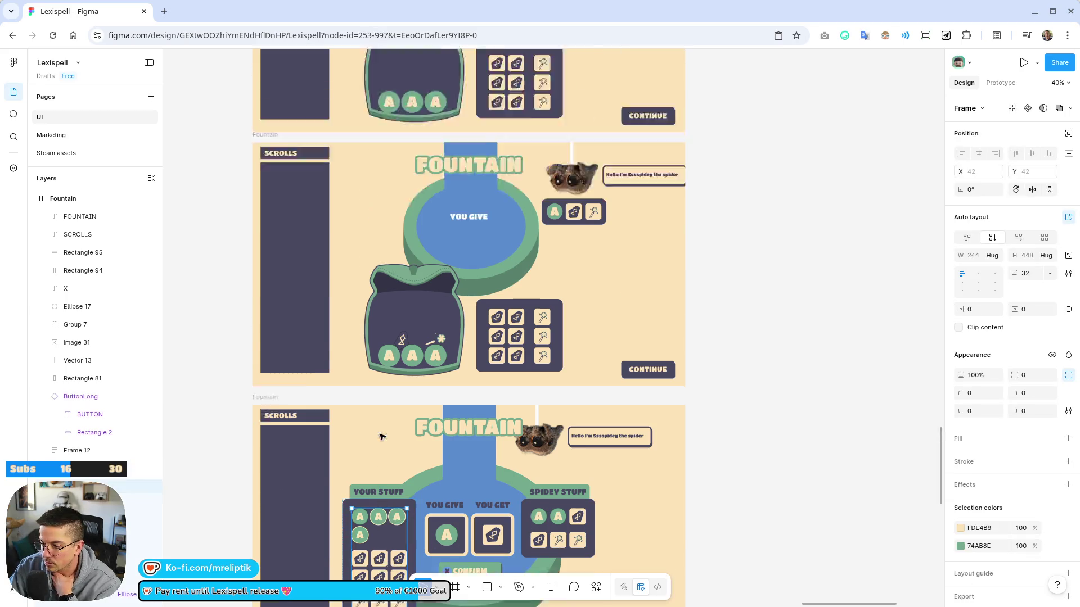
pyautogui.scroll(-6, 341, 394)
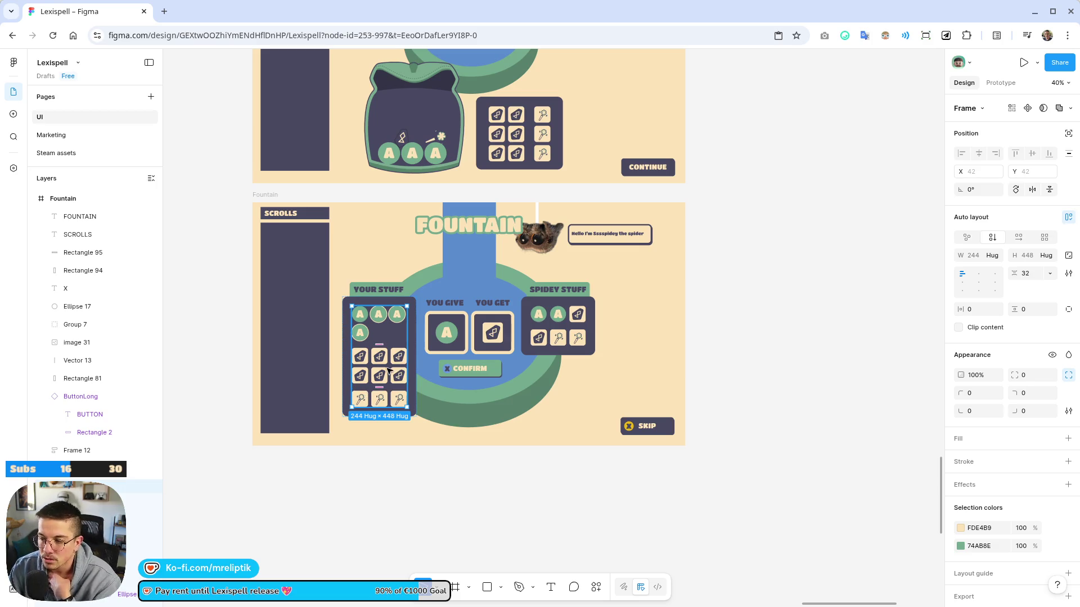
pyautogui.moveTo(378, 342)
pyautogui.mouseDown()
pyautogui.moveTo(382, 371)
pyautogui.moveTo(381, 353)
pyautogui.mouseUp()
pyautogui.click(473, 511)
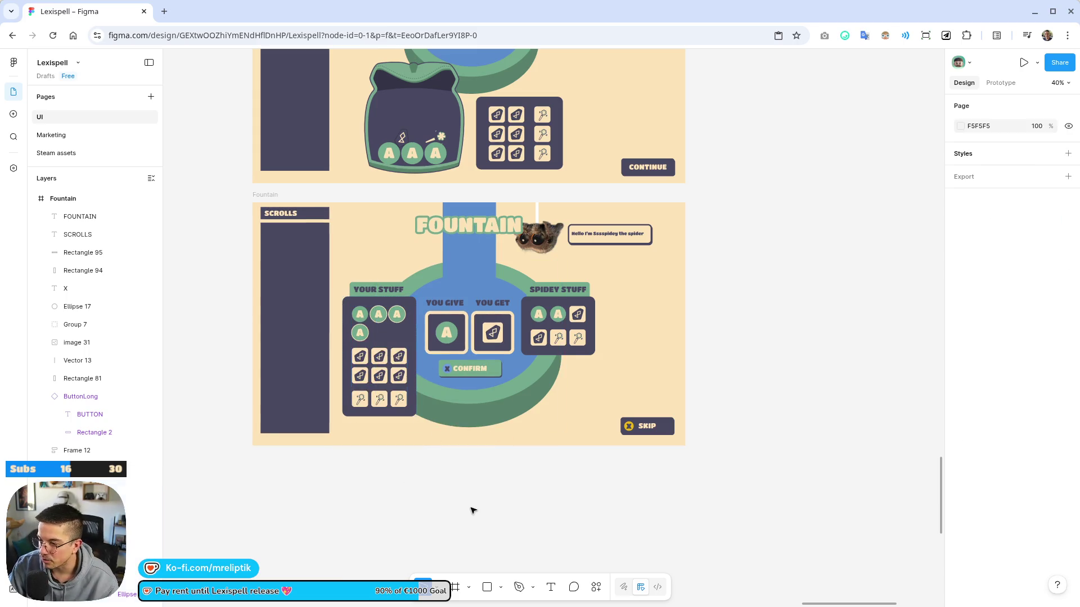
pyautogui.scroll(2, 543, 366)
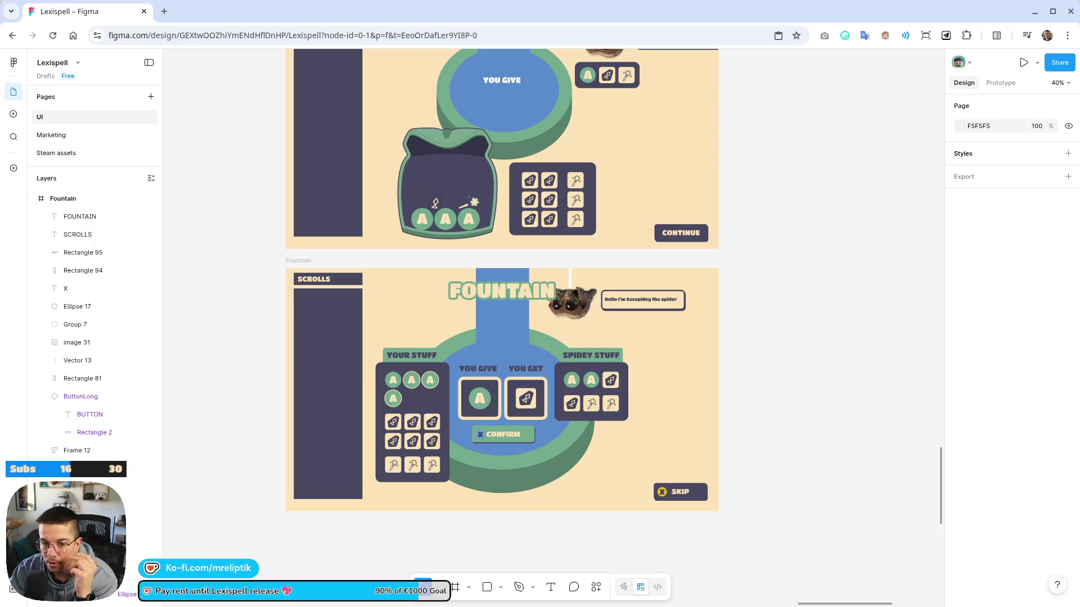
pyautogui.scroll(-5, 354, 314)
pyautogui.scroll(2, 337, 281)
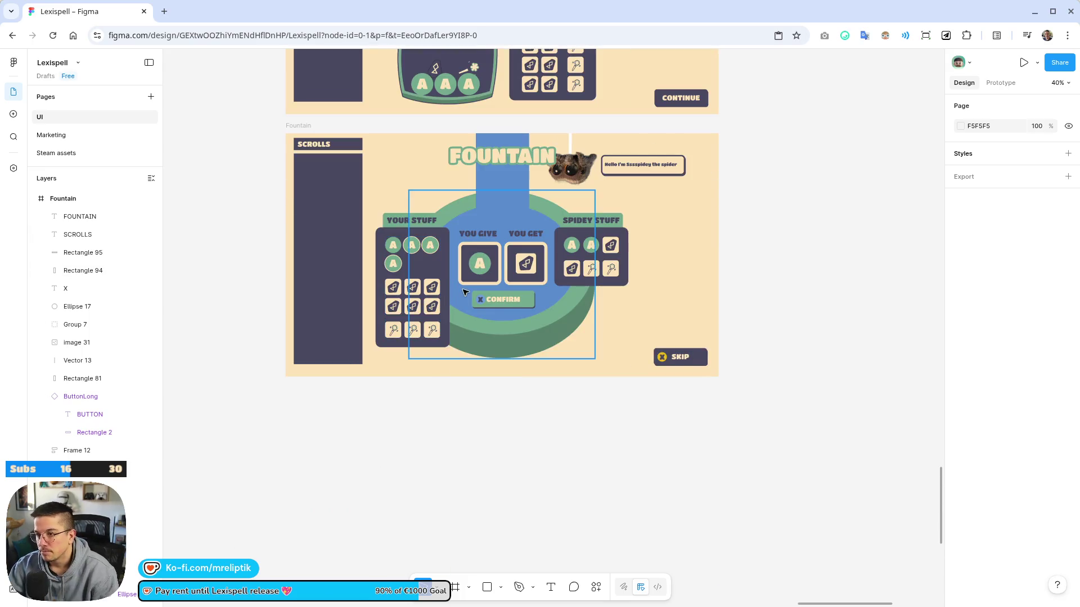
pyautogui.scroll(-5, 632, 349)
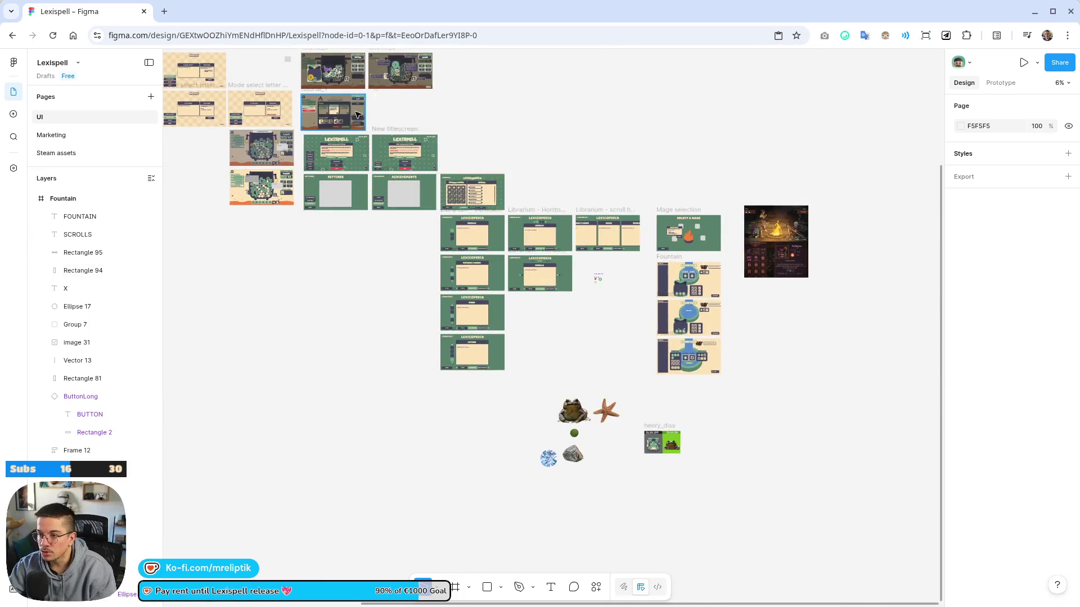
# Pan the Figma canvas across the title screens to the game-UI and Shop mockups
pyautogui.scroll(3, 370, 178)
pyautogui.moveTo(369, 178); pyautogui.dragTo(663, 344)
pyautogui.moveTo(366, 236); pyautogui.dragTo(655, 405)
pyautogui.moveTo(487, 409); pyautogui.dragTo(810, 420)
pyautogui.moveTo(386, 360); pyautogui.dragTo(605, 374)
pyautogui.moveTo(702, 407); pyautogui.dragTo(865, 488)
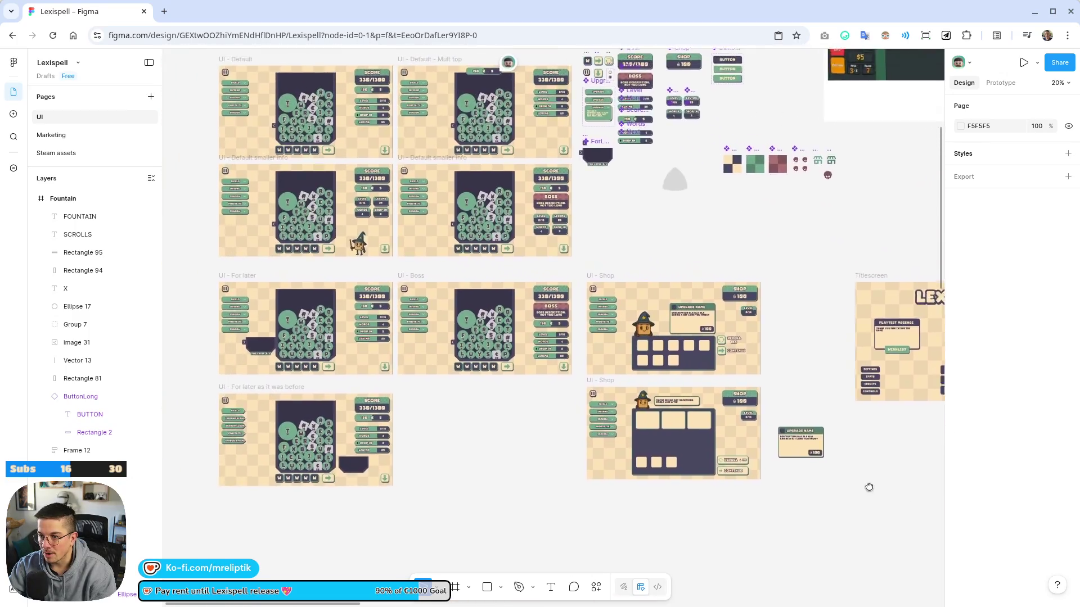
pyautogui.moveTo(606, 364); pyautogui.dragTo(700, 372)
# Select Rectangle 3 inside the LevelSmall panel to inspect its fill, stroke, radius and shadow
pyautogui.scroll(10, 723, 208)
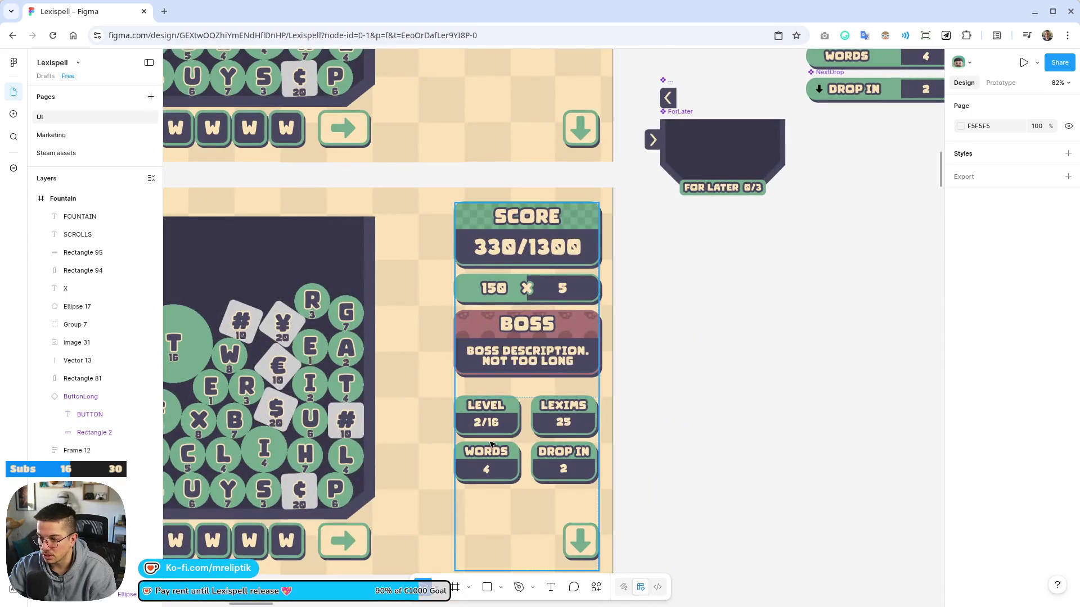
pyautogui.scroll(-5, 638, 408)
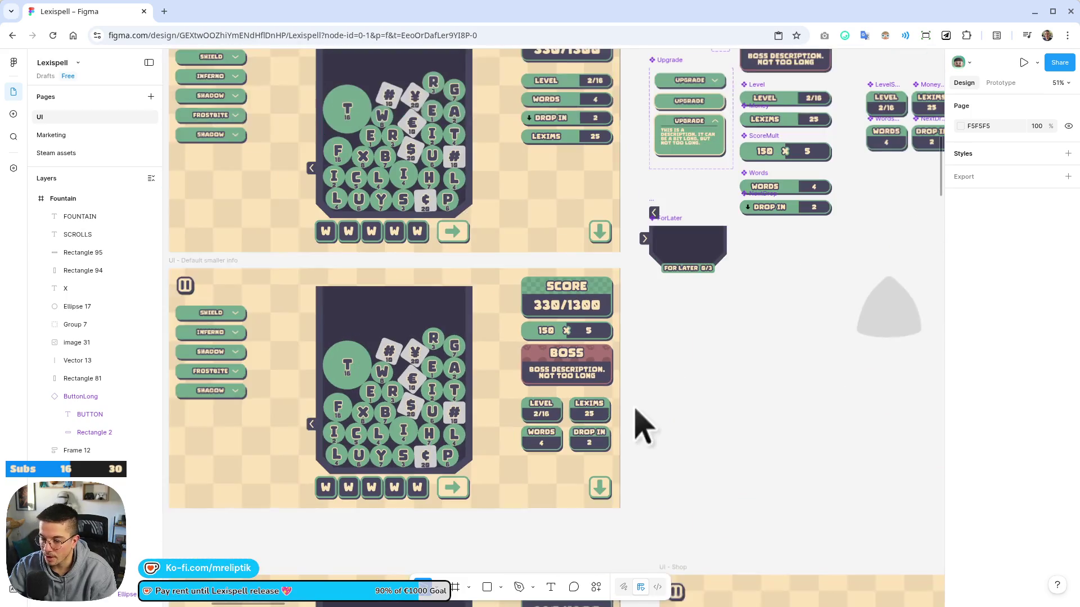
pyautogui.scroll(5, 540, 426)
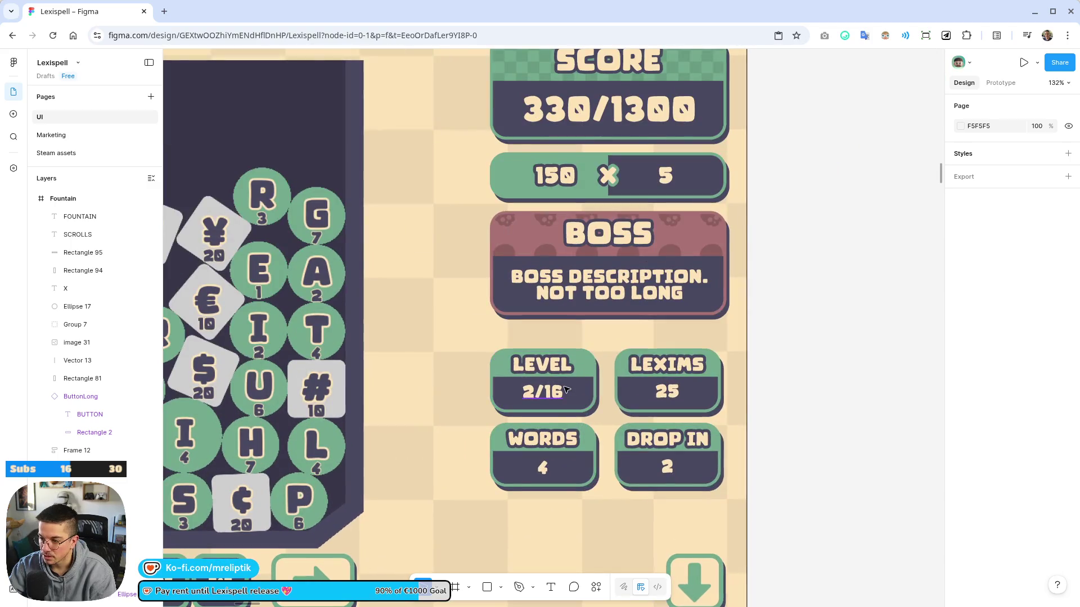
pyautogui.keyDown('ctrl'); pyautogui.click(591, 402); pyautogui.keyUp('ctrl')
pyautogui.click(656, 397)
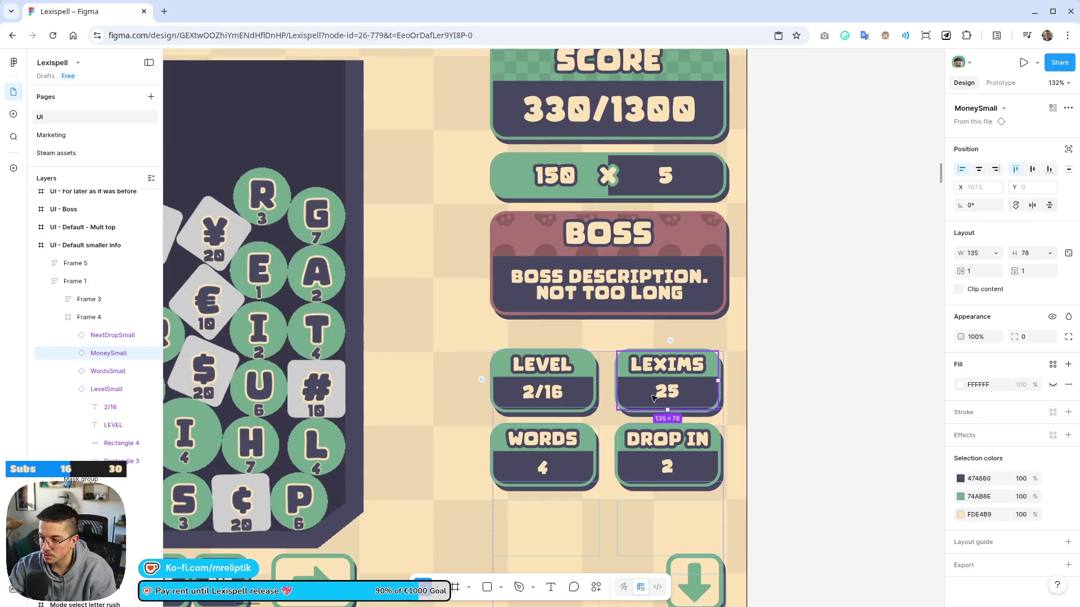
pyautogui.keyDown('ctrl'); pyautogui.click(587, 409); pyautogui.keyUp('ctrl')
pyautogui.scroll(-10, 434, 336)
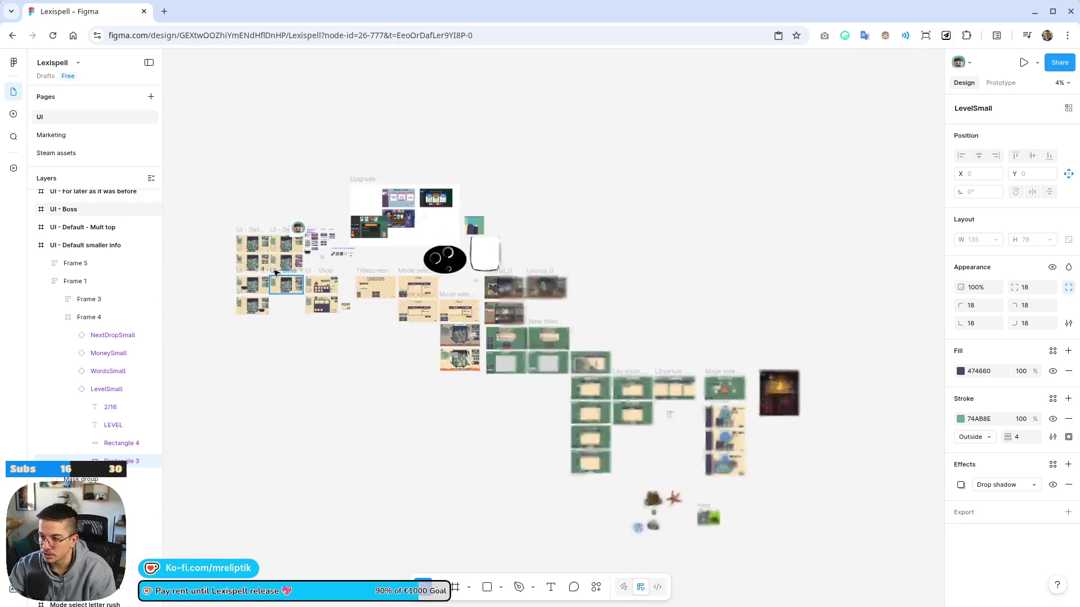
pyautogui.scroll(4, 666, 476)
pyautogui.scroll(-5, 622, 333)
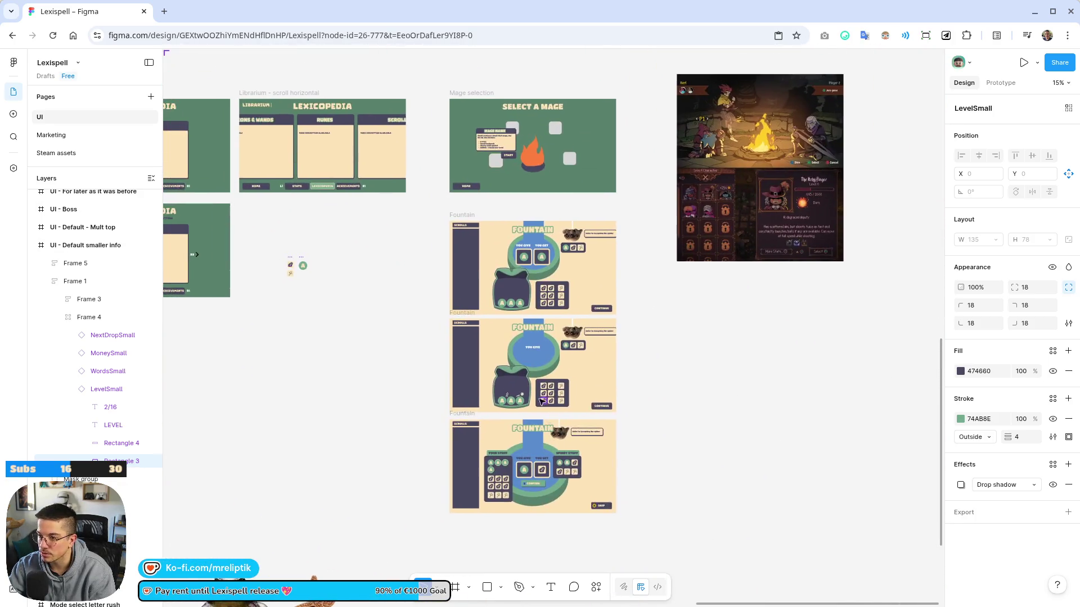
pyautogui.scroll(5, 573, 378)
pyautogui.scroll(-2, 577, 388)
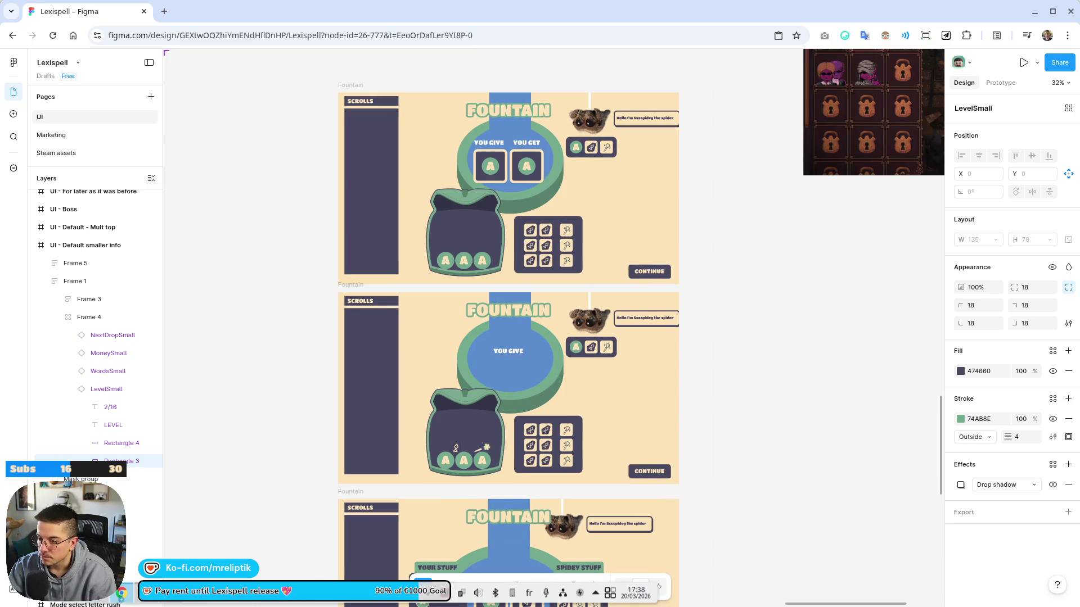
# Finish scrolling the Fountain mockups, then return to Godot and relaunch the Lexispell game
pyautogui.hotkey('alt', 'Tab')
pyautogui.hotkey('alt', 'Tab')
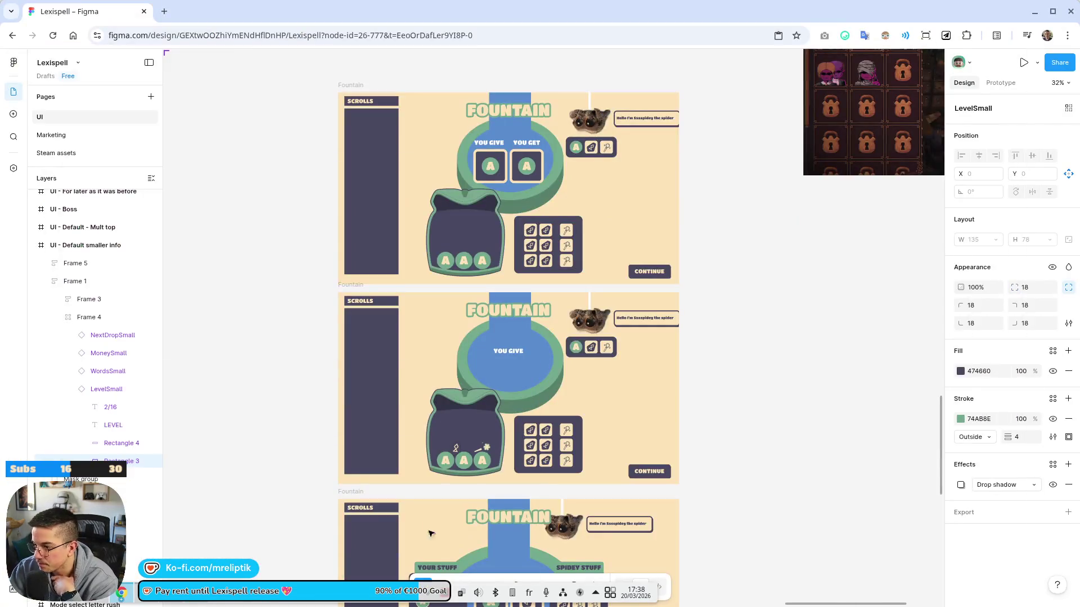
pyautogui.scroll(-5, 639, 229)
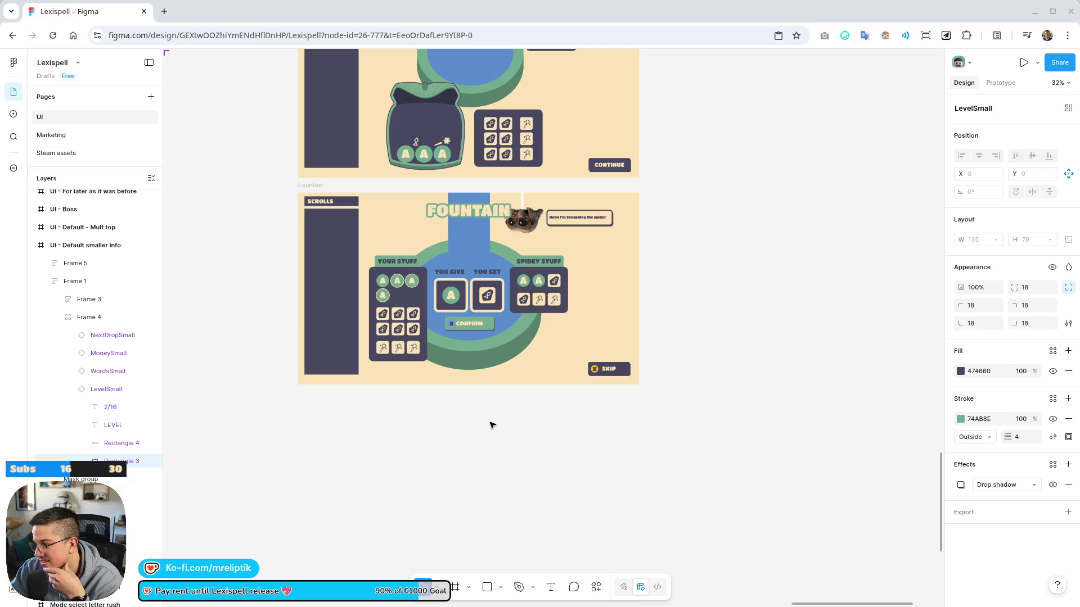
pyautogui.moveTo(326, 603)
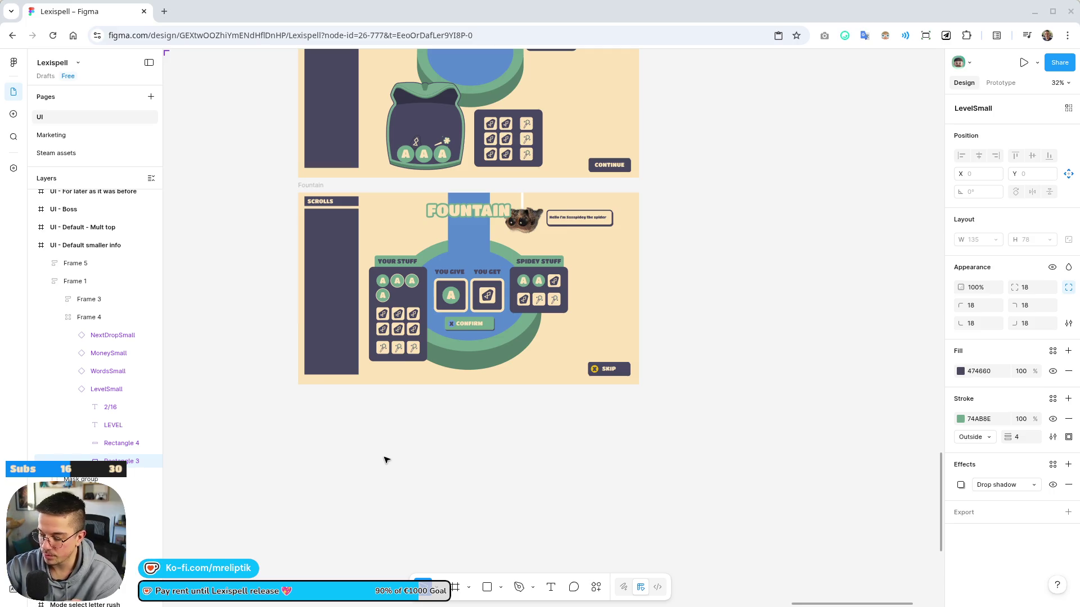
pyautogui.hotkey('ctrl', 'z')
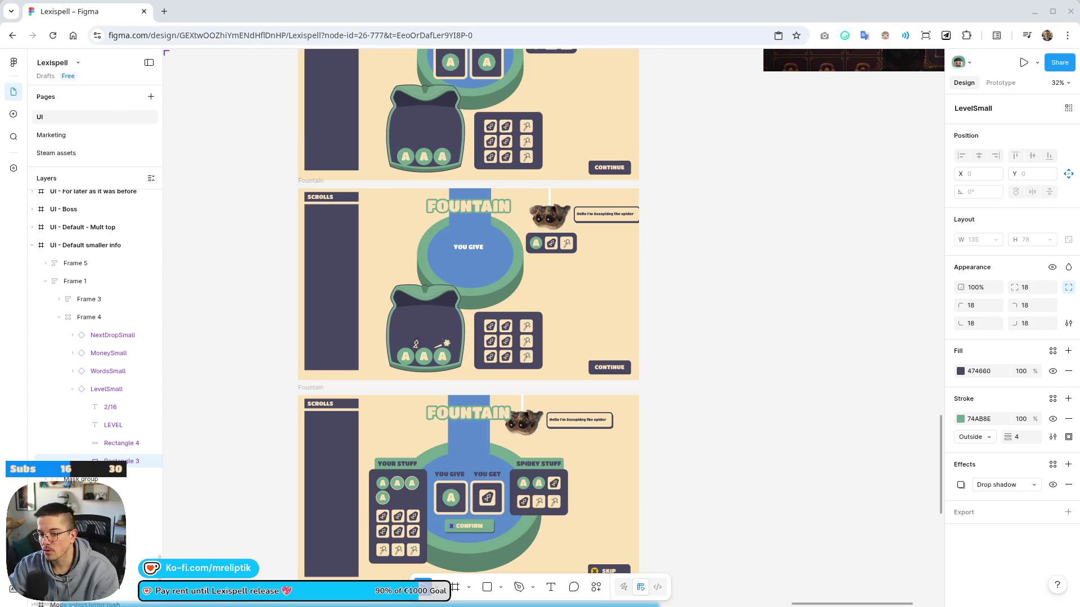
pyautogui.click(282, 599)
pyautogui.click(884, 27)
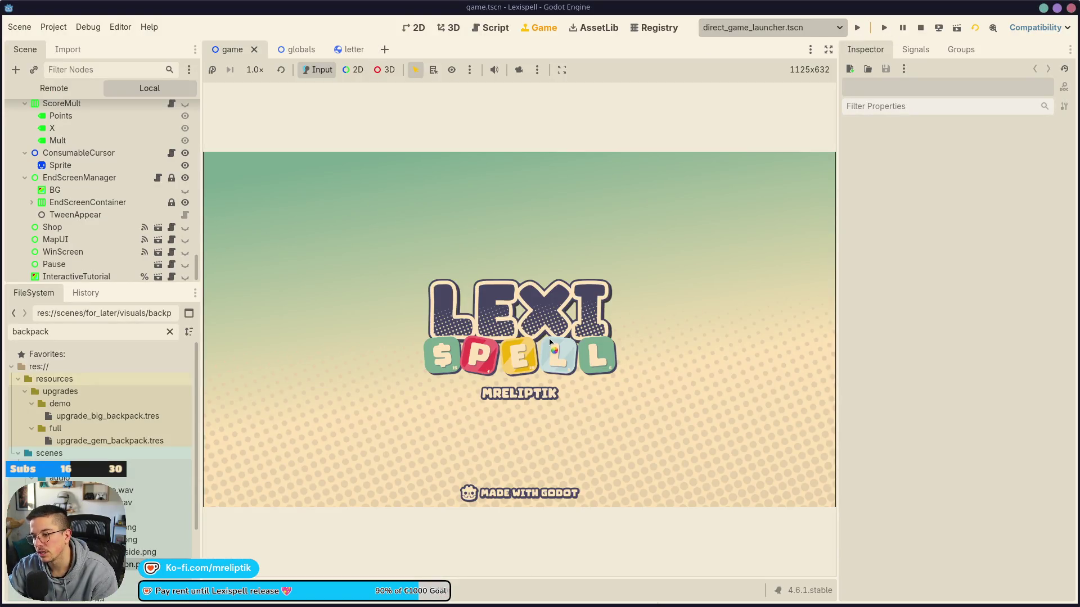
# Restart the game, skip the inputs screen, open the Librarium, and browse Potions & Wands and Scrolls
pyautogui.click(942, 24)
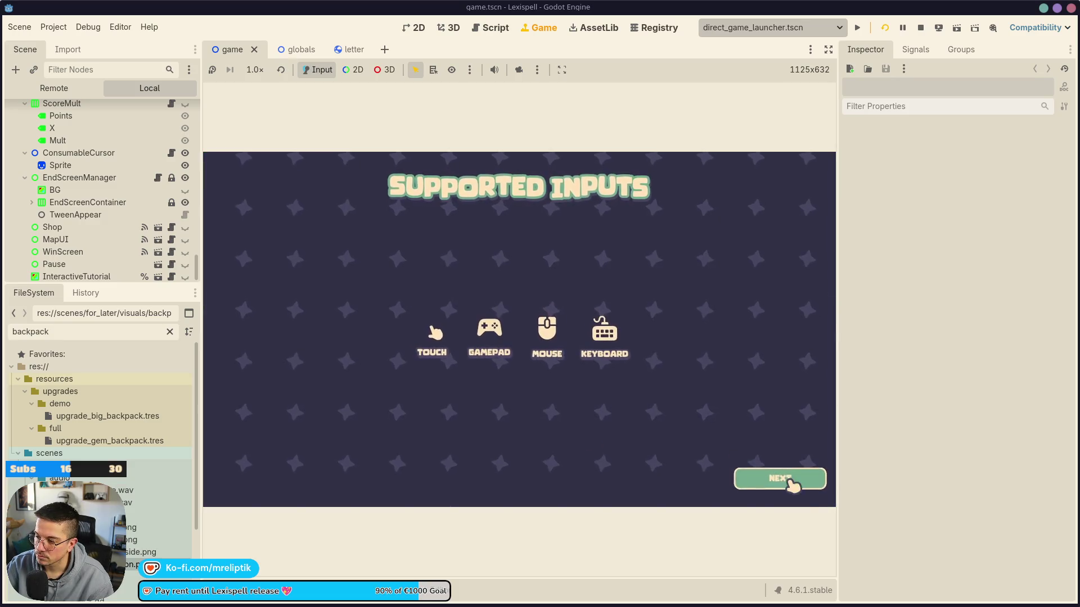
pyautogui.click(788, 481)
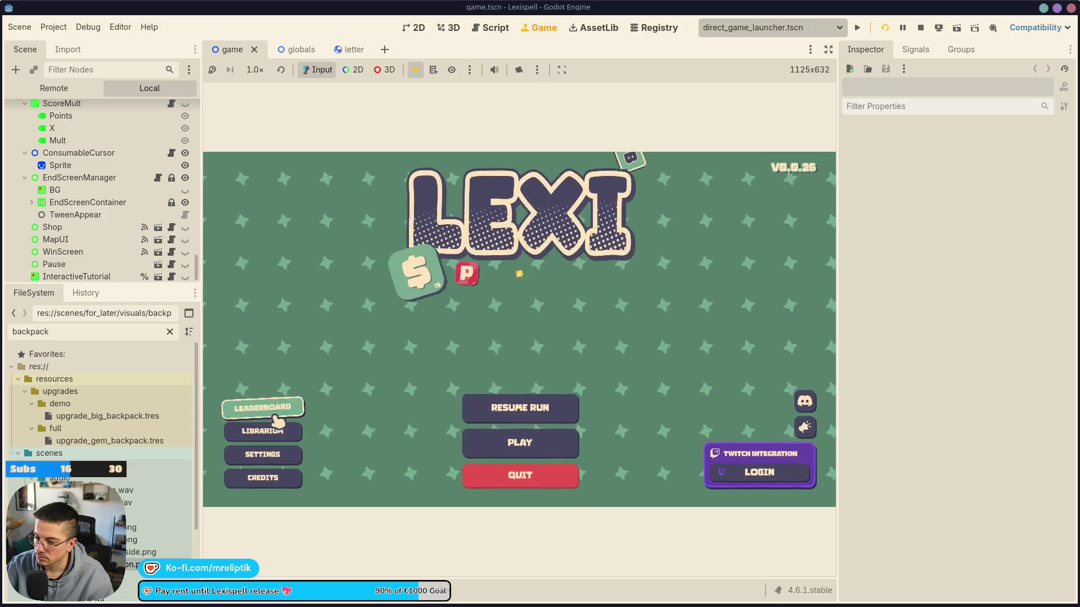
pyautogui.click(264, 433)
pyautogui.click(350, 314)
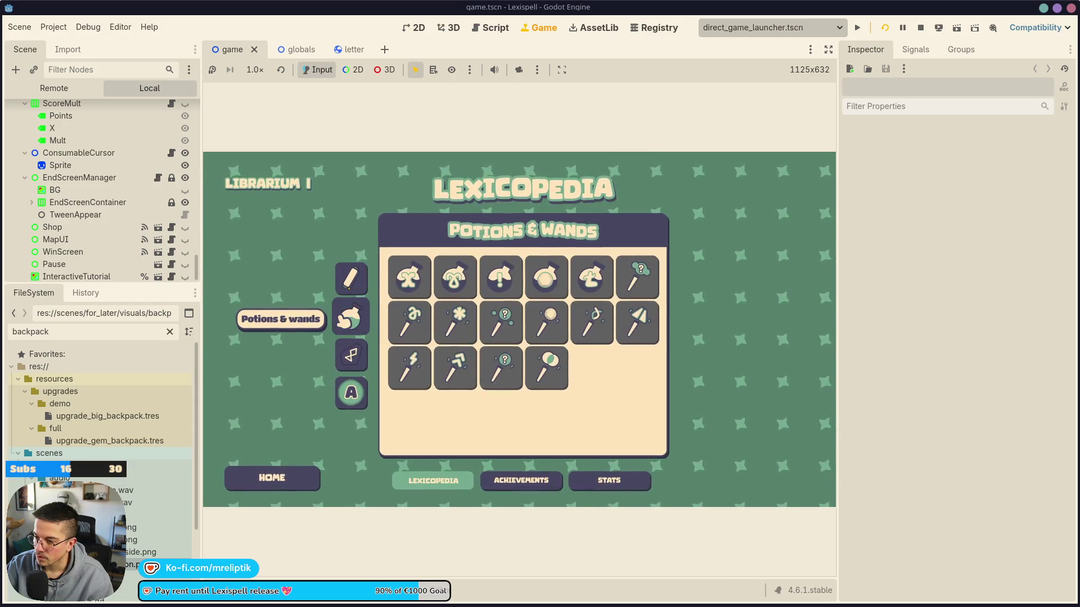
pyautogui.click(352, 289)
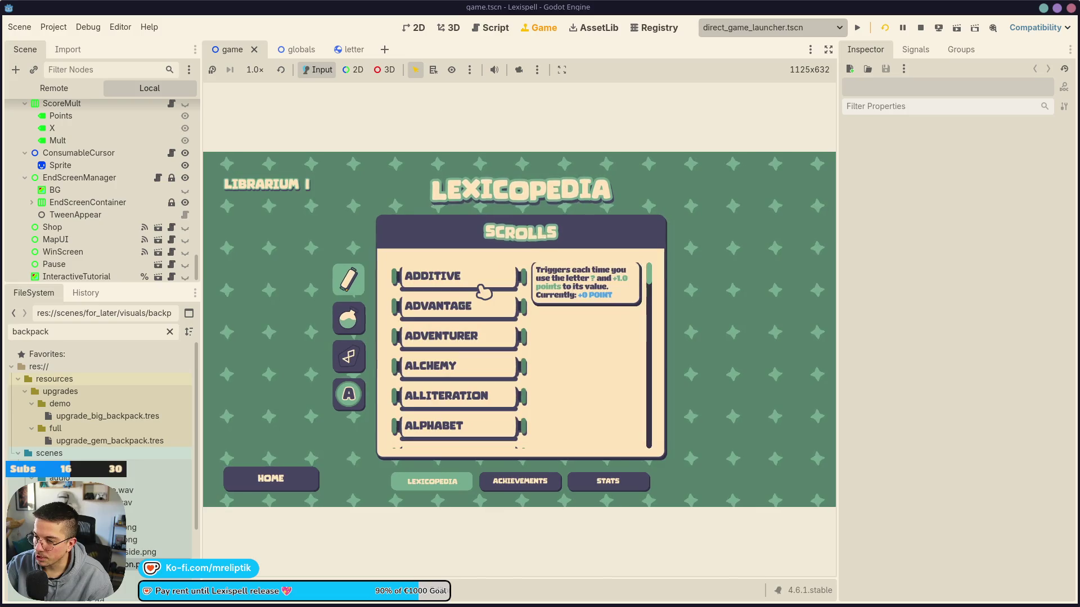
pyautogui.moveTo(485, 313)
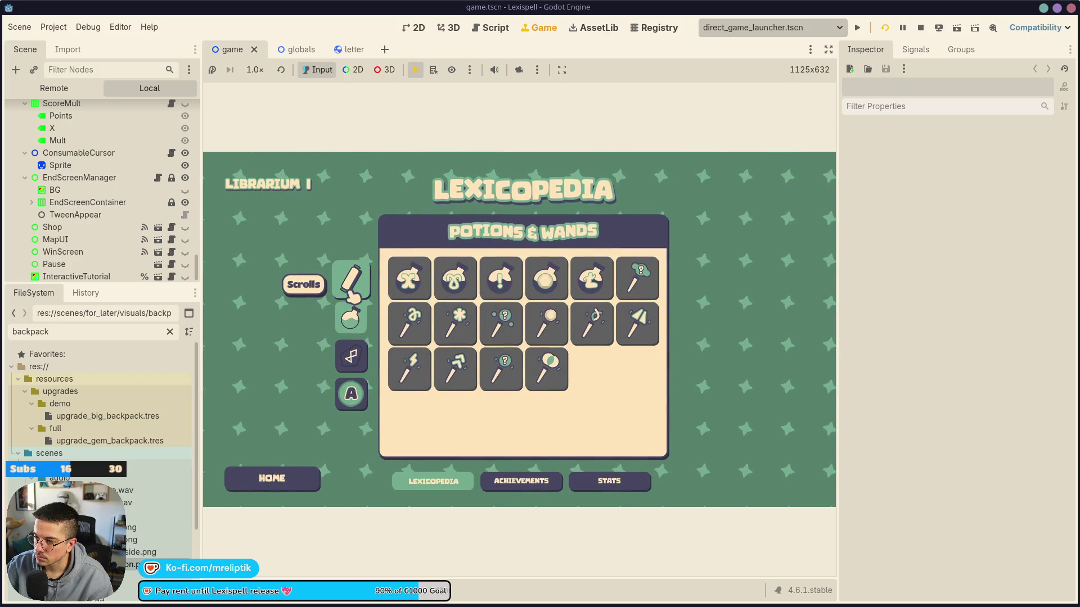
# Capture a screenshot region of the Potions & Wands collection grid
pyautogui.press('Print')
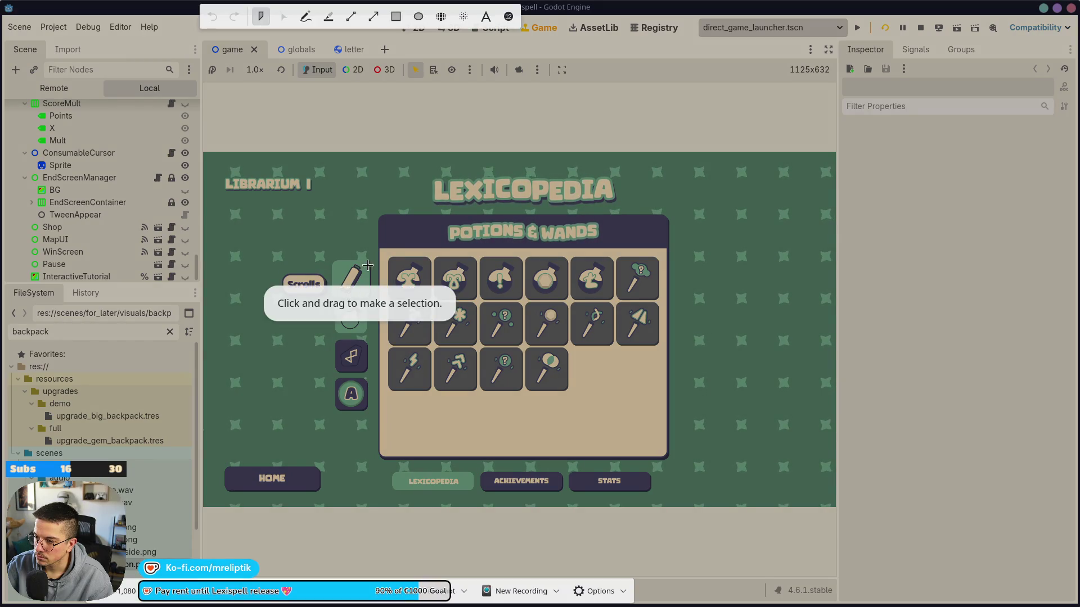
pyautogui.moveTo(382, 242); pyautogui.dragTo(567, 401)
pyautogui.moveTo(676, 406); pyautogui.dragTo(663, 410)
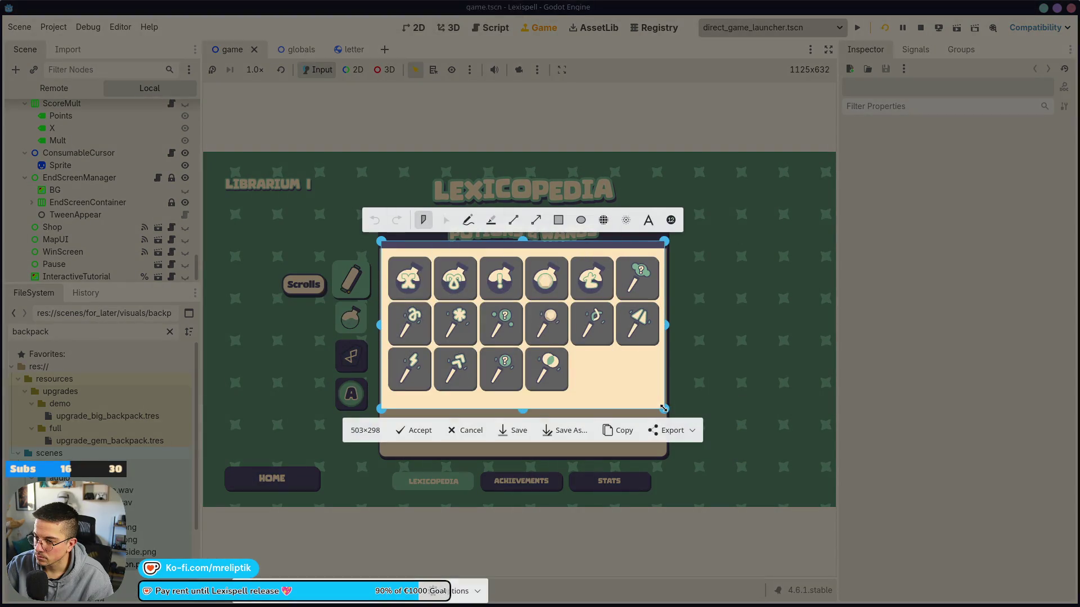
pyautogui.press('Return')
# Browse the Potions & Wands, Runes, Letters and Scrolls pages, ending on Potions & Wands
pyautogui.moveTo(633, 276)
pyautogui.moveTo(403, 329)
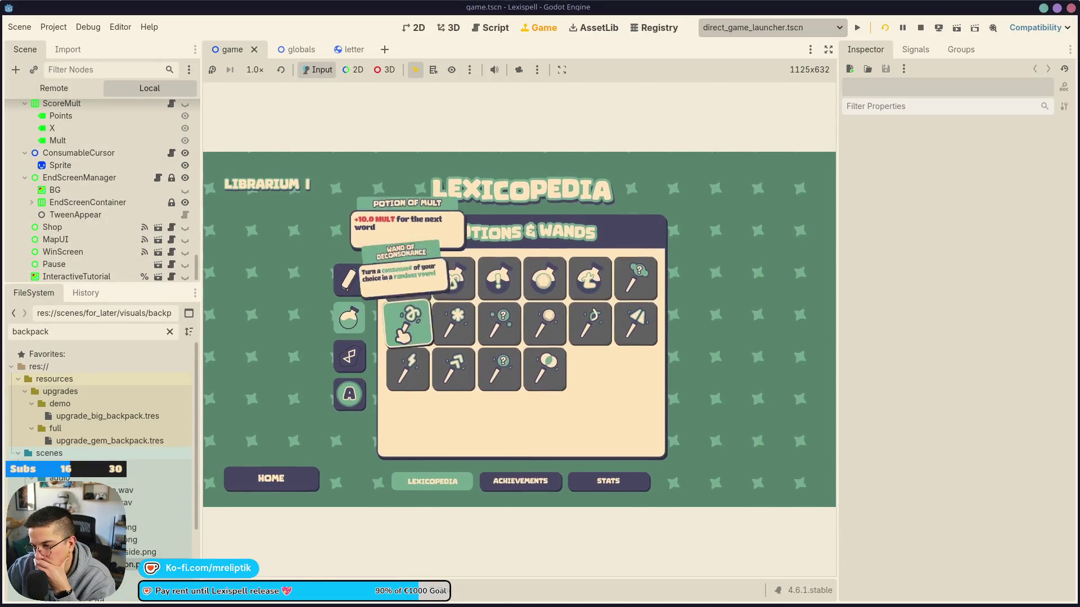
pyautogui.click(351, 316)
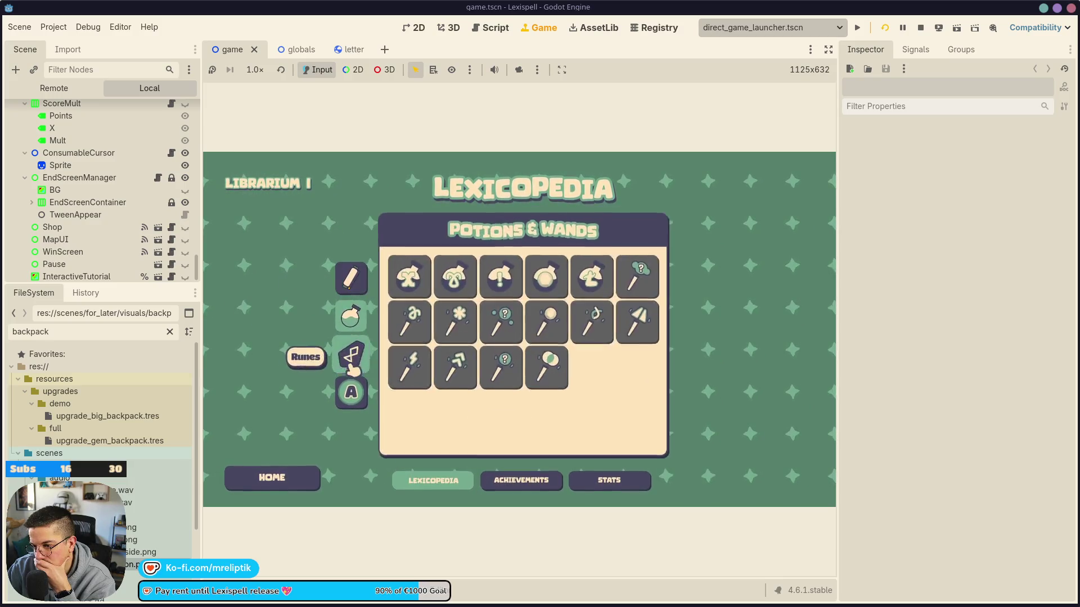
pyautogui.click(351, 354)
pyautogui.click(351, 392)
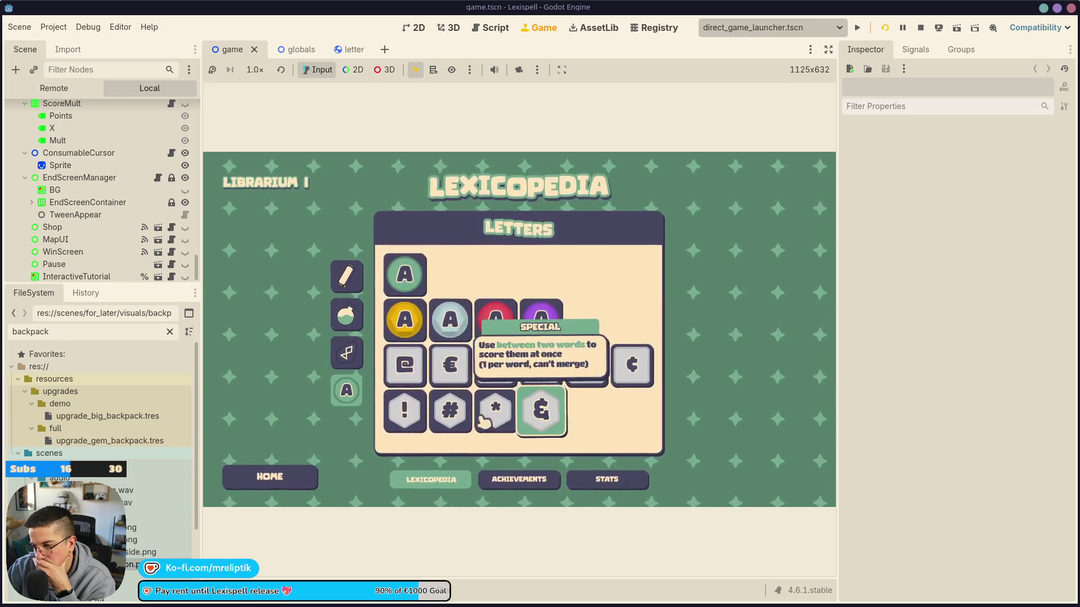
pyautogui.click(350, 279)
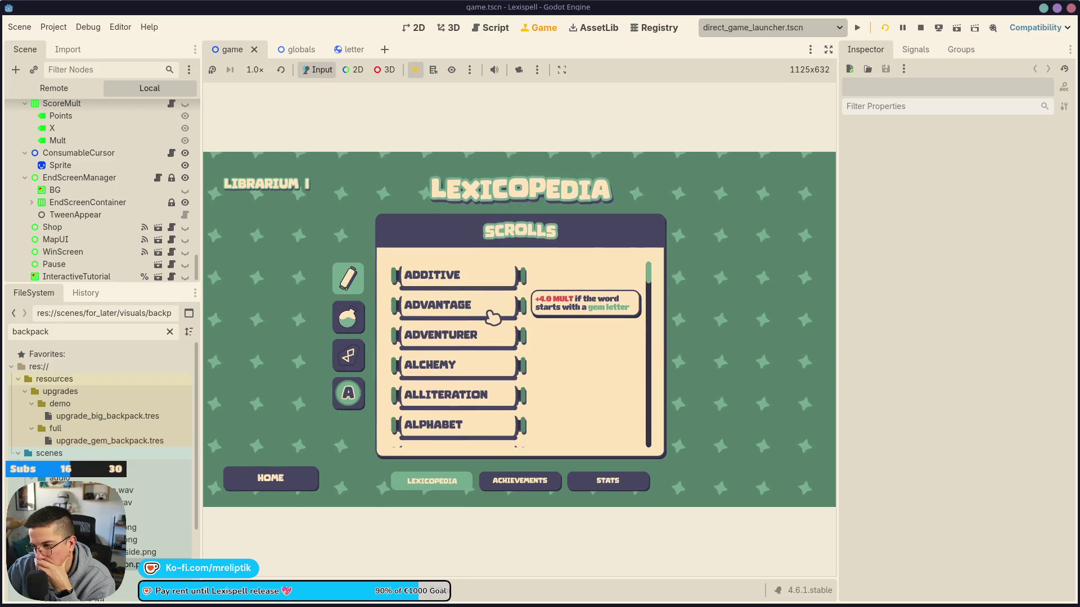
pyautogui.click(354, 319)
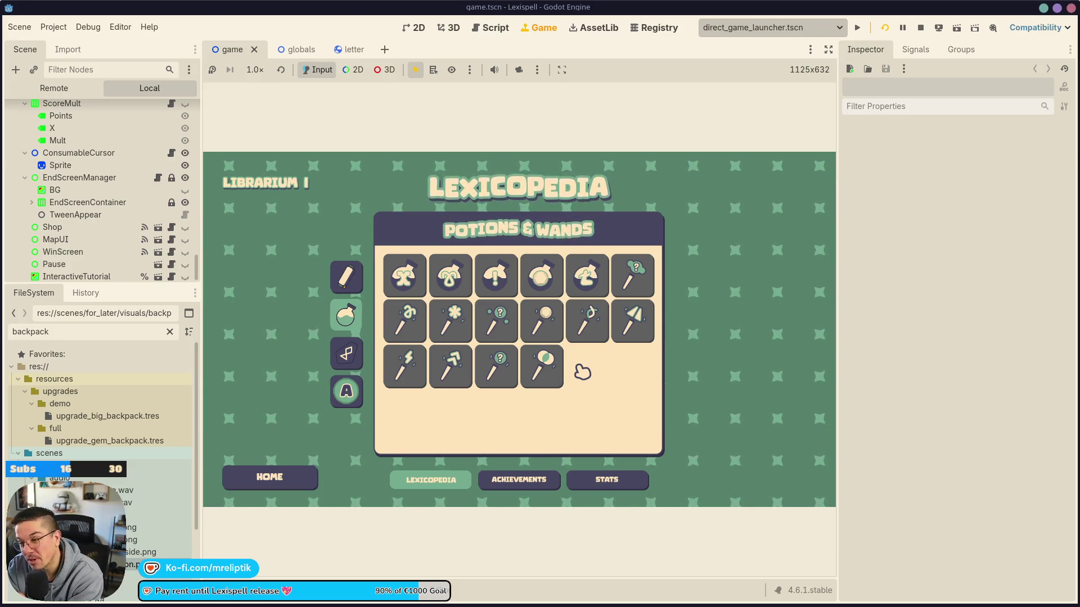
pyautogui.moveTo(585, 317)
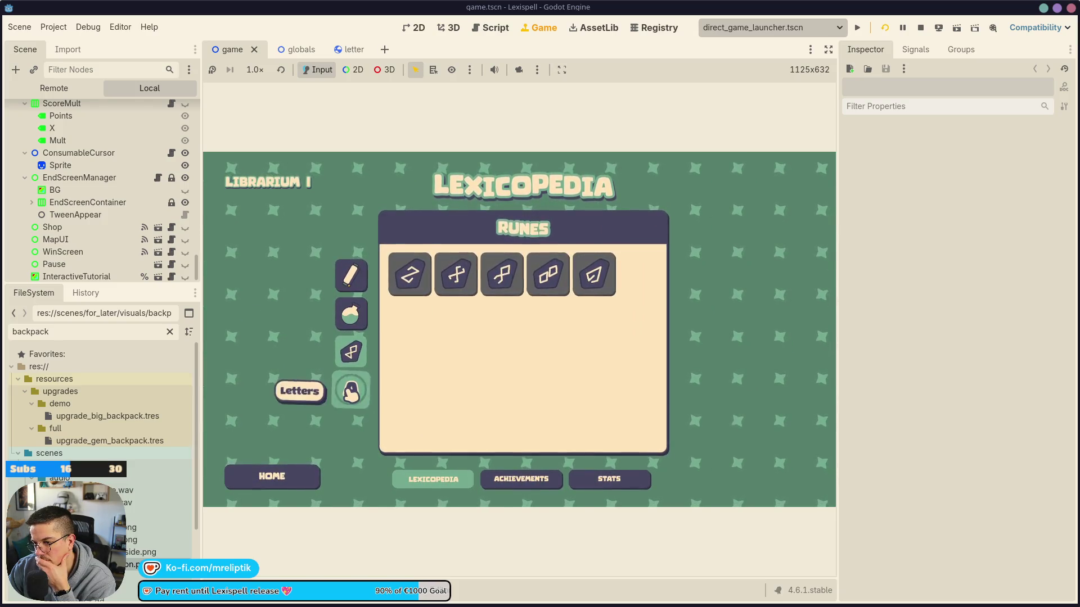
pyautogui.click(351, 392)
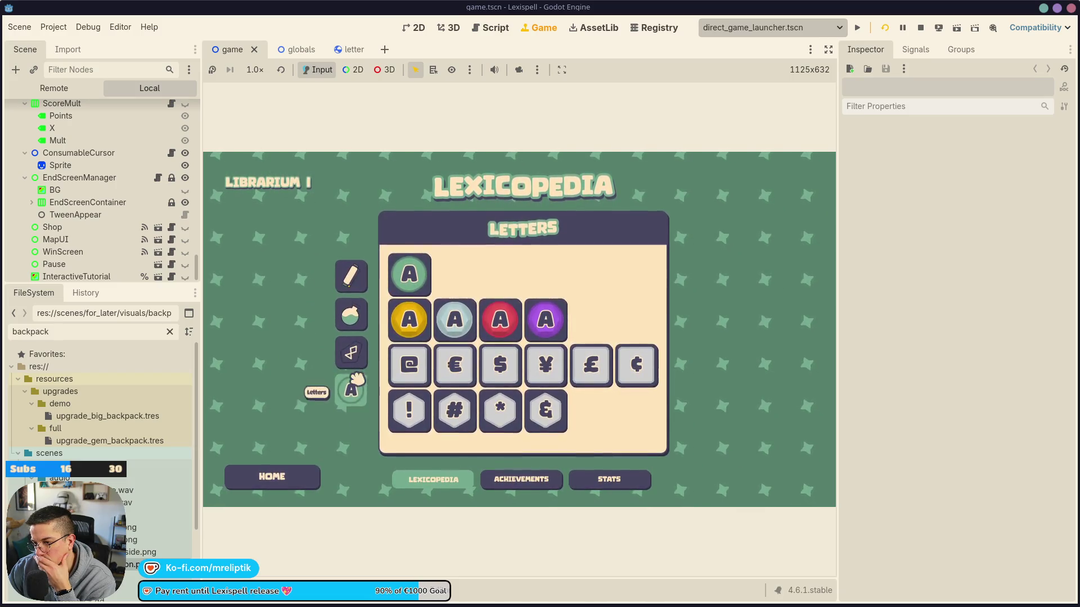
pyautogui.click(353, 279)
pyautogui.click(351, 321)
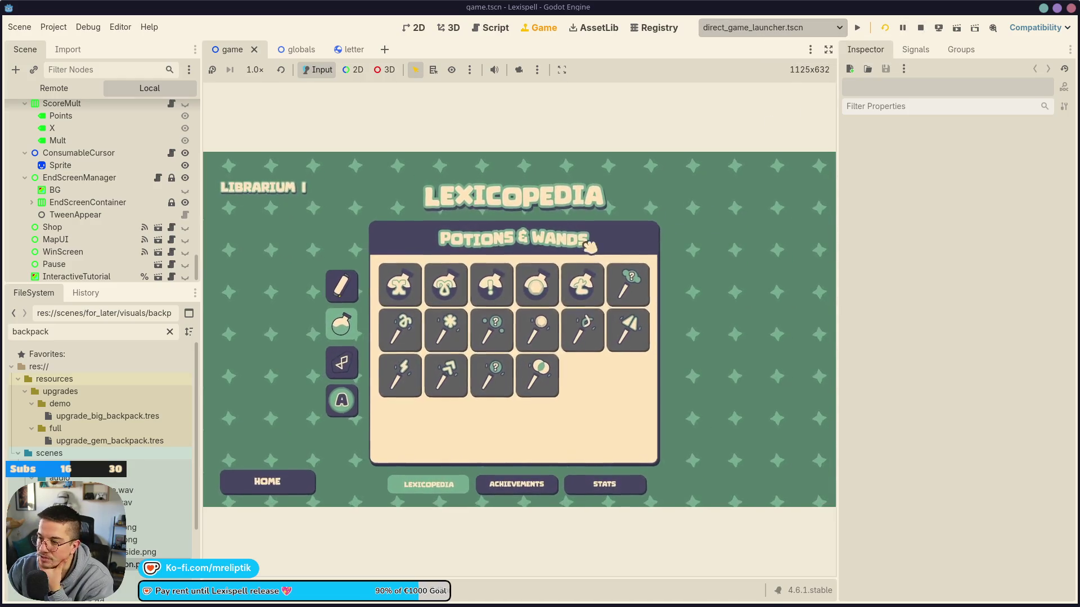
pyautogui.click(348, 279)
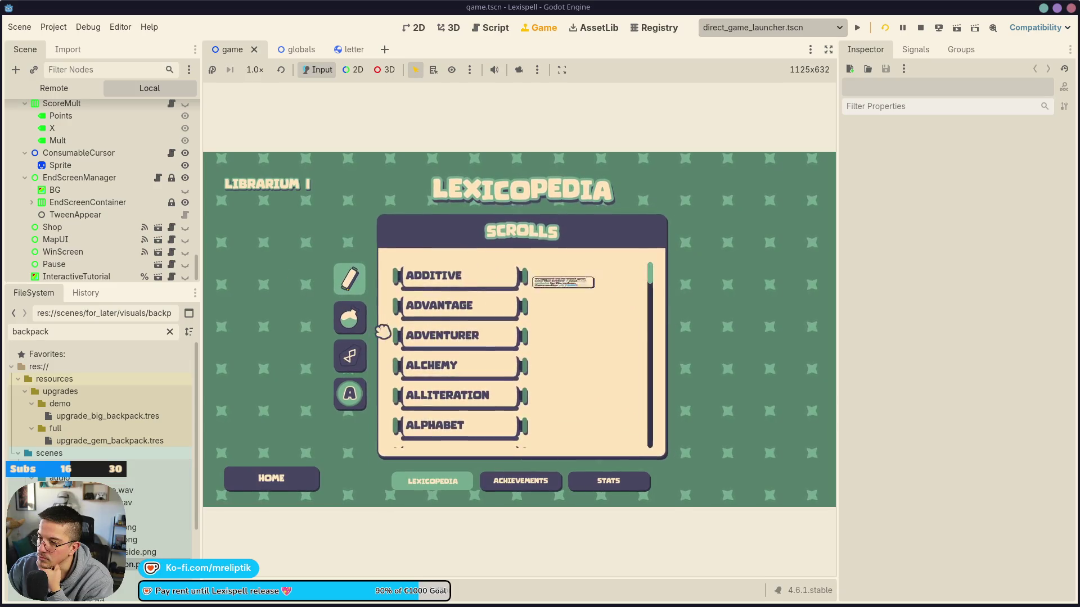
pyautogui.click(349, 318)
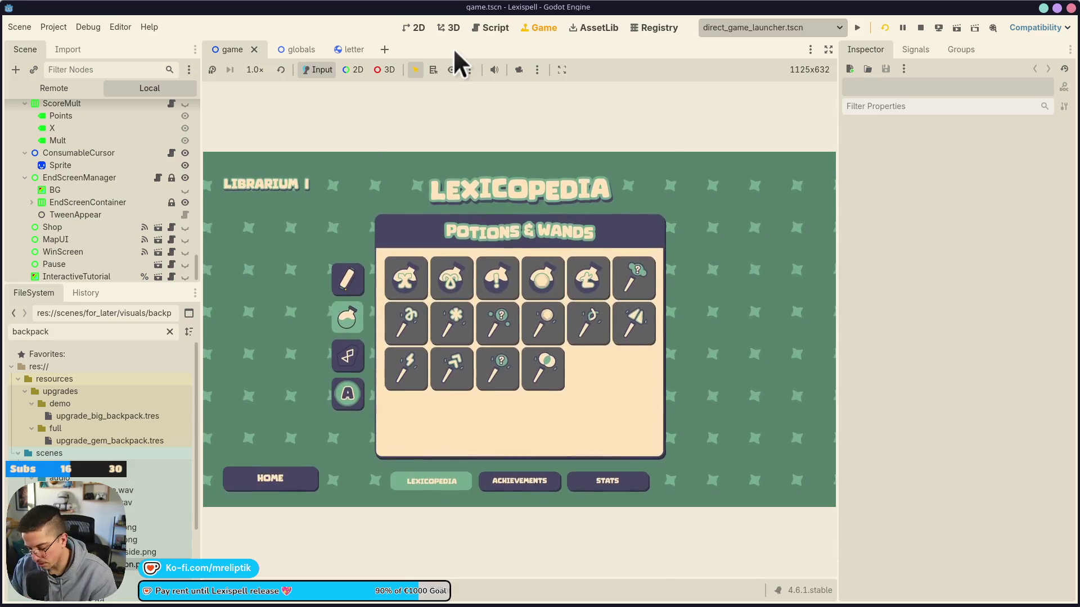
pyautogui.hotkey('ctrl', 'shift', 'o')
# Open the codex scene in the 2D editor and launch the game with F5
pyautogui.write('codex')
pyautogui.press('Return')
pyautogui.click(416, 27)
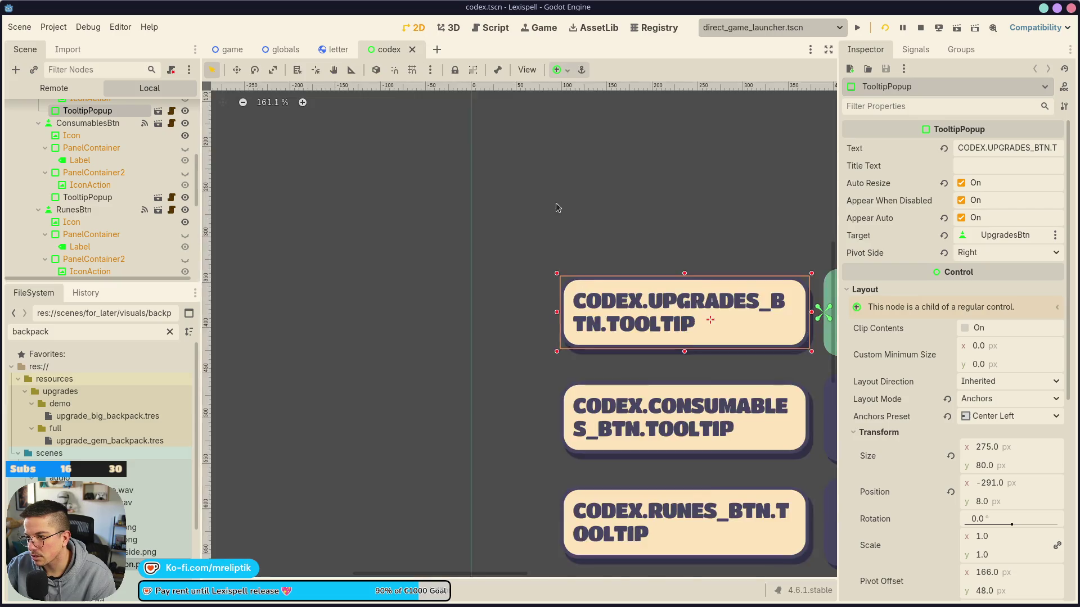
pyautogui.scroll(-5, 451, 247)
pyautogui.scroll(3, 550, 214)
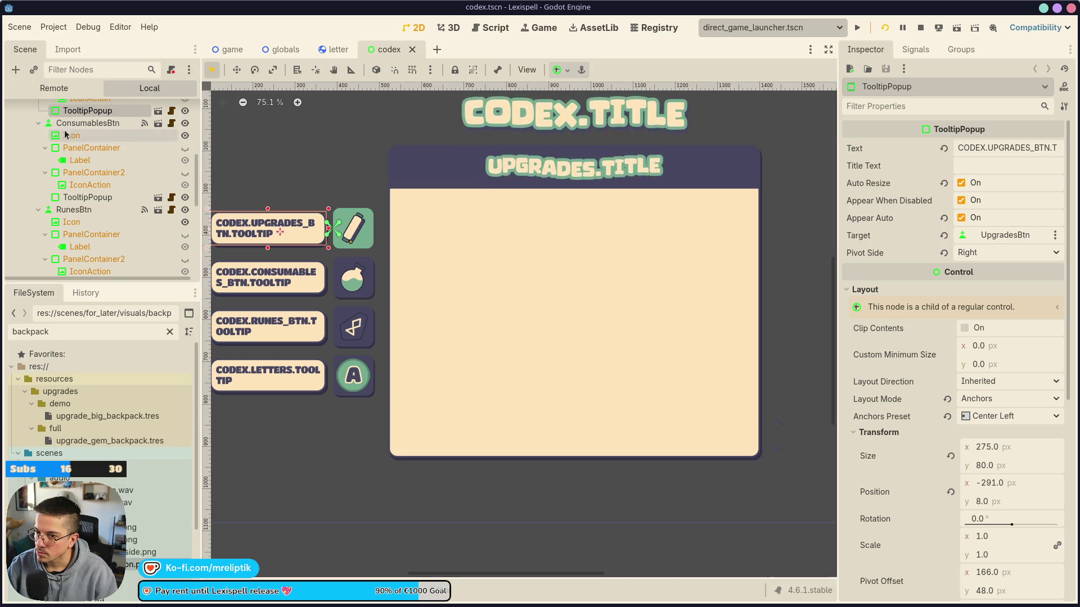
pyautogui.press('F5')
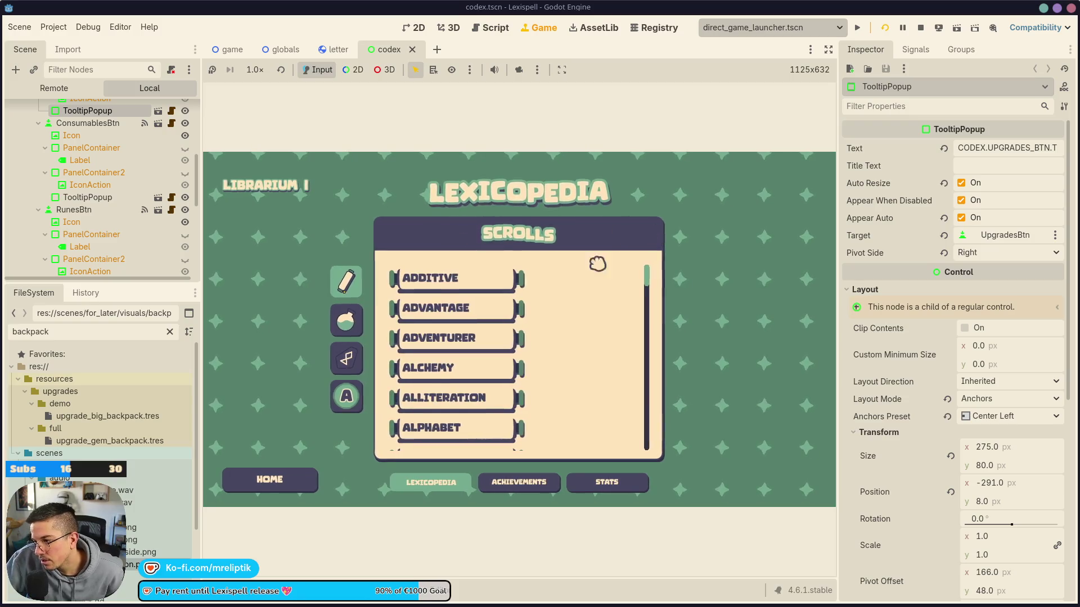
# Cycle through the Letters, Potions & Wands, Scrolls and Runes codex tabs, then return to the 2D editor
pyautogui.click(361, 354)
pyautogui.click(356, 315)
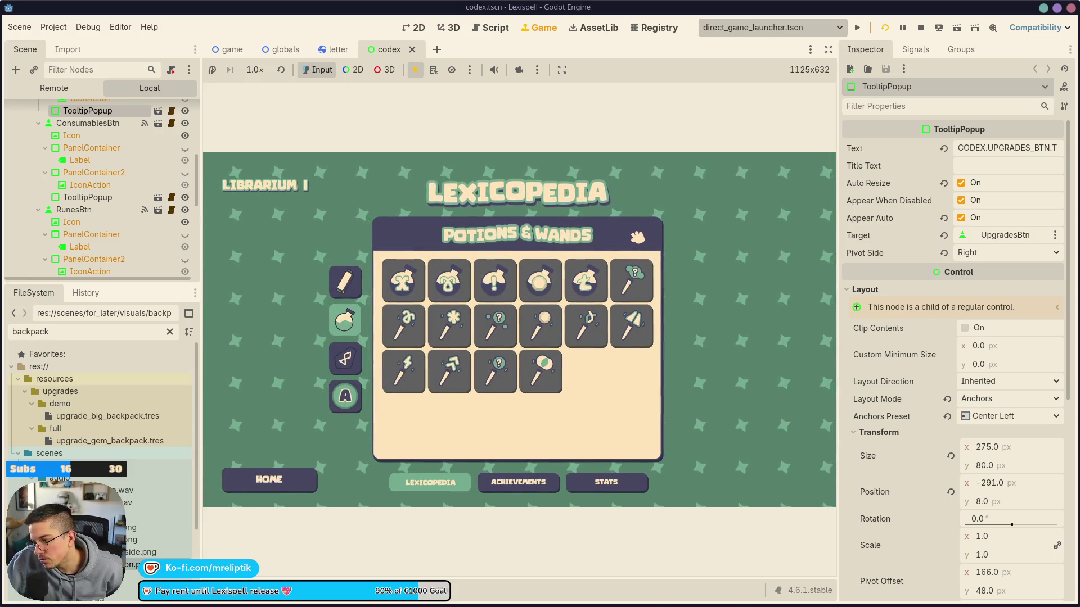
pyautogui.click(348, 280)
pyautogui.click(349, 318)
pyautogui.click(352, 357)
pyautogui.click(351, 392)
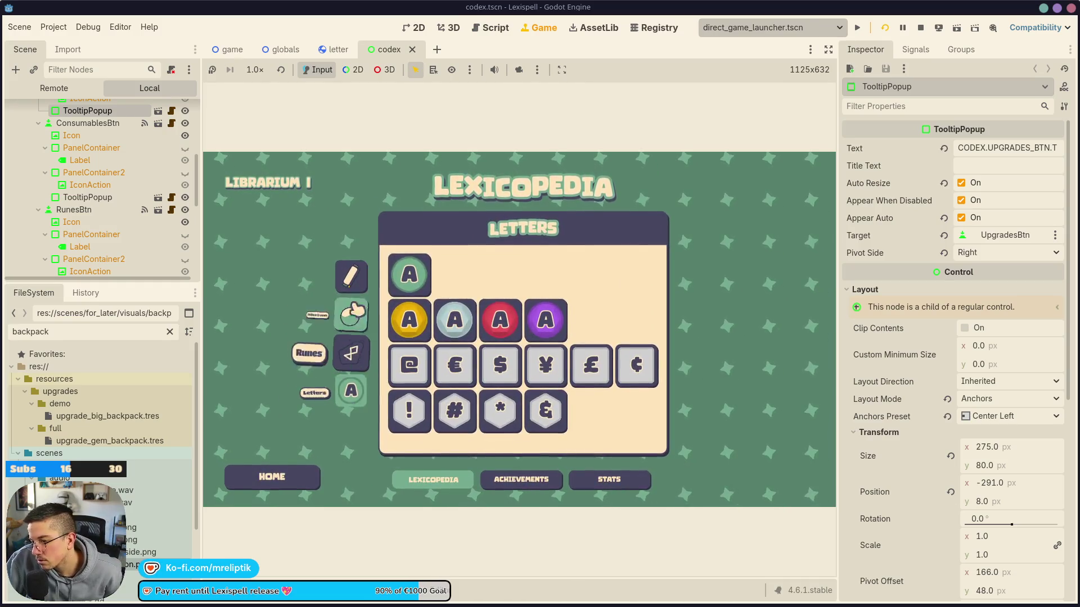
pyautogui.click(349, 279)
pyautogui.click(349, 318)
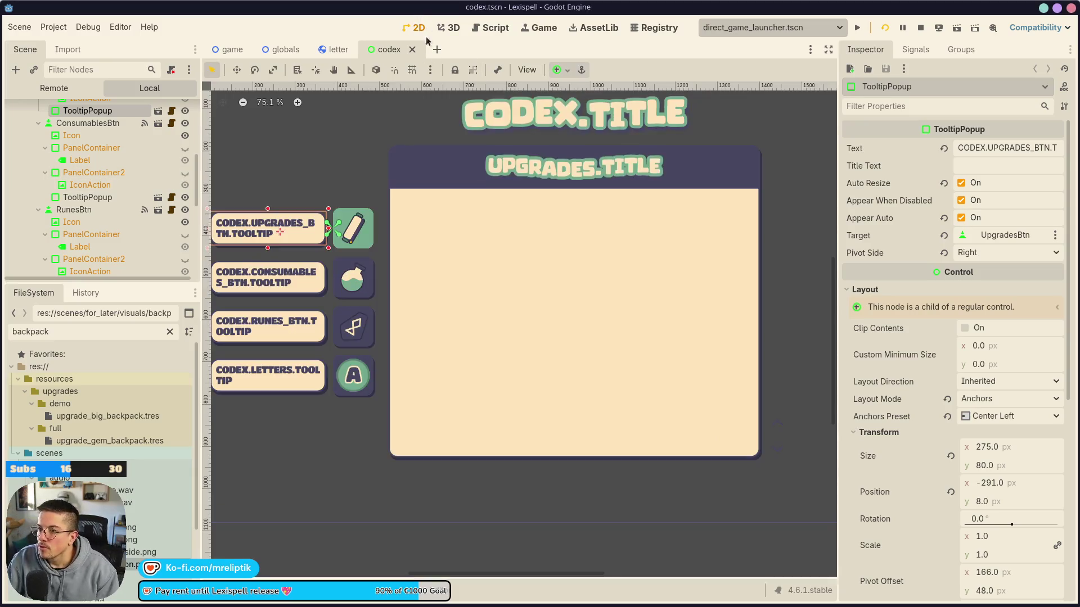
pyautogui.click(415, 28)
pyautogui.scroll(5, 133, 223)
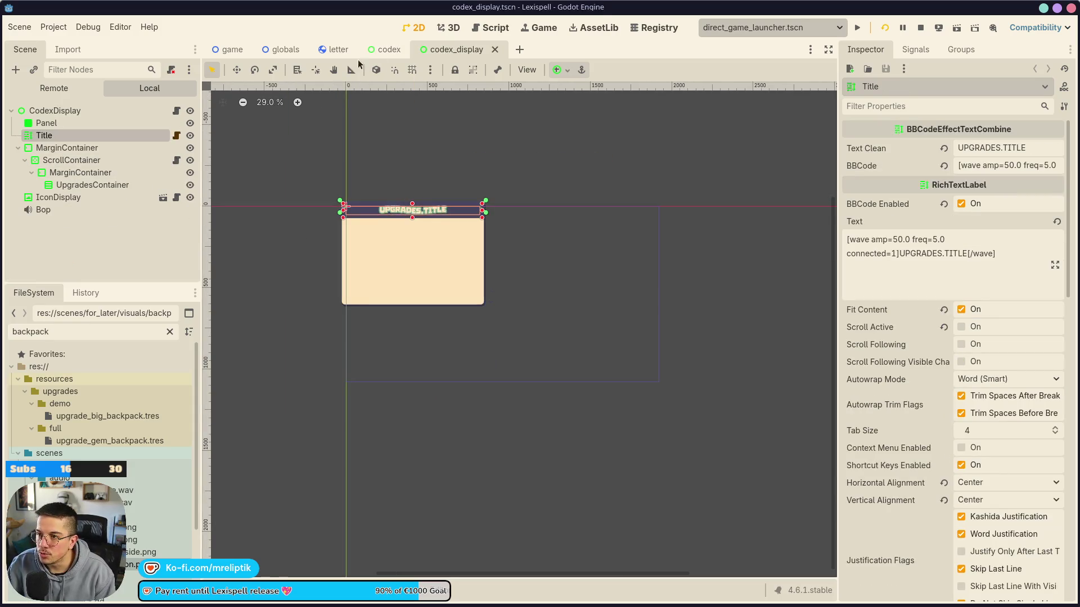
# Open the consumable, runes and letters codex display scenes from the codex scene
pyautogui.hotkey('ctrl', 'shift', 'Tab')
pyautogui.click(158, 132)
pyautogui.click(393, 50)
pyautogui.click(159, 144)
pyautogui.click(389, 49)
pyautogui.click(158, 156)
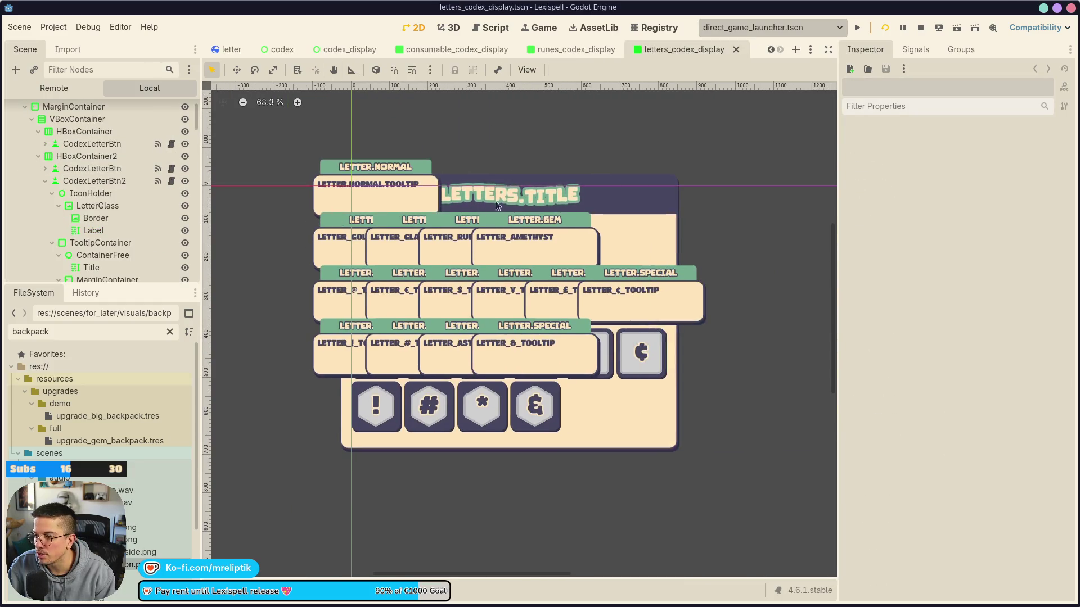
# In the consumable codex display, duplicate the Title node as 'Unlocked' and save
pyautogui.click(430, 44)
pyautogui.click(565, 151)
pyautogui.scroll(-4, 566, 151)
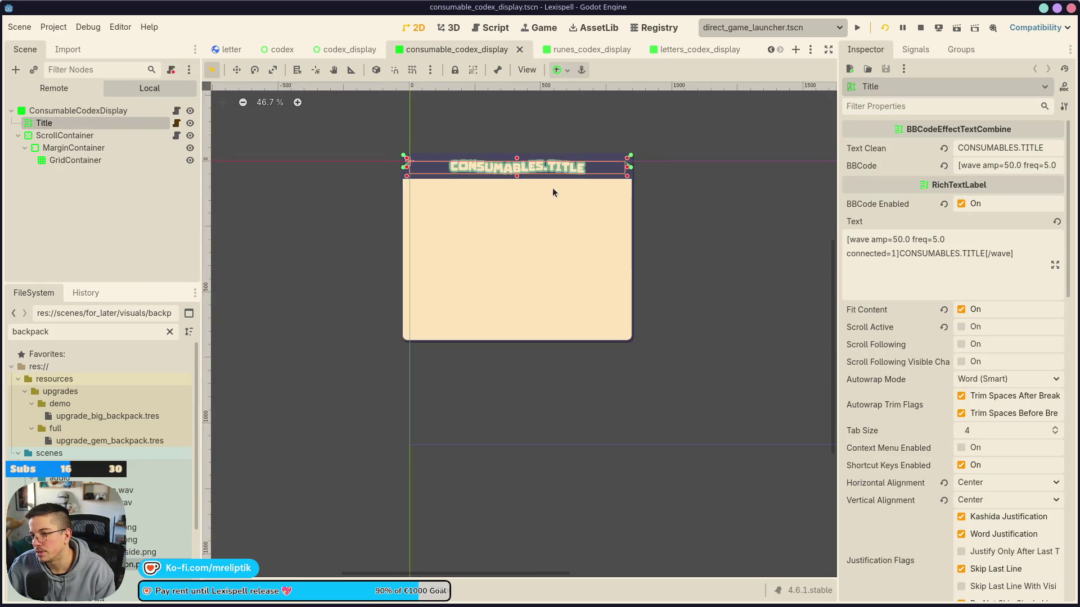
pyautogui.click(62, 129)
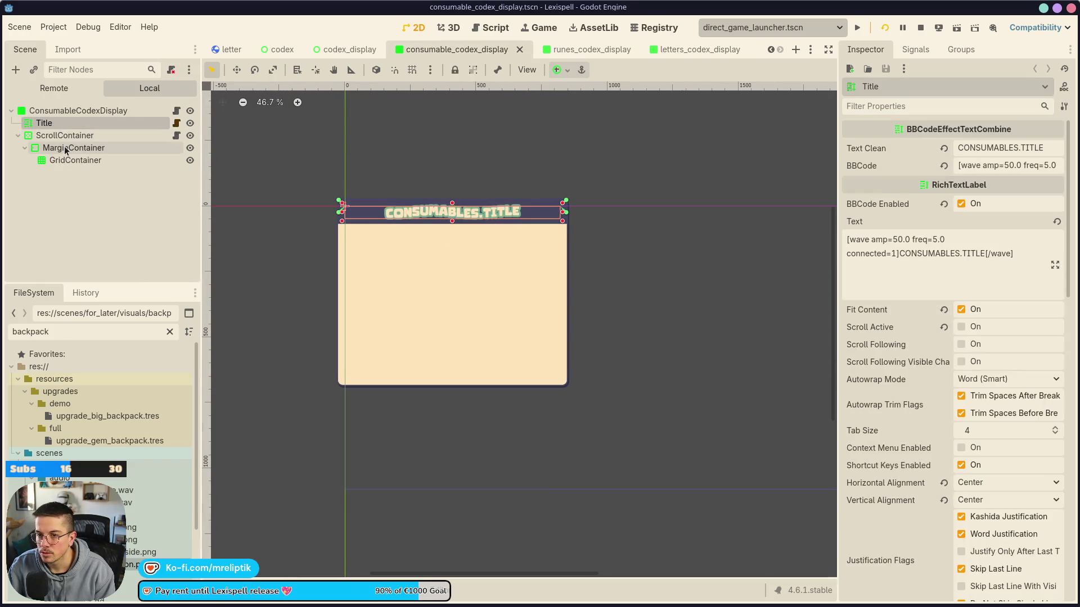
pyautogui.hotkey('ctrl', 'd')
pyautogui.doubleClick(64, 135)
pyautogui.write('UNlock')
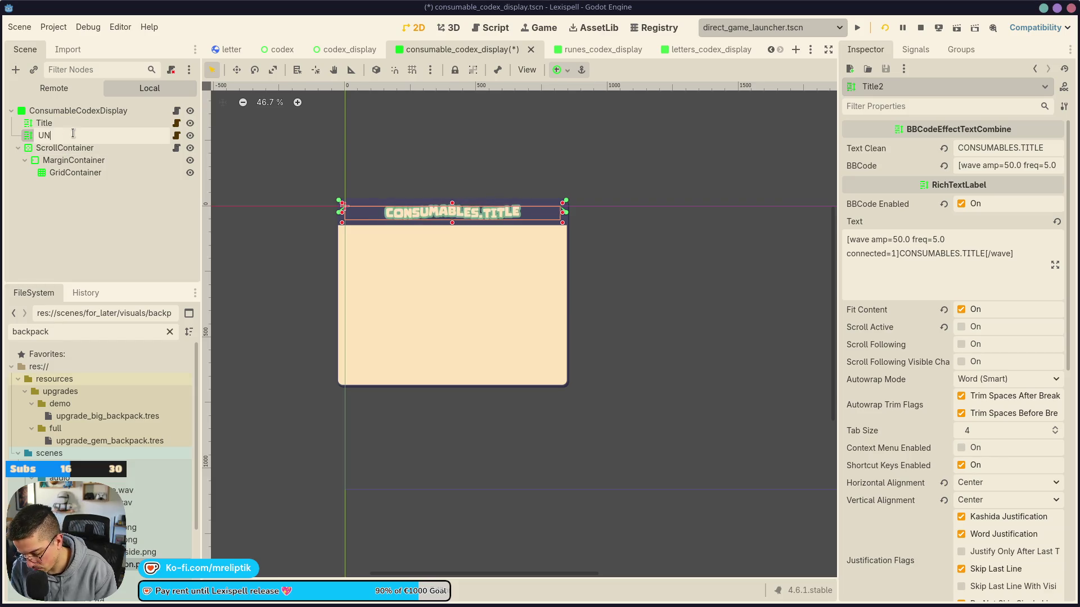
pyautogui.press('BackSpace')
pyautogui.press('BackSpace')
pyautogui.press('BackSpace')
pyautogui.write('nloc')
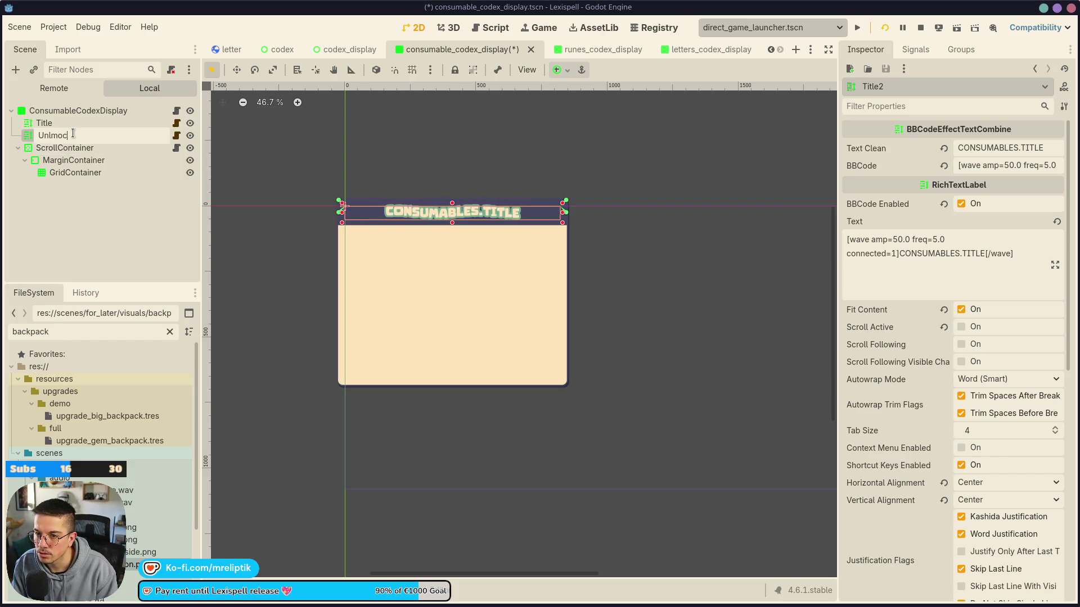
pyautogui.write('ked')
pyautogui.press('Return')
pyautogui.hotkey('ctrl', 's')
pyautogui.scroll(6, 448, 232)
pyautogui.scroll(4, 448, 232)
# Anchor the Unlocked label centre right, widen it leftward, and detach its script
pyautogui.click(564, 72)
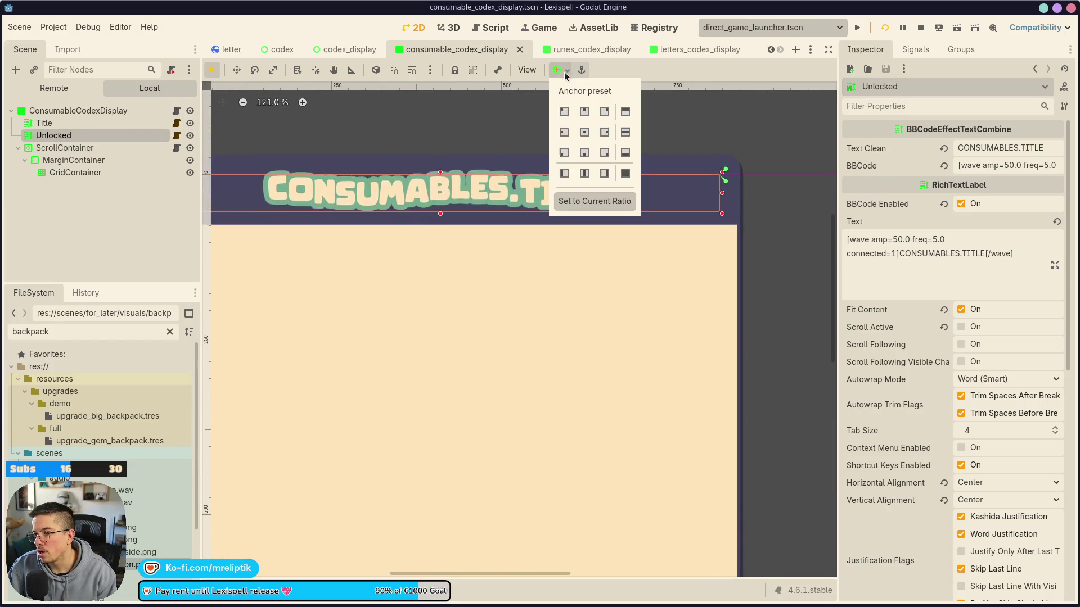
pyautogui.click(606, 136)
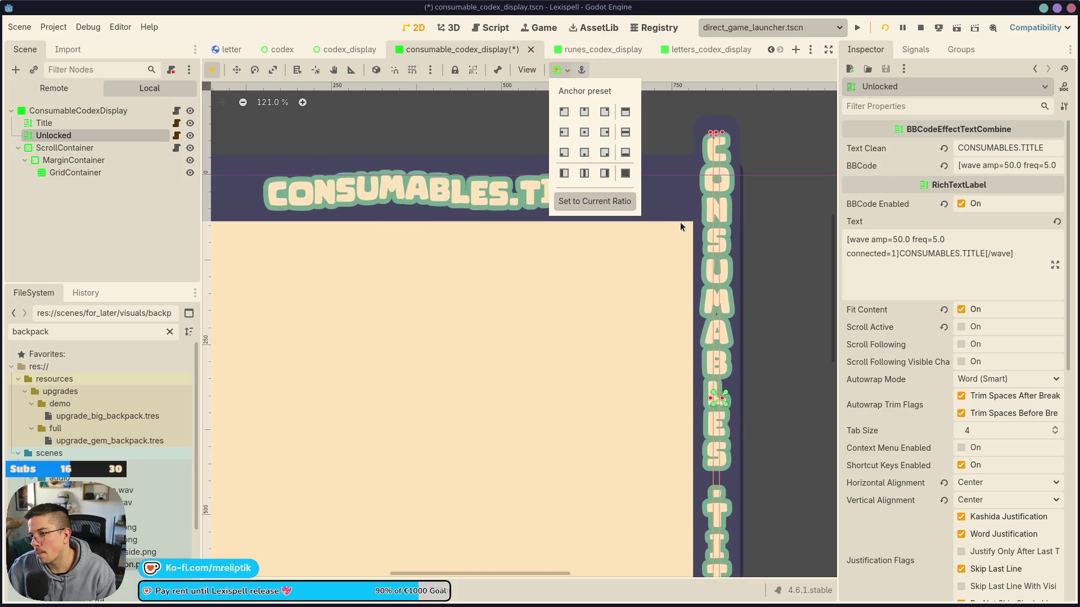
pyautogui.click(686, 208)
pyautogui.hotkey('ctrl', 'z')
pyautogui.scroll(-6, 494, 255)
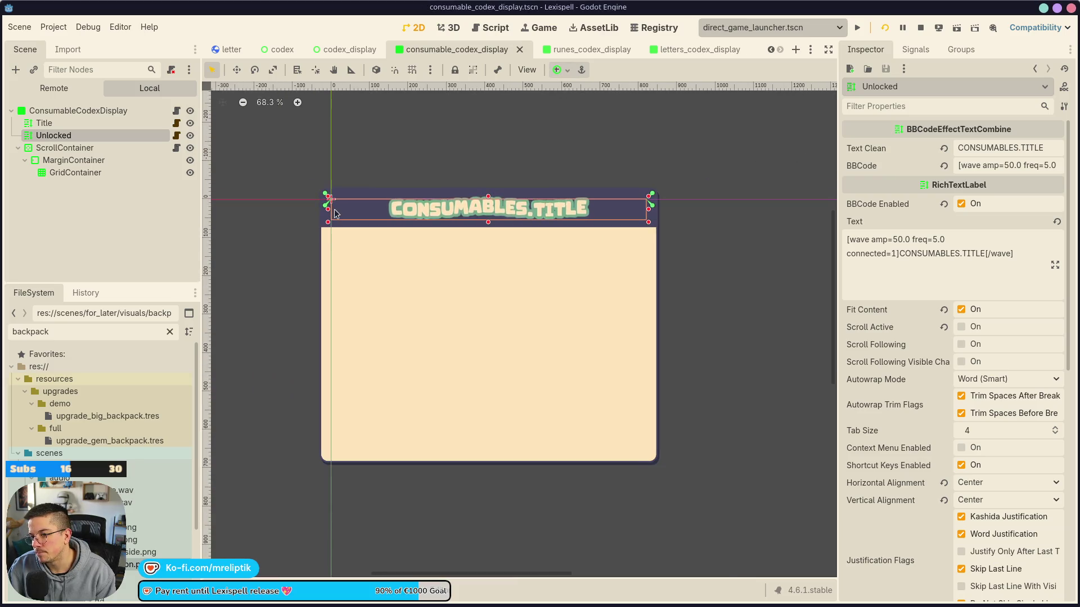
pyautogui.hotkey('ctrl', 'shift', 'z')
pyautogui.moveTo(617, 208); pyautogui.dragTo(599, 208)
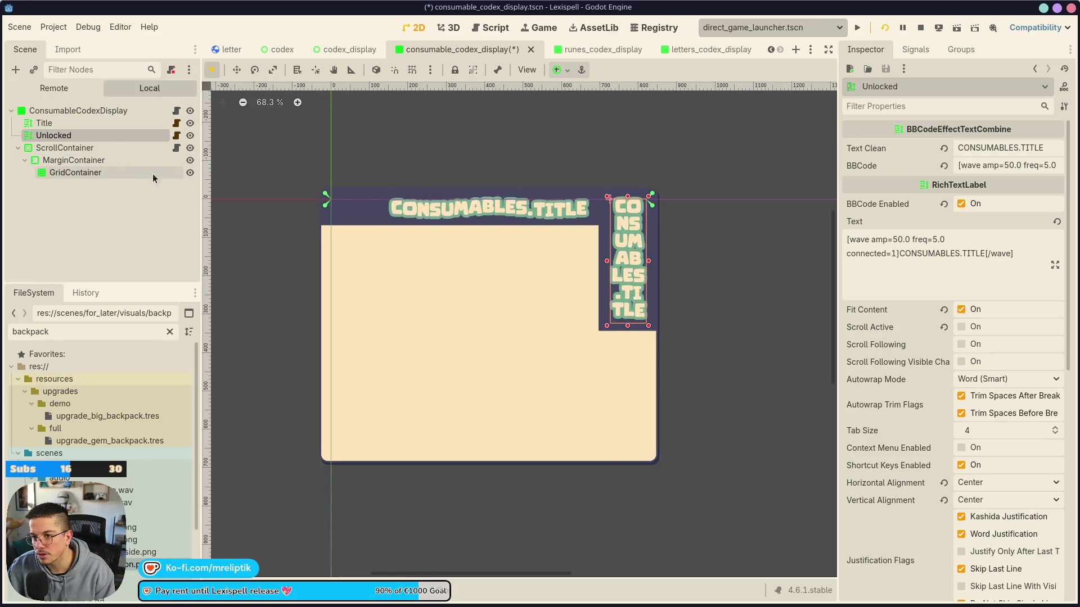
pyautogui.rightClick(108, 139)
pyautogui.click(168, 269)
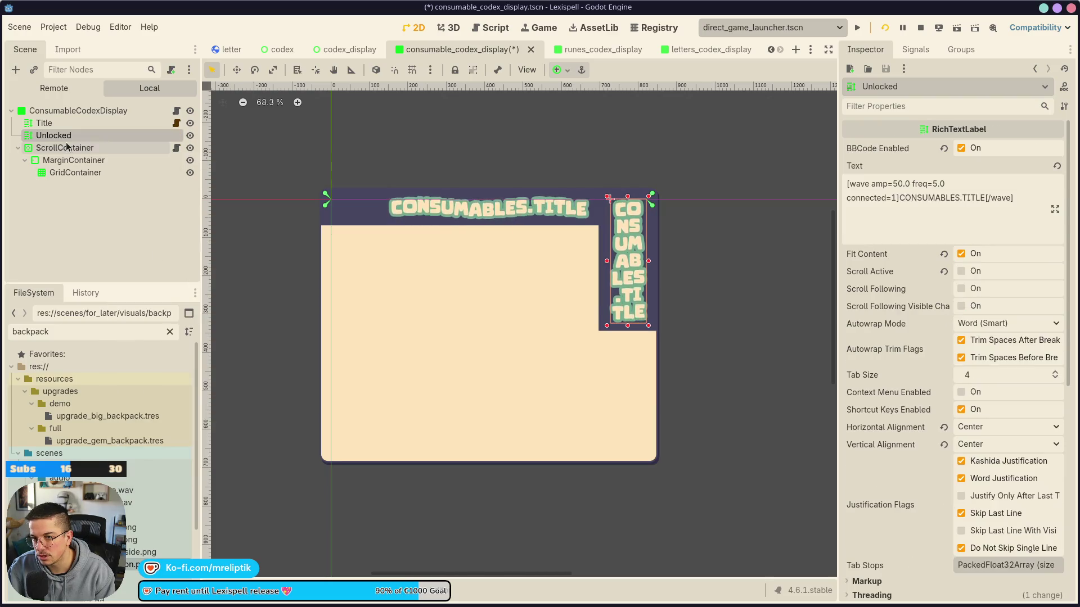
# Change the Unlocked label's text to 0/25 and save the scene
pyautogui.tripleClick(1016, 197)
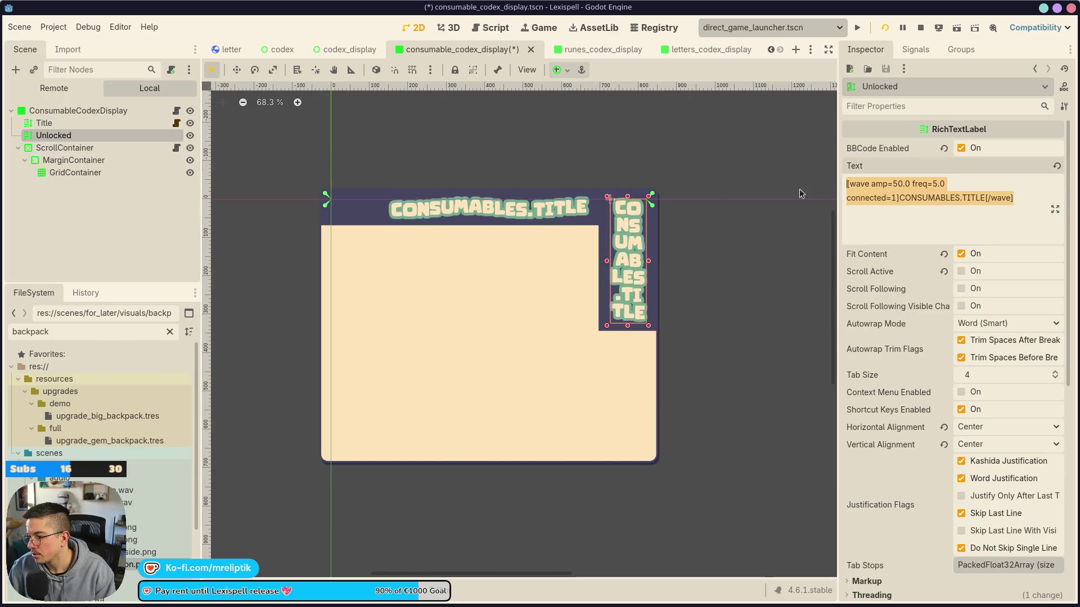
pyautogui.press('BackSpace')
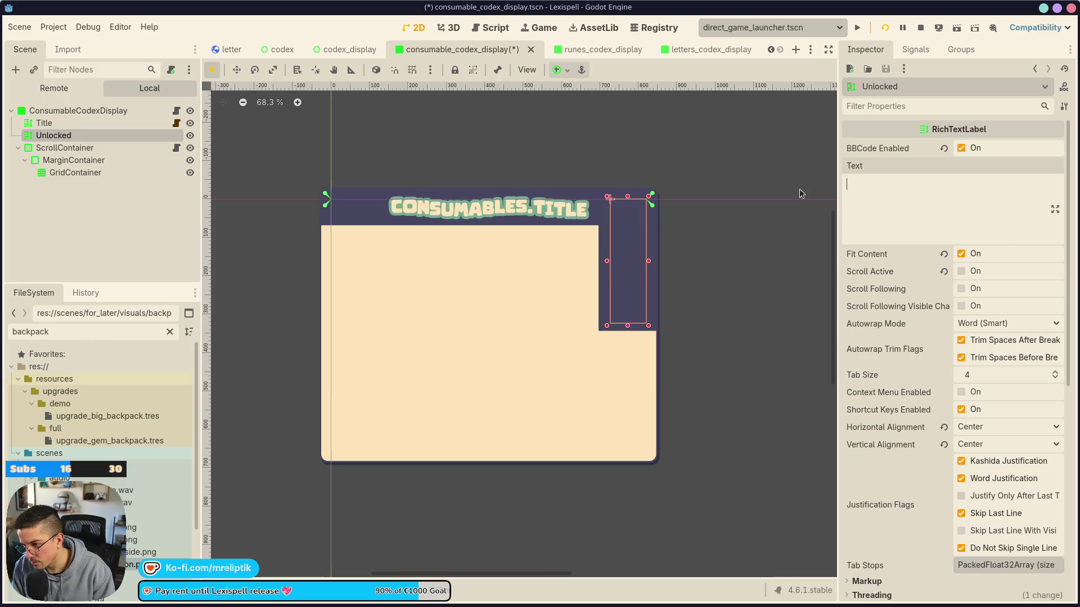
pyautogui.write('0/20')
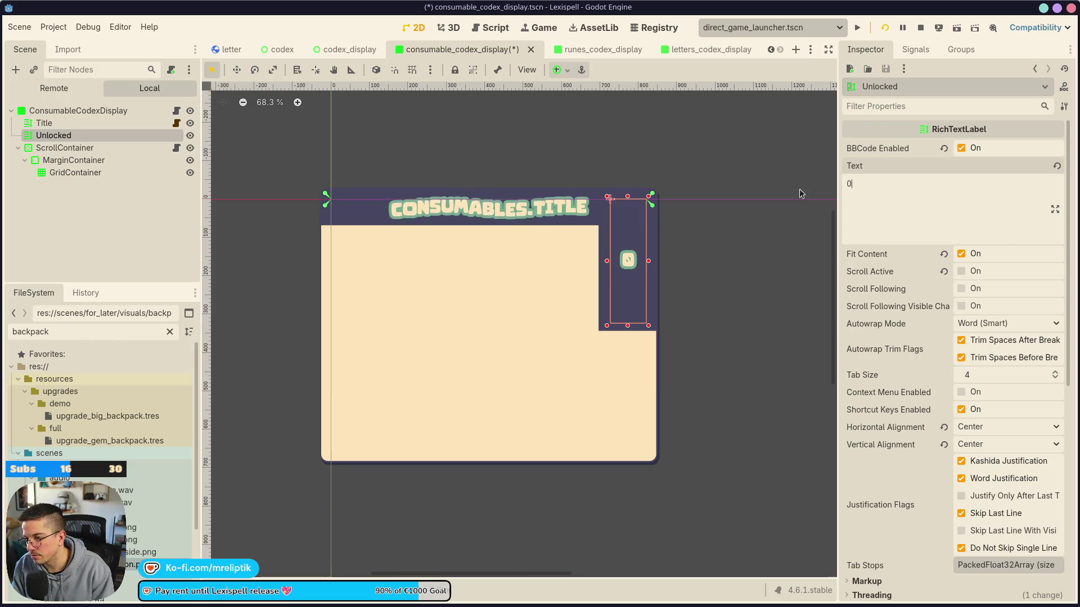
pyautogui.press('BackSpace')
pyautogui.write('5')
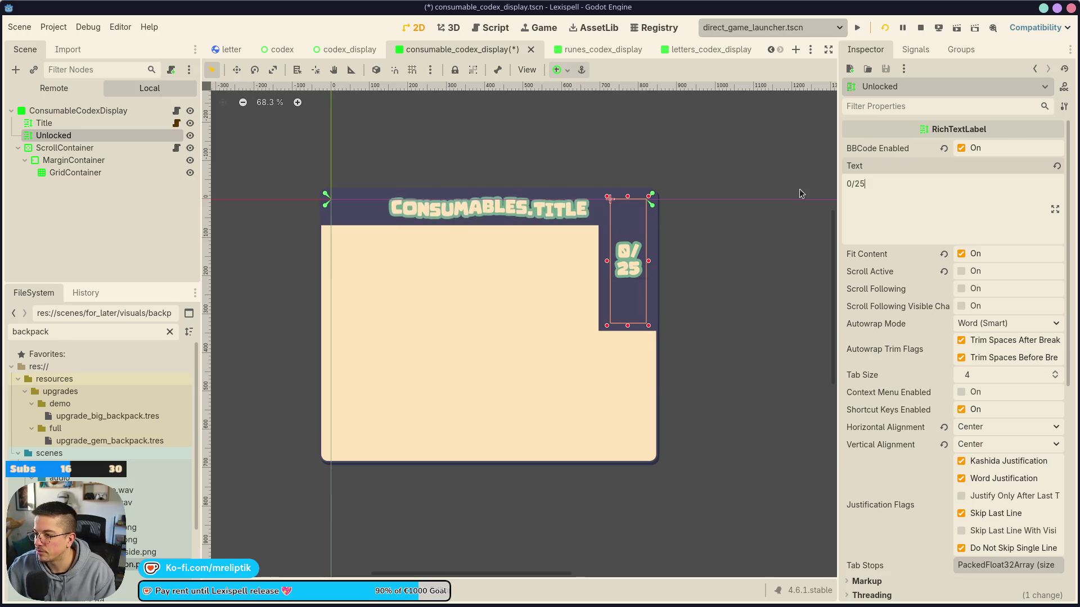
pyautogui.hotkey('ctrl', 's')
# Turn autowrap off, shorten the label, and anchor the counter to the top right
pyautogui.click(975, 330)
pyautogui.click(979, 339)
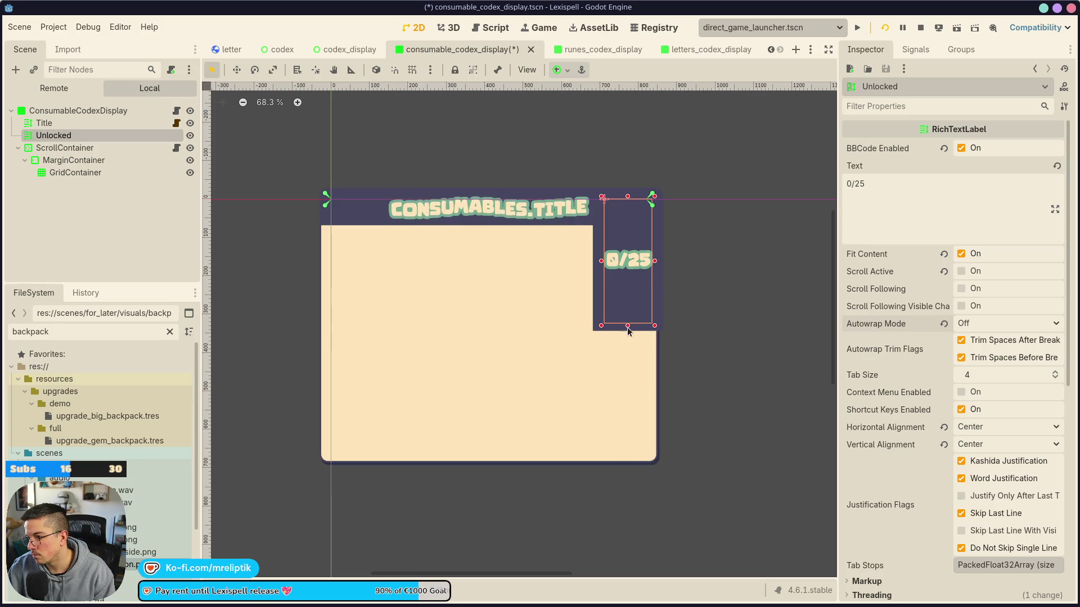
pyautogui.moveTo(627, 327); pyautogui.dragTo(621, 199)
pyautogui.click(566, 72)
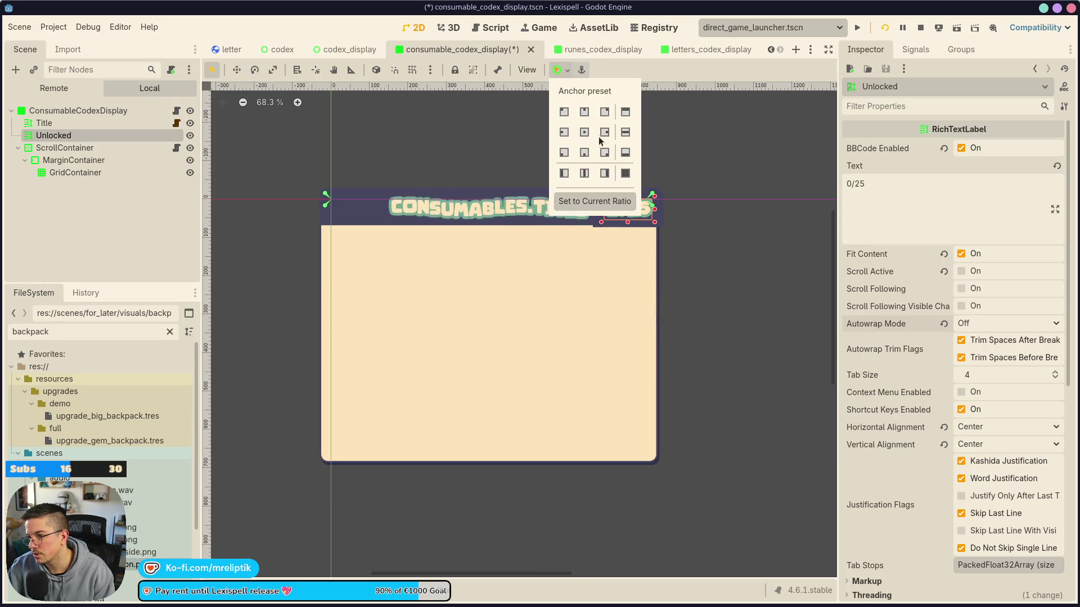
pyautogui.click(606, 134)
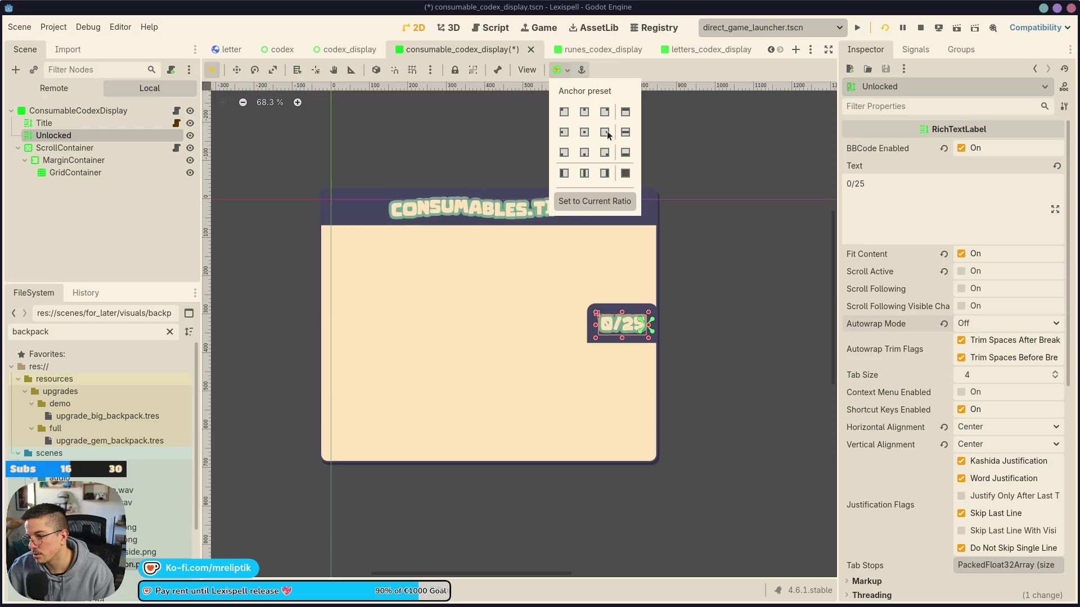
pyautogui.click(607, 115)
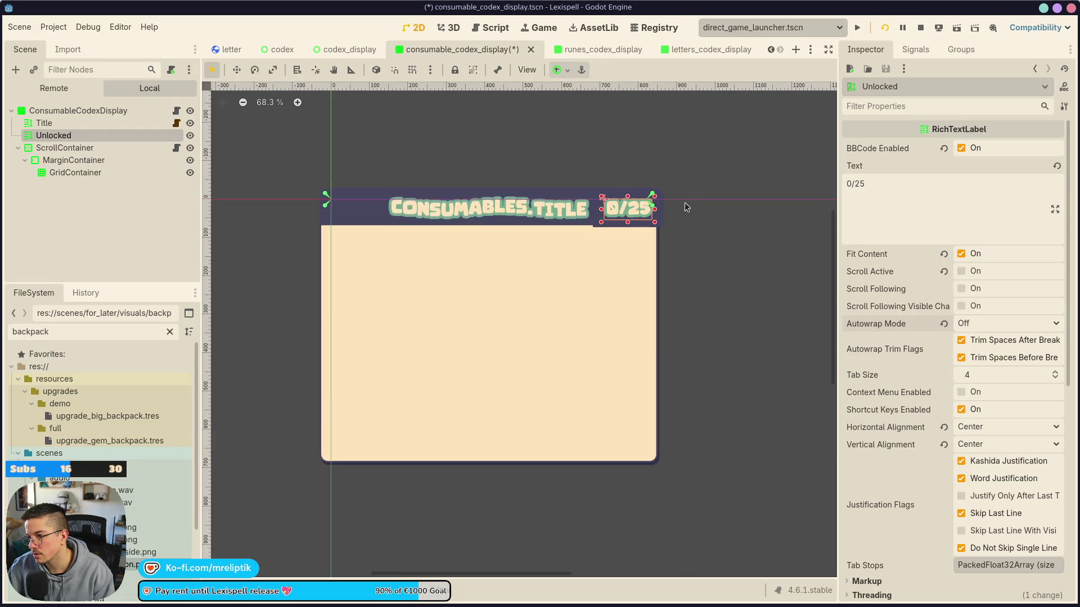
pyautogui.scroll(5, 579, 228)
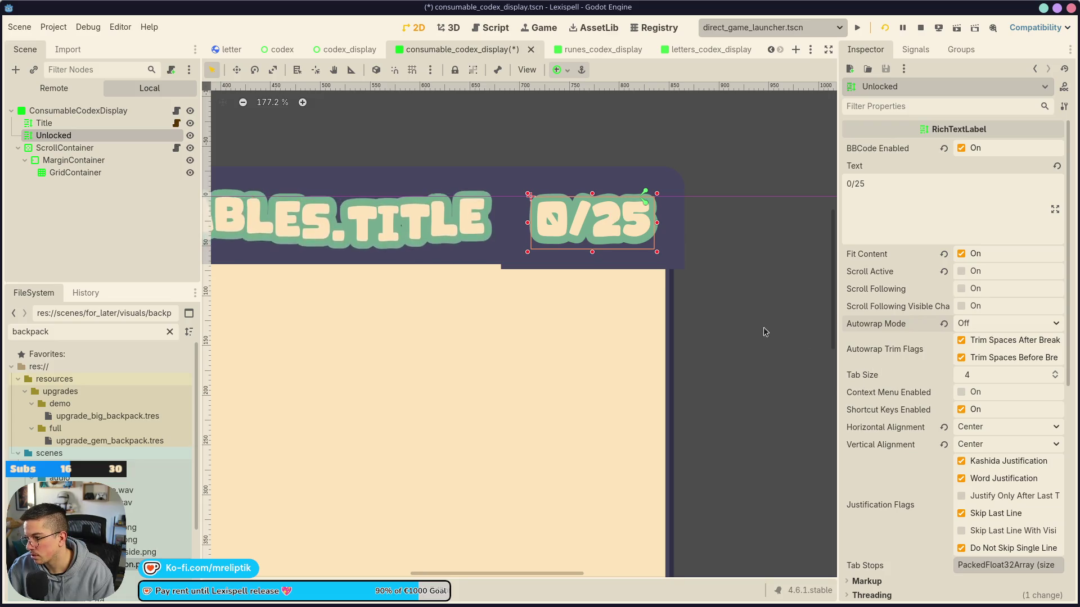
# Re-anchor the counter top right, remove its Normal style override, and save
pyautogui.click(567, 74)
pyautogui.click(607, 116)
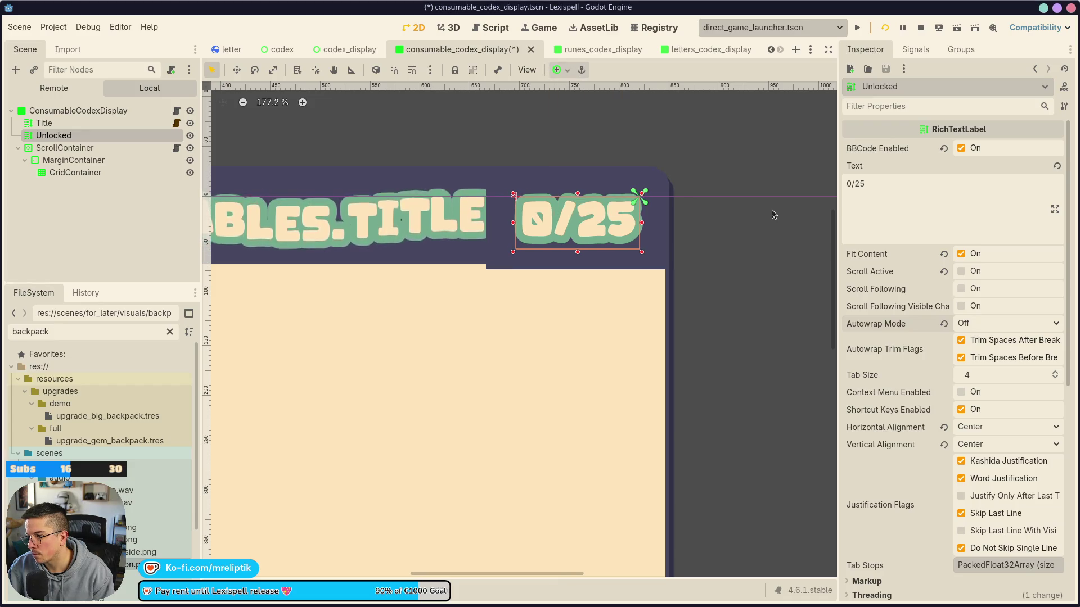
pyautogui.scroll(-5, 886, 388)
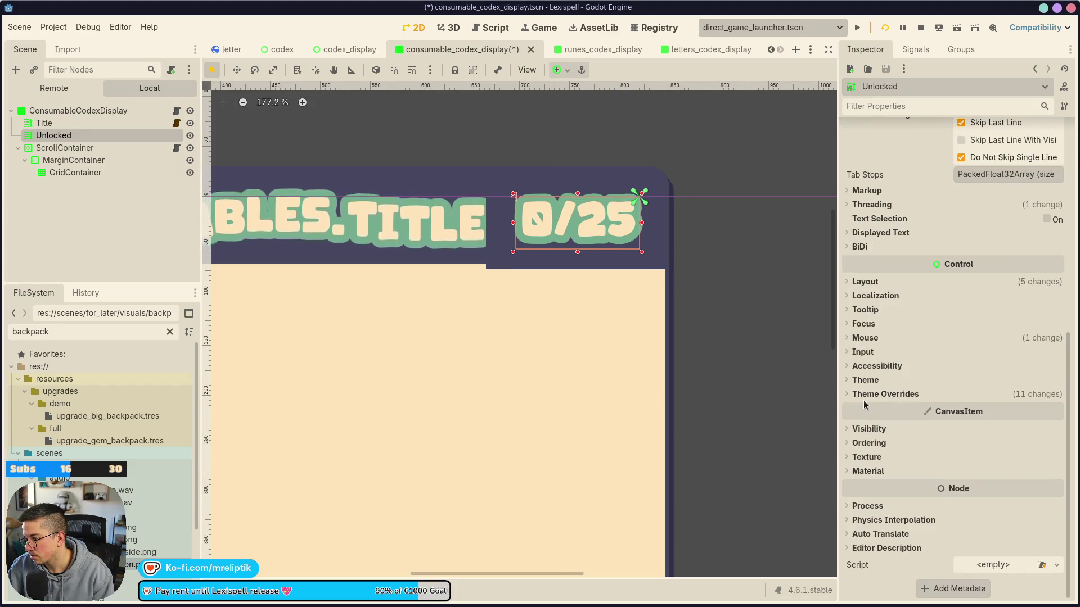
pyautogui.click(864, 399)
pyautogui.click(876, 479)
pyautogui.click(866, 493)
pyautogui.hotkey('ctrl', 's')
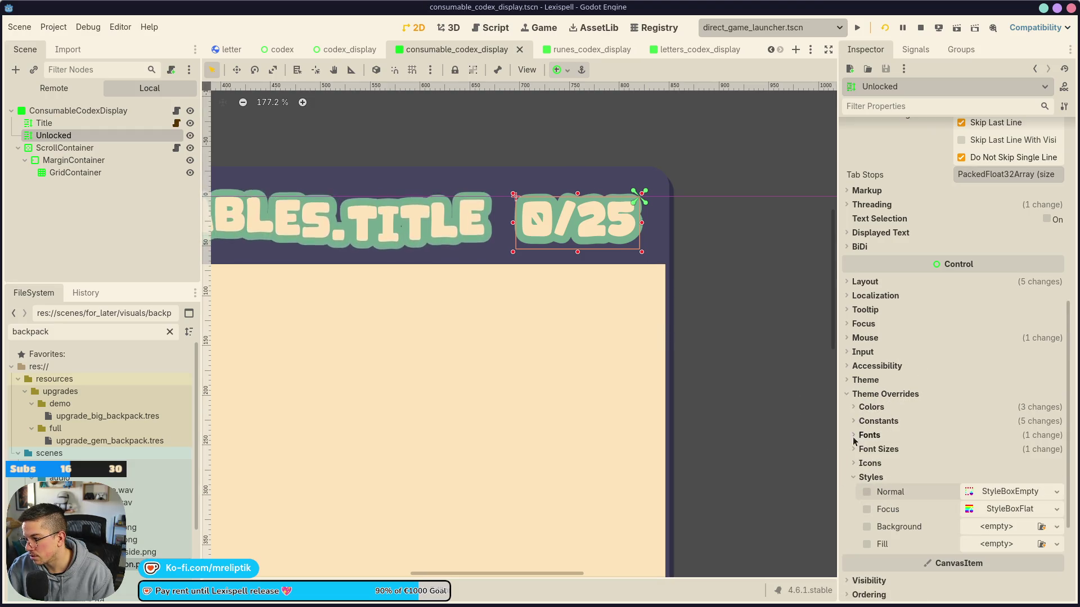
# Set the counter's normal font size override to 28 and save
pyautogui.click(861, 449)
pyautogui.click(1014, 468)
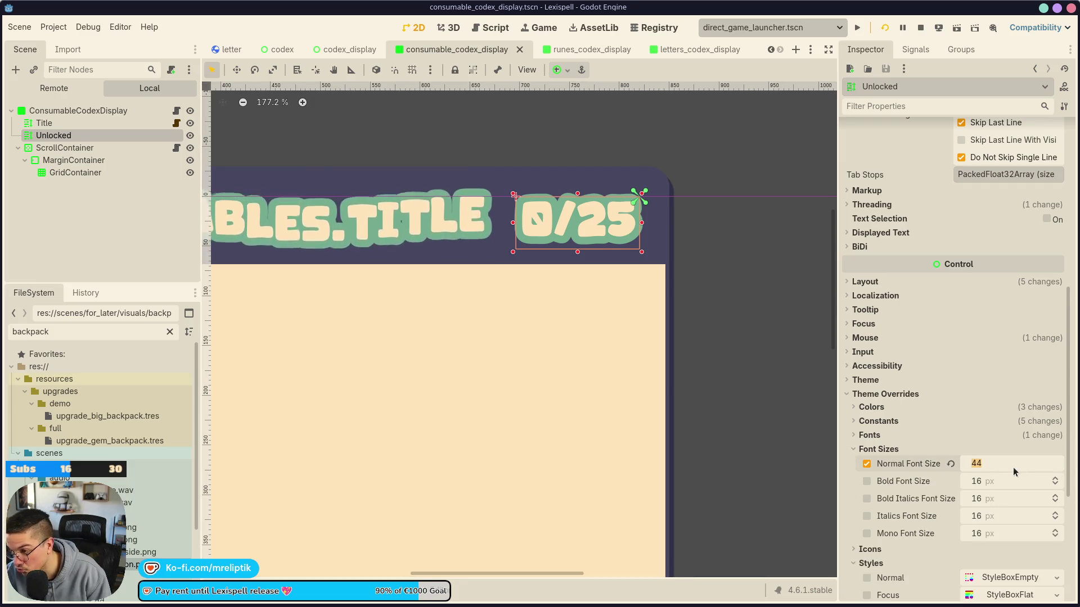
pyautogui.write('23')
pyautogui.press('Return')
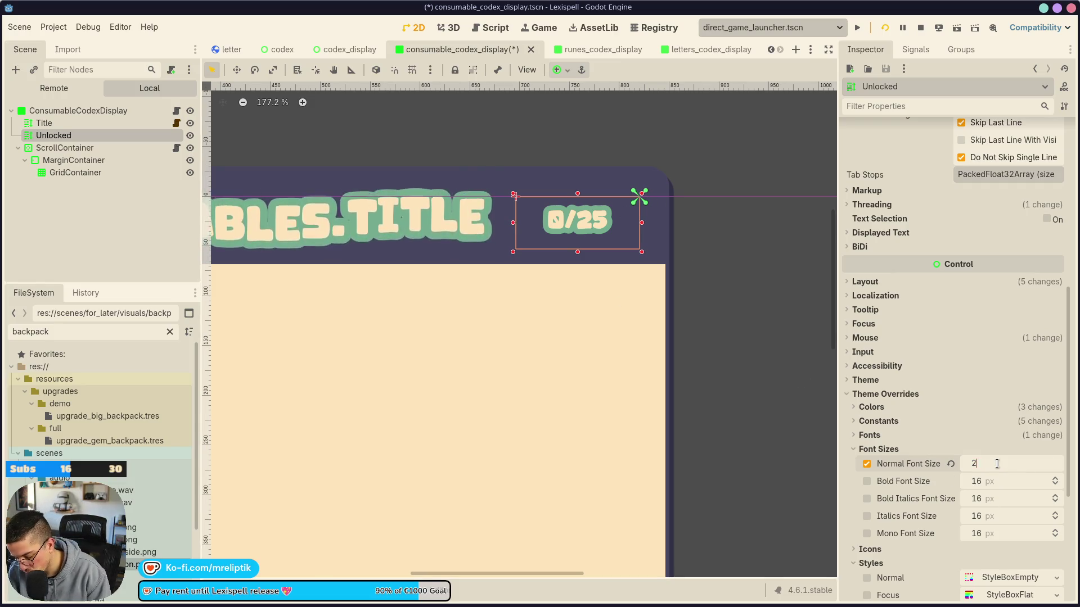
pyautogui.write('8')
pyautogui.press('Return')
pyautogui.hotkey('ctrl', 's')
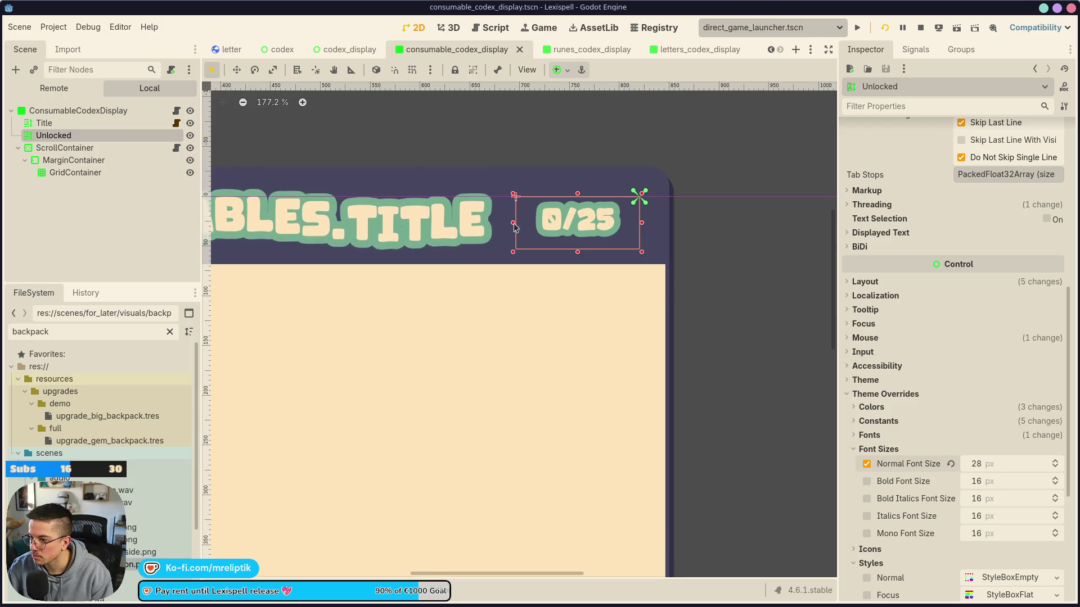
# Narrow the counter's box from the left, reselect it, and save the scene
pyautogui.moveTo(514, 225); pyautogui.dragTo(583, 256)
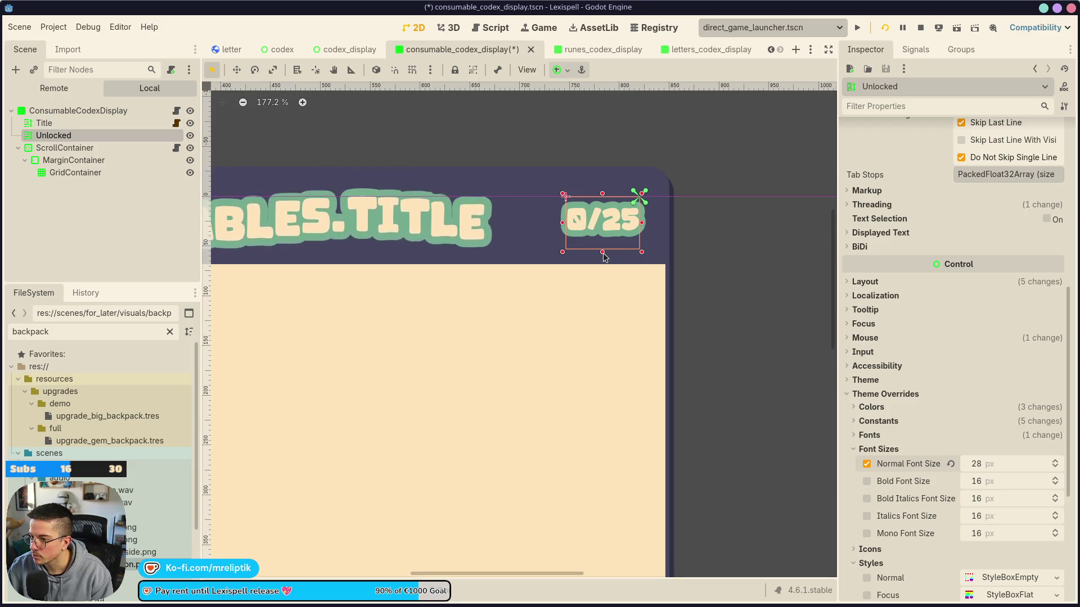
pyautogui.click(717, 238)
pyautogui.scroll(-6, 717, 237)
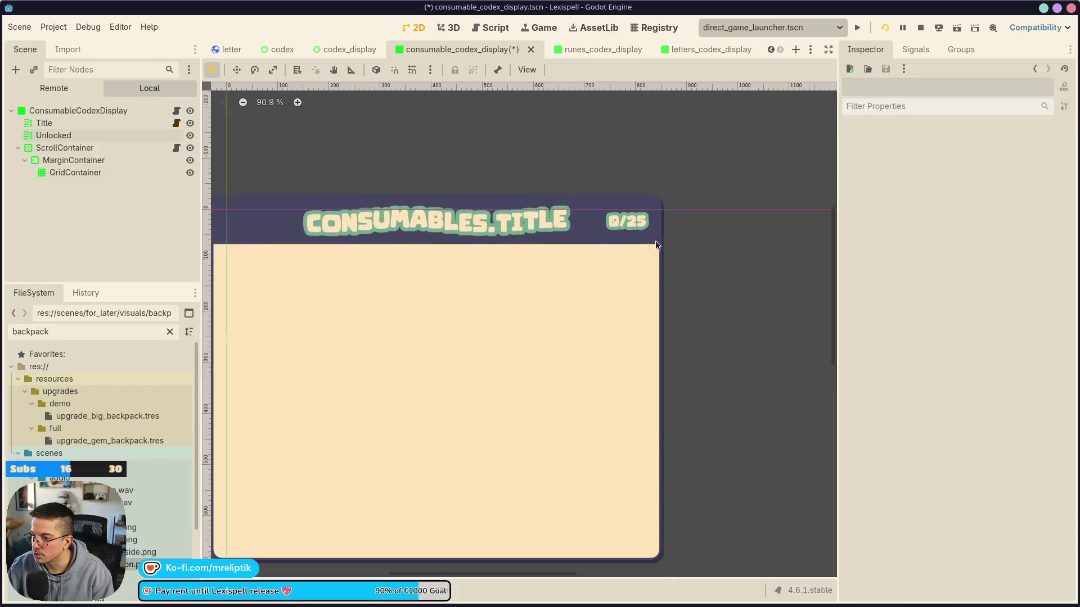
pyautogui.click(636, 227)
pyautogui.scroll(11, 644, 239)
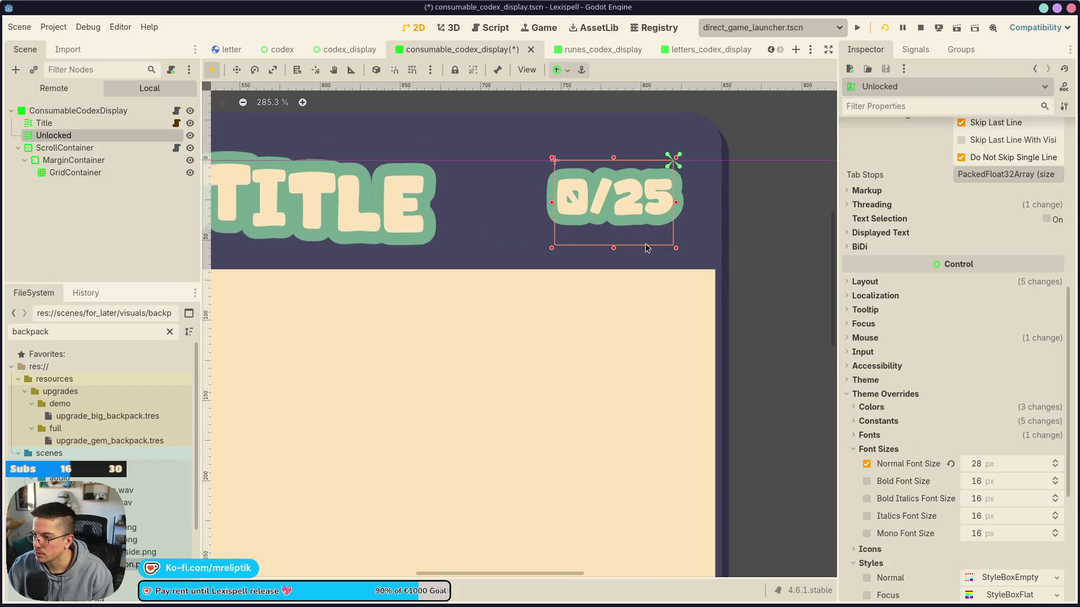
pyautogui.hotkey('ctrl', 's')
# Set the counter's outline size constant to 23, then lower it to 17
pyautogui.click(877, 421)
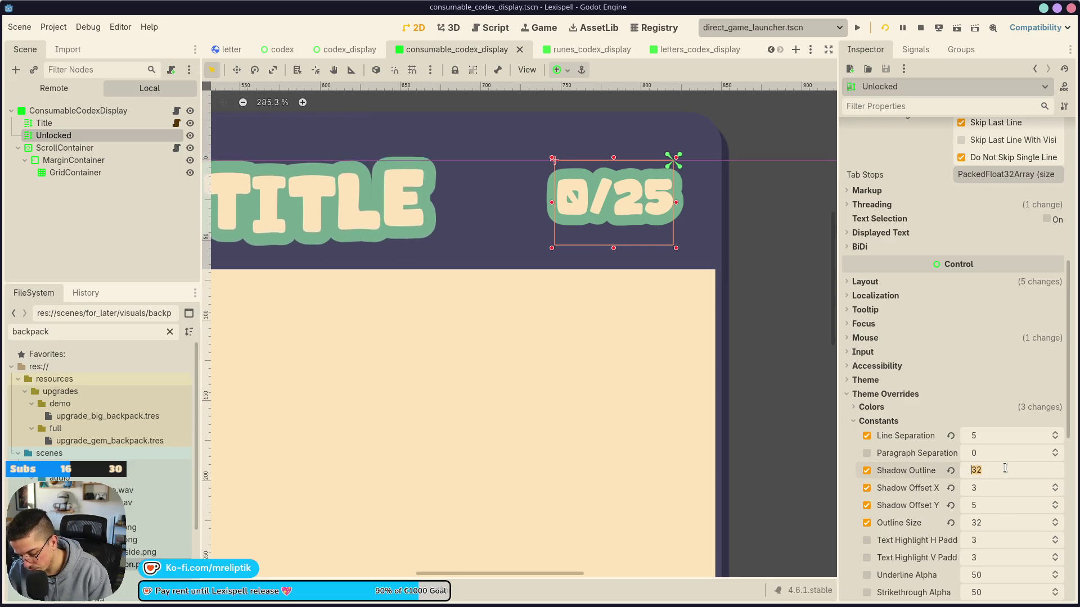
pyautogui.write('23')
pyautogui.press('Return')
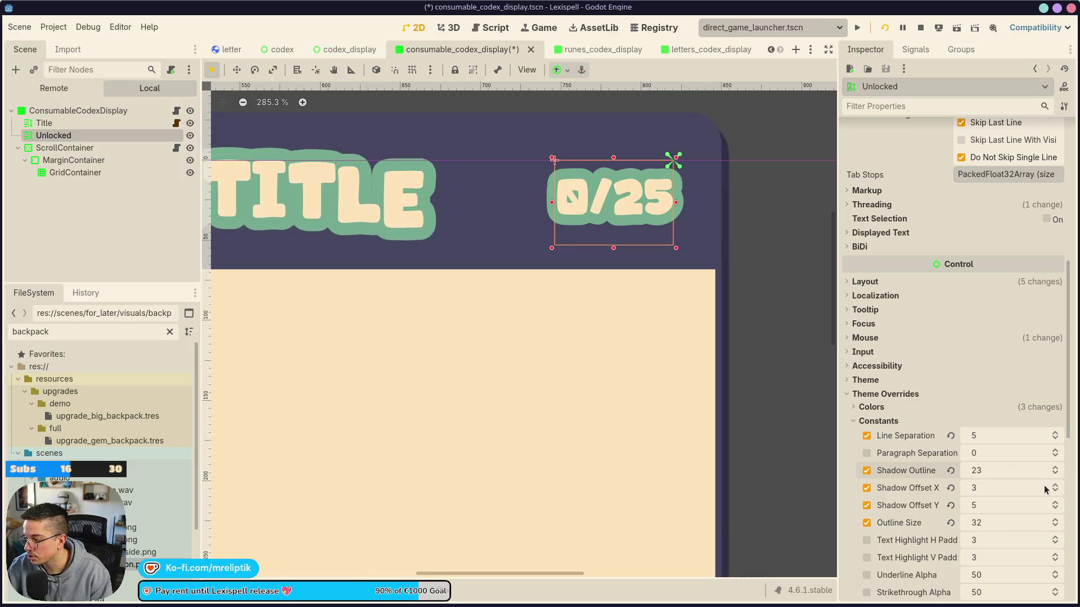
pyautogui.doubleClick(992, 524)
pyautogui.write('23')
pyautogui.press('Return')
pyautogui.hotkey('ctrl', 's')
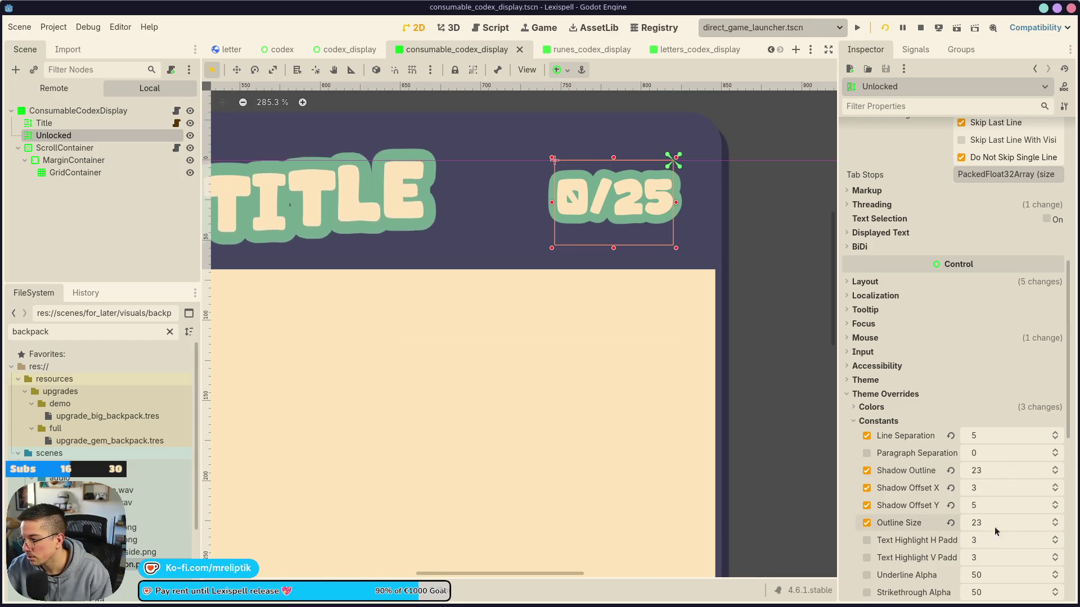
pyautogui.moveTo(1055, 529); pyautogui.dragTo(1059, 529)
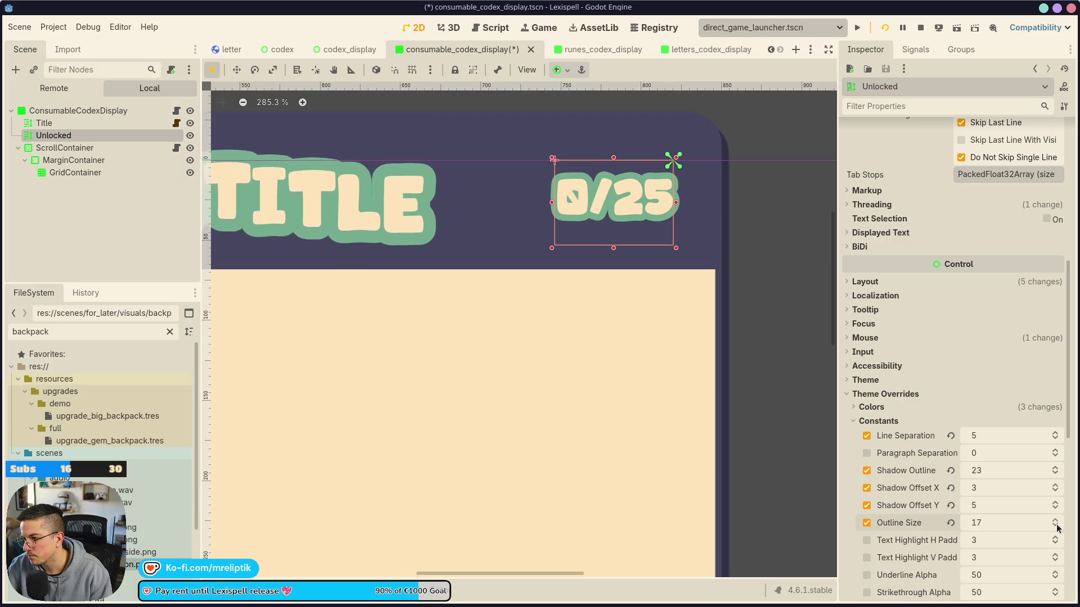
# Remove the shadow offset X/Y, shadow outline size and line separation overrides, then save
pyautogui.click(874, 490)
pyautogui.click(872, 506)
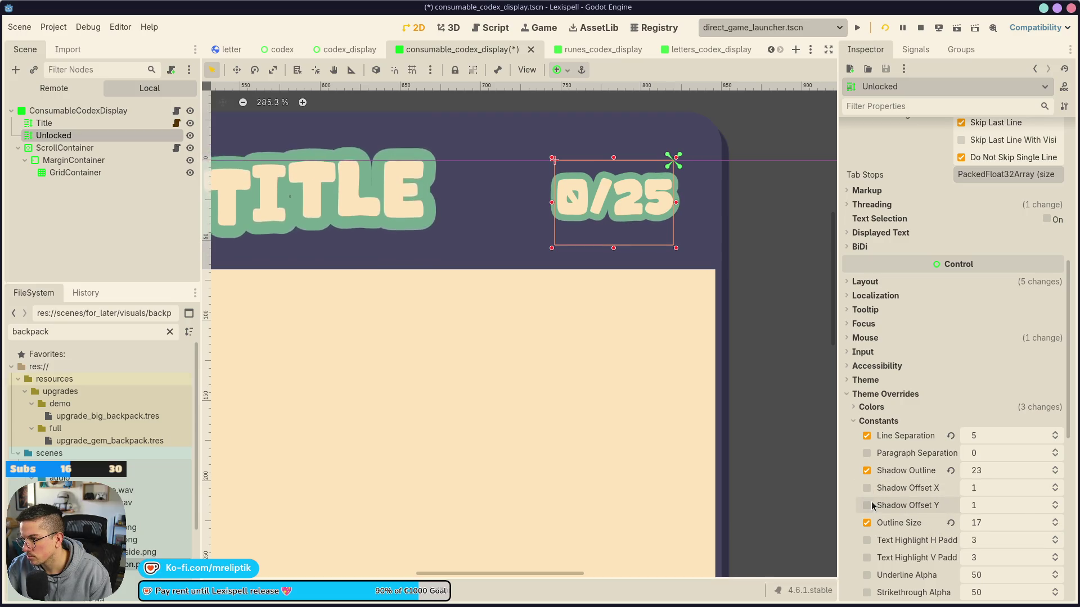
pyautogui.click(867, 470)
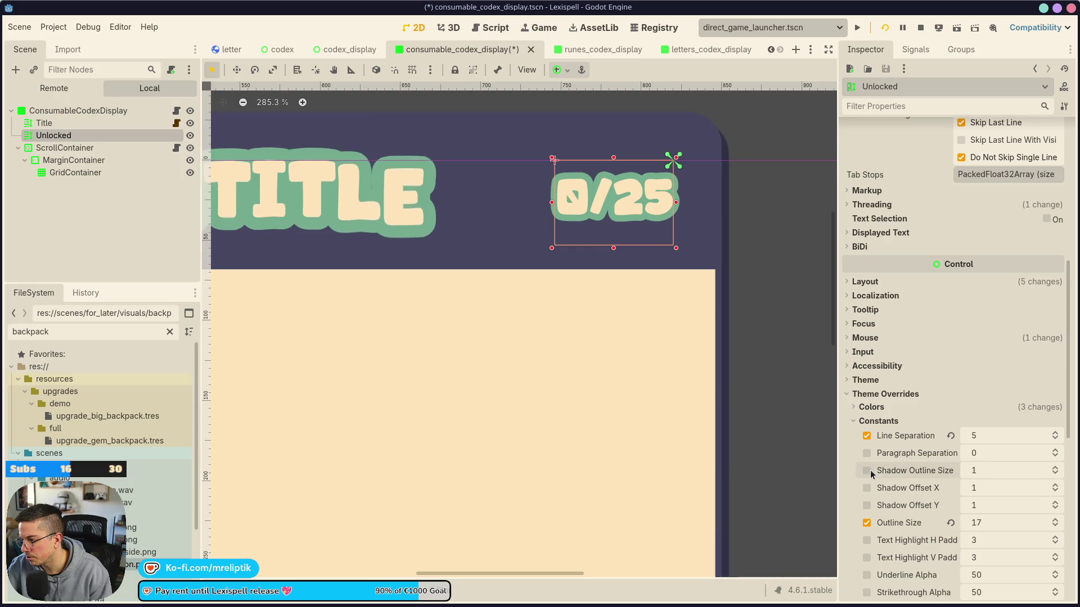
pyautogui.click(867, 437)
pyautogui.hotkey('ctrl', 's')
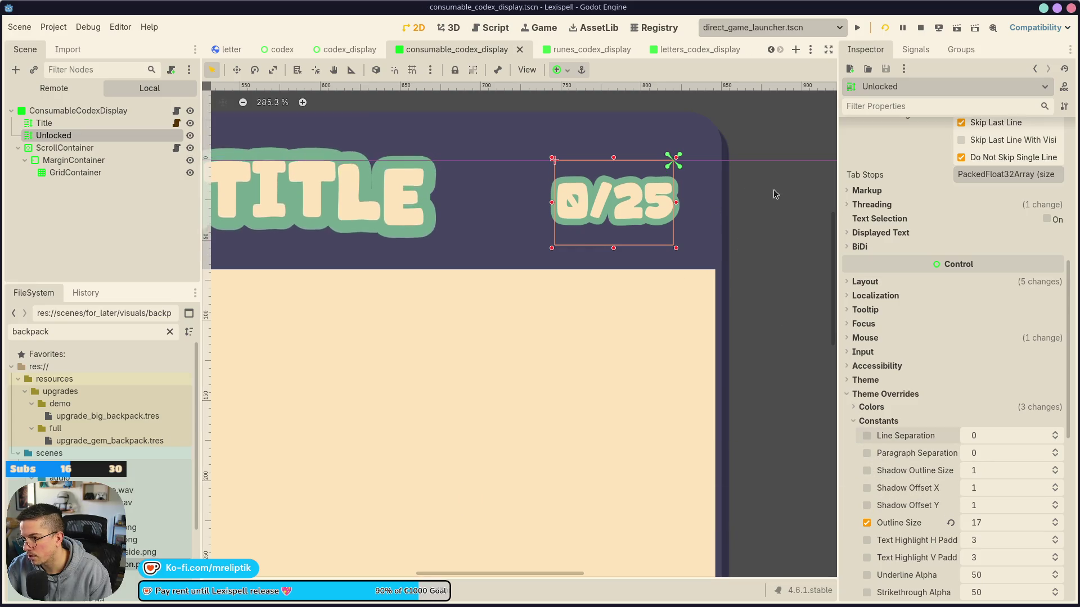
# Inspect the CONSUMABLES.TITLE wave text and check the 0/25 counter's placement
pyautogui.click(637, 252)
pyautogui.scroll(-12, 636, 265)
pyautogui.click(983, 272)
pyautogui.click(666, 242)
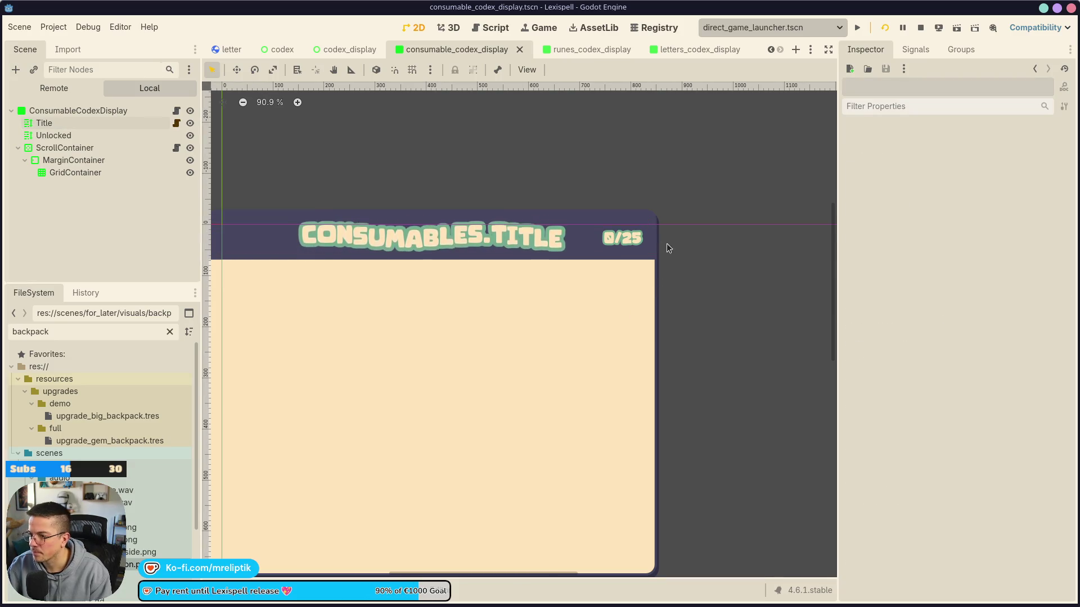
pyautogui.scroll(-6, 640, 254)
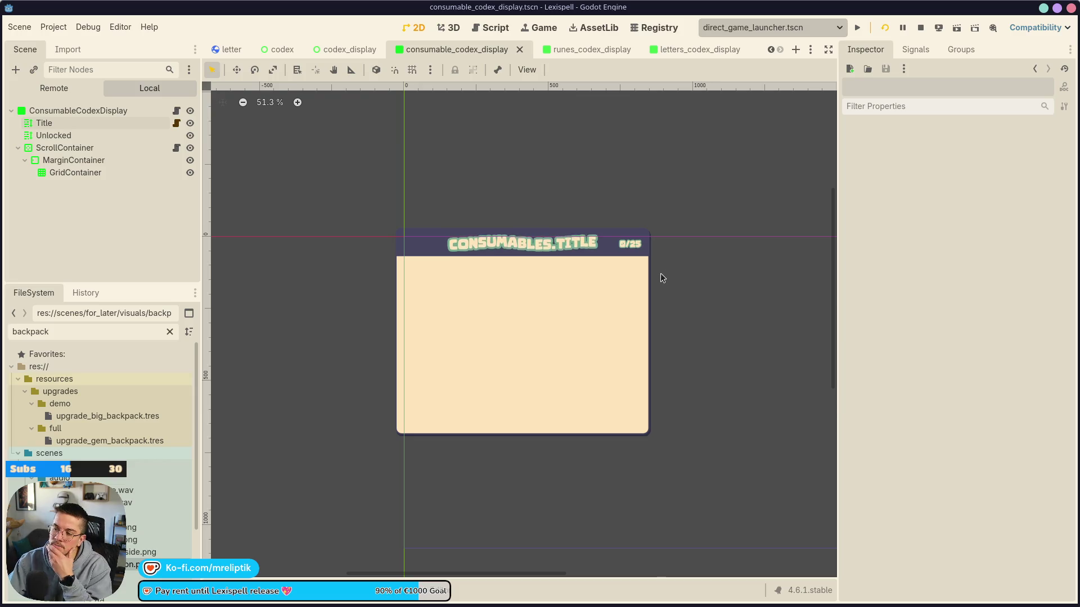
pyautogui.click(629, 243)
pyautogui.click(678, 247)
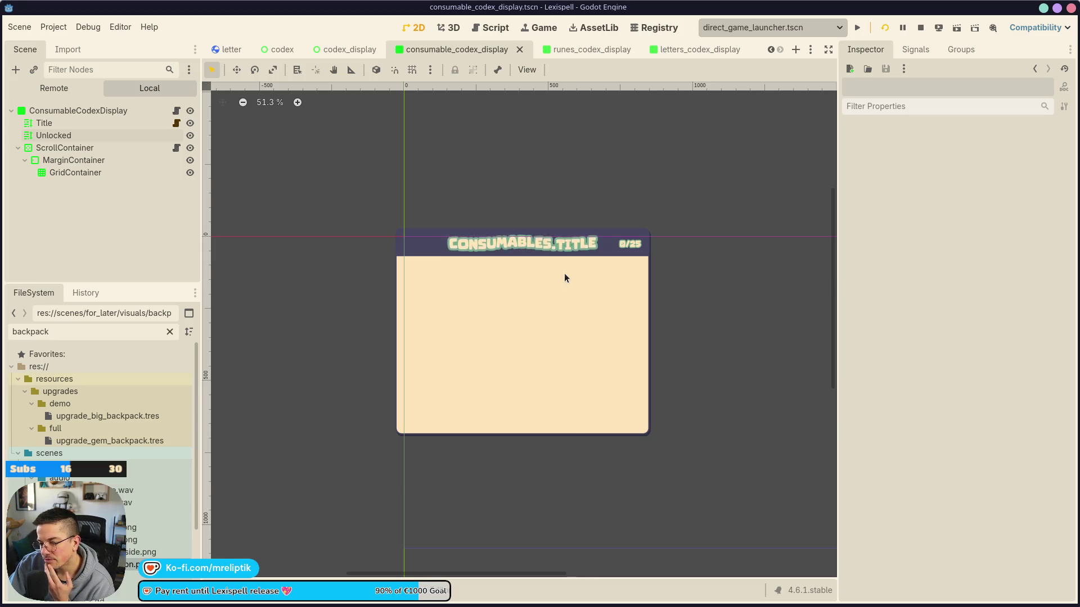
pyautogui.scroll(6, 619, 236)
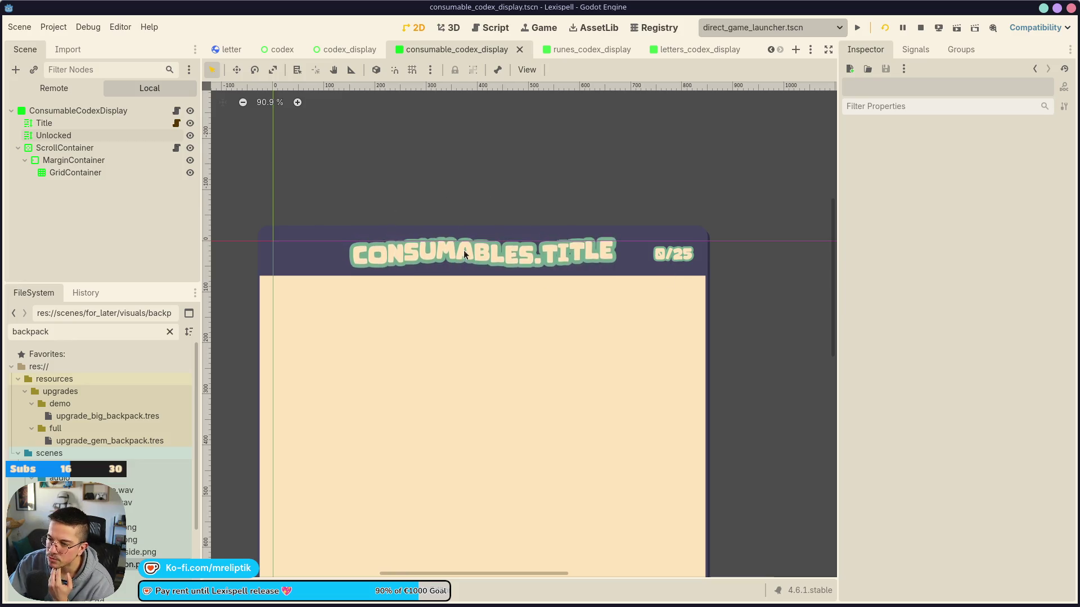
# Change the CONSUMABLES and RUNES title wave amplitude from 50 to 25, saving the runes scene
pyautogui.click(497, 267)
pyautogui.click(521, 262)
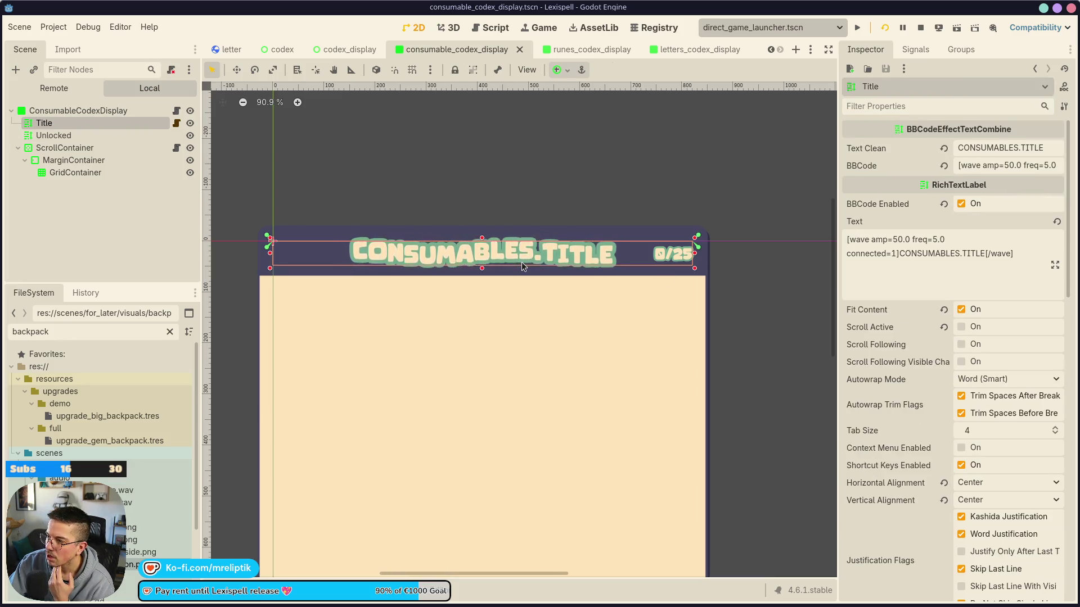
pyautogui.doubleClick(1009, 165)
pyautogui.write('25')
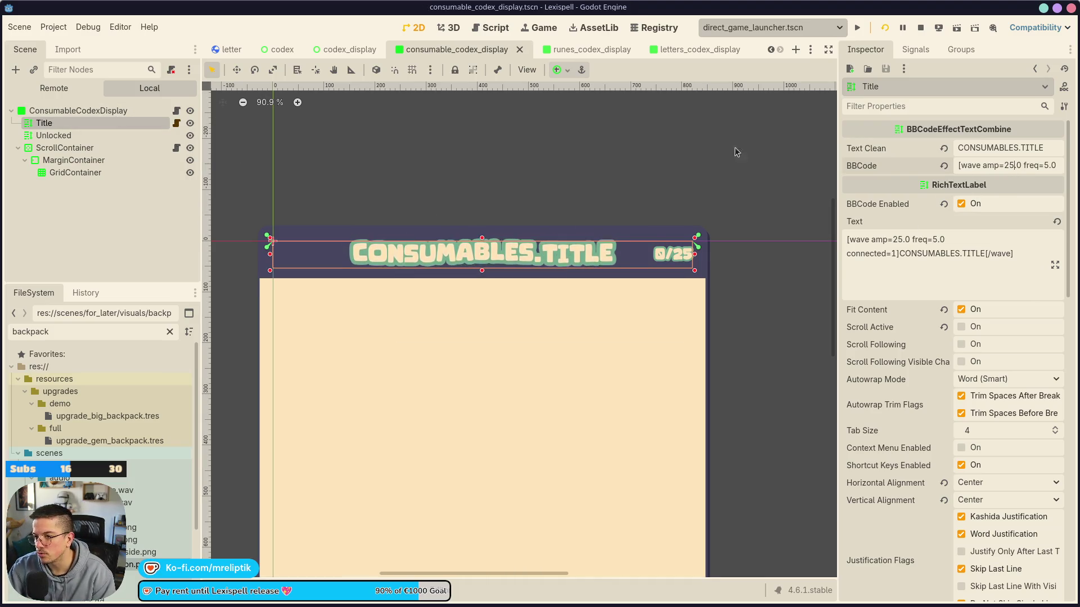
pyautogui.click(577, 49)
pyautogui.click(525, 150)
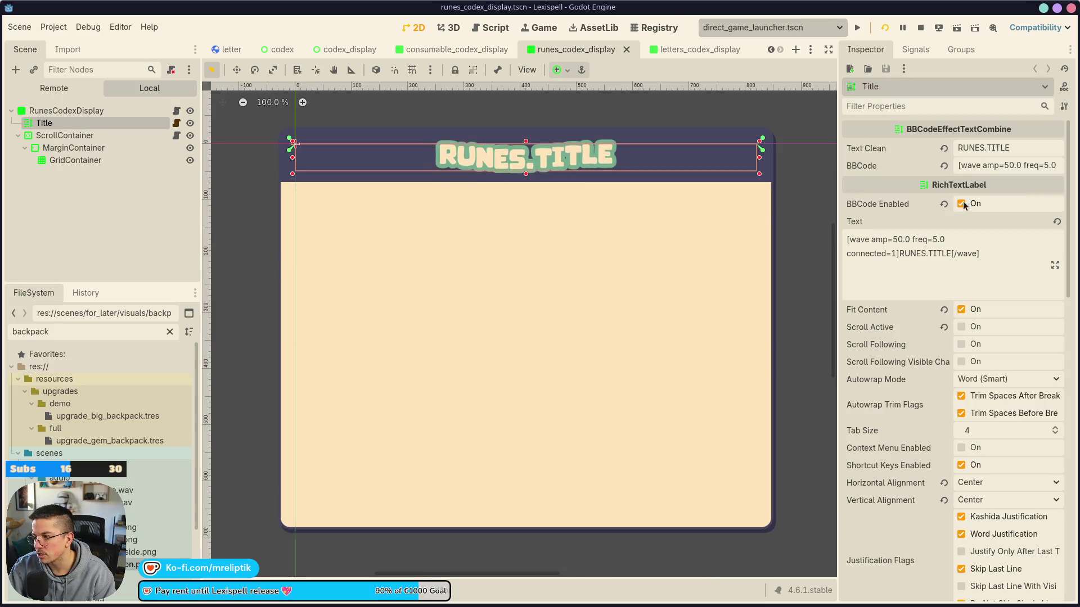
pyautogui.doubleClick(1009, 165)
pyautogui.write('25')
pyautogui.hotkey('ctrl', 's')
# Set the UPGRADES and LETTERS title wave amplitude to 25 and save the letters scene
pyautogui.click(348, 49)
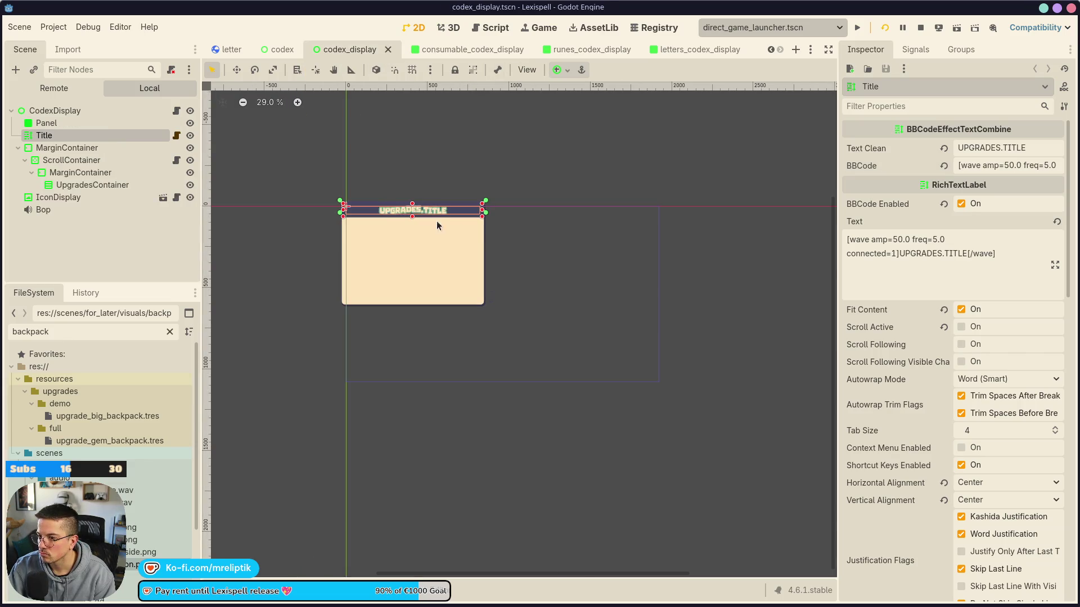
pyautogui.doubleClick(1008, 165)
pyautogui.write('25')
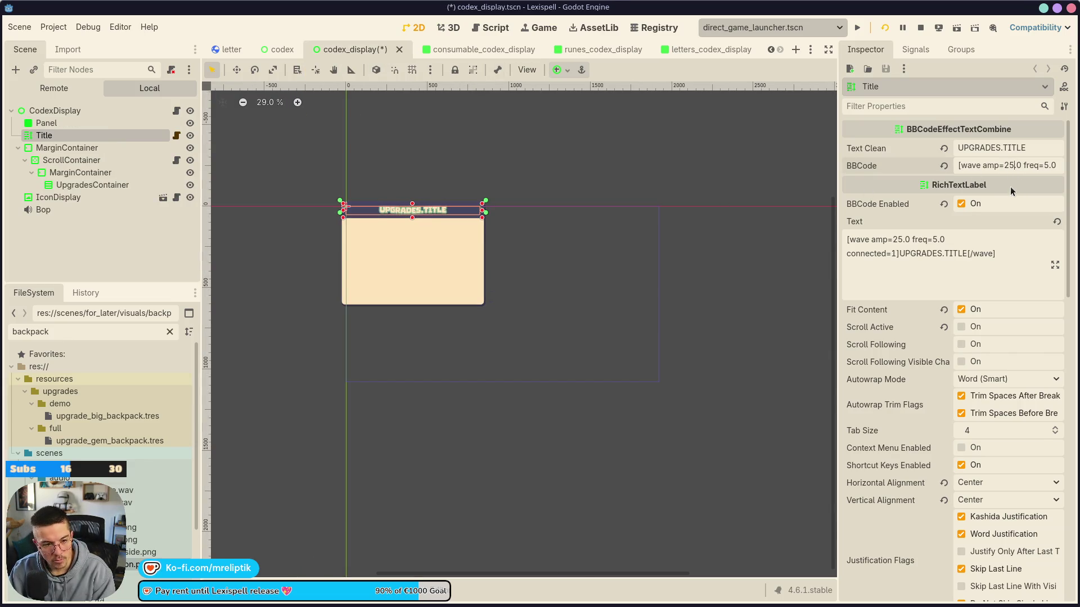
pyautogui.click(698, 49)
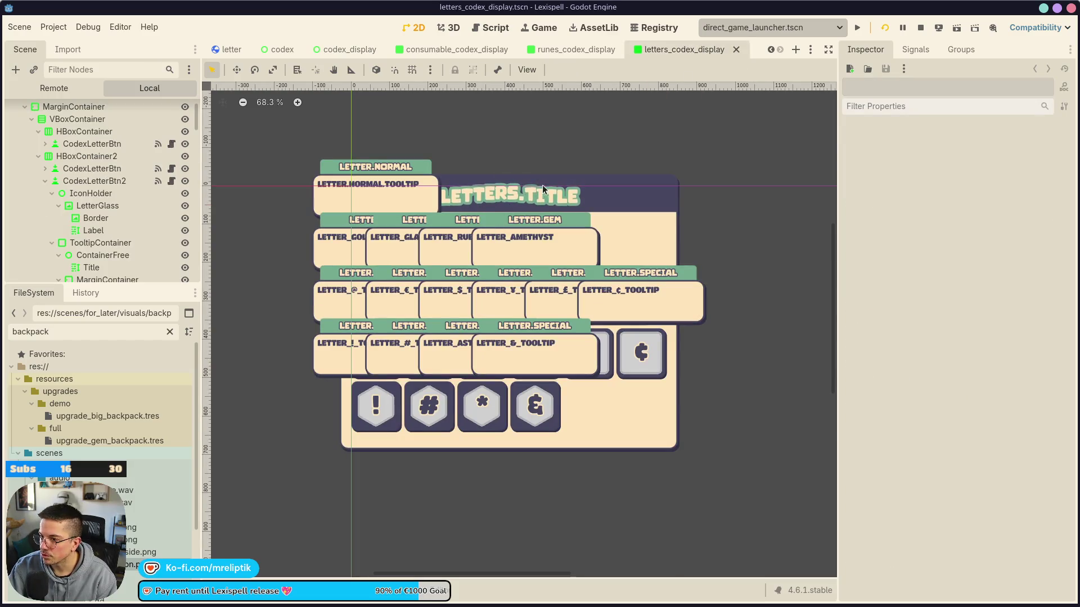
pyautogui.click(532, 186)
pyautogui.doubleClick(1012, 166)
pyautogui.write('25')
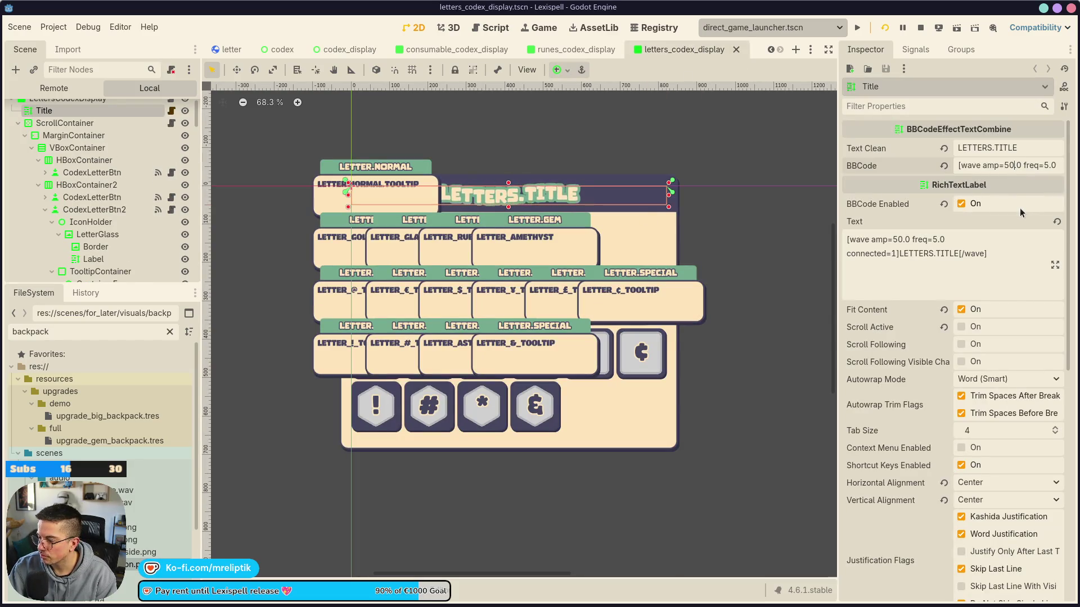
pyautogui.press('Return')
pyautogui.hotkey('ctrl', 's')
pyautogui.click(565, 52)
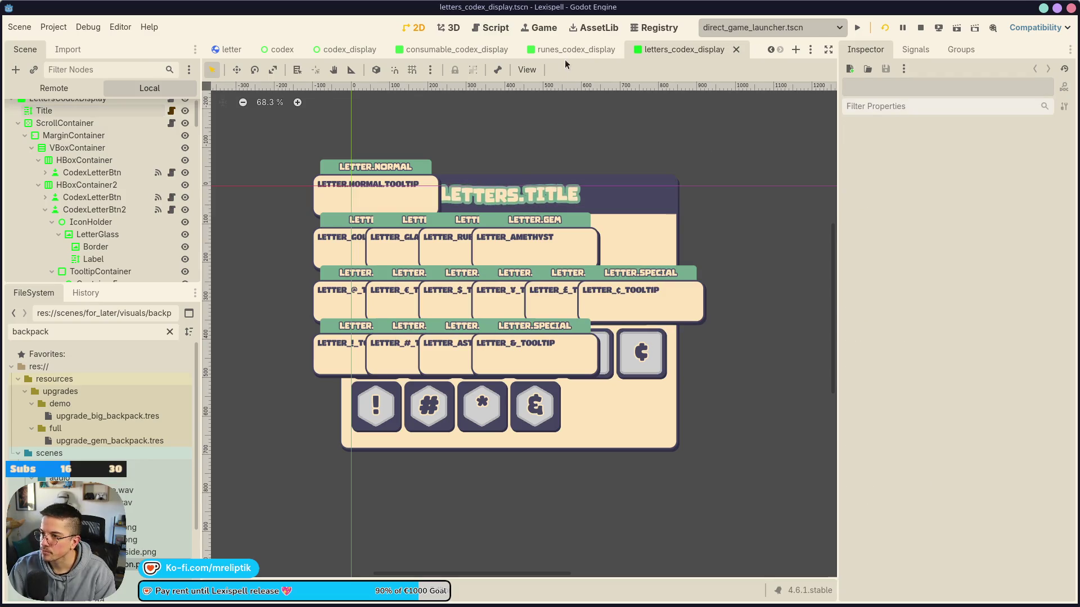
pyautogui.click(470, 51)
# Copy the 0/25 counter into codex_display, place it right after Title, and save
pyautogui.click(673, 254)
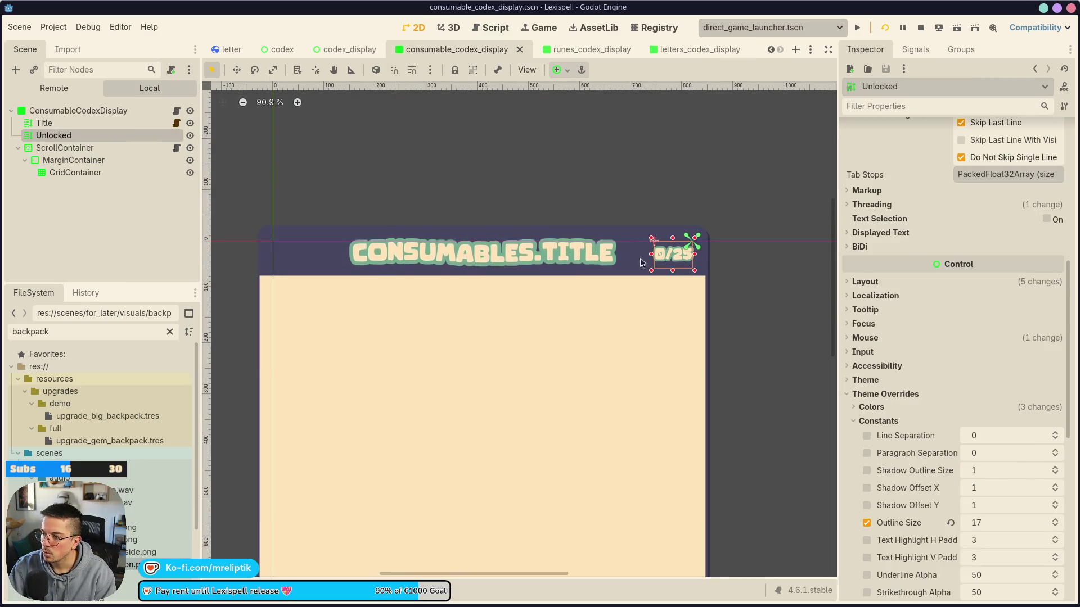
pyautogui.hotkey('ctrl', 's')
pyautogui.click(346, 51)
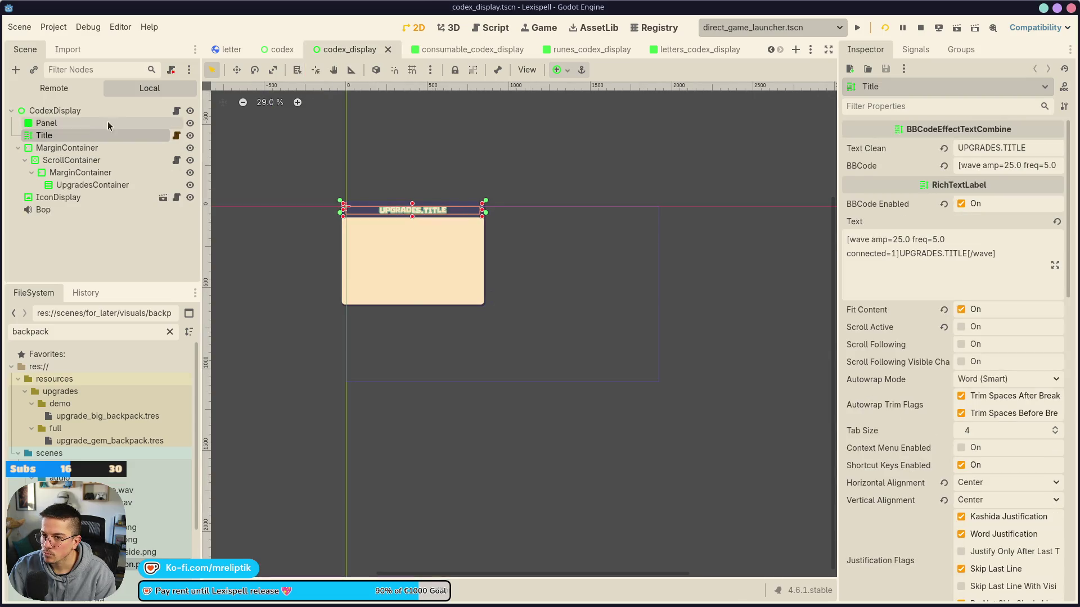
pyautogui.click(93, 110)
pyautogui.hotkey('ctrl', 'v')
pyautogui.moveTo(57, 222)
pyautogui.mouseDown()
pyautogui.moveTo(47, 136)
pyautogui.moveTo(50, 145)
pyautogui.mouseUp()
pyautogui.hotkey('ctrl', 's')
# Paste the counter into the runes and letters codex scenes after Title and save each
pyautogui.click(579, 48)
pyautogui.click(84, 110)
pyautogui.hotkey('ctrl', 'v')
pyautogui.hotkey('ctrl', 'Up')
pyautogui.hotkey('ctrl', 's')
pyautogui.click(700, 49)
pyautogui.click(18, 135)
pyautogui.click(68, 110)
pyautogui.hotkey('ctrl', 'v')
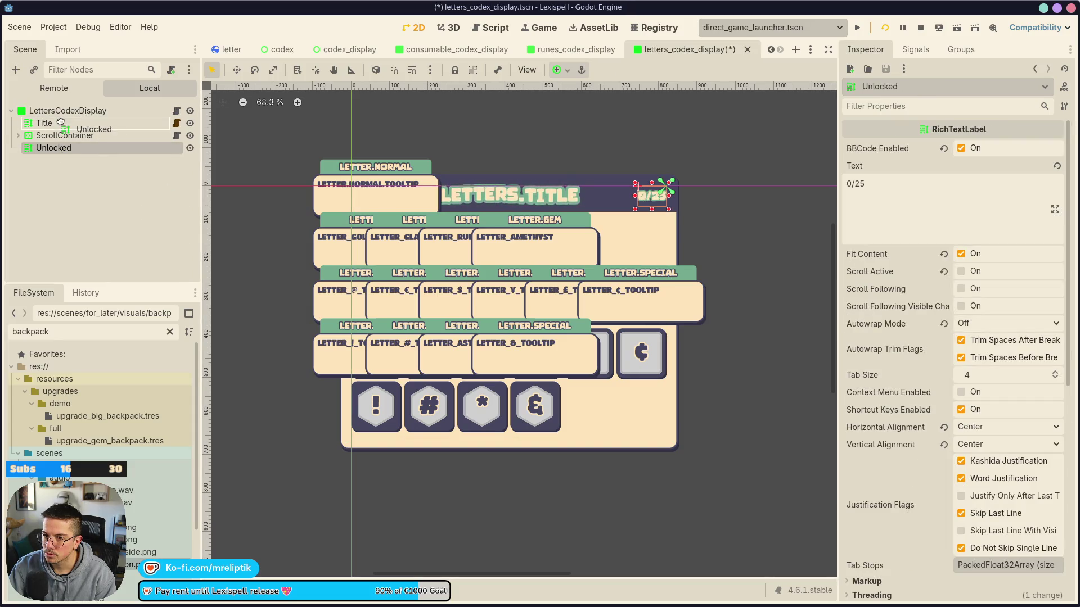
pyautogui.moveTo(60, 122); pyautogui.dragTo(60, 130)
pyautogui.hotkey('ctrl', 's')
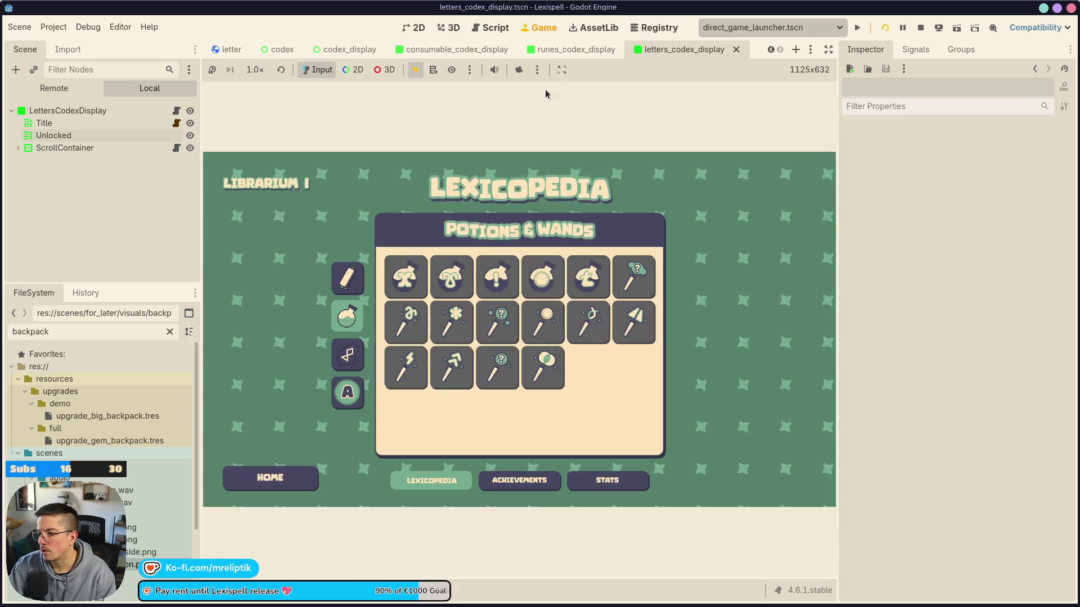
pyautogui.press('F8')
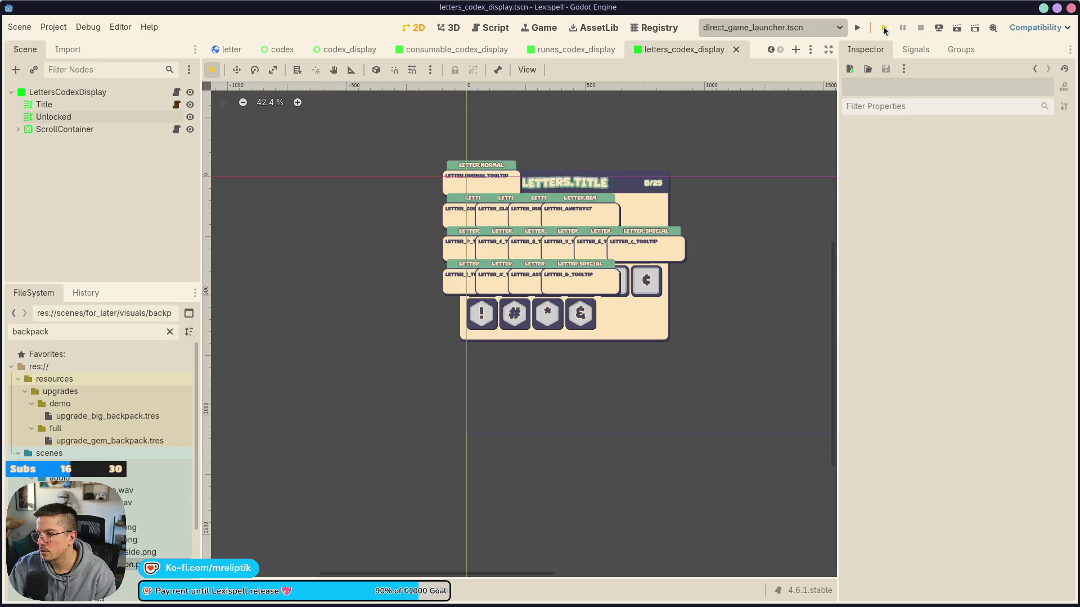
pyautogui.click(885, 29)
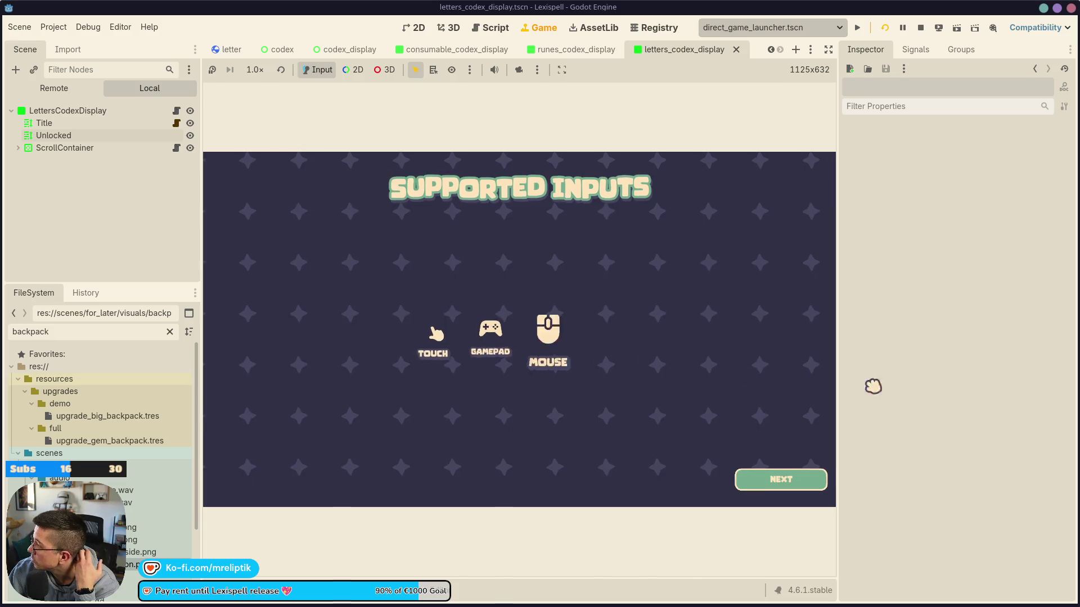
pyautogui.click(766, 479)
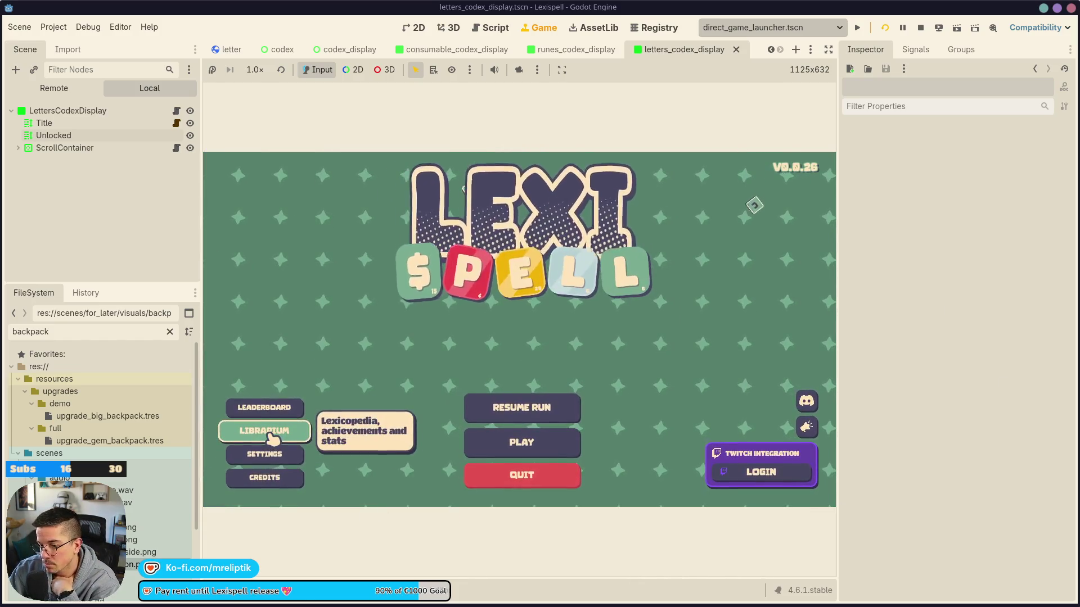
pyautogui.click(274, 442)
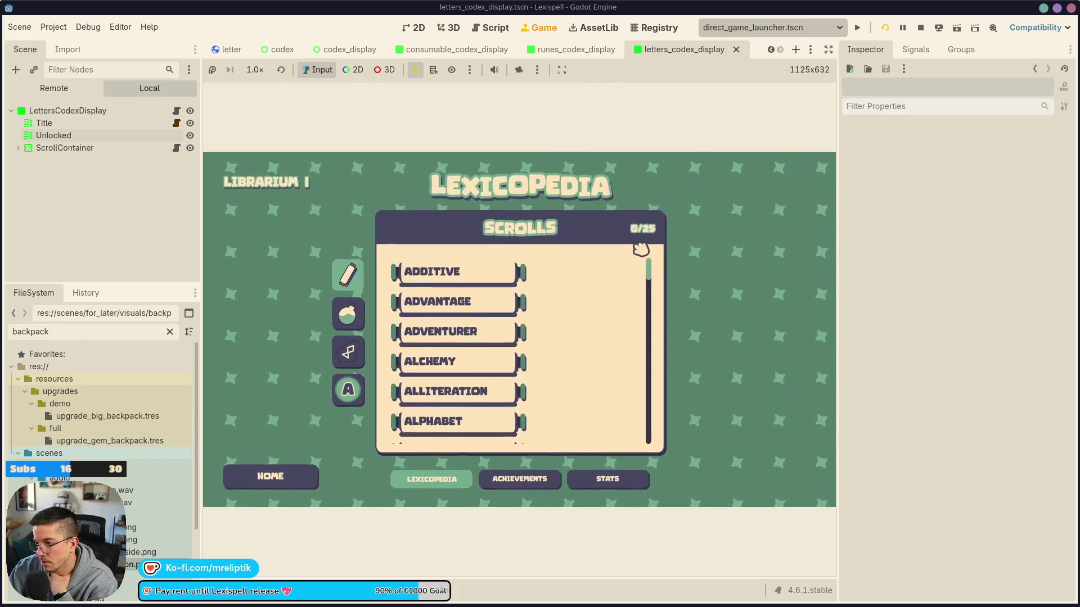
pyautogui.click(349, 353)
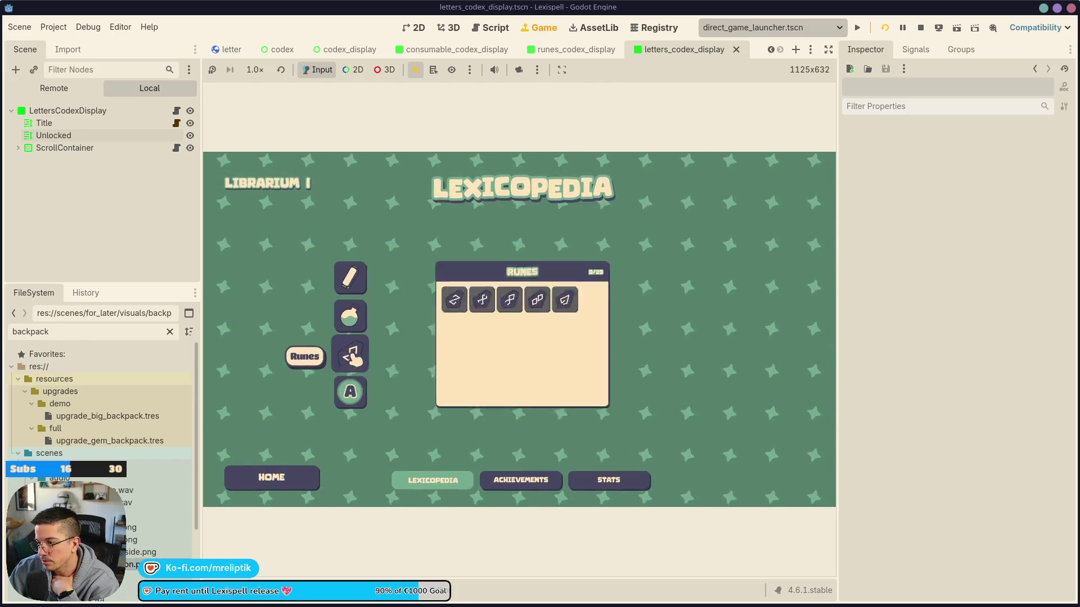
pyautogui.click(350, 390)
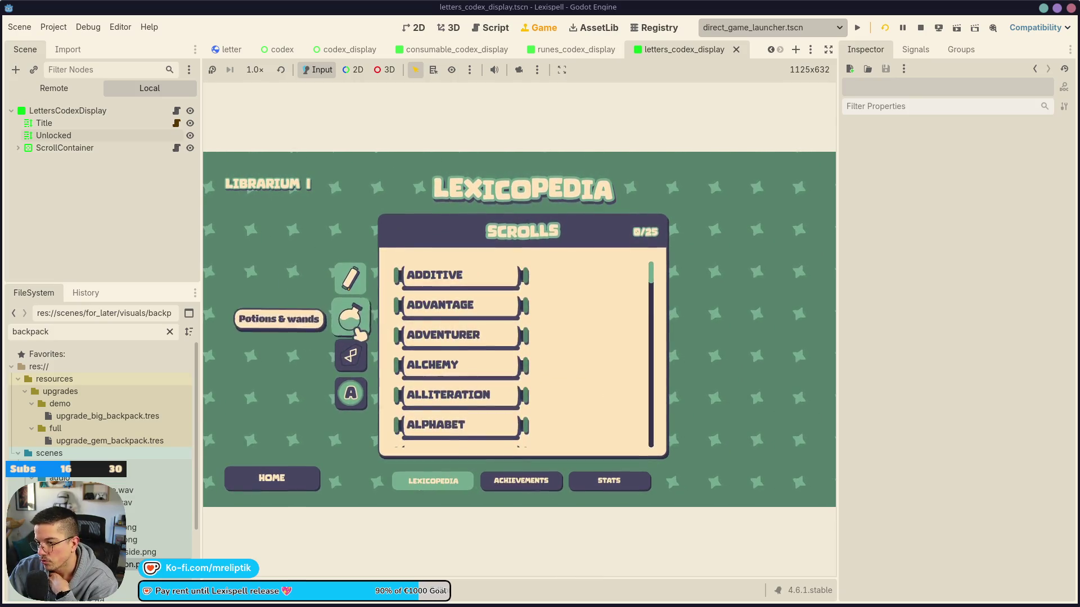
pyautogui.click(365, 360)
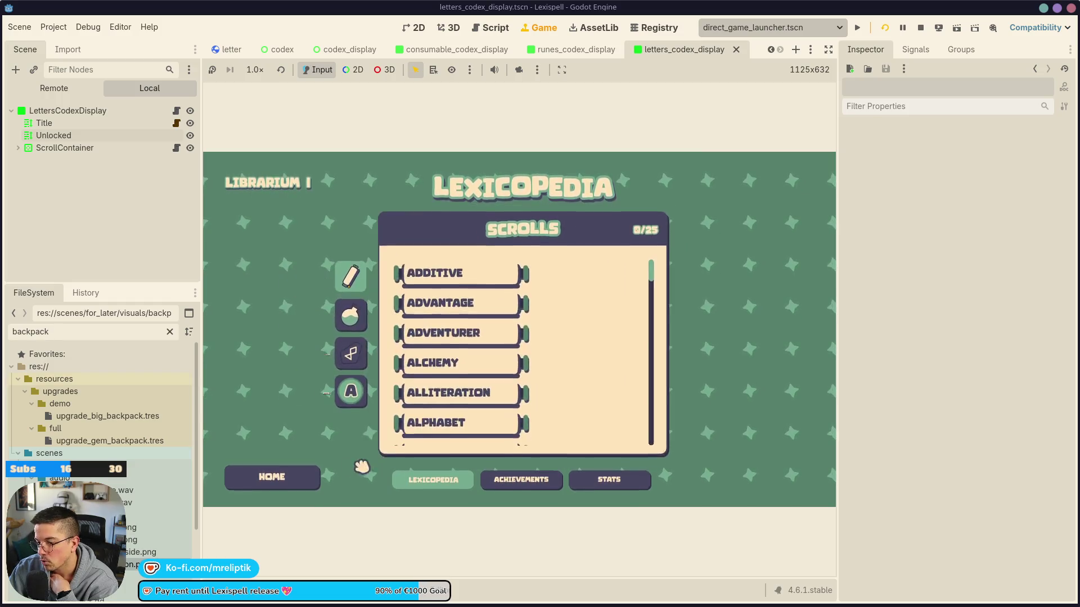
pyautogui.click(608, 481)
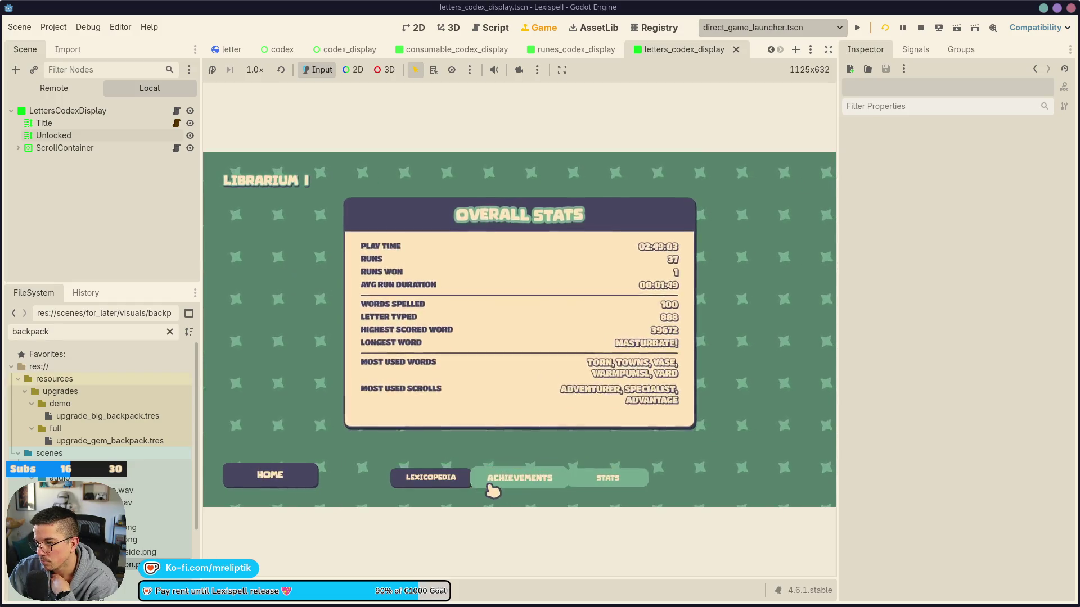
pyautogui.click(492, 487)
pyautogui.click(405, 485)
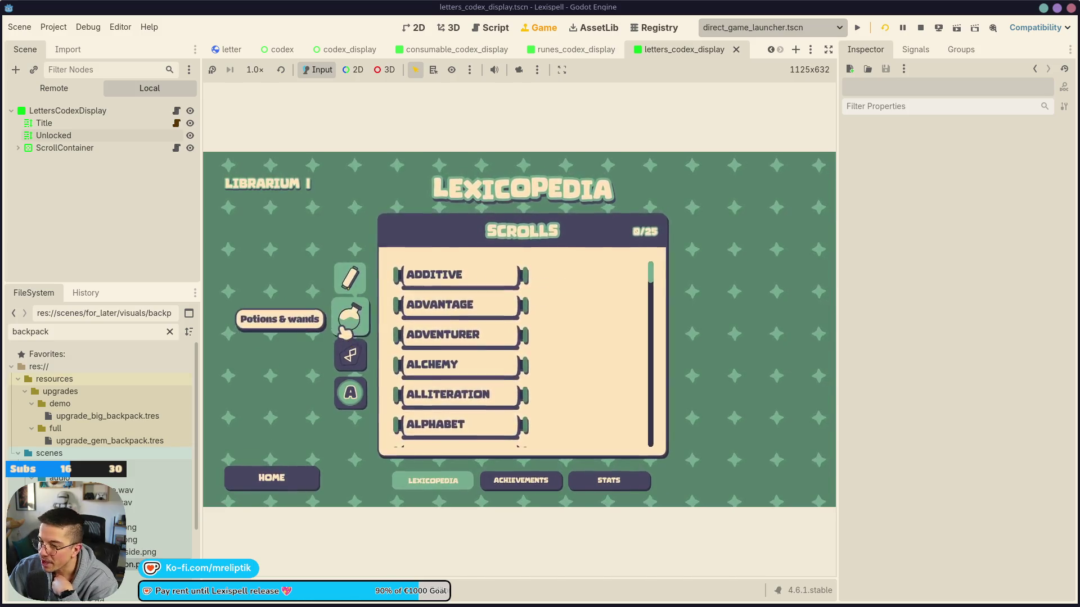
pyautogui.click(346, 330)
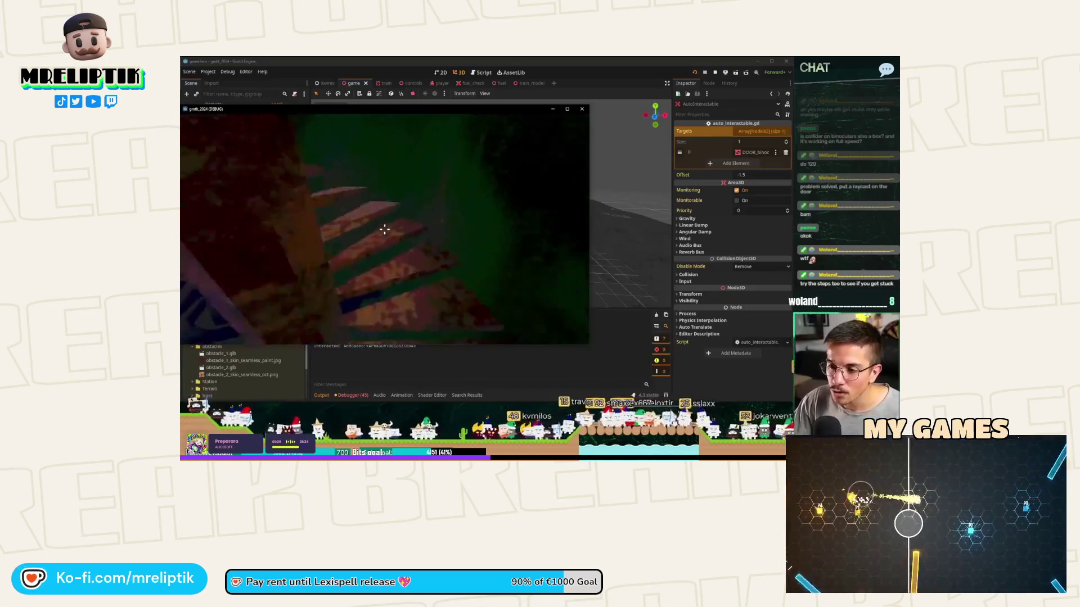
pyautogui.press('w')
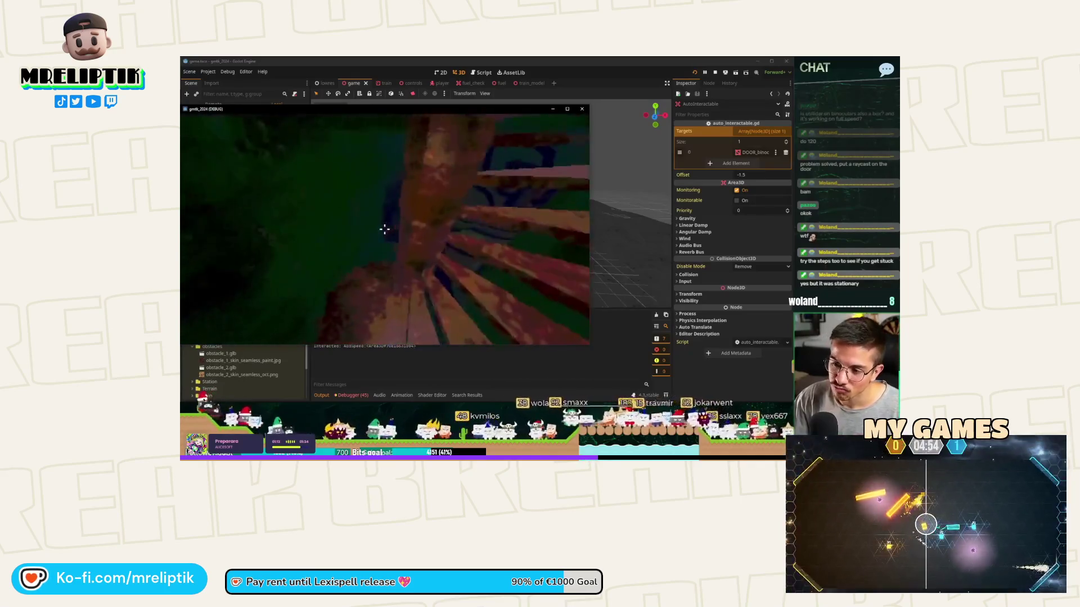
pyautogui.press('w')
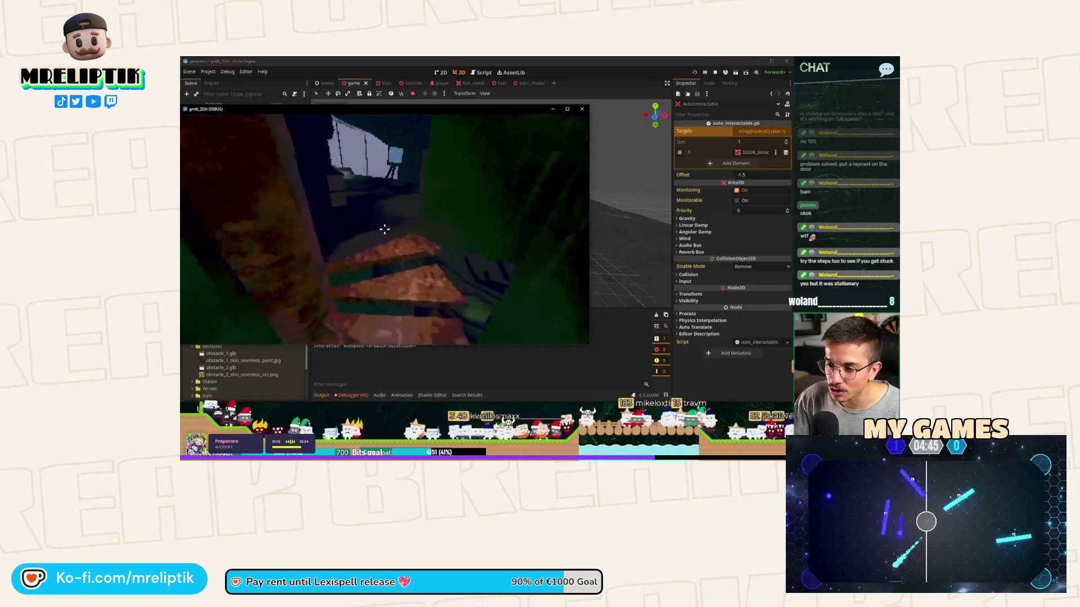
pyautogui.press('w')
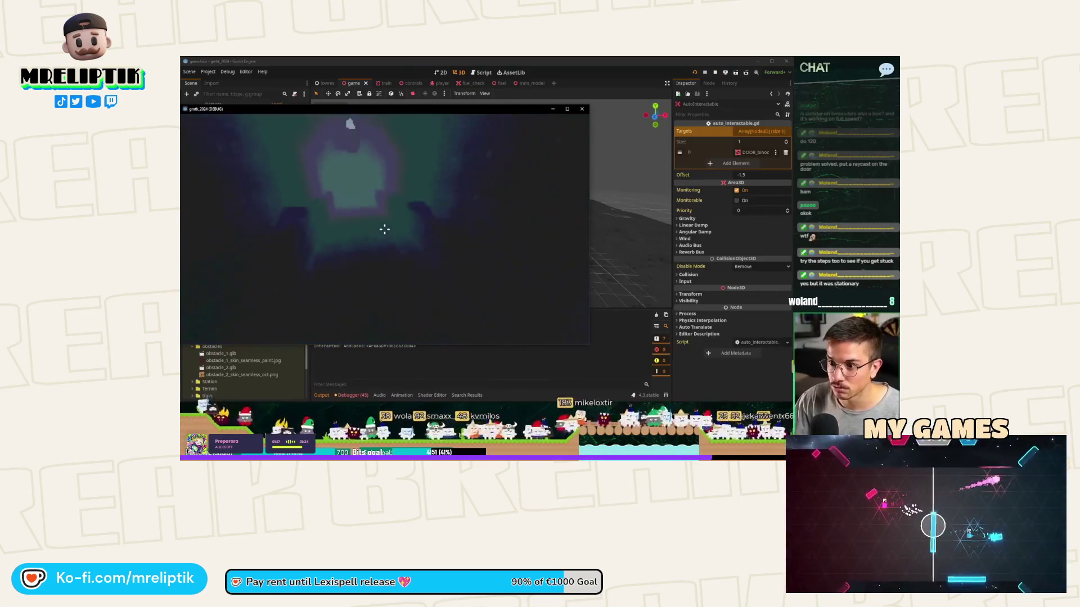
pyautogui.press('w')
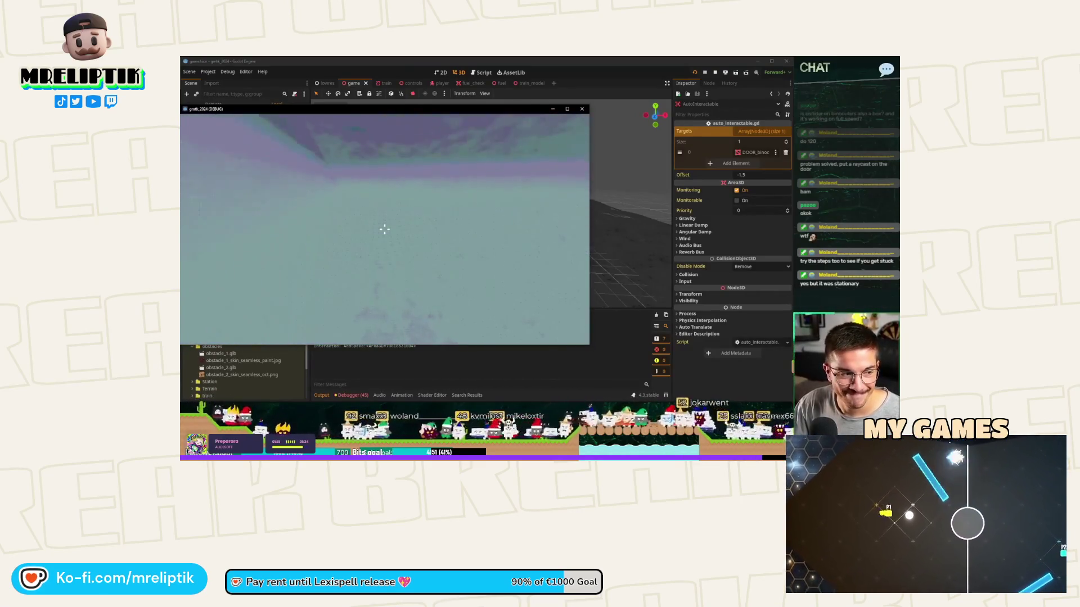
pyautogui.press('w')
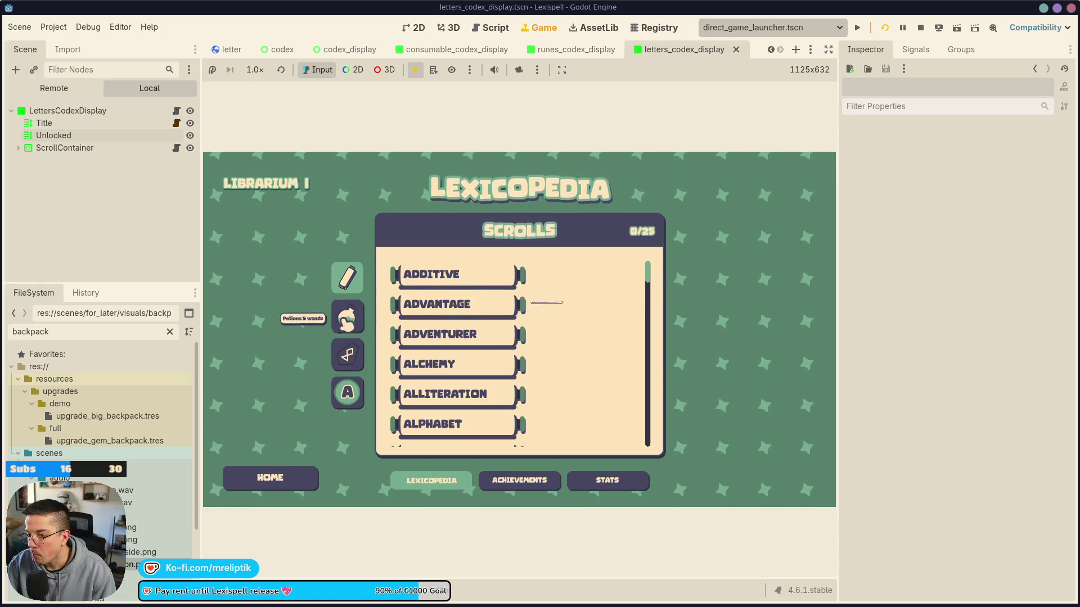
# Switch the game codex to Potions & Wands, then review runes_codex_display's script and button minimum size line
pyautogui.click(347, 318)
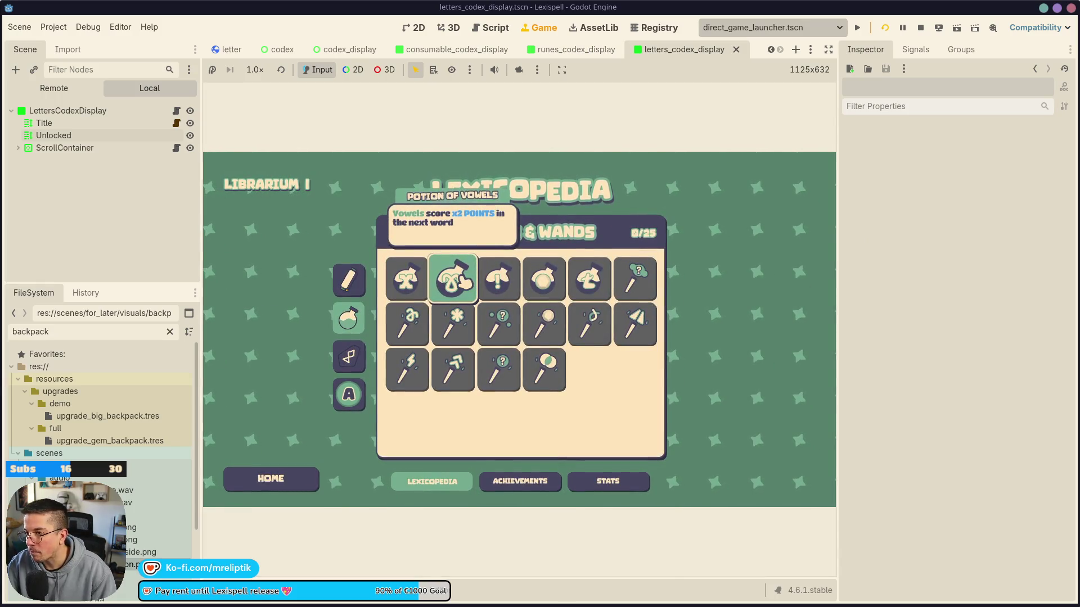
pyautogui.click(553, 49)
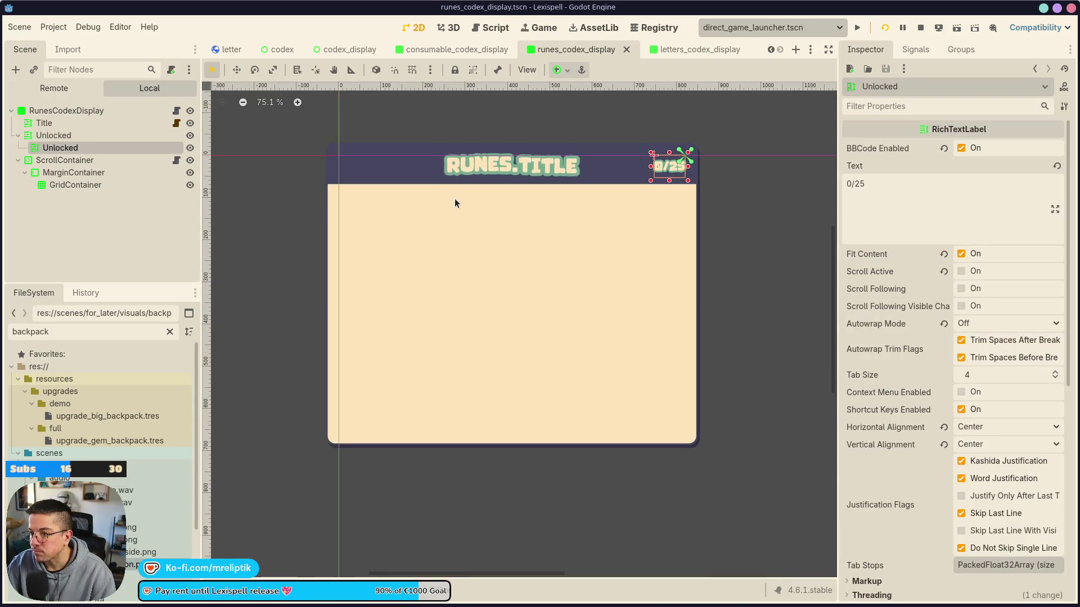
pyautogui.click(456, 49)
pyautogui.click(565, 49)
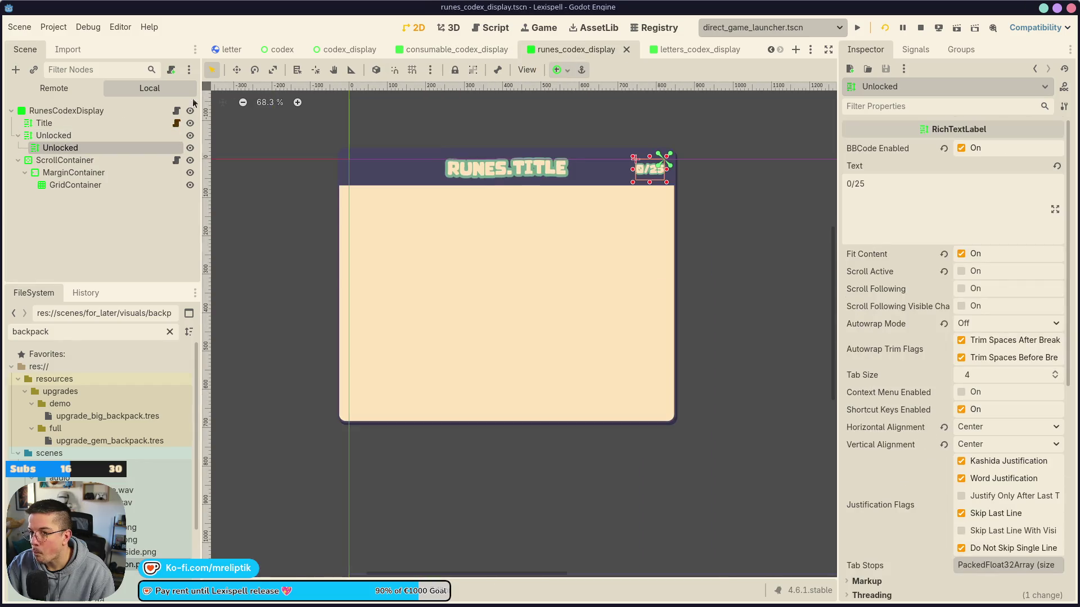
pyautogui.click(176, 111)
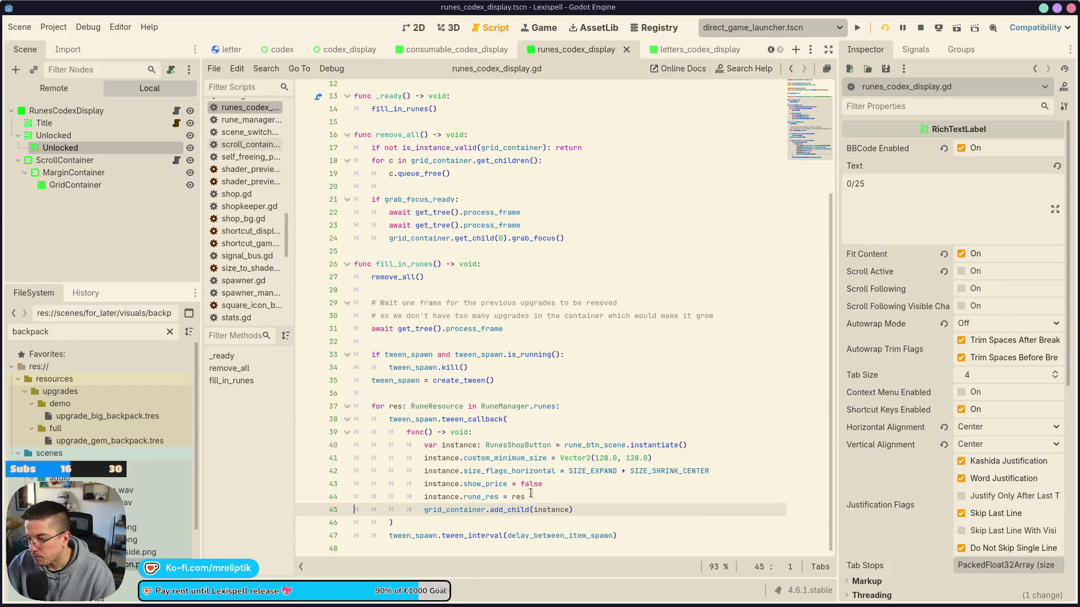
pyautogui.click(598, 458)
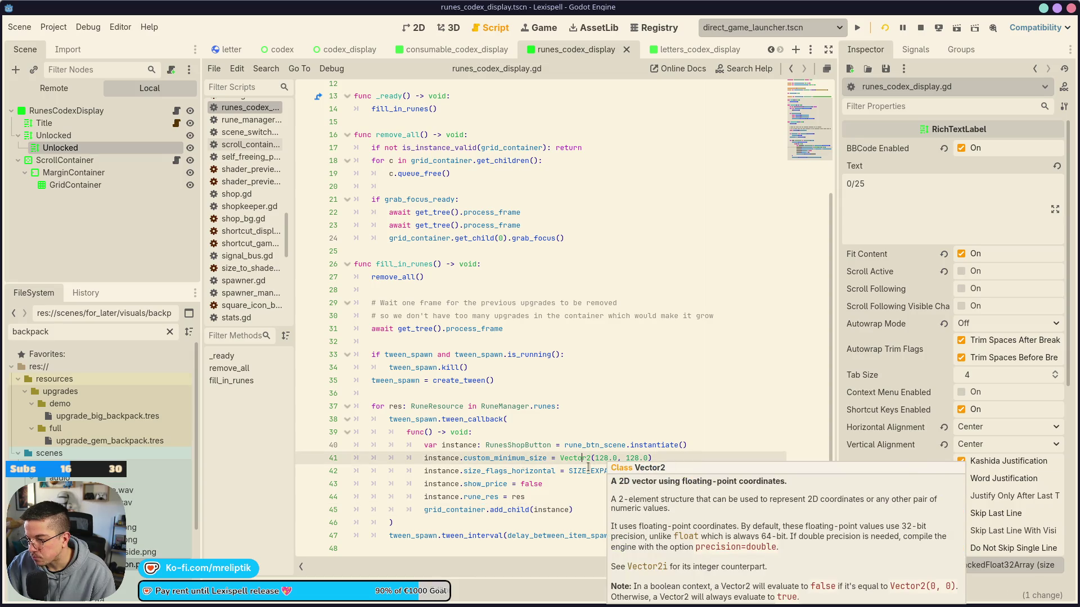
# Compare the letters_codex_display and runes_codex_display scenes against the running game's codex
pyautogui.click(657, 45)
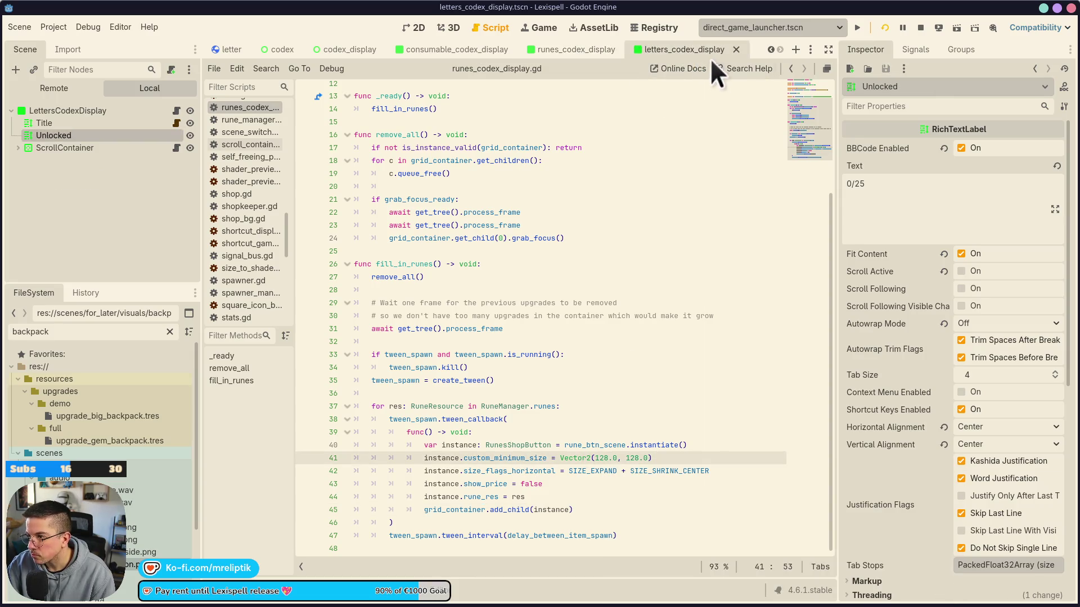
pyautogui.click(565, 48)
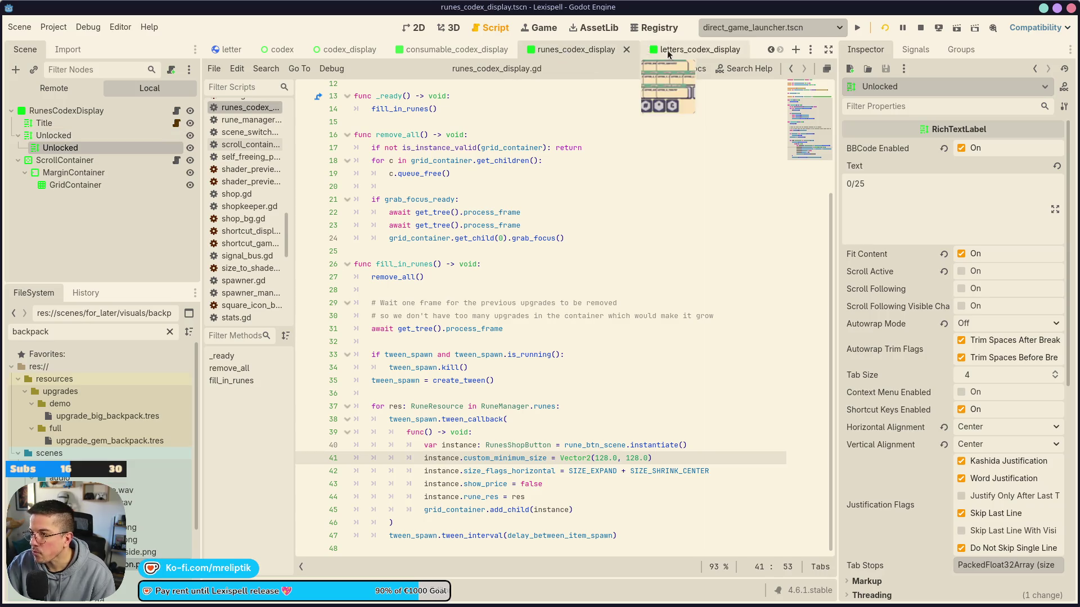
pyautogui.click(539, 27)
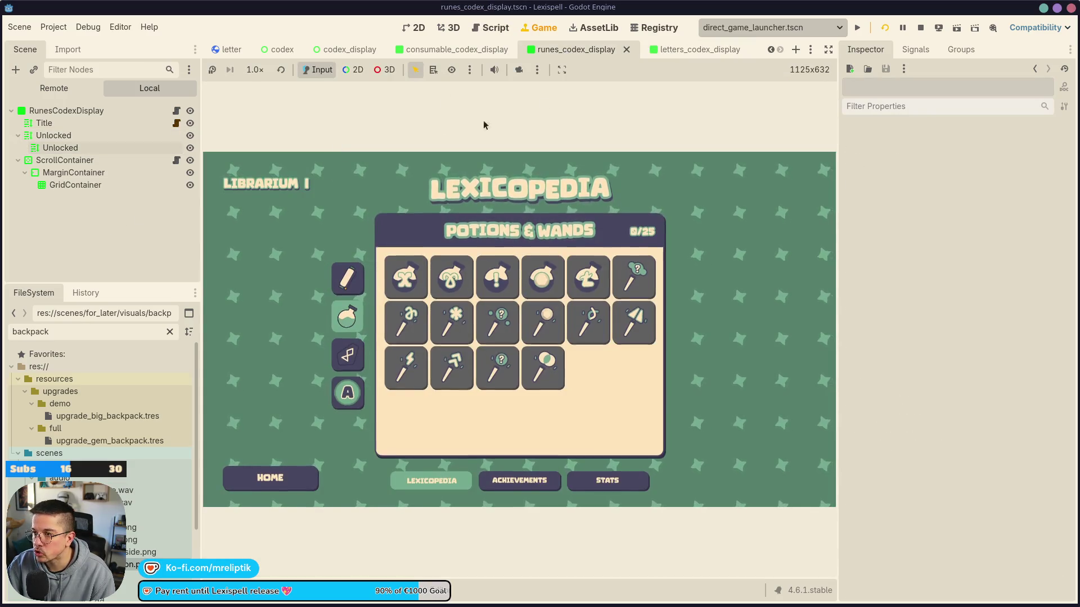
pyautogui.click(692, 52)
pyautogui.click(415, 27)
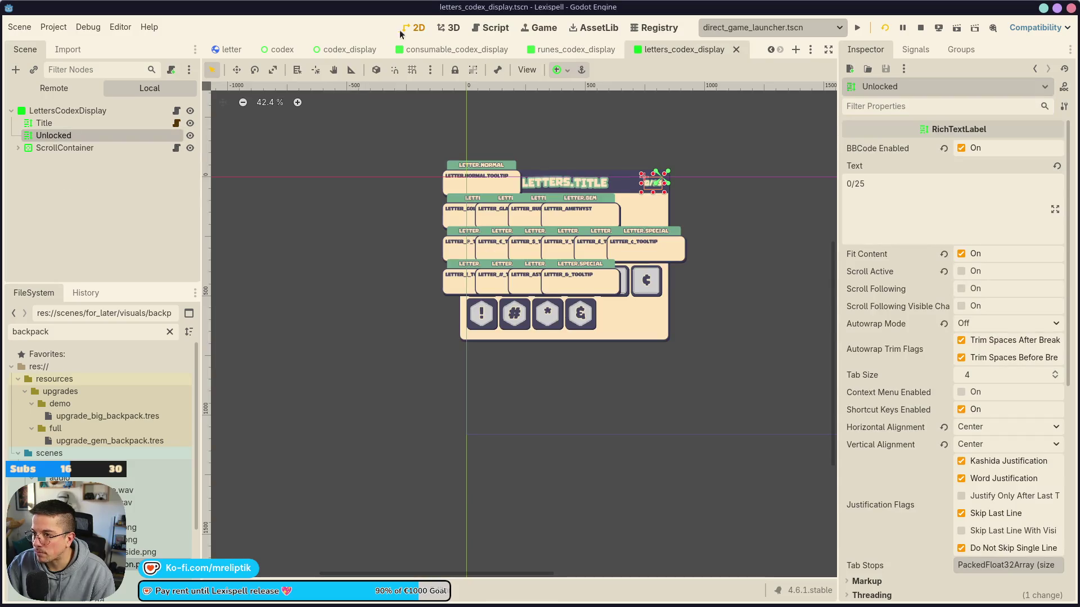
# Open the consumable_codex_display scene and select its MarginContainer node
pyautogui.click(338, 49)
pyautogui.click(280, 50)
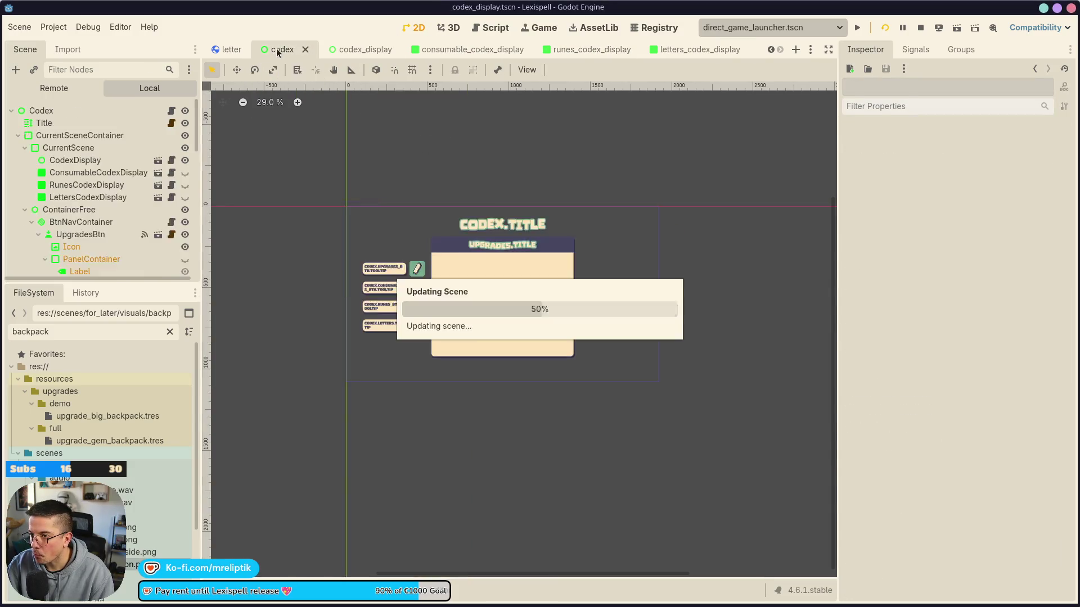
pyautogui.click(349, 50)
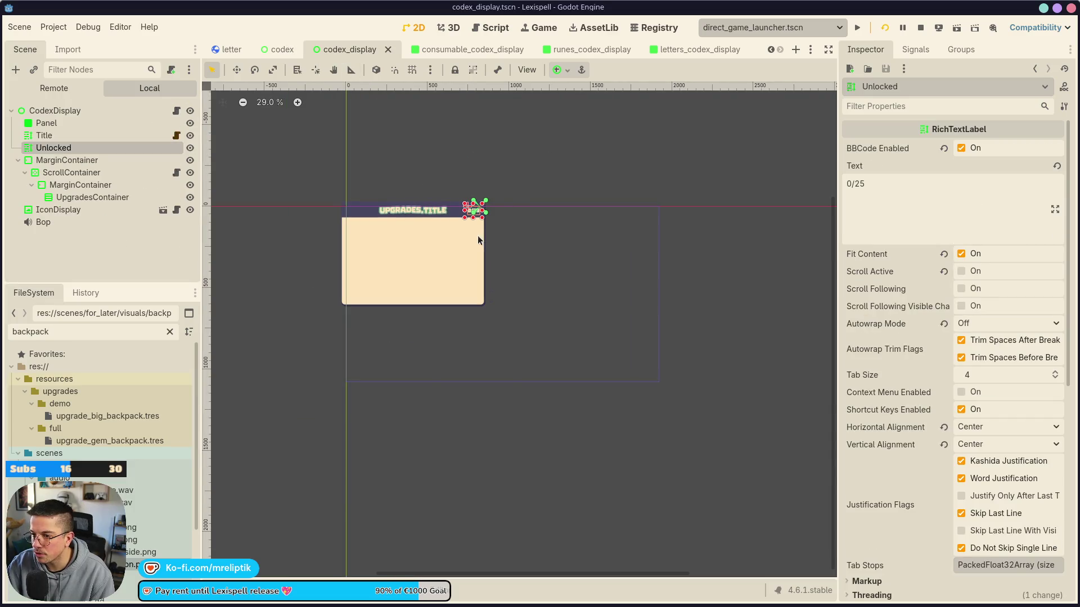
pyautogui.click(473, 49)
pyautogui.click(79, 163)
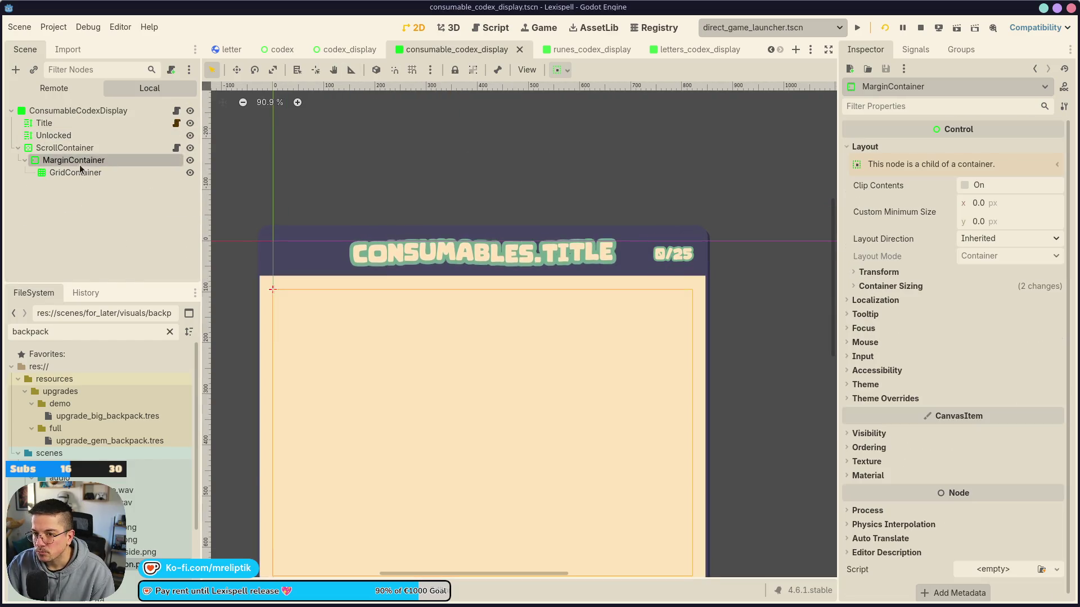
# Instantiate consumable_shop_button.tscn as a child of the GridContainer
pyautogui.rightClick(81, 171)
pyautogui.click(112, 194)
pyautogui.write('consumabl')
pyautogui.press('Down')
pyautogui.press('Down')
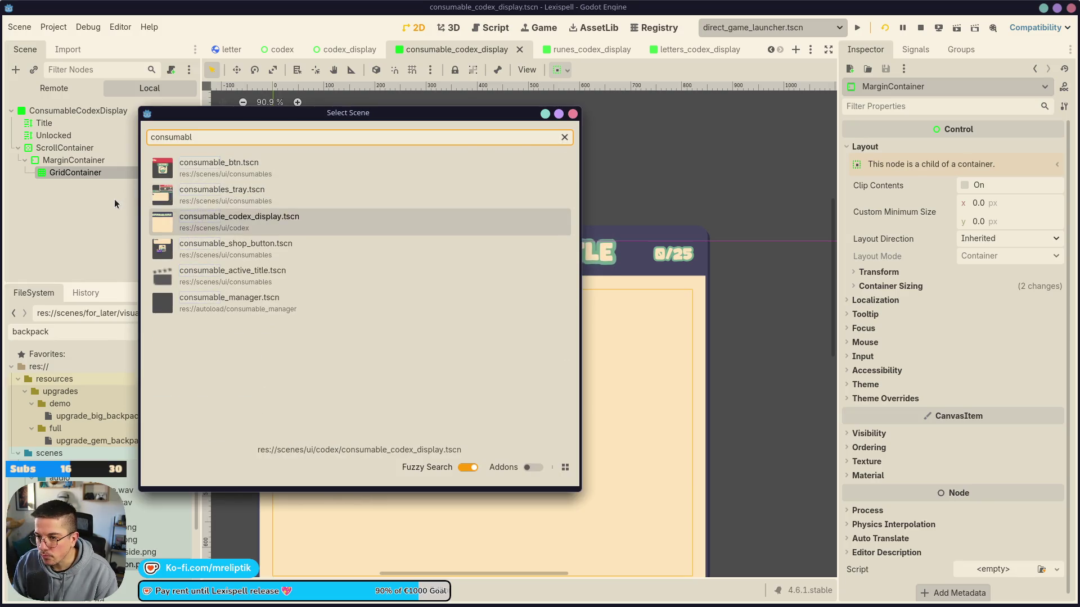
pyautogui.press('Down')
pyautogui.press('Return')
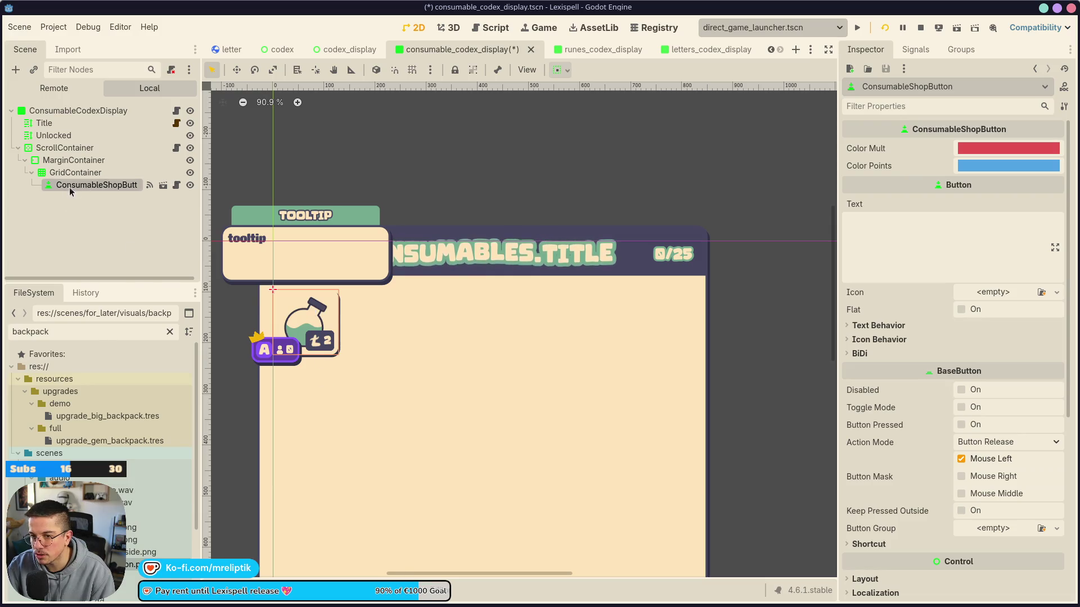
# Make the ConsumableShopButton instance local so its child nodes are editable
pyautogui.rightClick(69, 190)
pyautogui.click(151, 530)
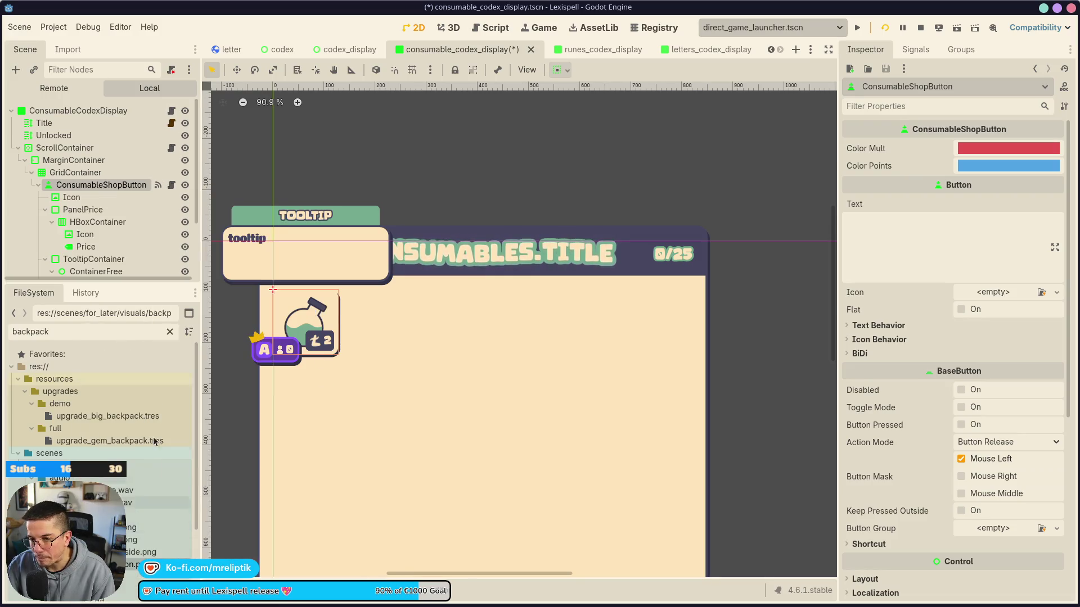
pyautogui.rightClick(137, 184)
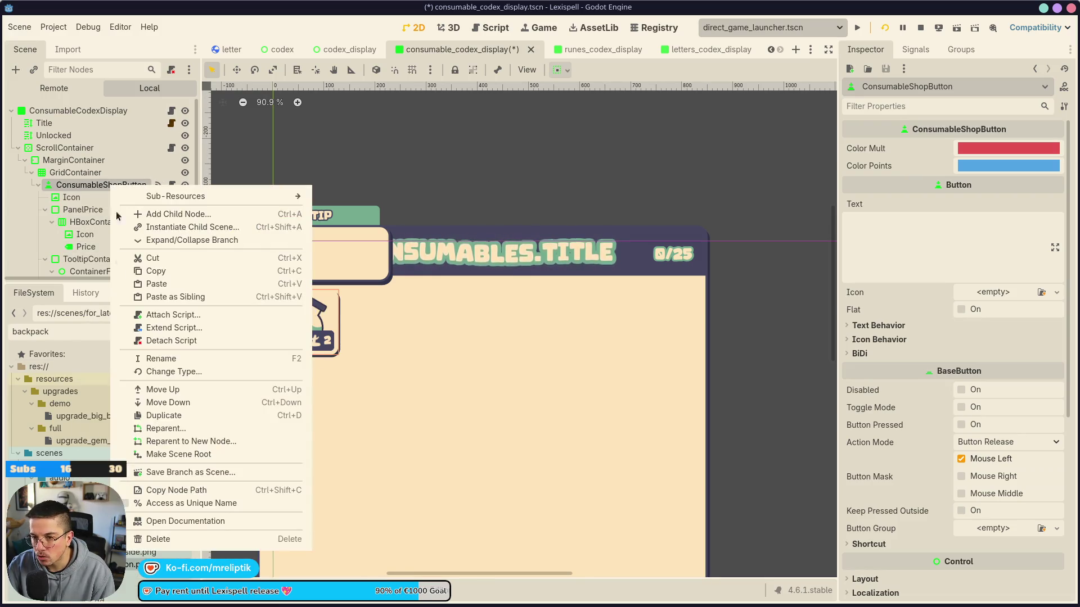
# Detach the script from the button copy and delete its PanelPrice node
pyautogui.click(194, 343)
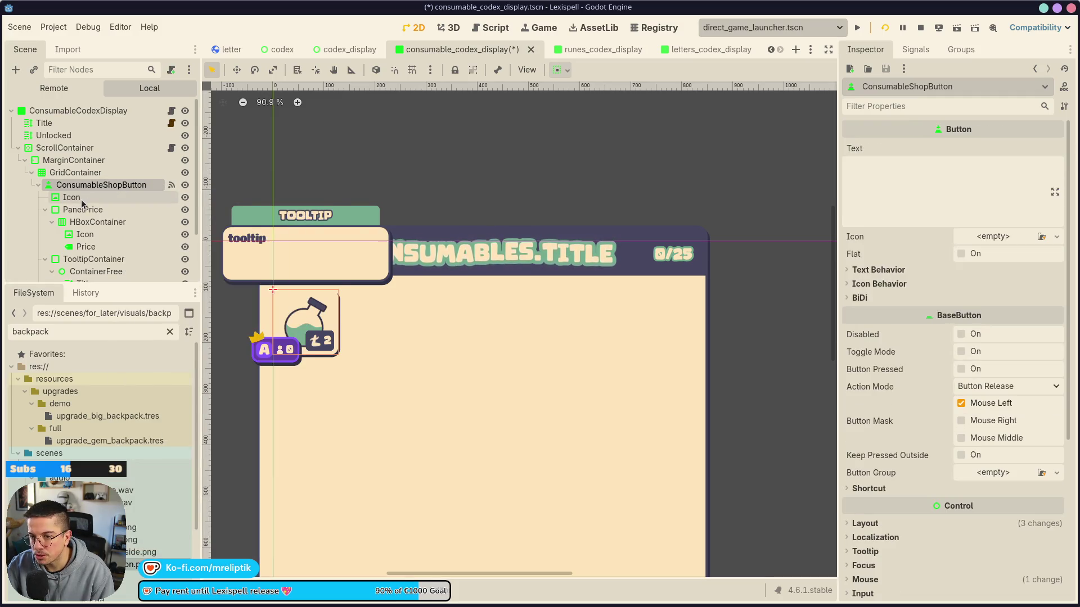
pyautogui.click(81, 199)
pyautogui.click(84, 209)
pyautogui.press('Delete')
pyautogui.press('Return')
# Delete the ViewersVote node and save the consumable codex scene
pyautogui.click(96, 211)
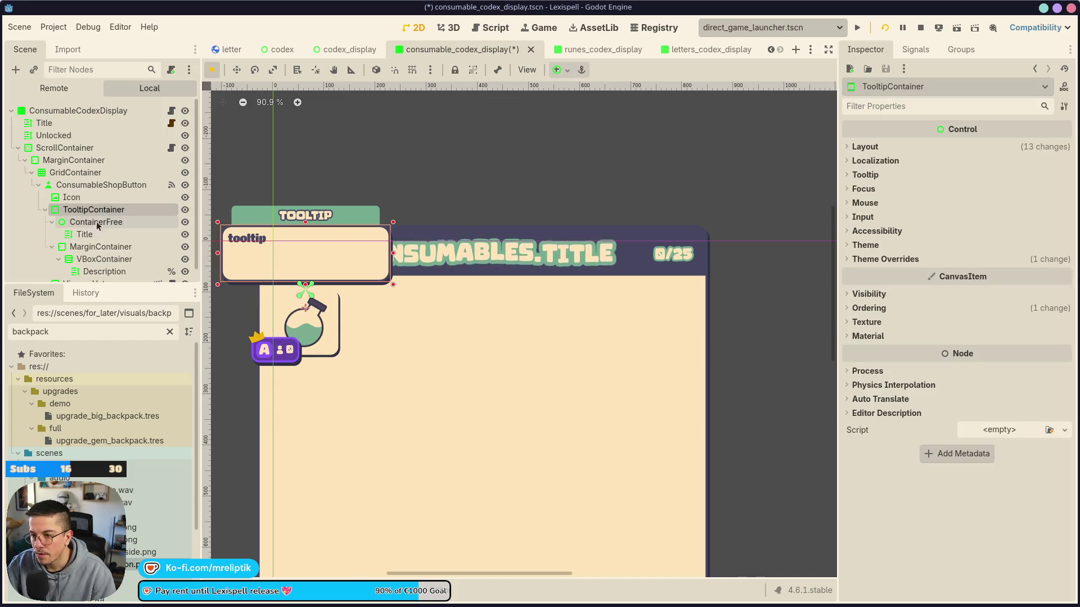
pyautogui.scroll(-3, 361, 273)
pyautogui.scroll(5, 361, 272)
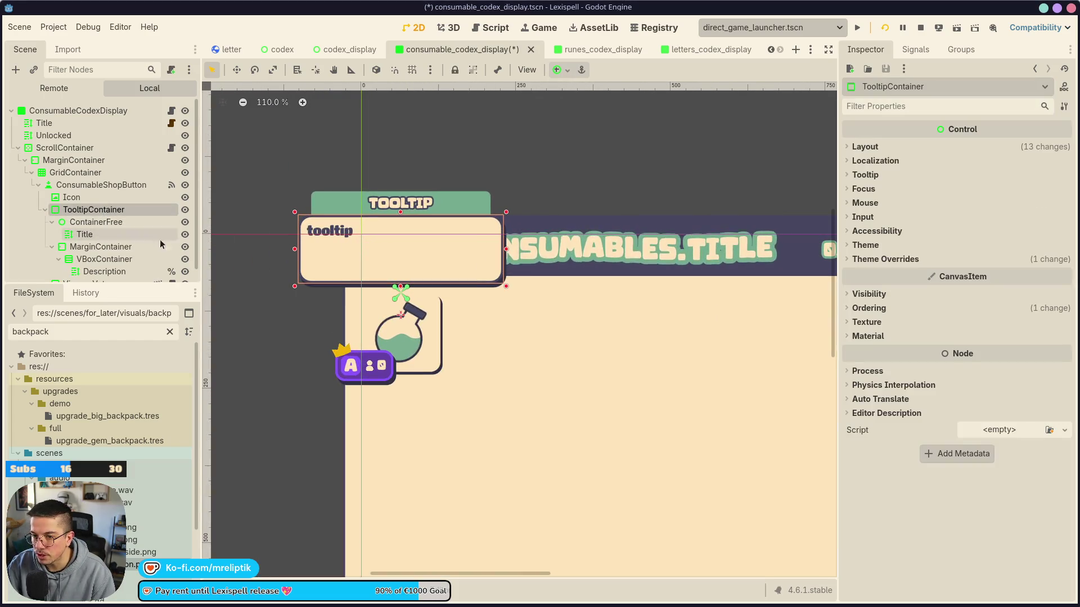
pyautogui.click(52, 246)
pyautogui.click(51, 221)
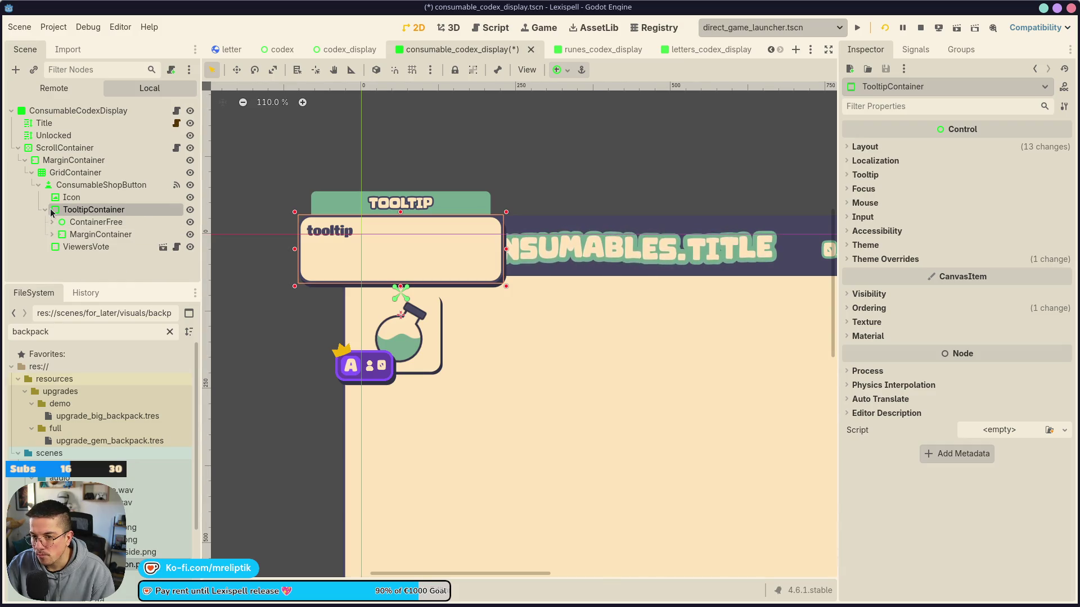
pyautogui.doubleClick(51, 210)
pyautogui.click(85, 247)
pyautogui.press('Delete')
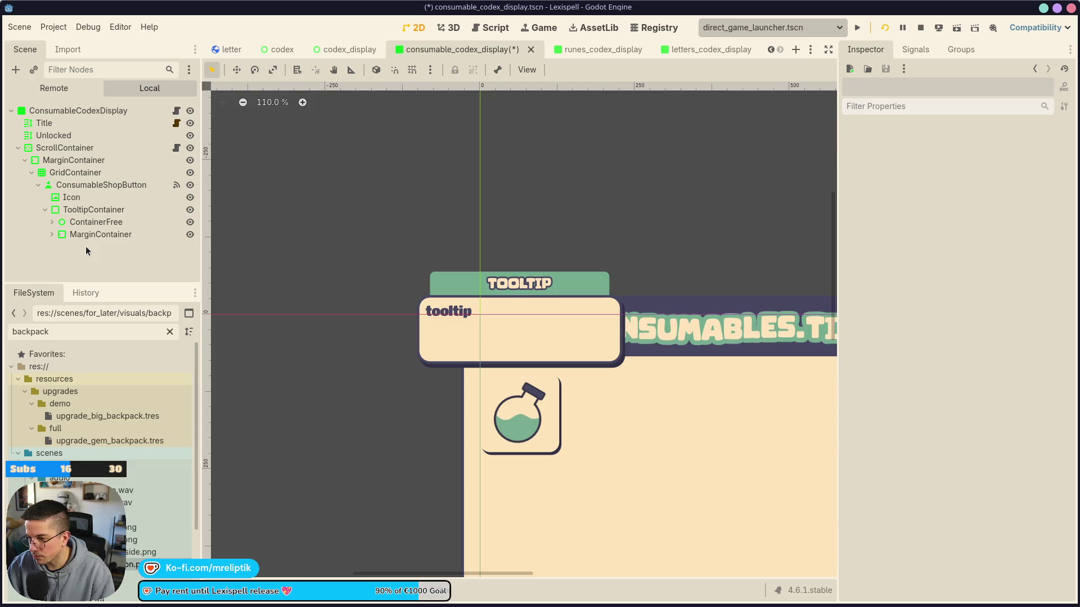
pyautogui.hotkey('ctrl', 's')
pyautogui.click(85, 222)
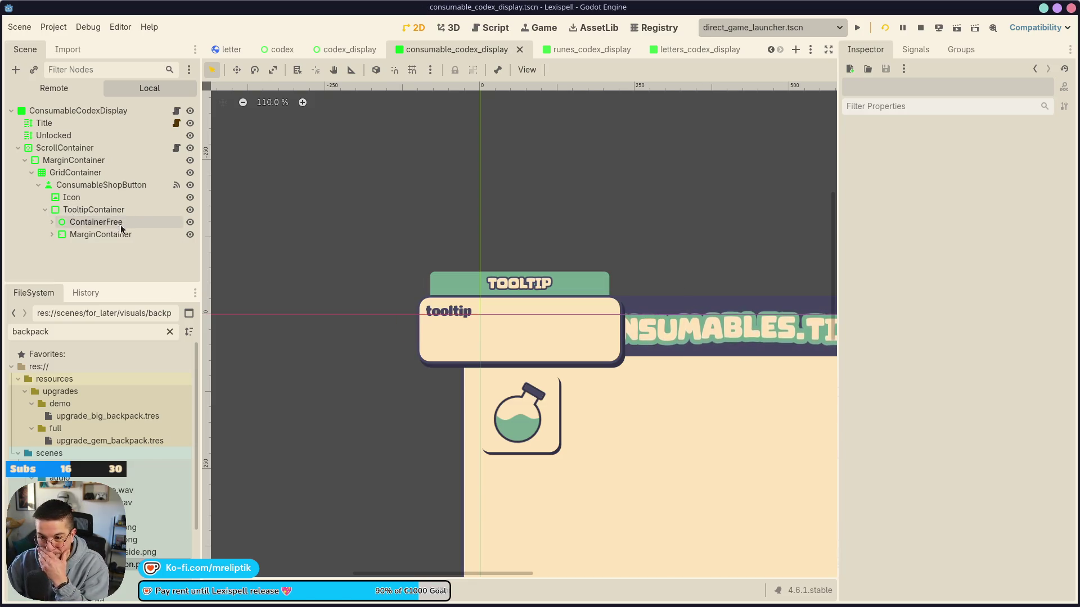
pyautogui.click(93, 210)
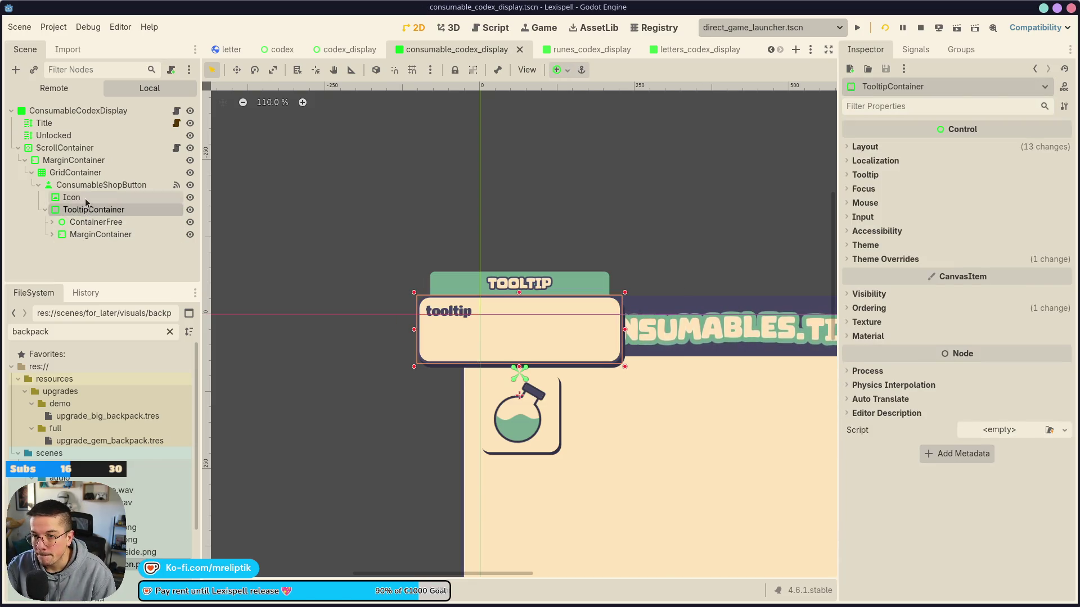
# Rename the button to UnknownButton and save its branch as unknown_button.tscn
pyautogui.click(116, 186)
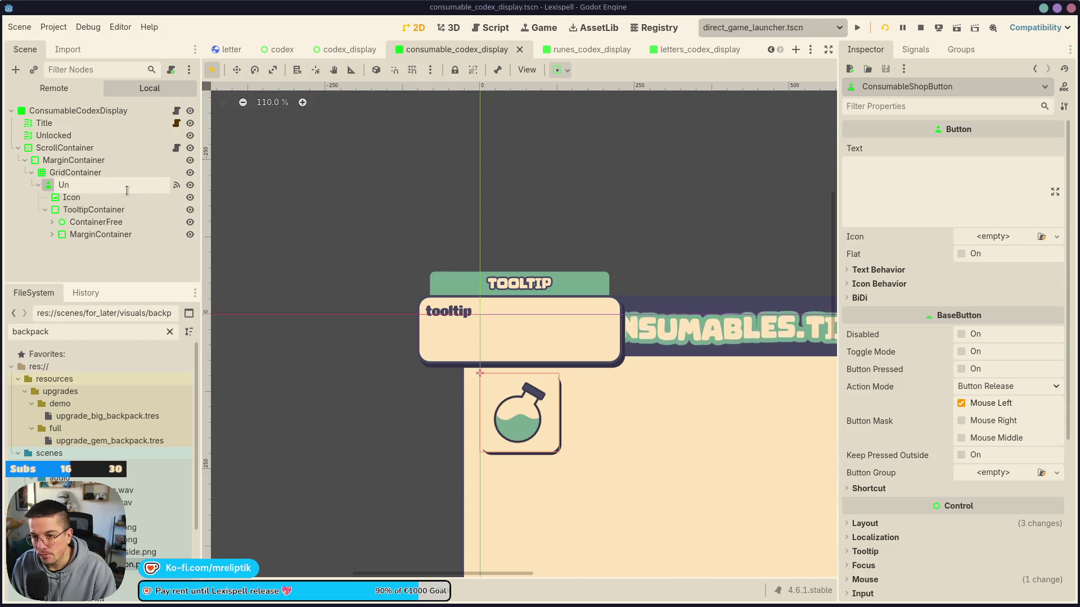
pyautogui.write('UnknownButton')
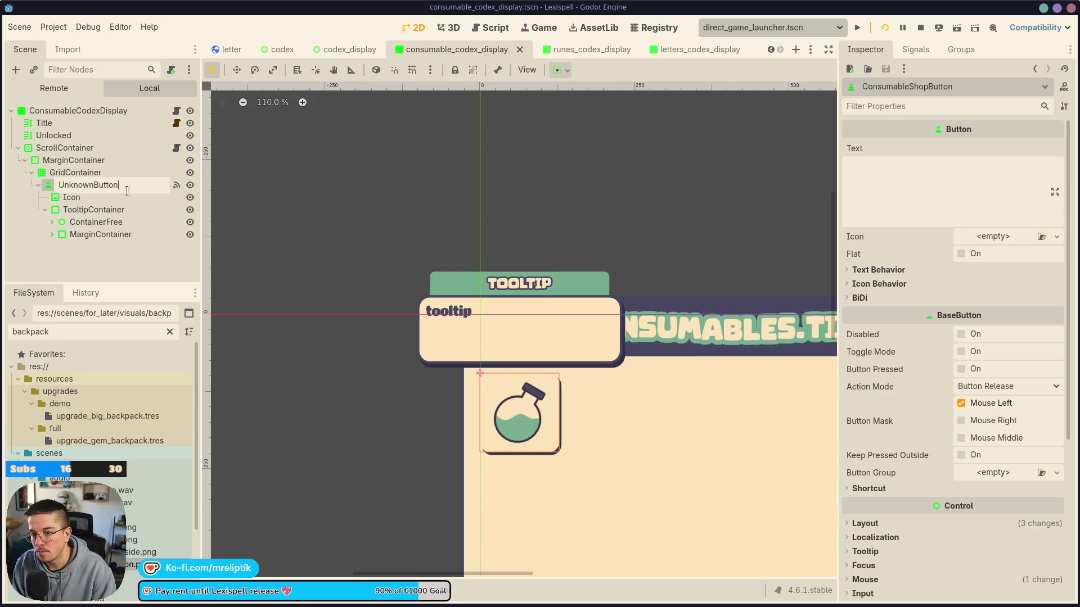
pyautogui.press('Return')
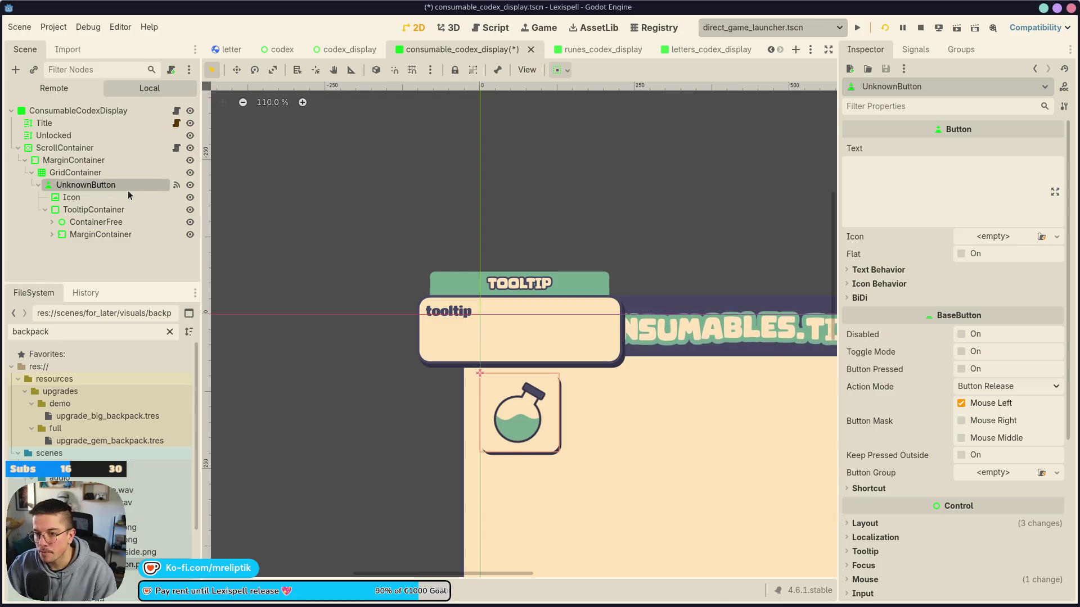
pyautogui.rightClick(112, 186)
pyautogui.click(172, 446)
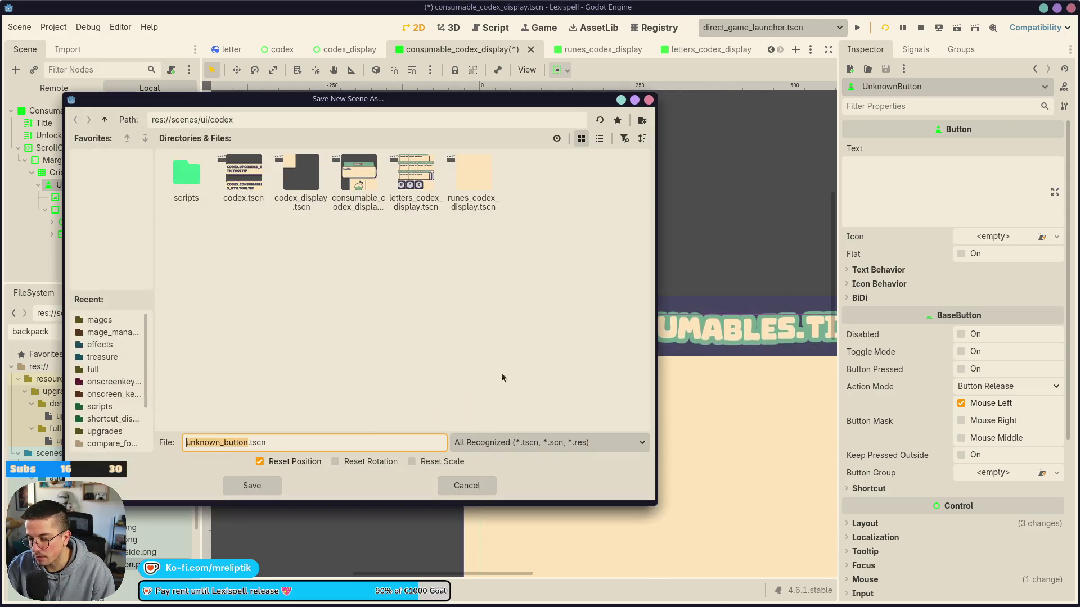
pyautogui.click(274, 482)
# Open unknown_button.tscn in its own scene tab
pyautogui.doubleClick(107, 185)
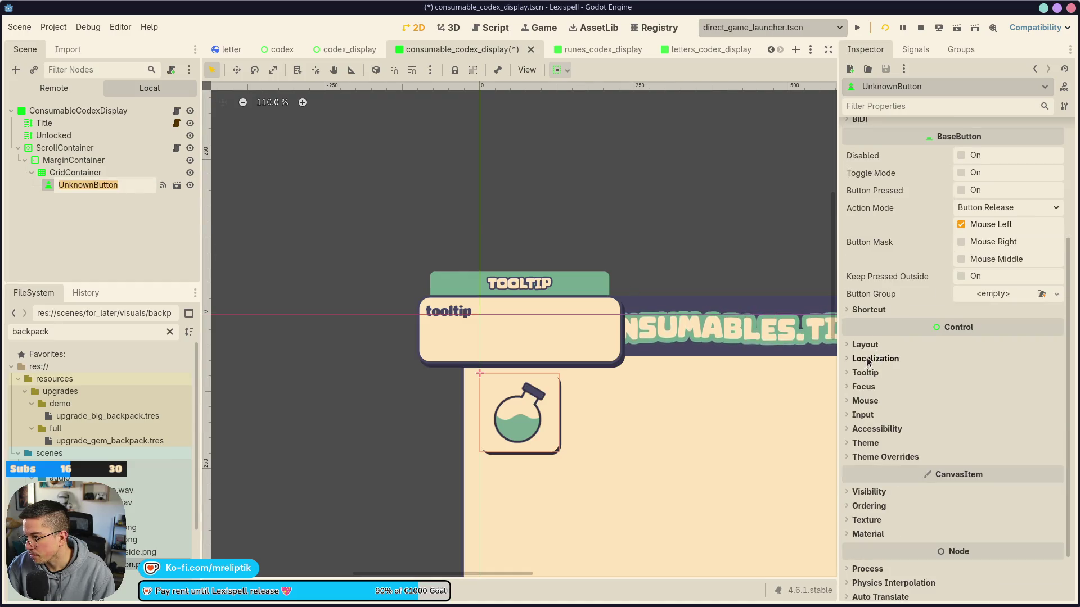
pyautogui.click(865, 344)
pyautogui.click(865, 345)
pyautogui.click(865, 345)
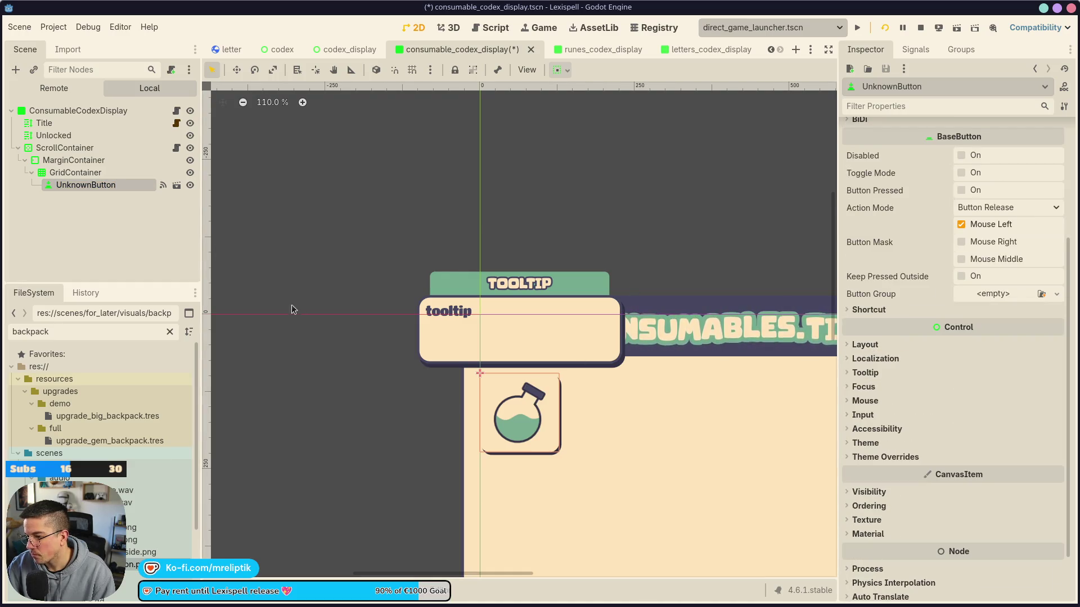
pyautogui.scroll(-3, 287, 315)
pyautogui.click(100, 203)
pyautogui.click(121, 183)
pyautogui.click(179, 188)
pyautogui.click(355, 49)
pyautogui.click(649, 51)
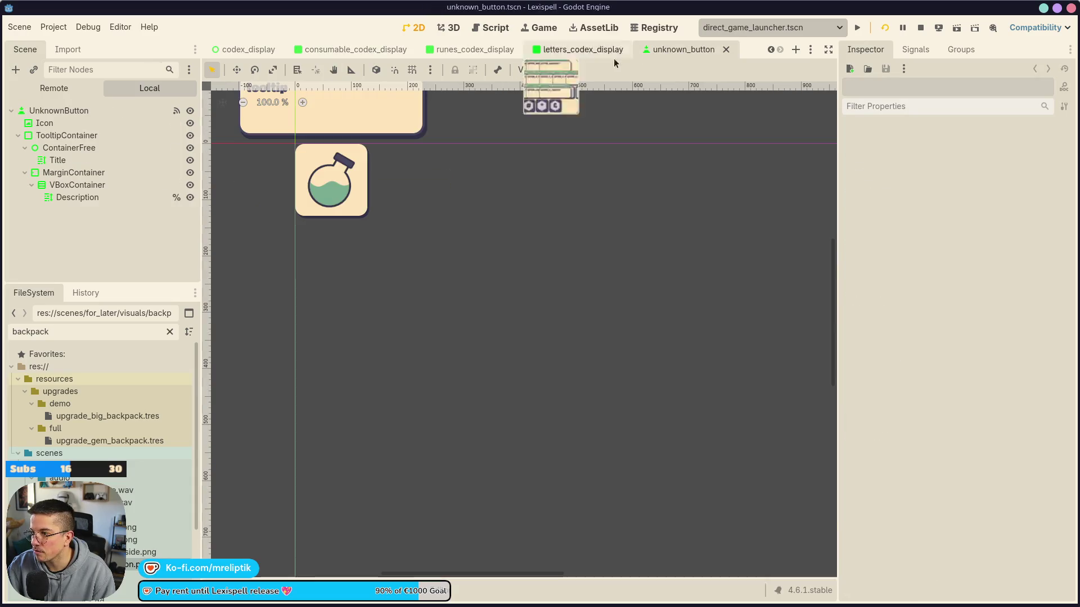
# Delete the UnknownButton instance from the consumable codex display
pyautogui.click(59, 111)
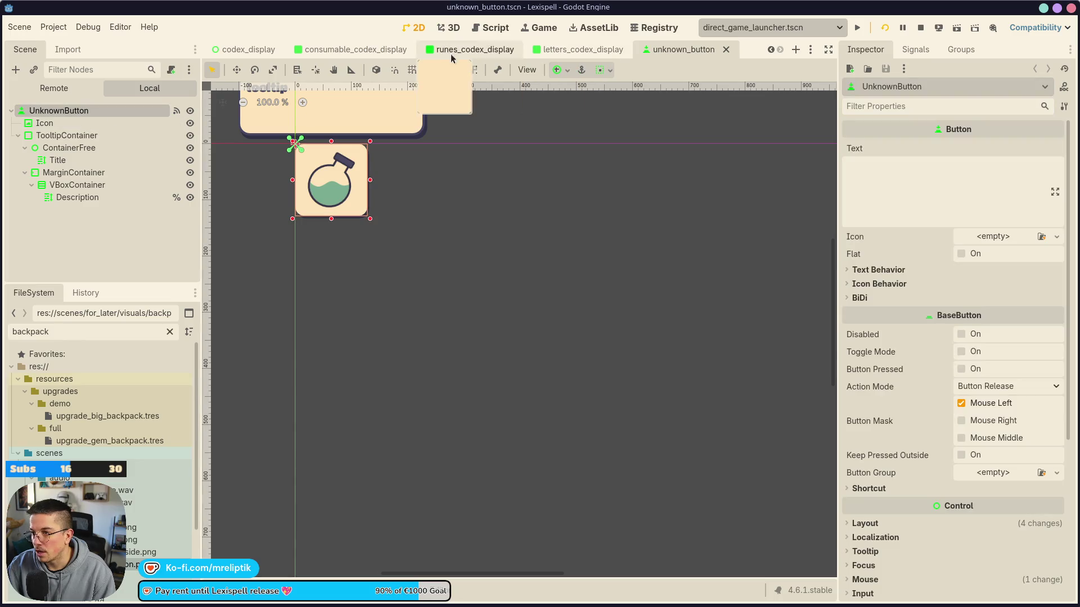
pyautogui.click(326, 51)
pyautogui.rightClick(110, 184)
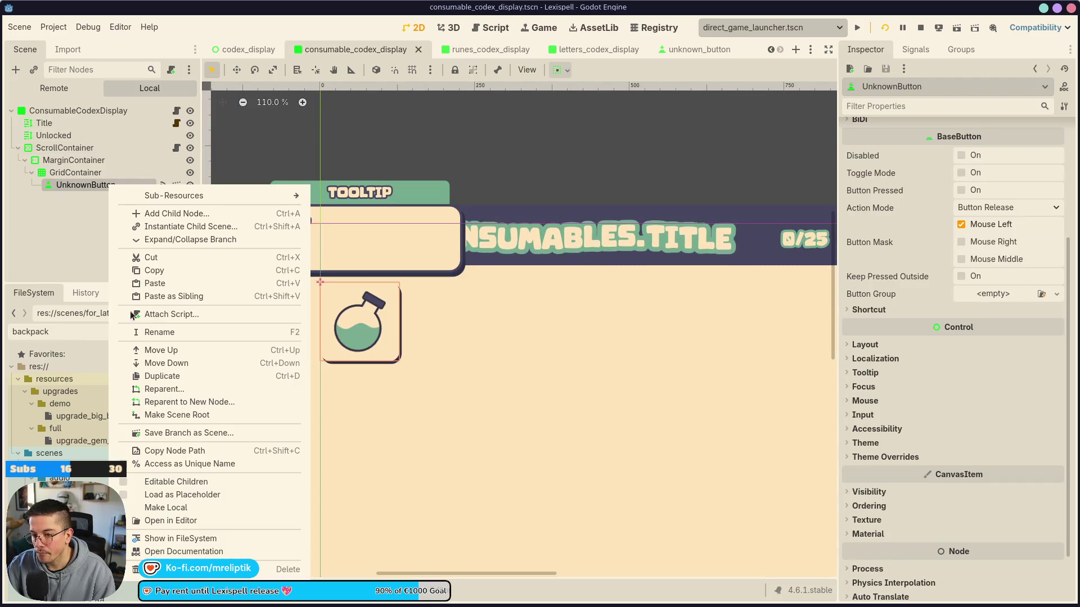
pyautogui.click(169, 569)
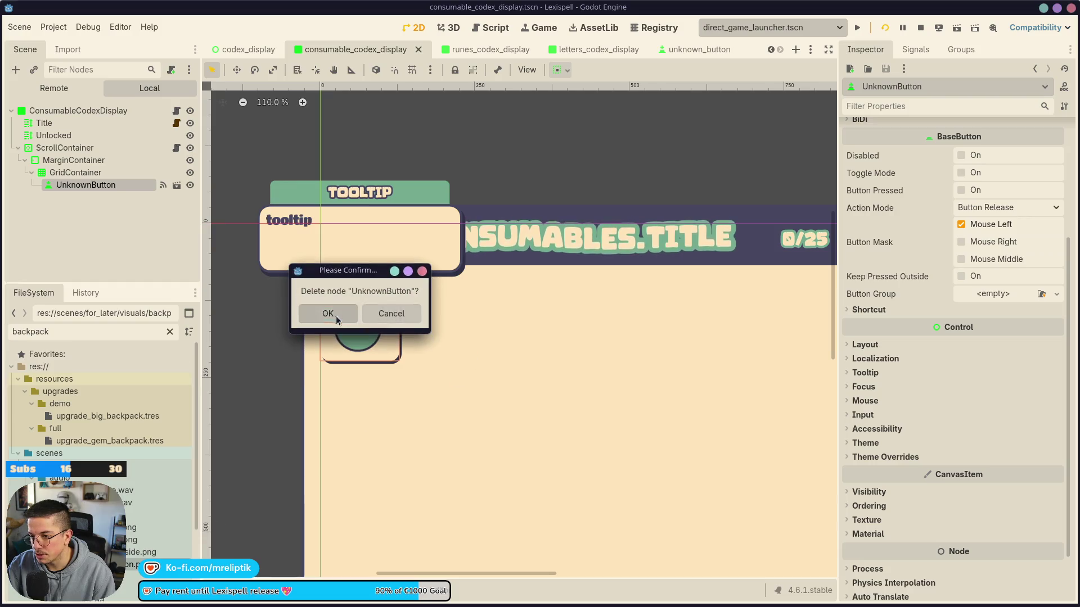
pyautogui.click(333, 314)
# Delete the Title node from the unknown_button scene's tooltip
pyautogui.click(666, 51)
pyautogui.click(79, 198)
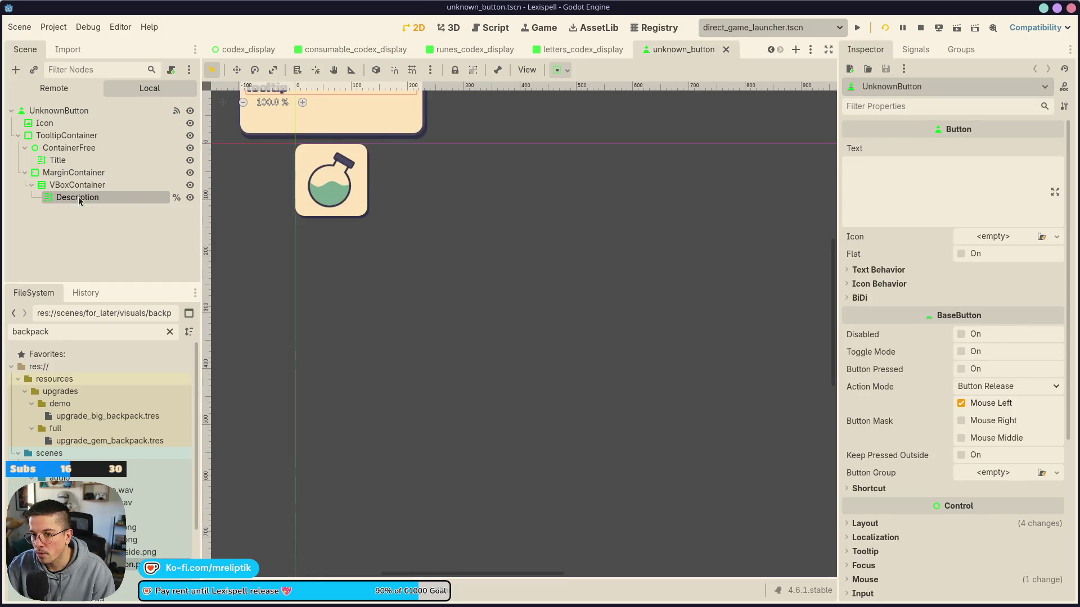
pyautogui.scroll(-3, 390, 197)
pyautogui.click(408, 199)
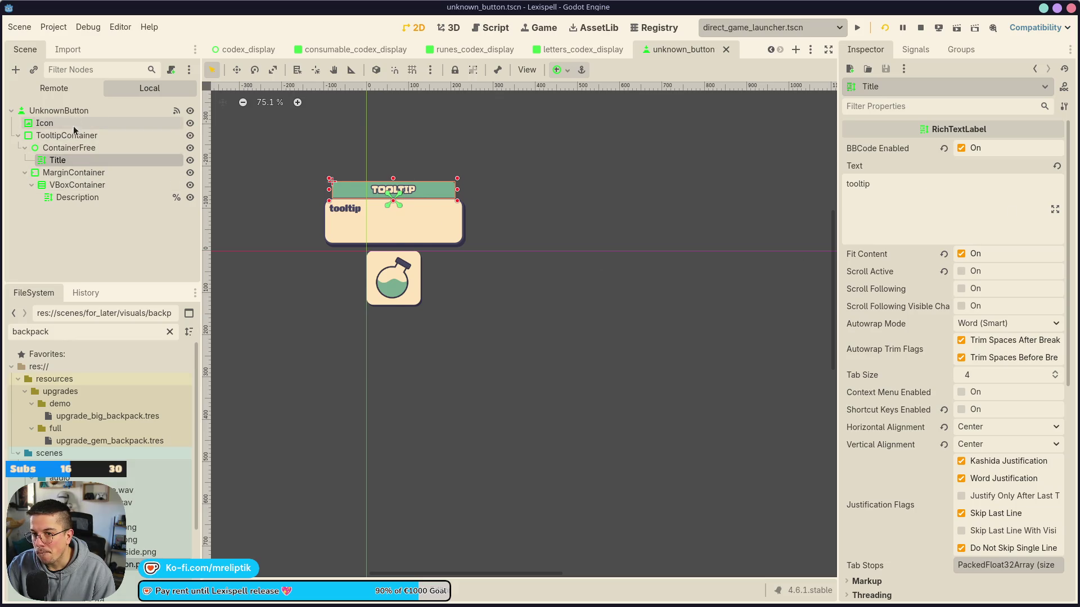
pyautogui.click(90, 110)
pyautogui.click(90, 160)
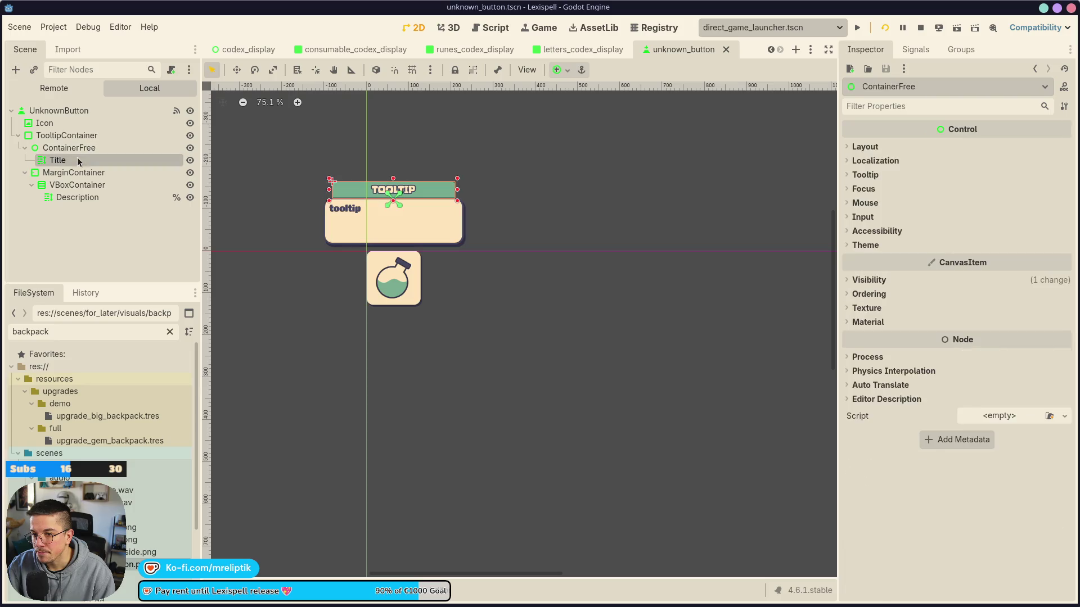
pyautogui.click(126, 148)
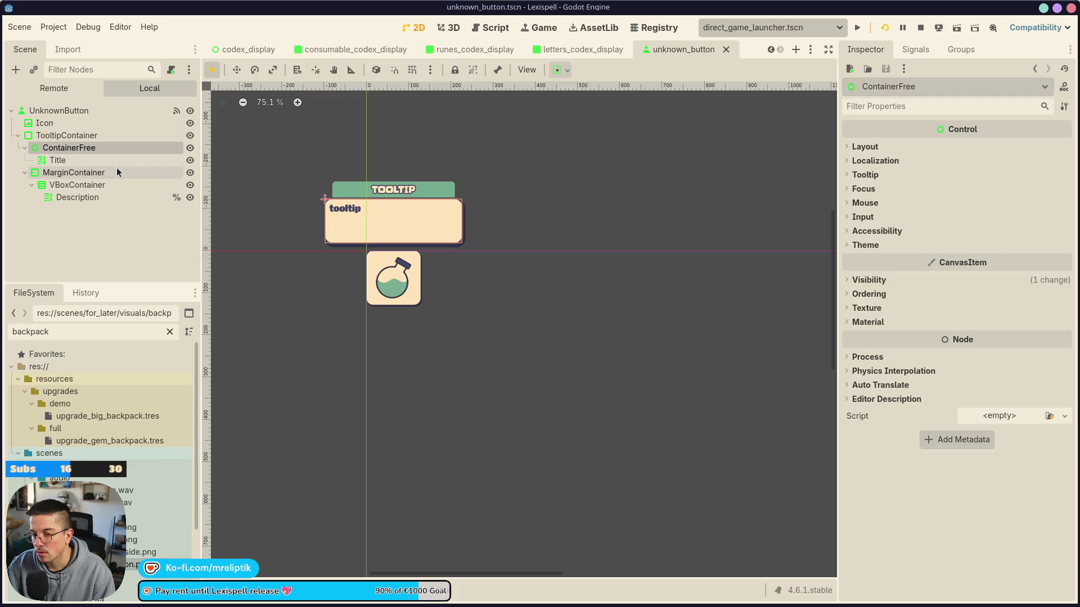
pyautogui.click(67, 161)
pyautogui.click(68, 172)
pyautogui.click(67, 161)
pyautogui.press('Delete')
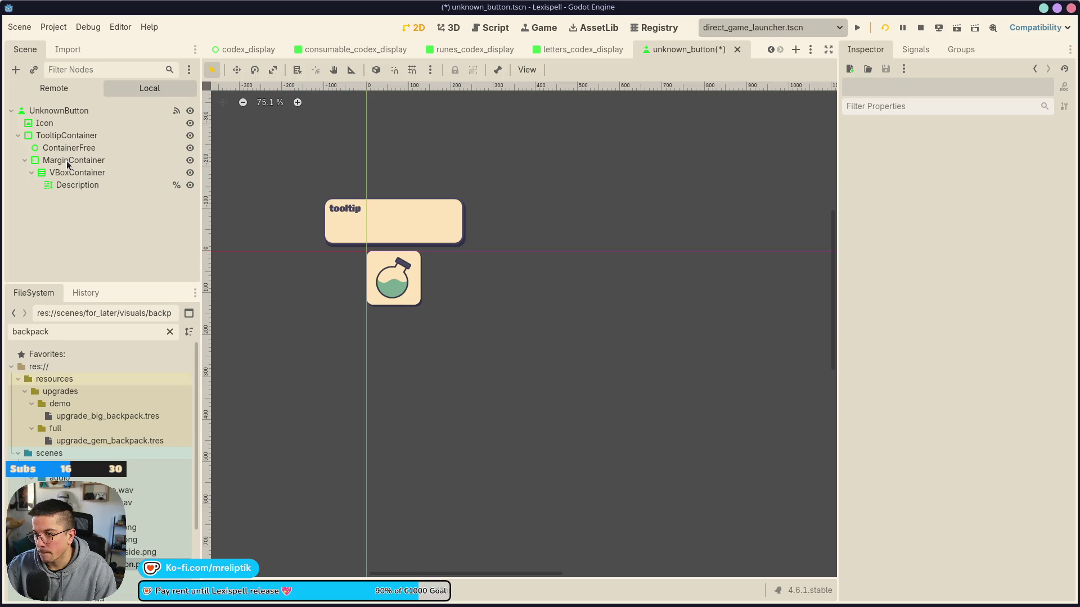
pyautogui.scroll(4, 370, 267)
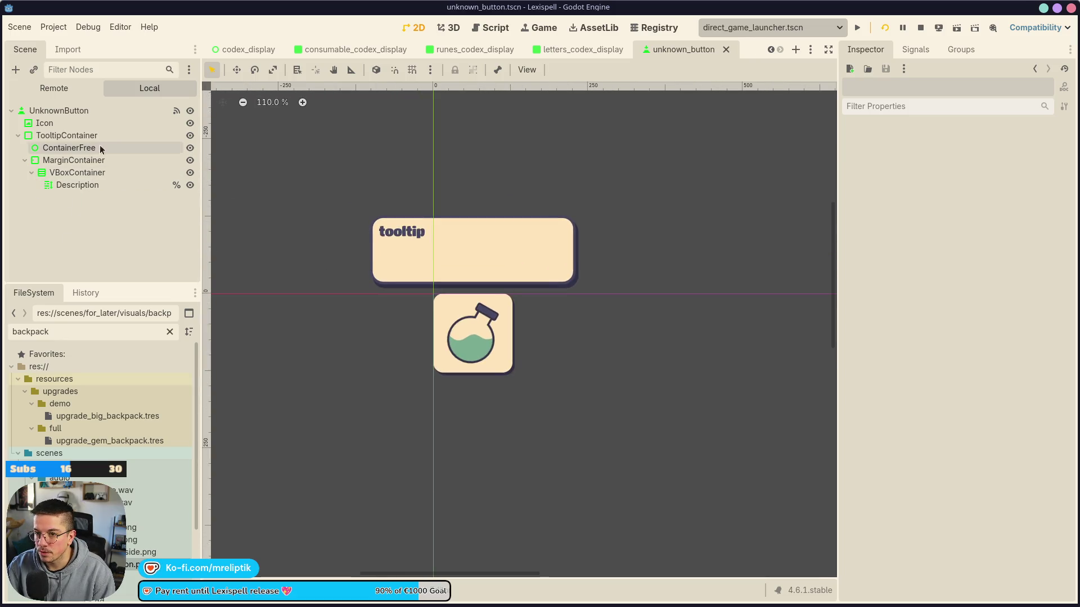
pyautogui.click(110, 114)
# Attach a new unknown_button.gd script in the scripts folder to UnknownButton and save
pyautogui.rightClick(110, 114)
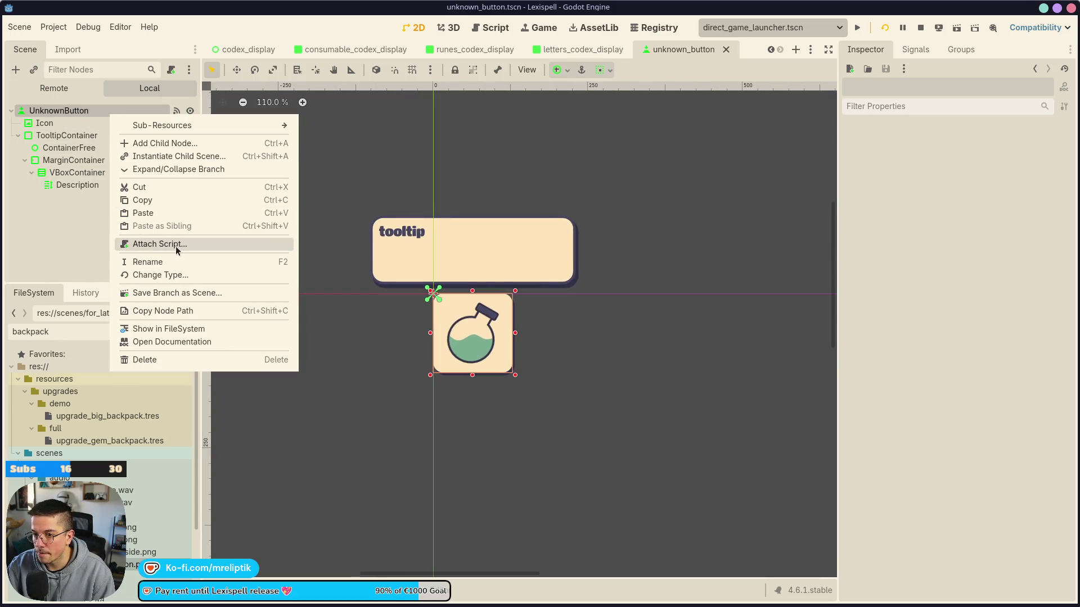
pyautogui.click(175, 245)
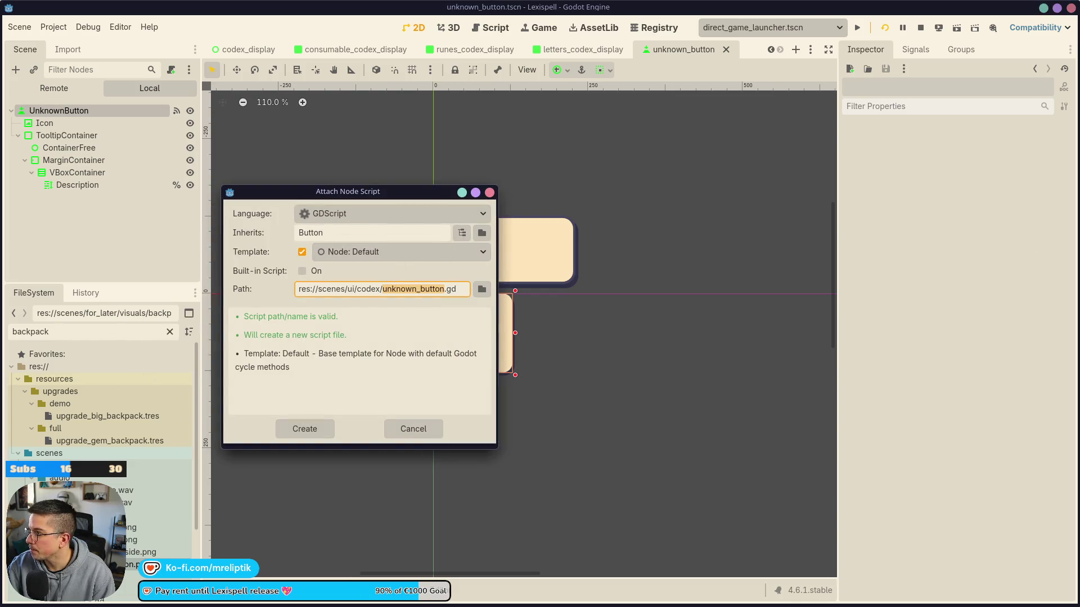
pyautogui.click(480, 289)
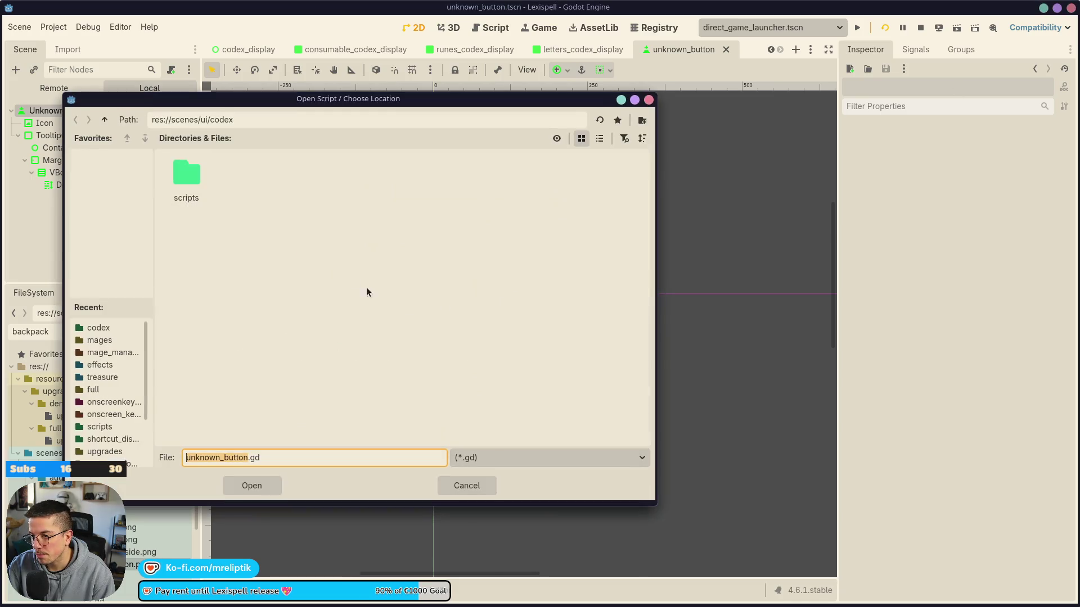
pyautogui.doubleClick(196, 174)
pyautogui.click(252, 485)
pyautogui.press('Return')
pyautogui.hotkey('ctrl', 's')
# Open consumable_shop_button.tscn and its script for reference
pyautogui.click(377, 49)
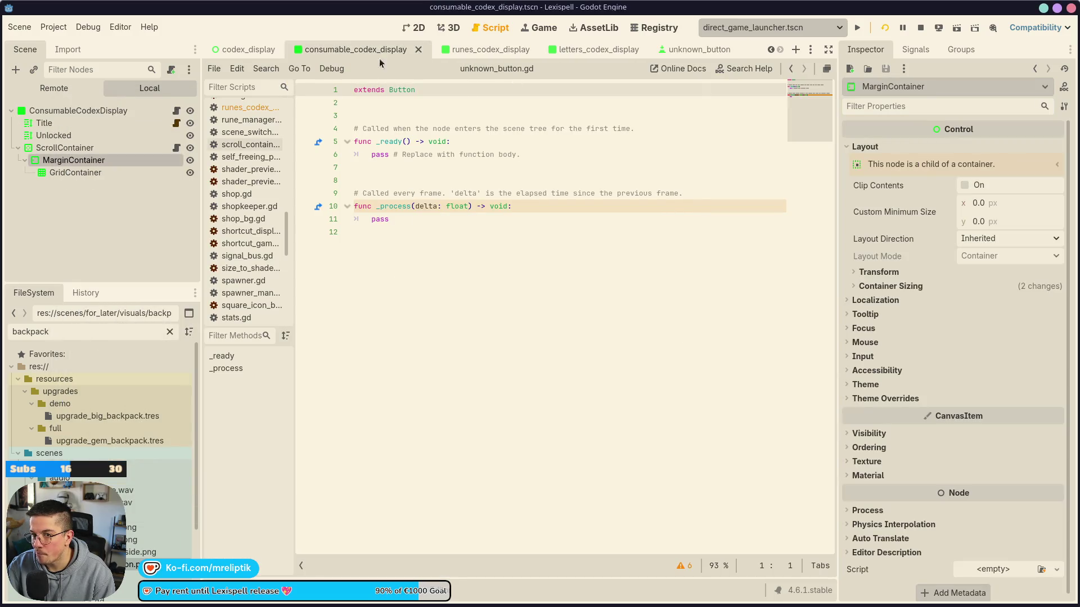
pyautogui.hotkey('ctrl', 'shift', 'a')
pyautogui.write('consumable')
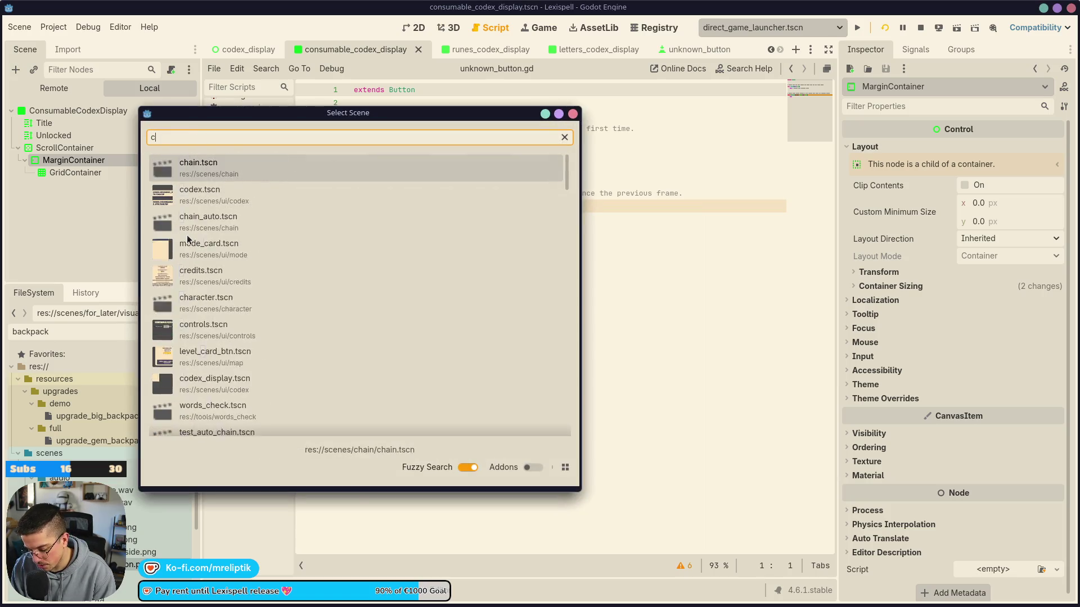
pyautogui.doubleClick(288, 258)
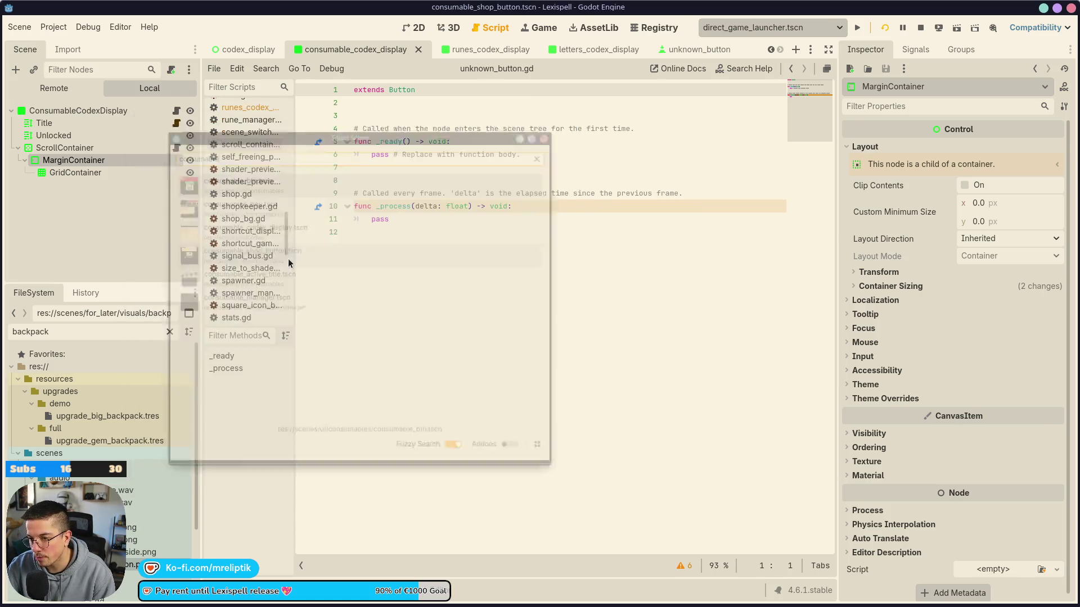
pyautogui.click(178, 110)
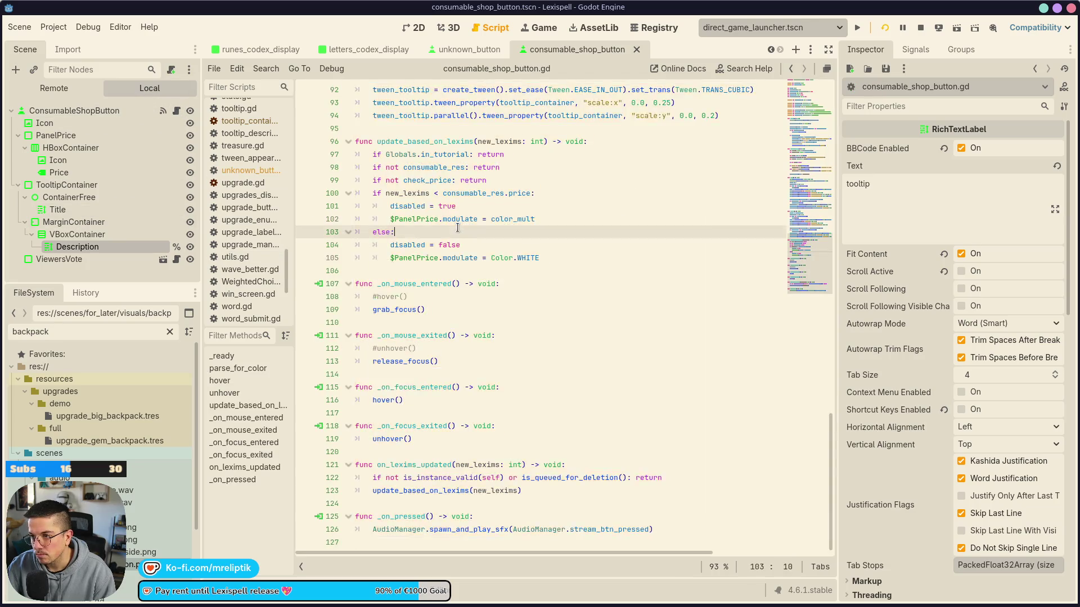
pyautogui.click(444, 49)
pyautogui.click(413, 27)
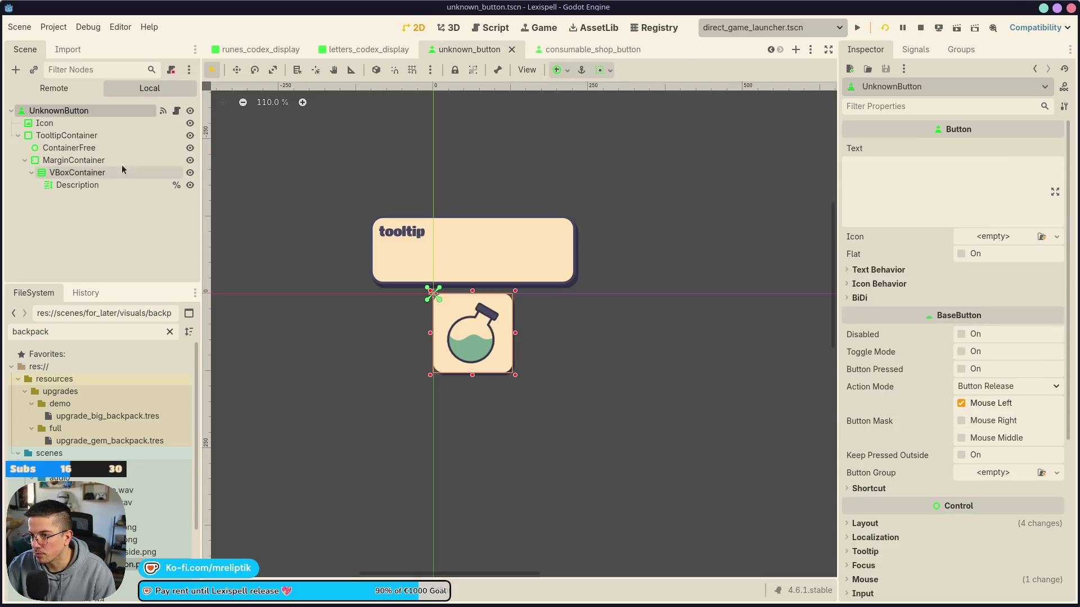
# Replace unknown_button.gd with the pasted shop button code, declaring class_name UnknownButton, and save
pyautogui.click(176, 111)
pyautogui.hotkey('ctrl', 'a')
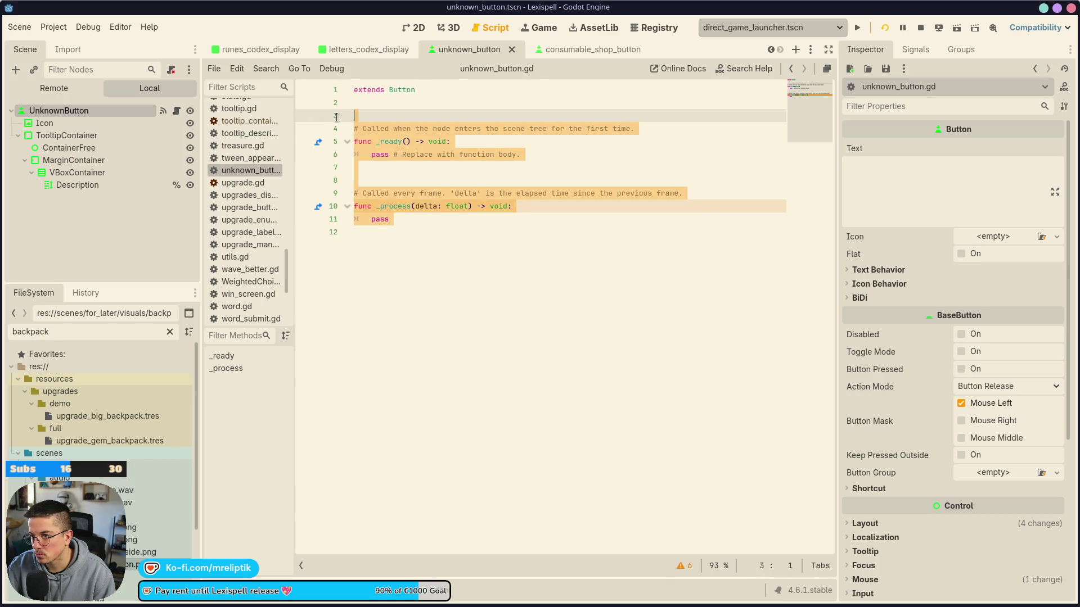
pyautogui.hotkey('ctrl', 'v')
pyautogui.scroll(3, 461, 326)
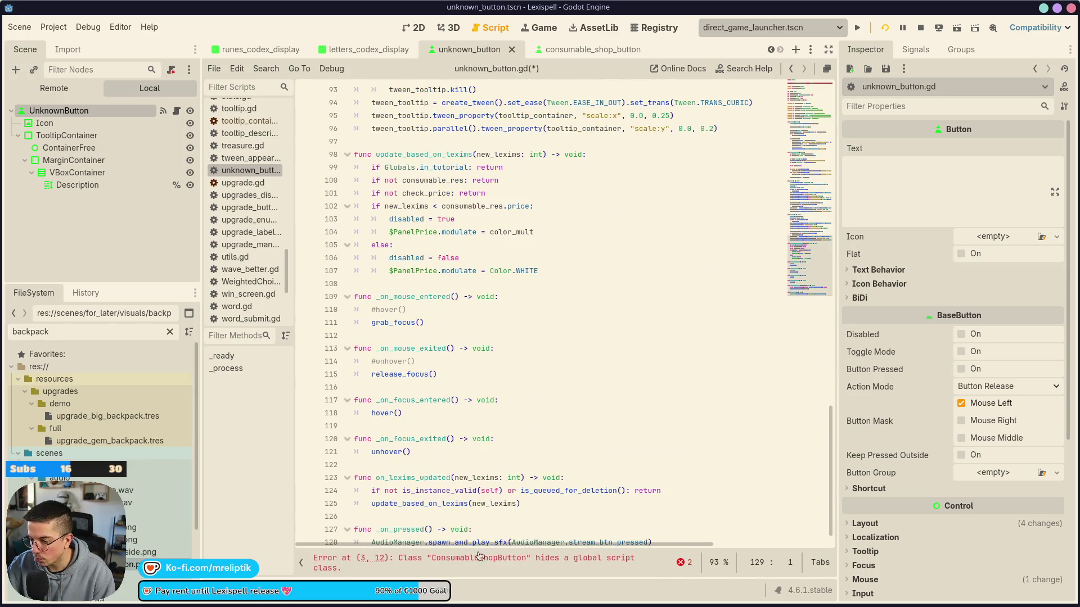
pyautogui.click(464, 563)
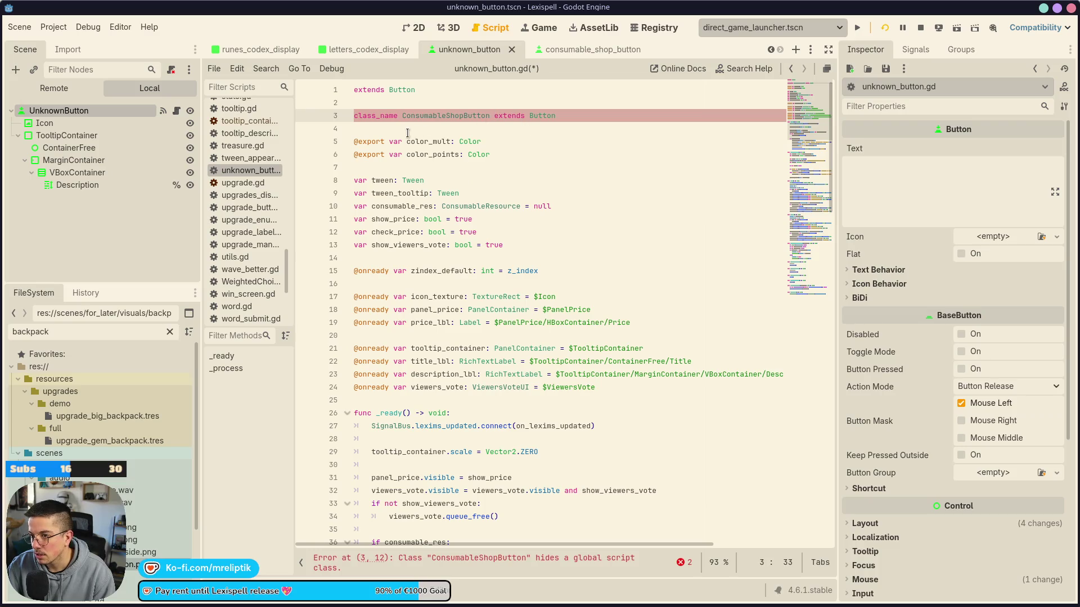
pyautogui.hotkey('ctrl', 'shift', 'k')
pyautogui.hotkey('ctrl', 'shift', 'k')
pyautogui.click(358, 91)
pyautogui.write('class_name Unknow')
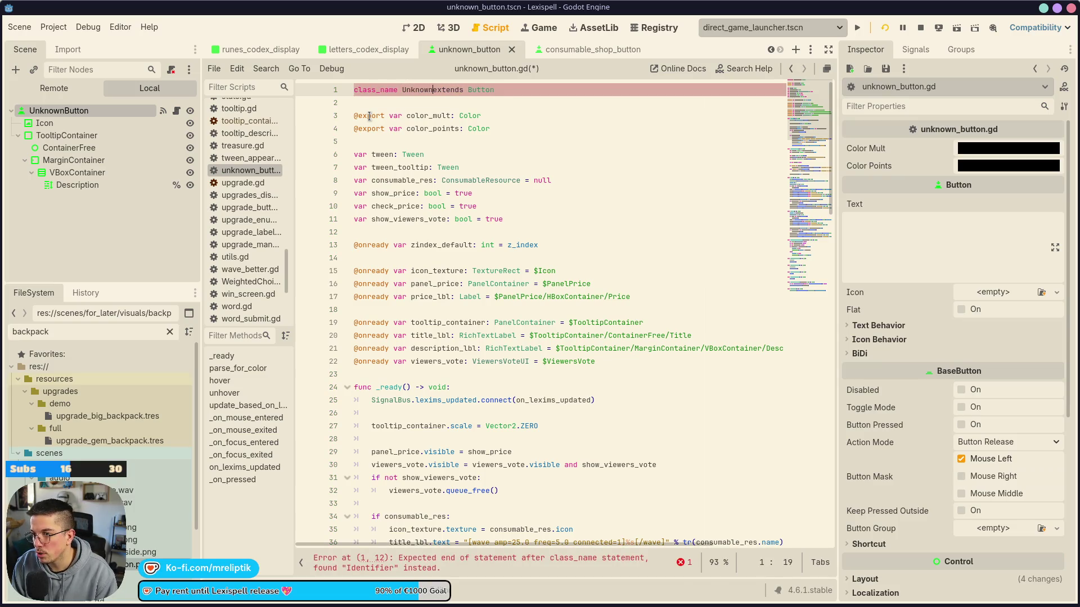
pyautogui.write('nButton')
pyautogui.hotkey('ctrl', 's')
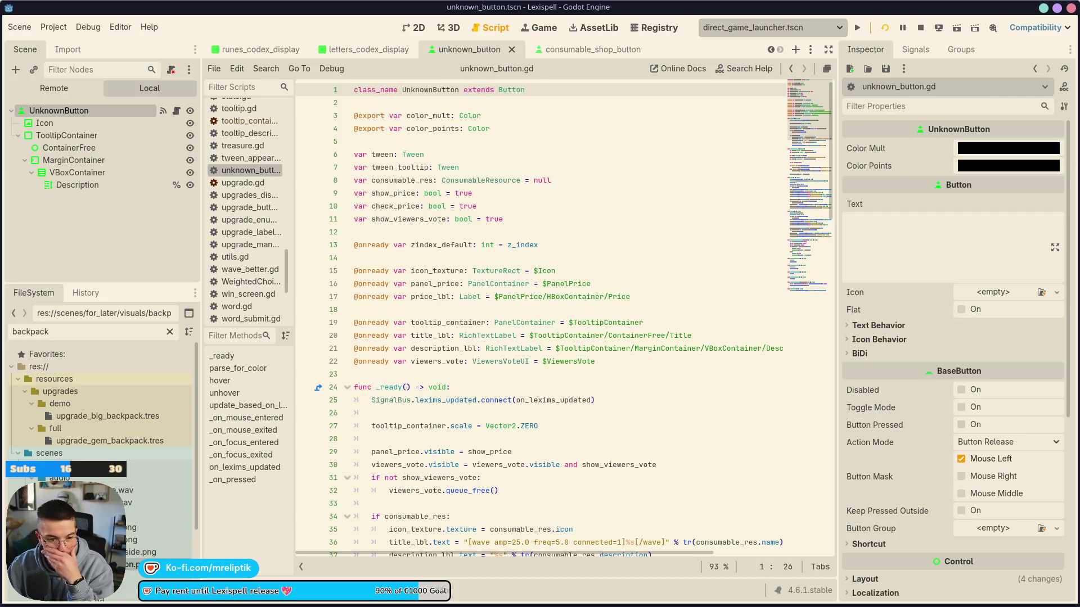
# Launch the Zen browser from the system app search
pyautogui.moveTo(10, 602)
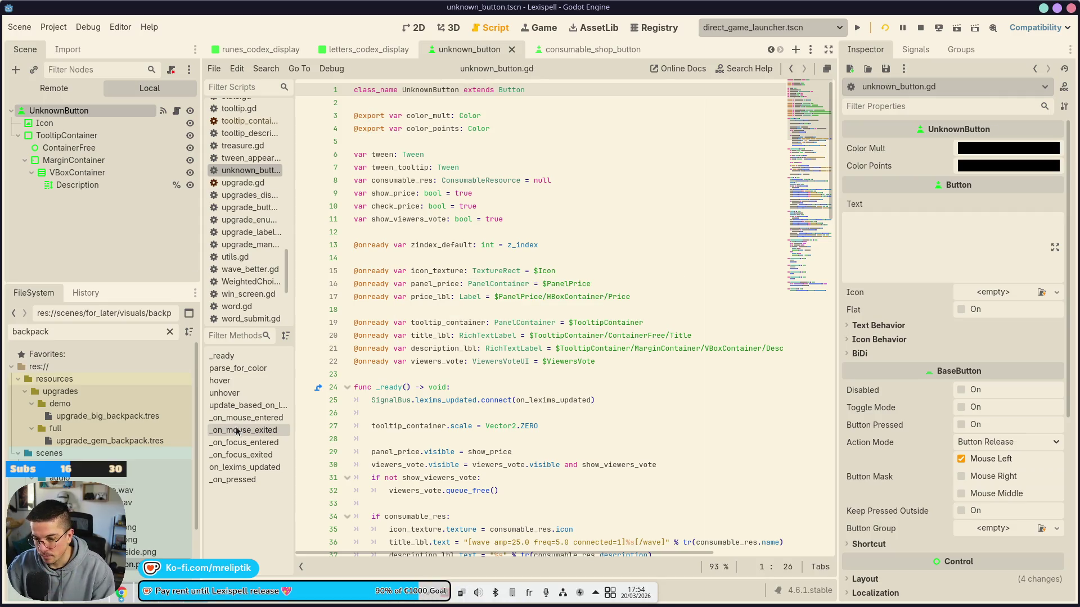
pyautogui.press('super')
pyautogui.write('zen')
pyautogui.press('Return')
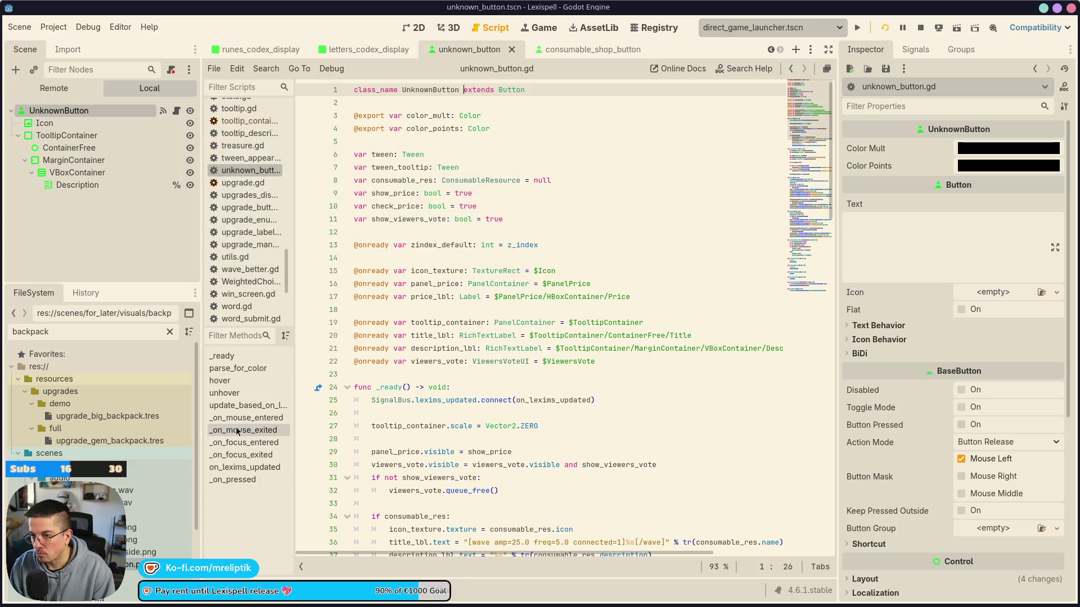
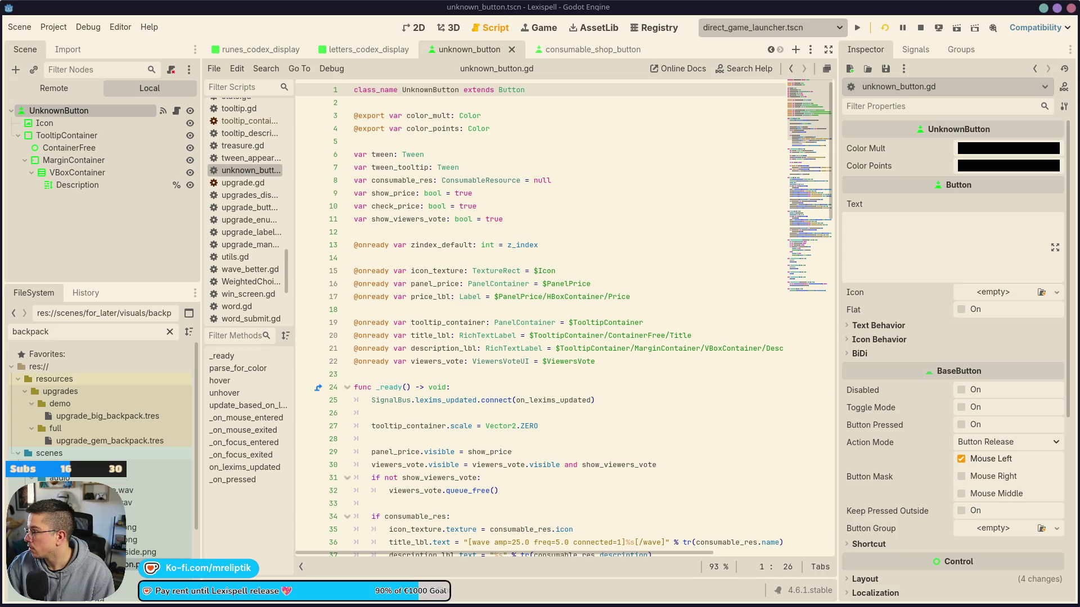
# Snap the Steamworks wishlist report to the right half and switch it to the most recent 1 month
pyautogui.hotkey('alt', 'Tab')
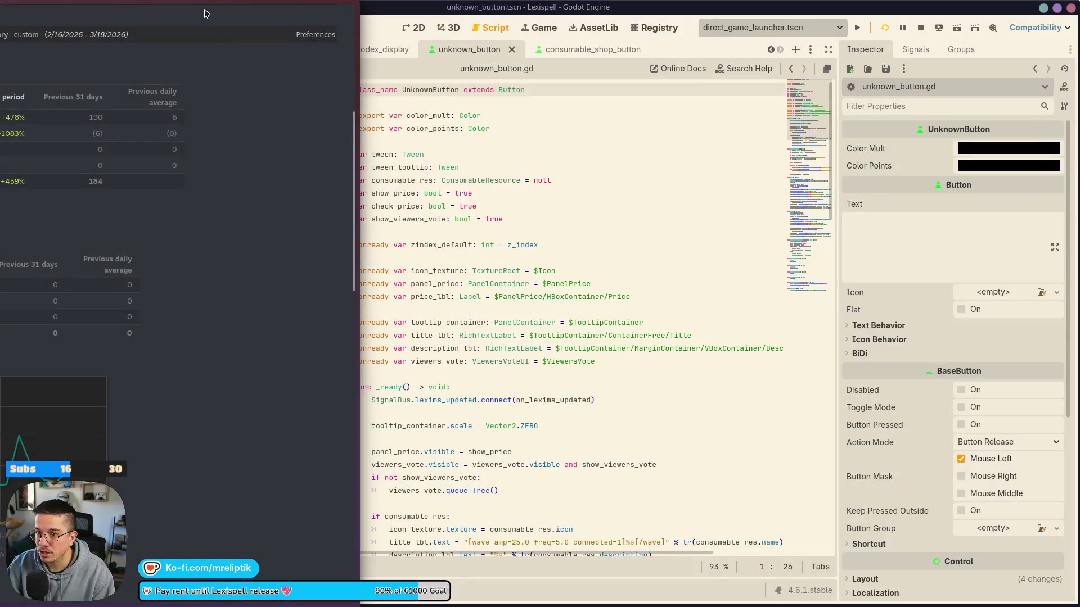
pyautogui.moveTo(203, 9)
pyautogui.mouseDown()
pyautogui.moveTo(371, 77)
pyautogui.moveTo(526, 73)
pyautogui.moveTo(496, 9)
pyautogui.moveTo(484, 11)
pyautogui.moveTo(169, 236)
pyautogui.moveTo(134, 211)
pyautogui.mouseUp()
pyautogui.scroll(5, 338, 281)
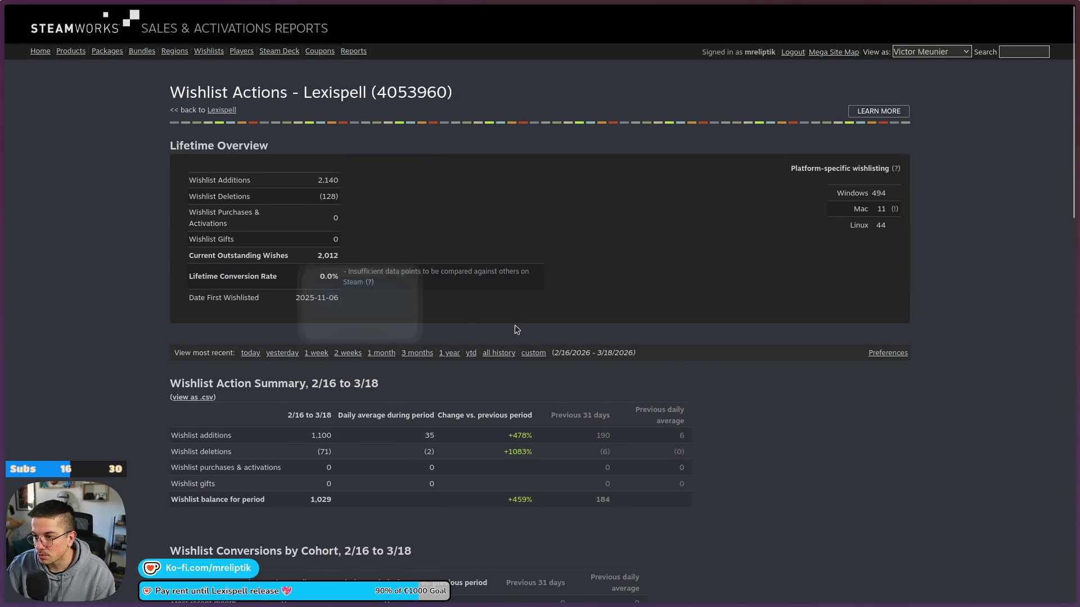
pyautogui.click(381, 355)
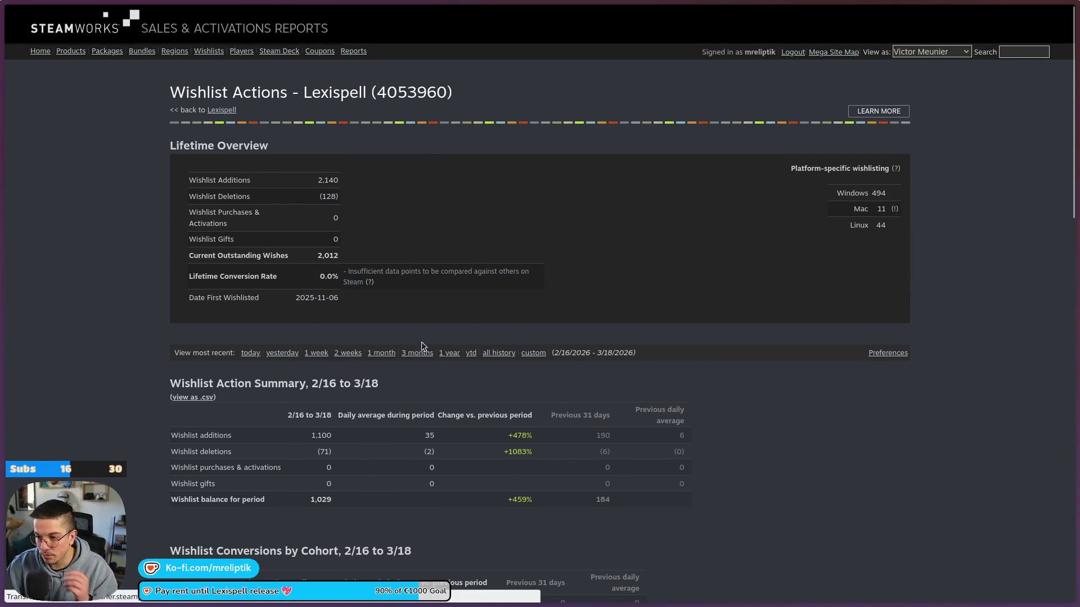
# Review the Daily Wishlist Actions chart points, then return to the UnknownButton script
pyautogui.scroll(-5, 594, 332)
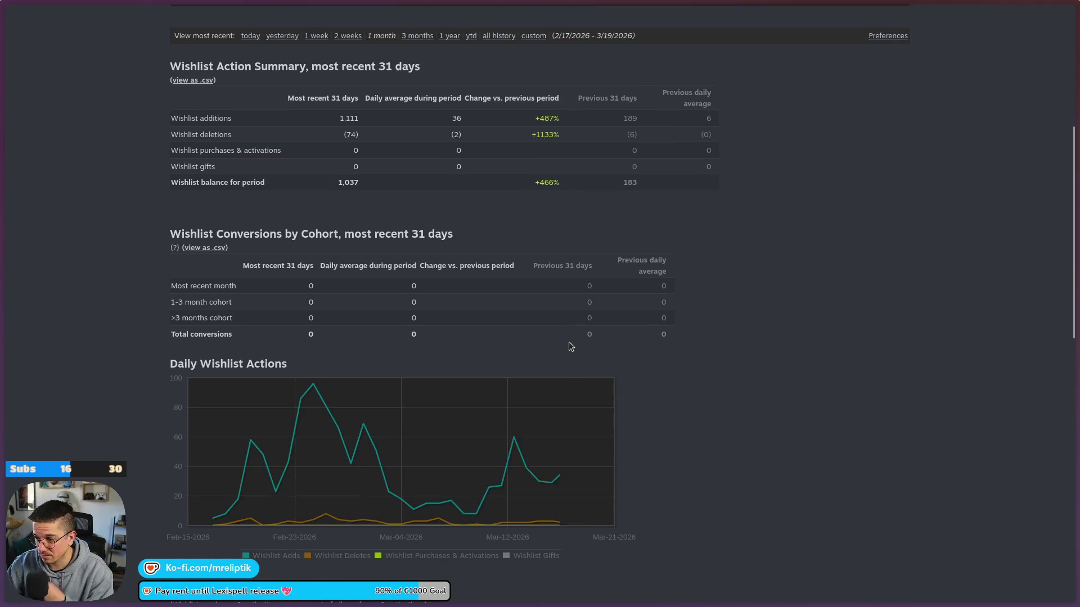
pyautogui.moveTo(579, 470)
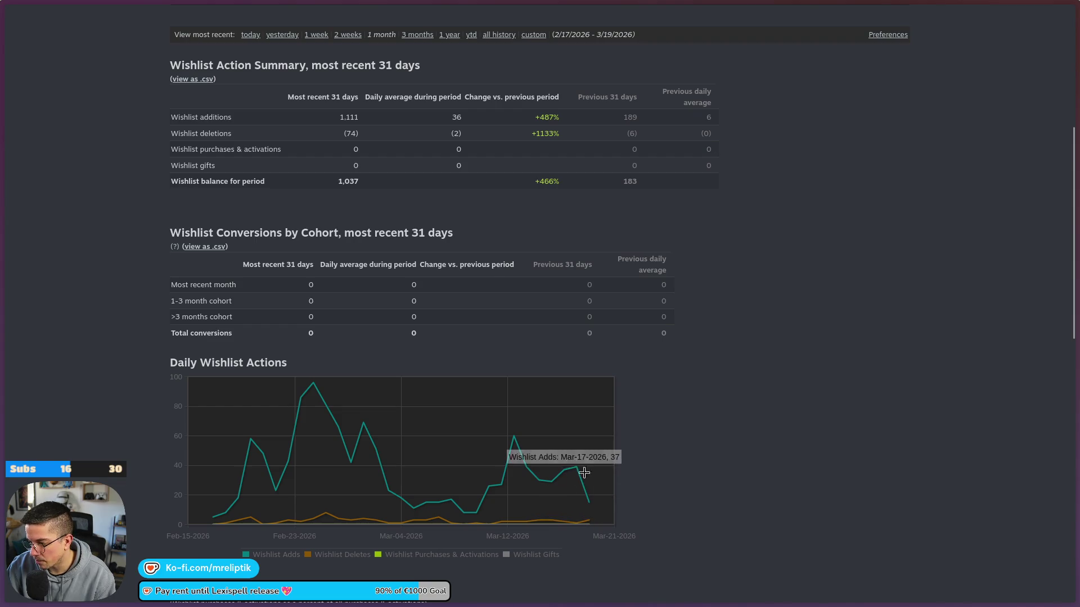
pyautogui.moveTo(583, 492)
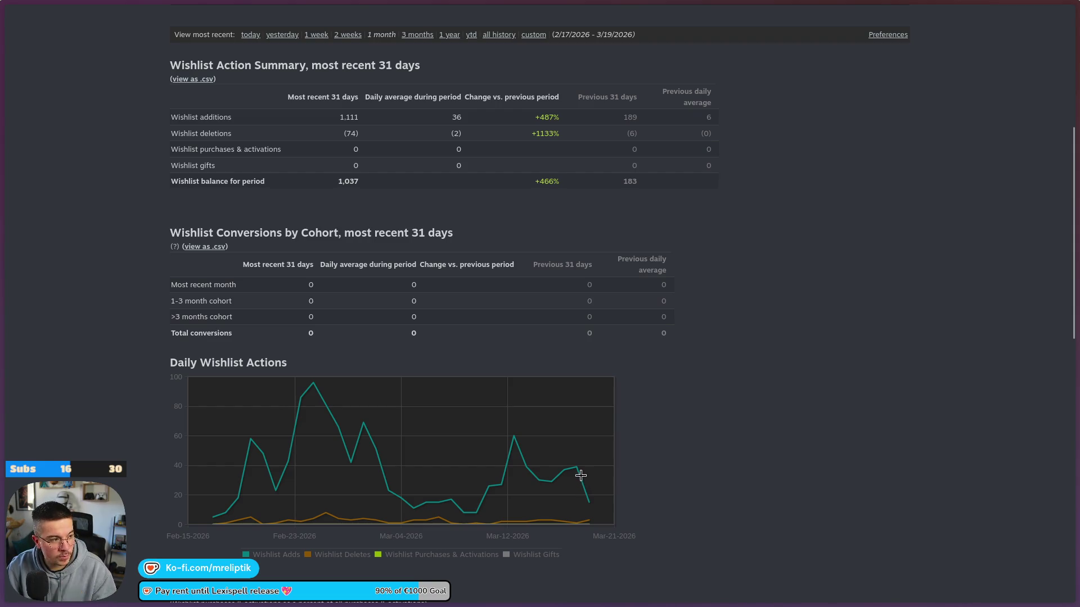
pyautogui.scroll(5, 593, 509)
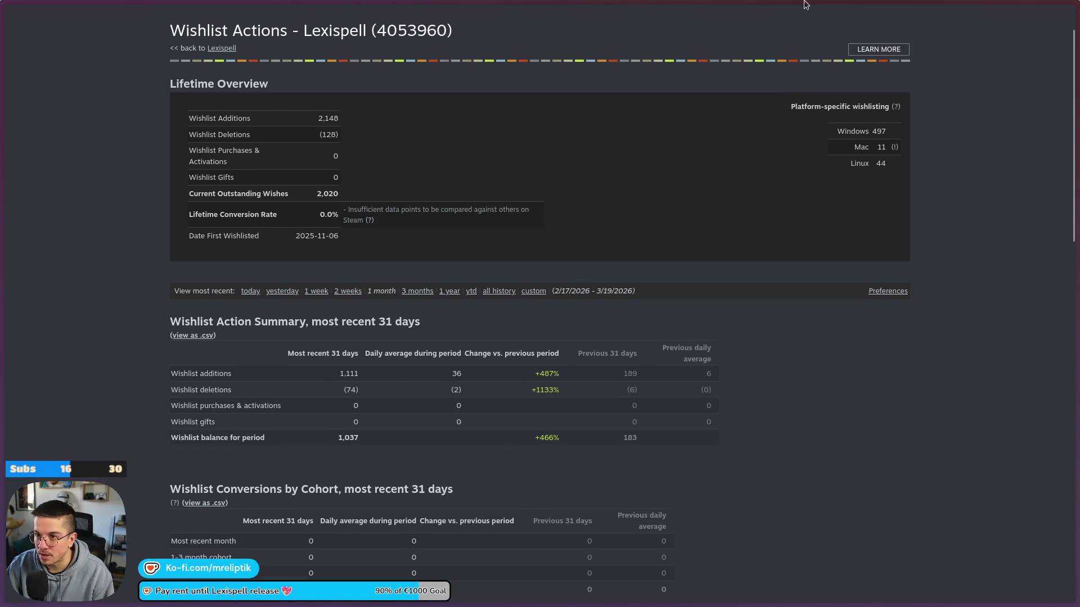
pyautogui.click(568, 387)
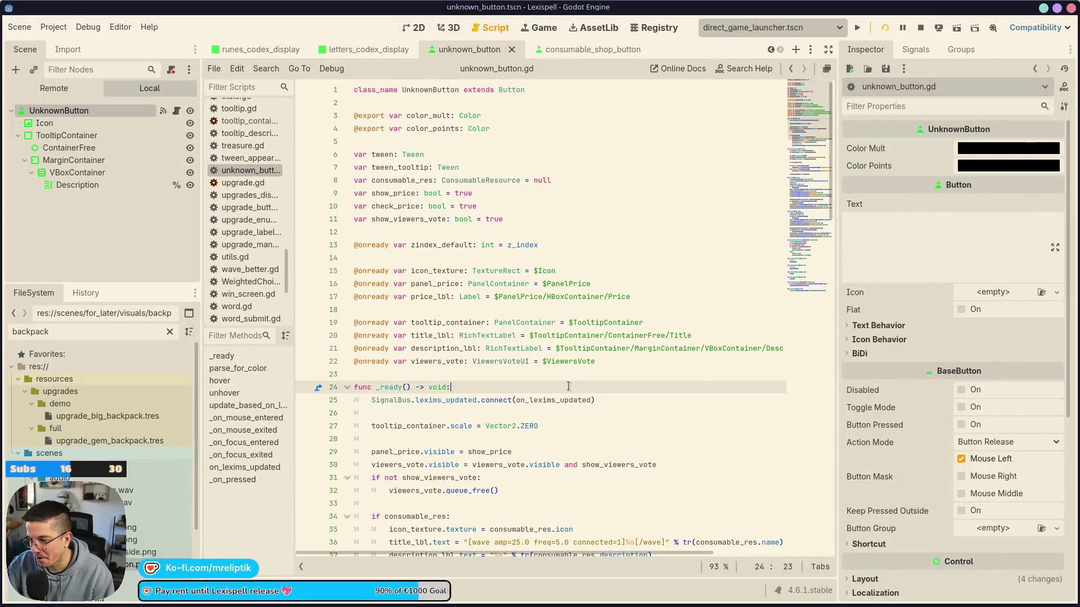
# Delete the exported color_mult and color_points variables from UnknownButton
pyautogui.click(431, 90)
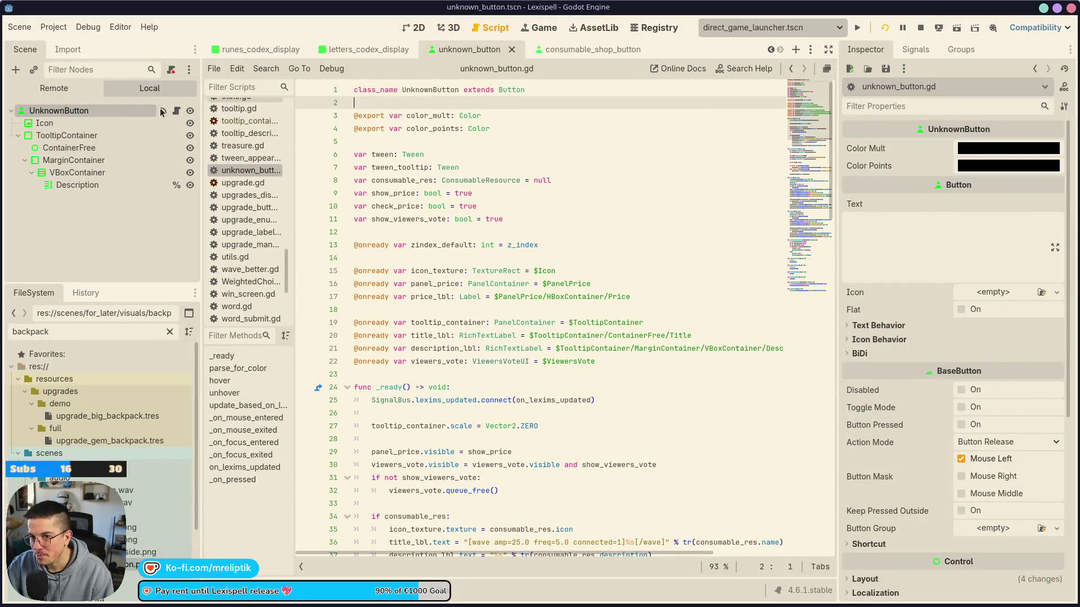
pyautogui.doubleClick(424, 90)
pyautogui.click(492, 128)
pyautogui.click(520, 115)
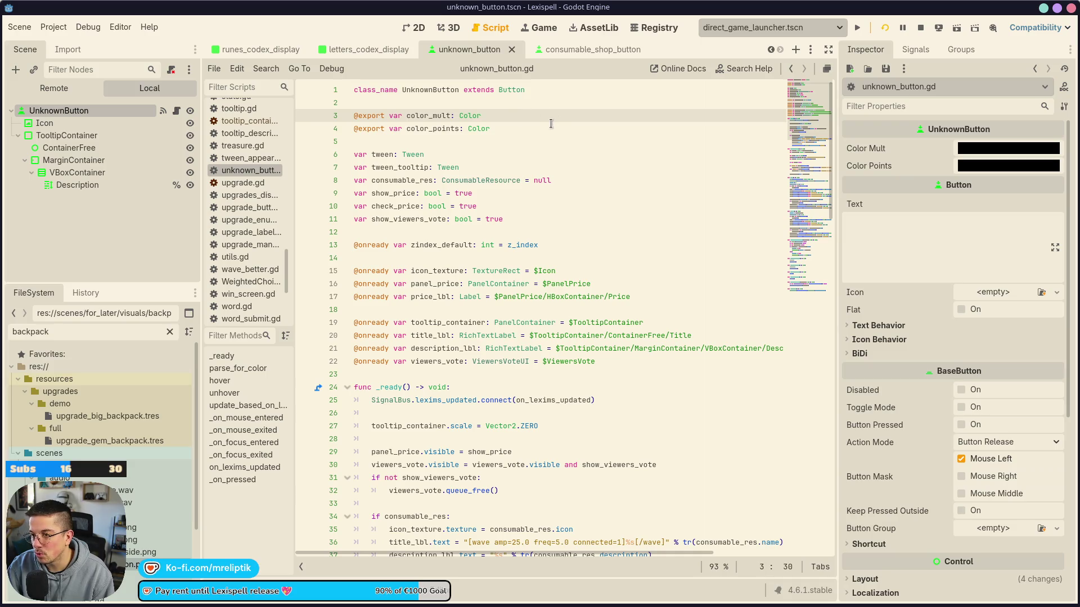
pyautogui.hotkey('ctrl', 'shift', 'k')
pyautogui.hotkey('ctrl', 'shift', 'k')
pyautogui.hotkey('ctrl', 'shift', 'k')
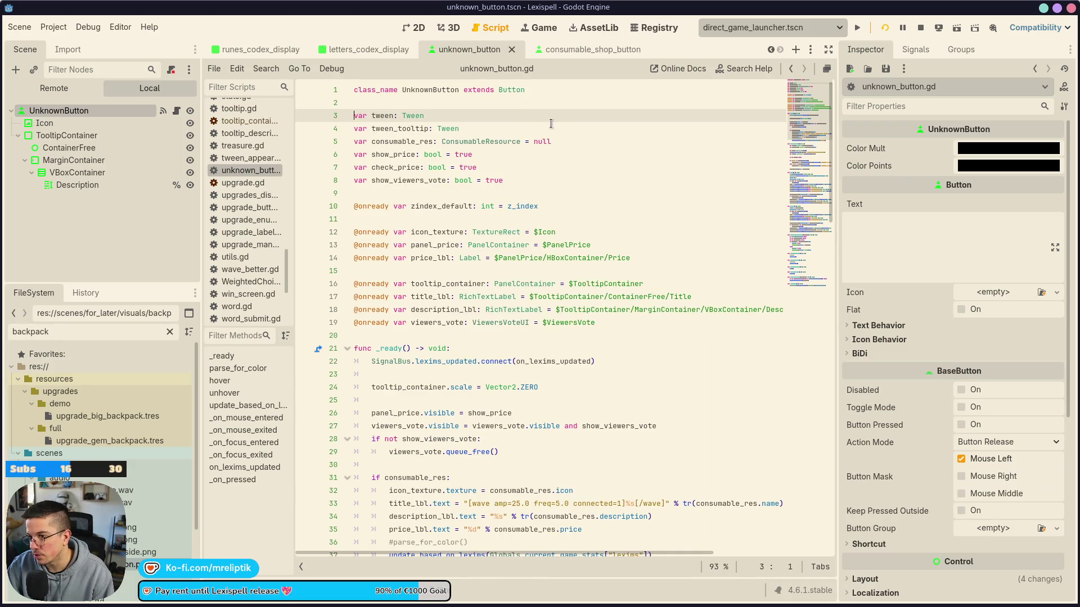
pyautogui.click(414, 131)
# Check the uses of consumable_res and show_price, then delete the lexims_updated connection in _ready
pyautogui.doubleClick(413, 129)
pyautogui.doubleClick(383, 116)
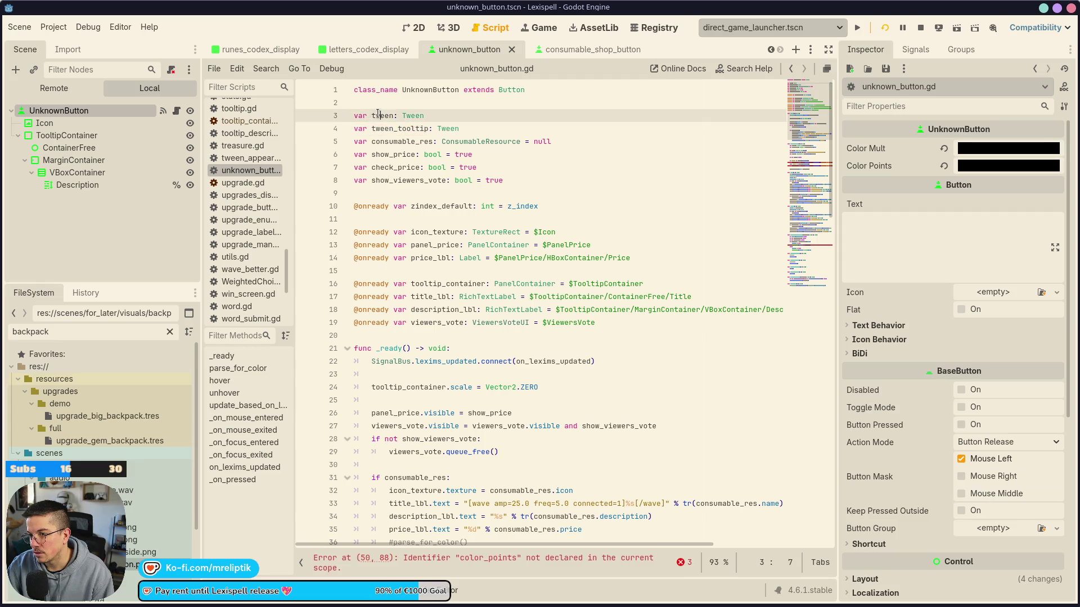
pyautogui.doubleClick(405, 142)
pyautogui.doubleClick(406, 155)
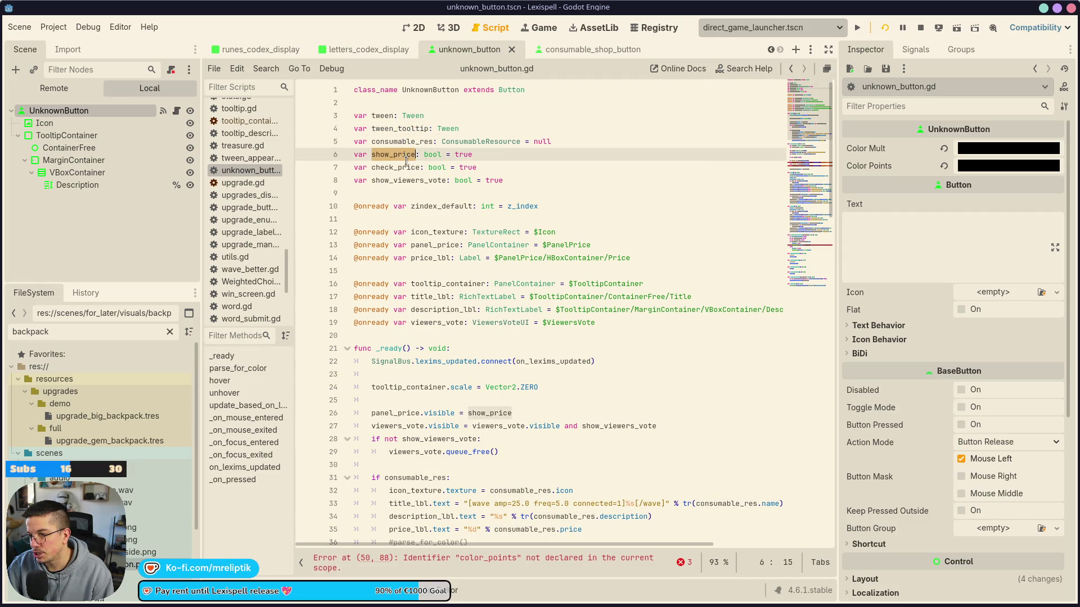
pyautogui.click(394, 180)
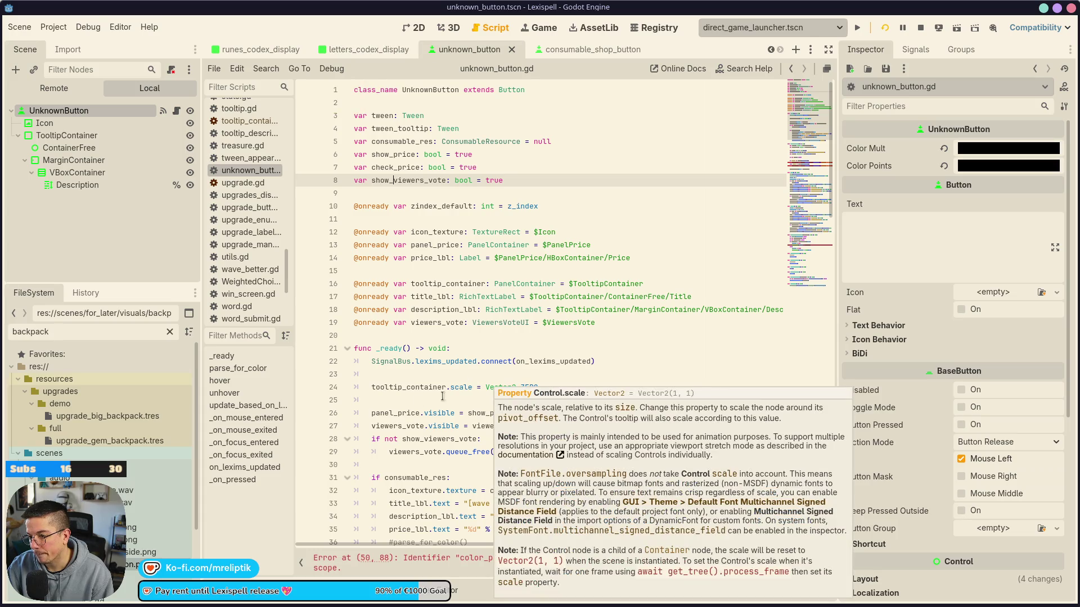
pyautogui.click(447, 361)
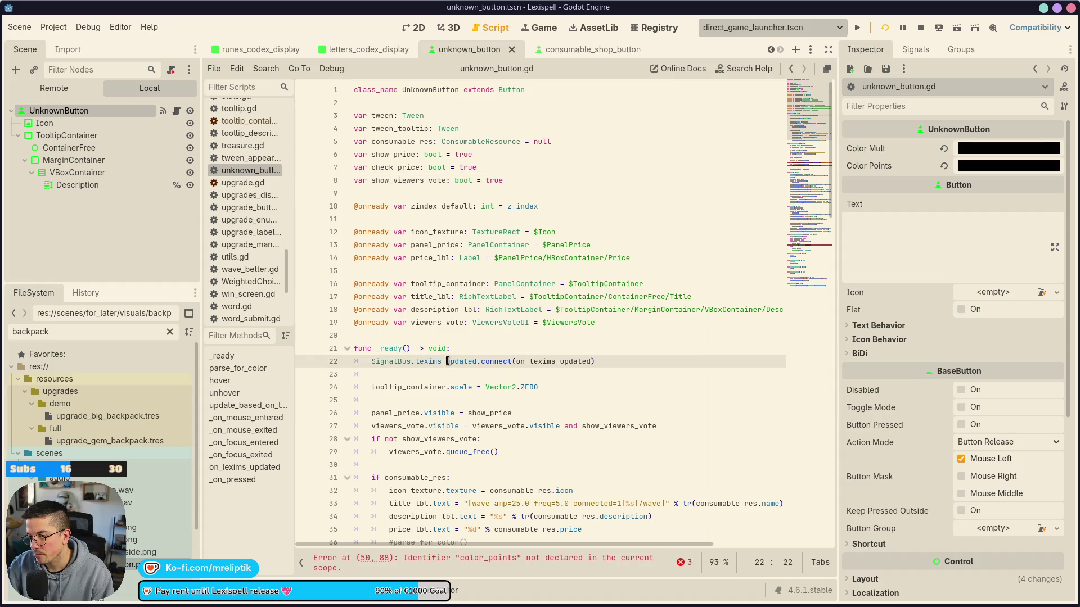
pyautogui.click(623, 363)
pyautogui.hotkey('ctrl', 'shift', 'k')
pyautogui.hotkey('ctrl', 'shift', 'k')
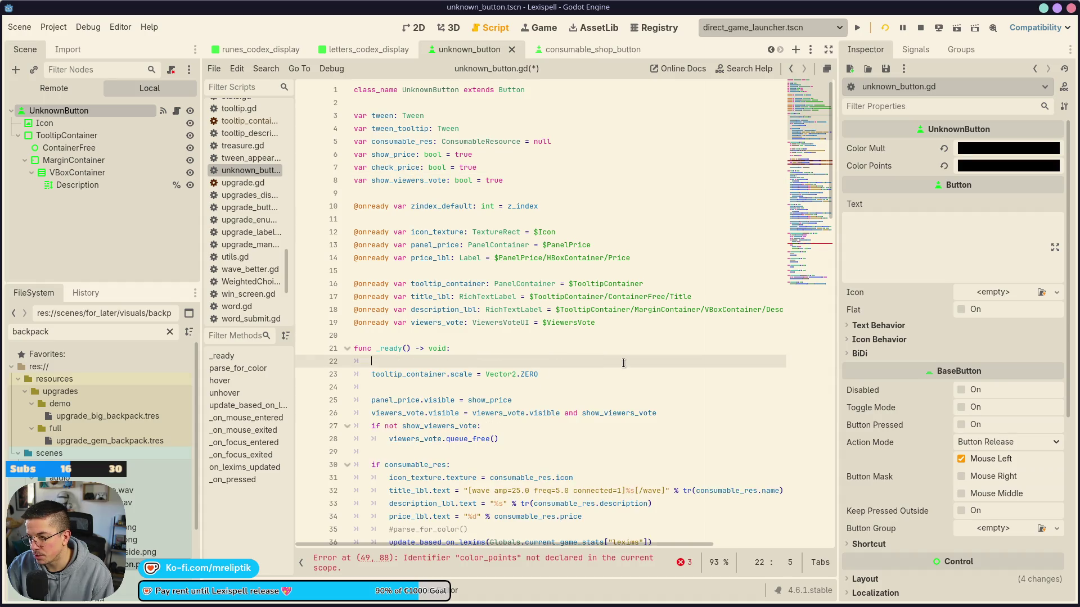
pyautogui.hotkey('ctrl', 's')
# Remove the title_lbl declaration and the line setting the title text, and save
pyautogui.click(428, 363)
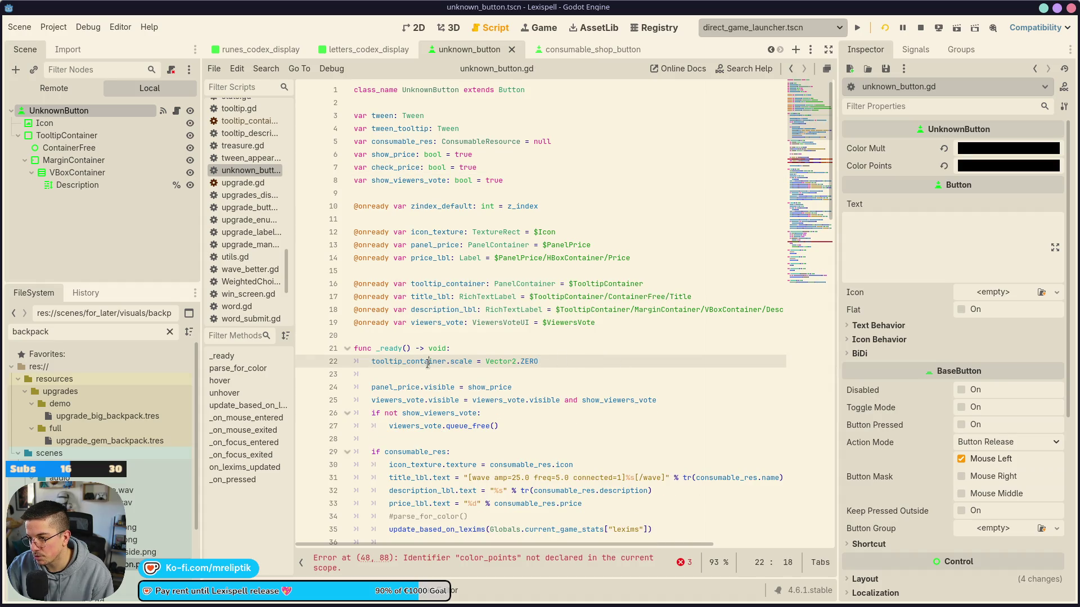
pyautogui.doubleClick(432, 296)
pyautogui.click(493, 297)
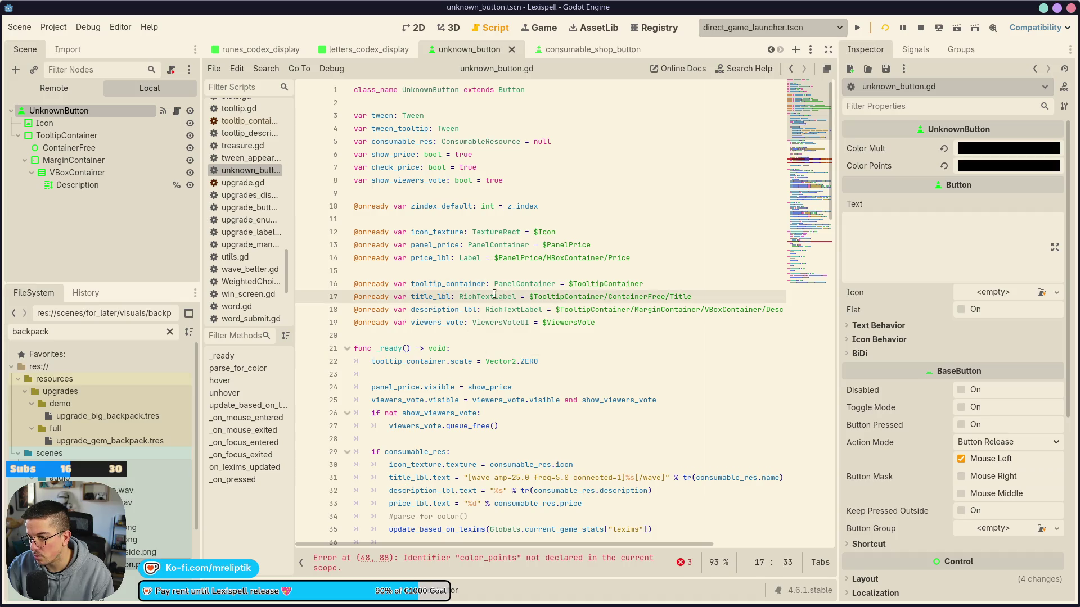
pyautogui.hotkey('ctrl', 'shift', 'k')
pyautogui.hotkey('ctrl', 's')
pyautogui.click(619, 464)
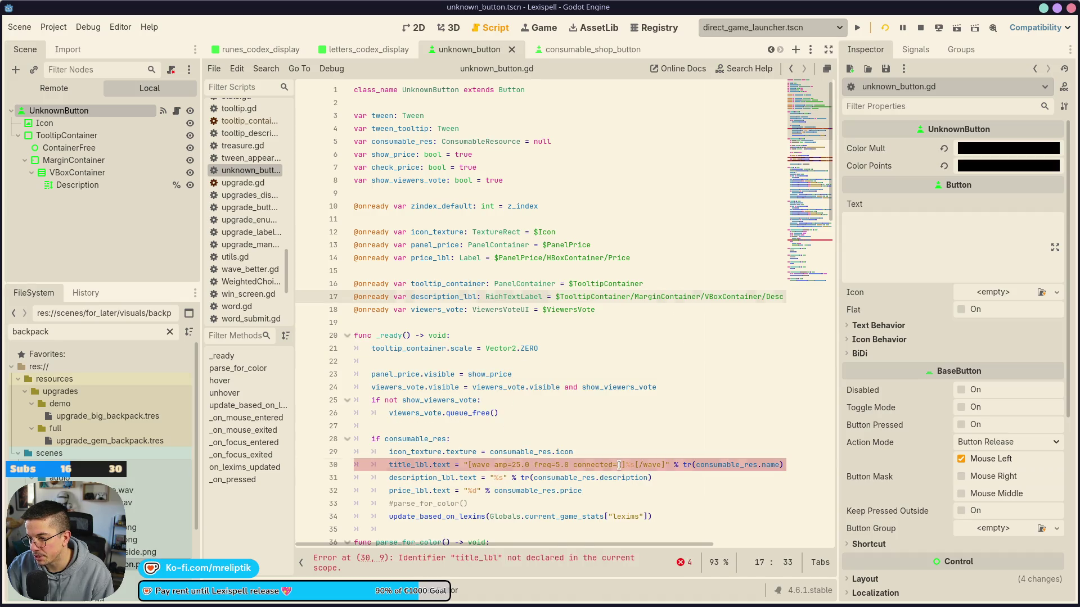
pyautogui.hotkey('ctrl', 'shift', 'k')
pyautogui.hotkey('ctrl', 's')
# Remove the price_lbl text line and the price_lbl declaration, and save
pyautogui.scroll(-1, 496, 431)
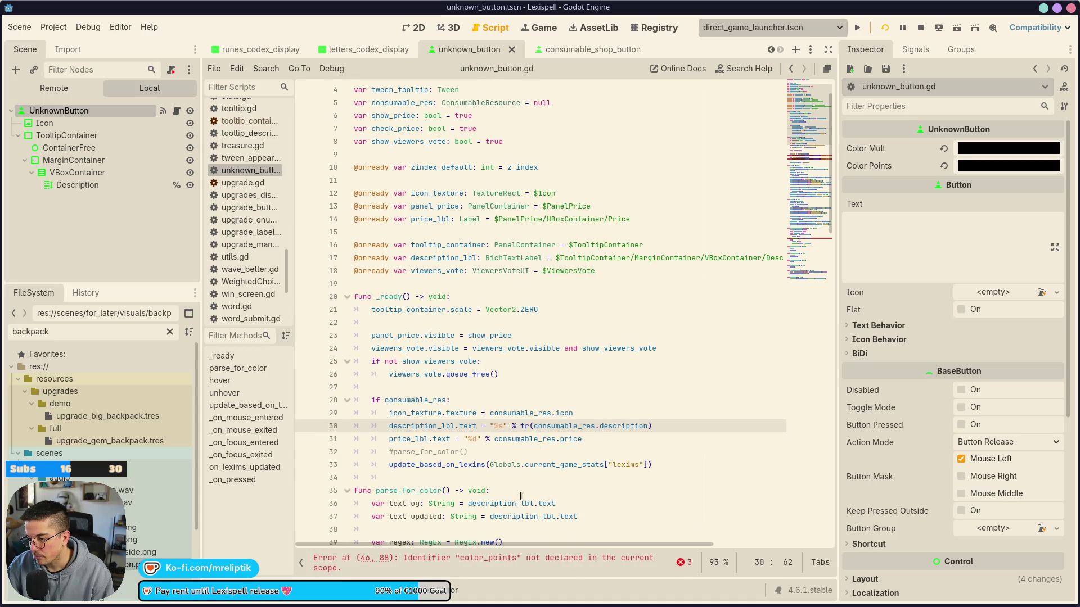
pyautogui.press('Down')
pyautogui.press('Down')
pyautogui.click(496, 436)
pyautogui.hotkey('ctrl', 'shift', 'k')
pyautogui.hotkey('ctrl', 's')
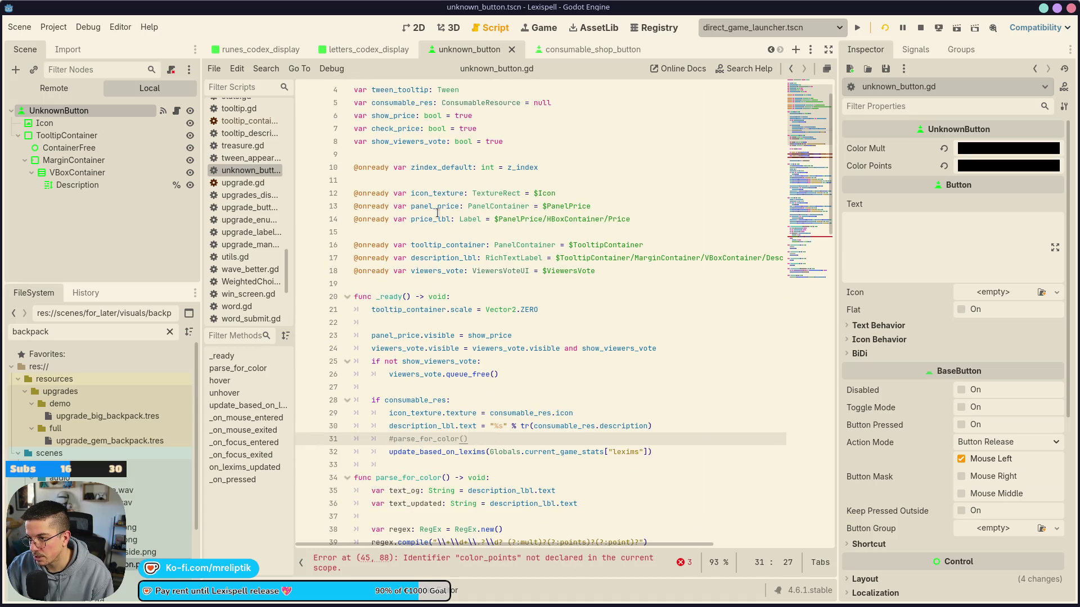
pyautogui.click(438, 219)
pyautogui.hotkey('ctrl', 'shift', 'k')
pyautogui.hotkey('ctrl', 's')
# Delete panel_price, its and viewers_vote's visibility lines, and the show_viewers_vote declaration
pyautogui.press('Up')
pyautogui.hotkey('ctrl', 'shift', 'k')
pyautogui.hotkey('ctrl', 's')
pyautogui.click(425, 309)
pyautogui.hotkey('ctrl', 'shift', 'k')
pyautogui.hotkey('ctrl', 's')
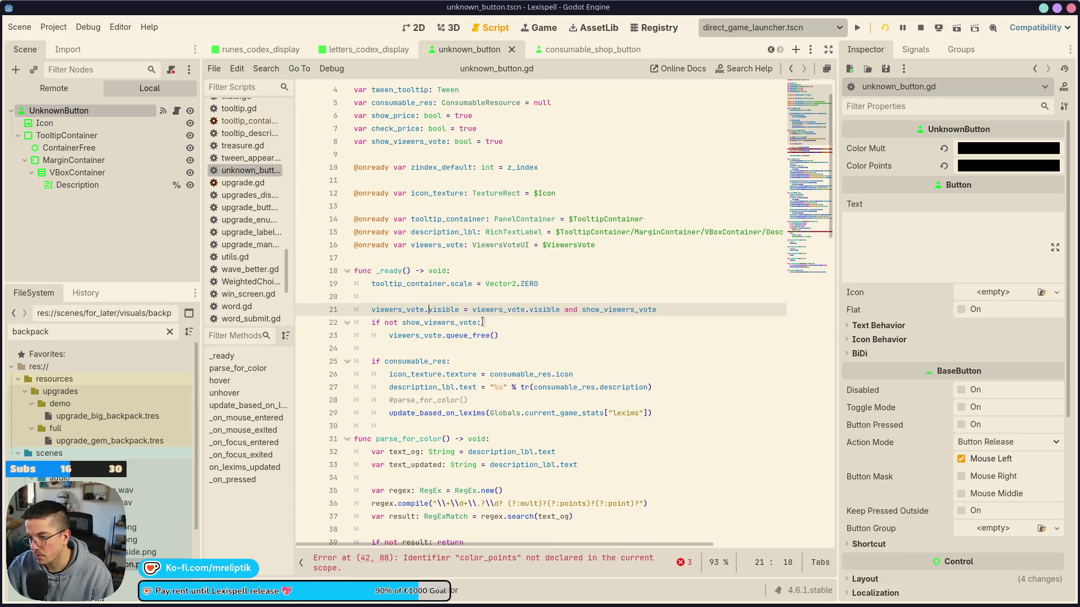
pyautogui.click(461, 311)
pyautogui.hotkey('ctrl', 'shift', 'k')
pyautogui.hotkey('ctrl', 's')
# Delete the check_price, show_price and consumable_res declarations and save
pyautogui.click(419, 141)
pyautogui.hotkey('ctrl', 'shift', 'k')
pyautogui.scroll(1, 503, 231)
pyautogui.click(426, 167)
pyautogui.hotkey('ctrl', 'shift', 'k')
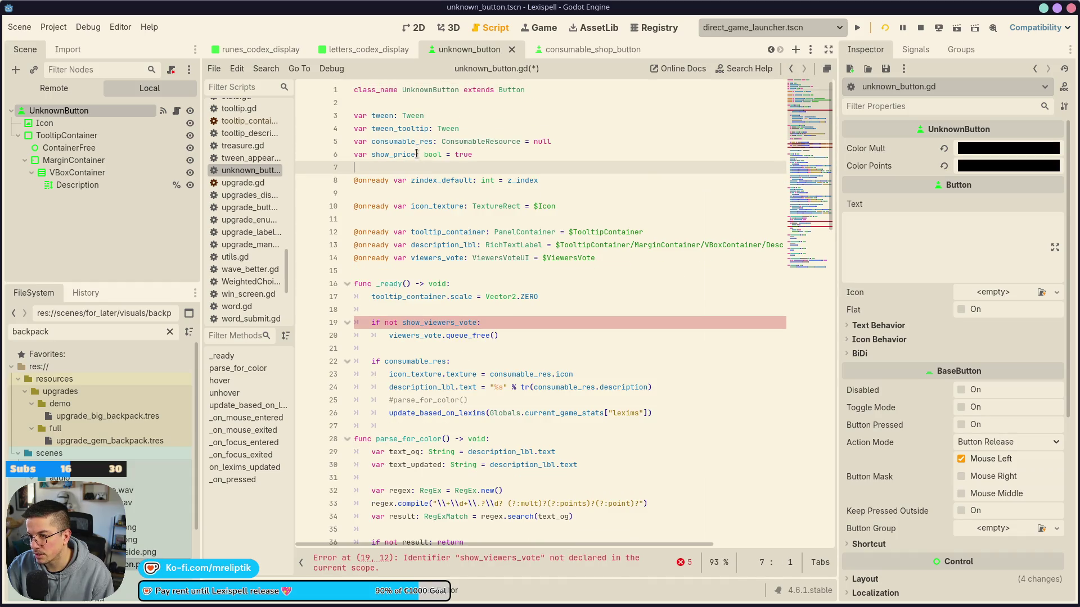
pyautogui.click(416, 155)
pyautogui.hotkey('ctrl', 's')
pyautogui.hotkey('ctrl', 'shift', 'k')
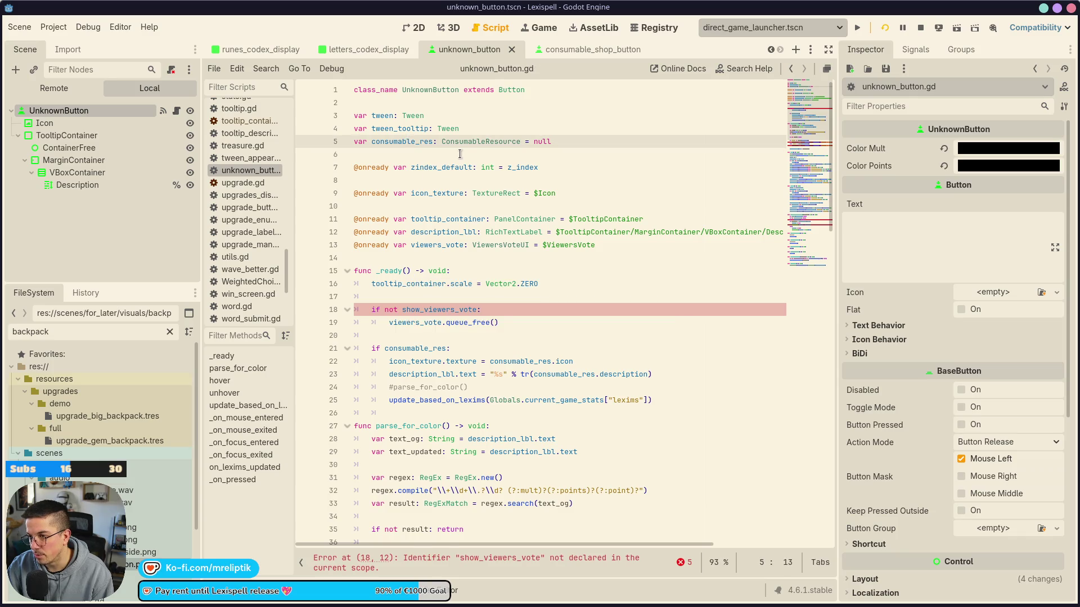
pyautogui.press('Up')
pyautogui.hotkey('ctrl', 'shift', 'k')
pyautogui.hotkey('ctrl', 's')
# Clear the consumable block, description text and viewers-vote check from _ready, then save
pyautogui.click(470, 332)
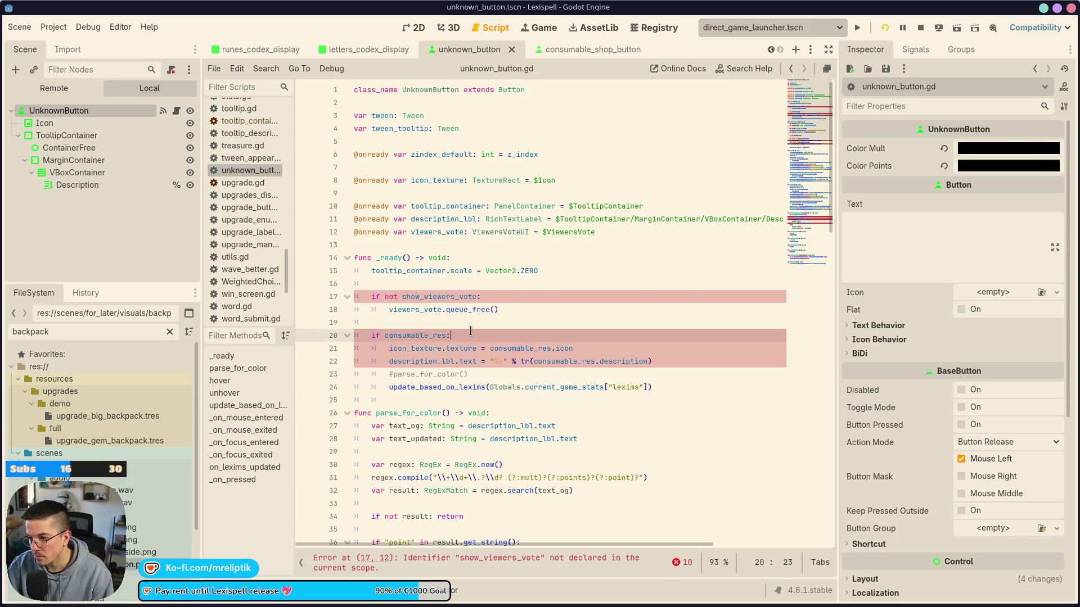
pyautogui.hotkey('ctrl', 'shift', 'k')
pyautogui.hotkey('ctrl', 'shift', 'k')
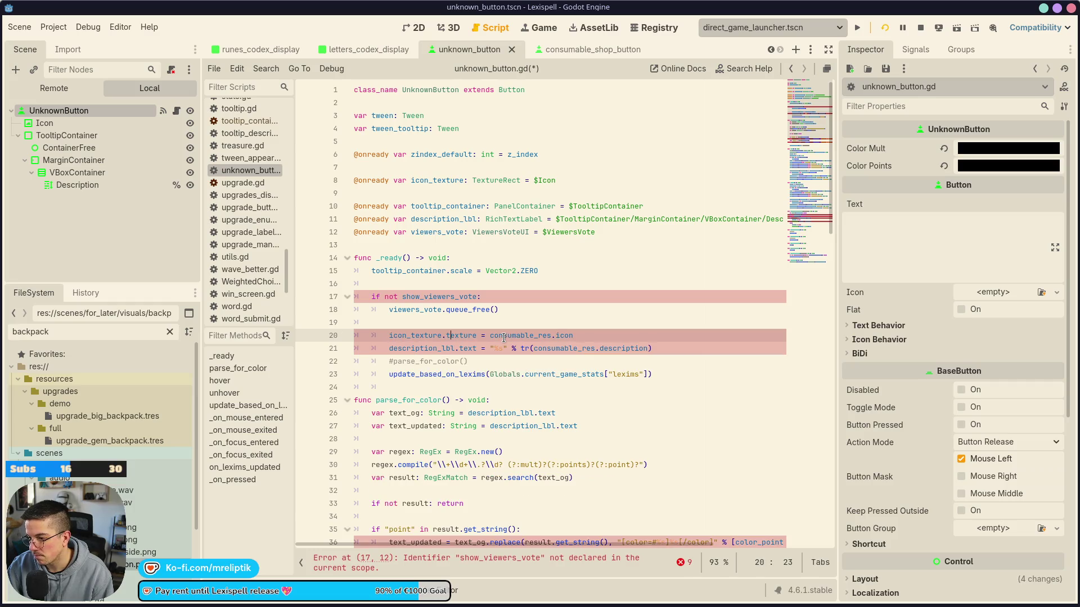
pyautogui.hotkey('ctrl', 'shift', 'k')
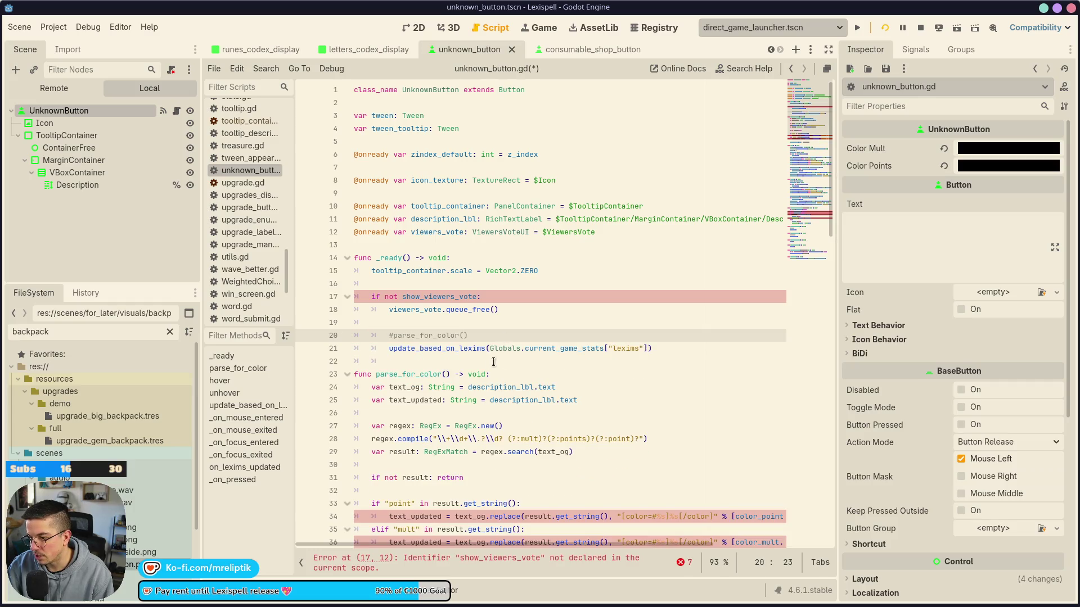
pyautogui.hotkey('ctrl', 'shift', 'k')
pyautogui.hotkey('ctrl', 'shift', 'k')
pyautogui.press('Up')
pyautogui.press('Up')
pyautogui.press('Up')
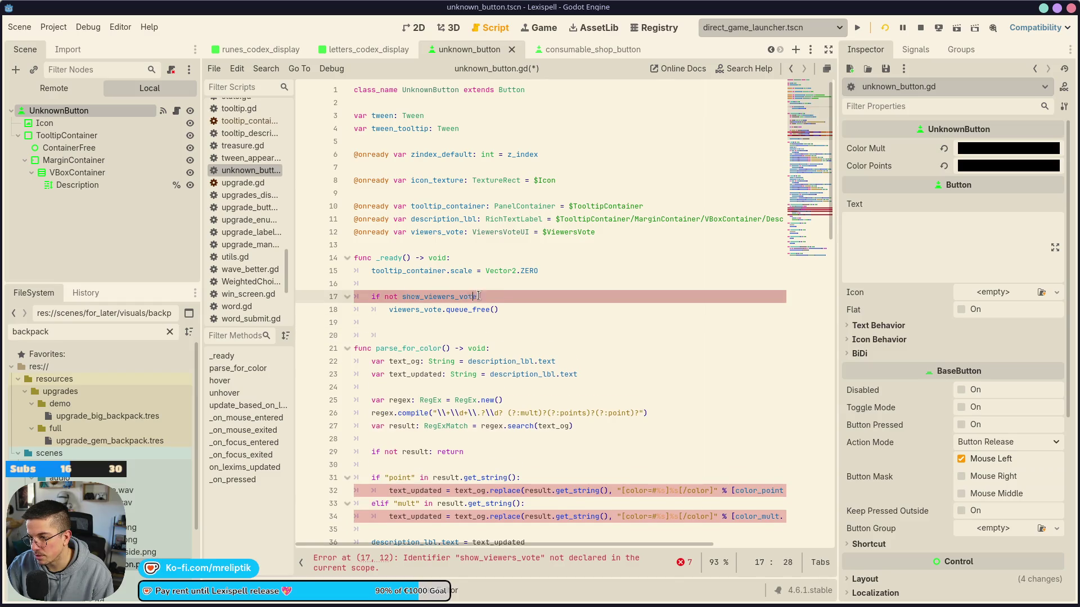
pyautogui.hotkey('ctrl', 'shift', 'k')
pyautogui.hotkey('ctrl', 'shift', 'k')
pyautogui.hotkey('ctrl', 'shift', 'k')
pyautogui.hotkey('ctrl', 'shift', 'k')
pyautogui.hotkey('ctrl', 's')
# Delete the leftover parse_for_color line and save the script
pyautogui.click(413, 297)
pyautogui.hotkey('ctrl', 'shift', 'k')
pyautogui.hotkey('ctrl', 'shift', 'k')
pyautogui.hotkey('ctrl', 'shift', 'k')
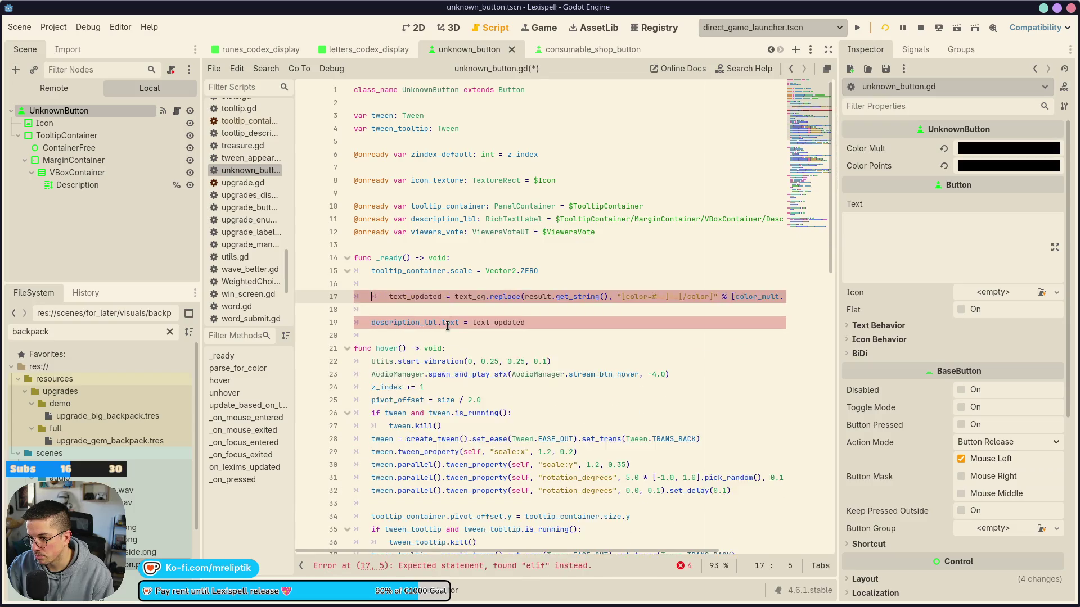
pyautogui.hotkey('ctrl', 'shift', 'k')
pyautogui.hotkey('ctrl', 'shift', 'k')
pyautogui.hotkey('ctrl', 's')
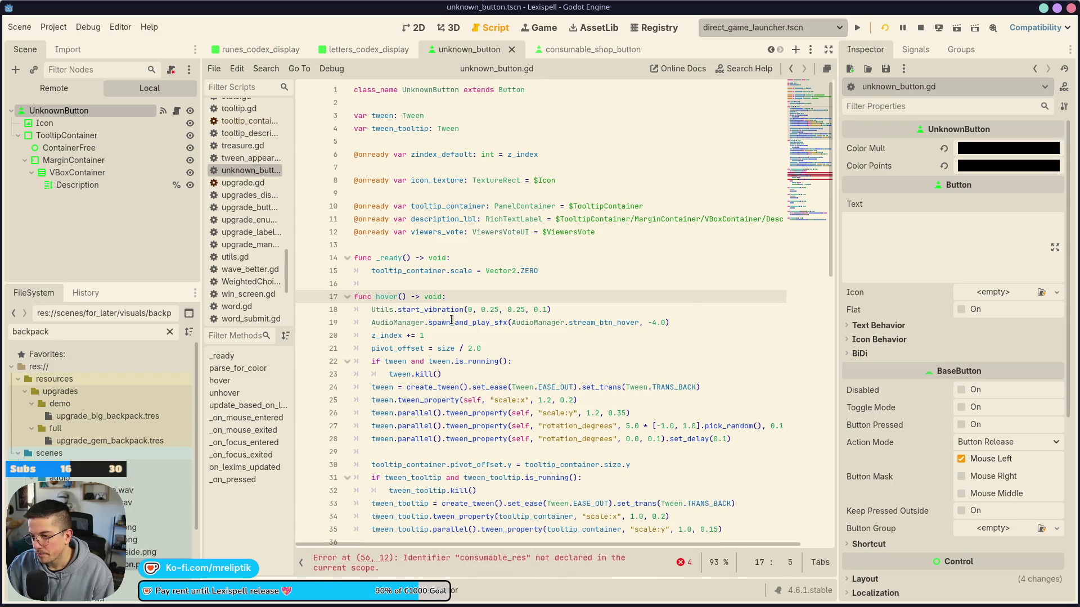
pyautogui.scroll(-1, 480, 327)
pyautogui.scroll(-11, 480, 328)
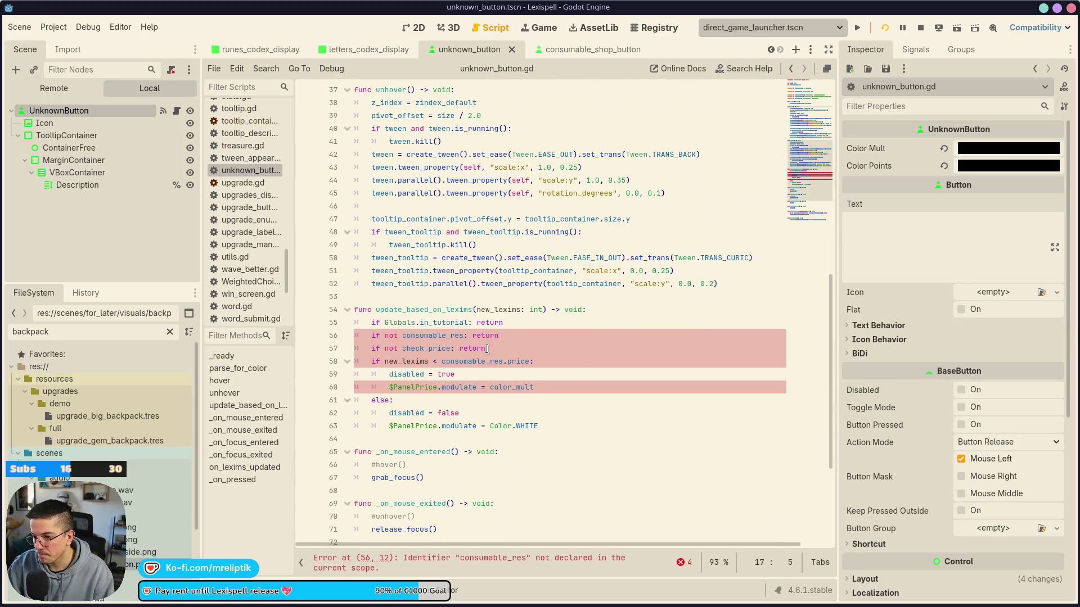
# Remove update_based_on_lexims and the commented-out hover and unhover calls, then save
pyautogui.click(455, 324)
pyautogui.press('Up')
pyautogui.hotkey('ctrl', 'shift', 'k')
pyautogui.hotkey('ctrl', 'shift', 'k')
pyautogui.hotkey('ctrl', 'shift', 'k')
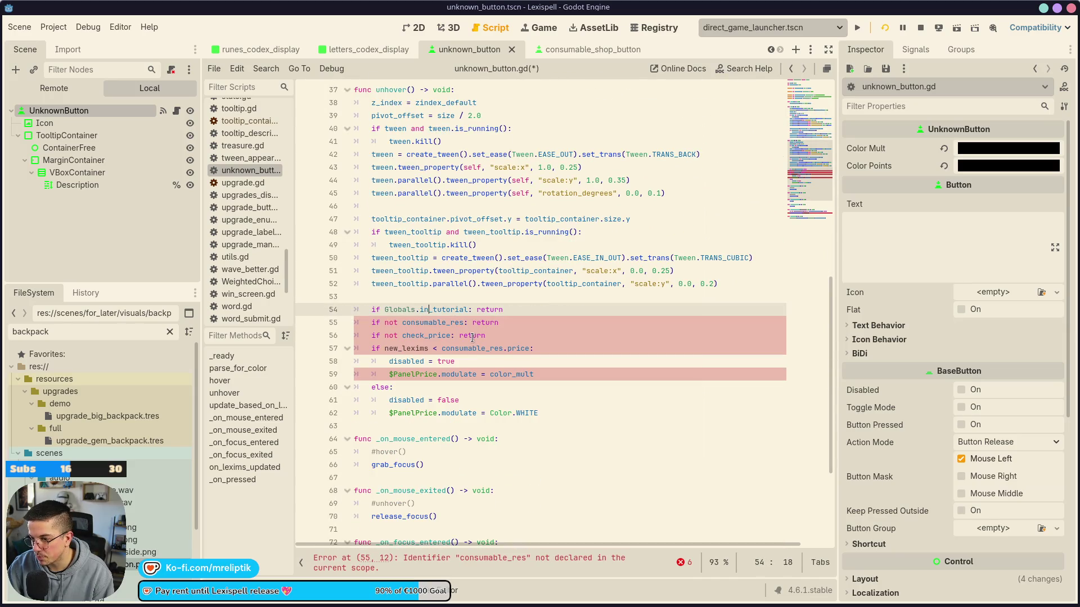
pyautogui.hotkey('ctrl', 'shift', 'k')
pyautogui.hotkey('ctrl', 'shift', 'k')
pyautogui.hotkey('ctrl', 'shift', 'k')
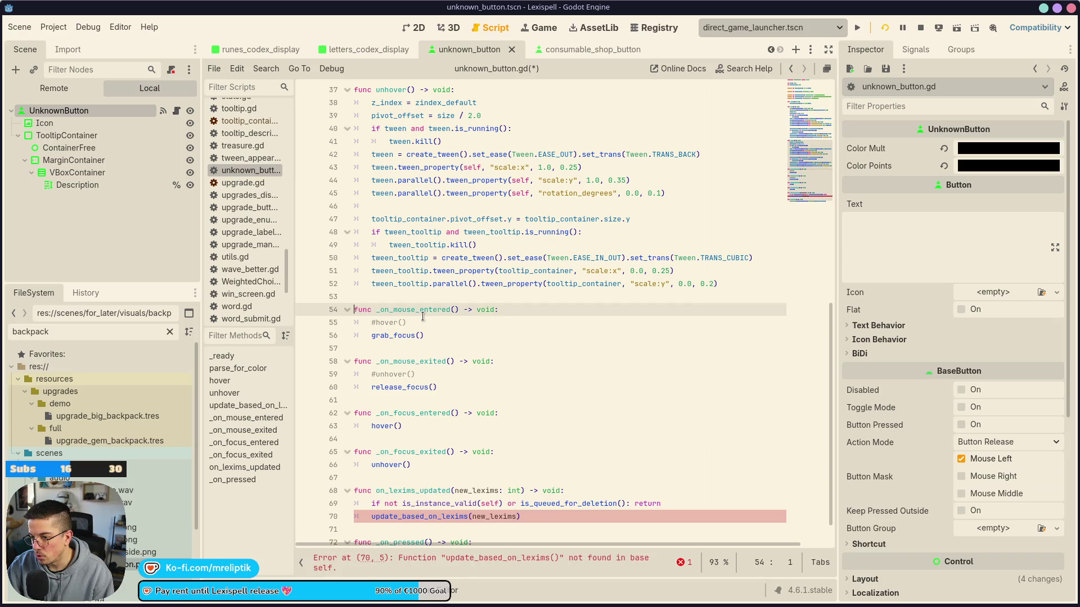
pyautogui.click(462, 329)
pyautogui.hotkey('ctrl', 'shift', 'k')
pyautogui.click(443, 361)
pyautogui.hotkey('ctrl', 'shift', 'k')
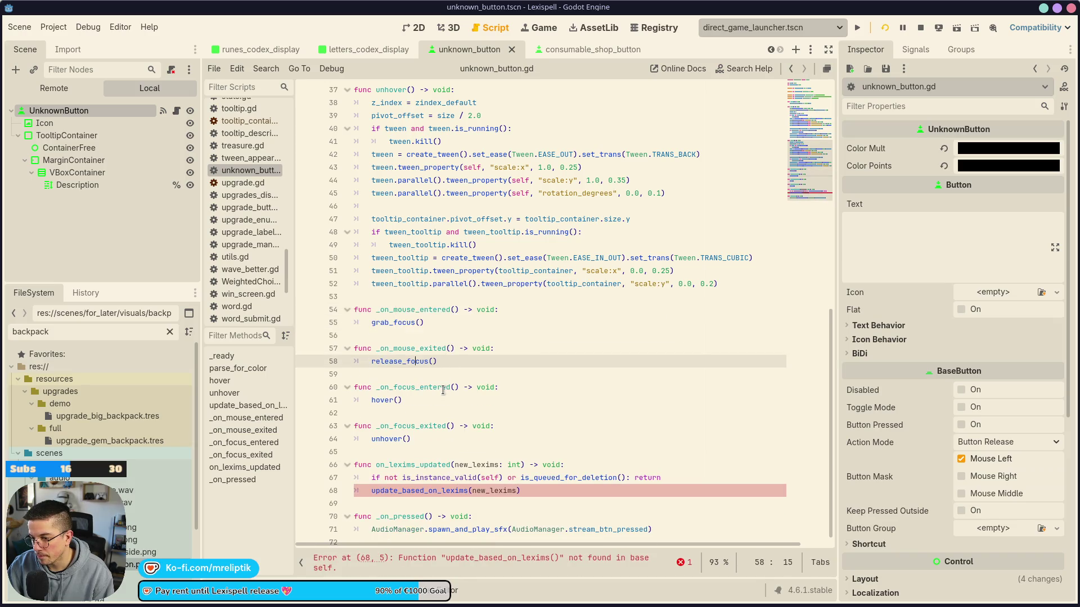
pyautogui.hotkey('ctrl', 's')
# Delete the on_lexims_updated and _on_pressed functions and save the trimmed script
pyautogui.scroll(-1, 444, 388)
pyautogui.click(437, 455)
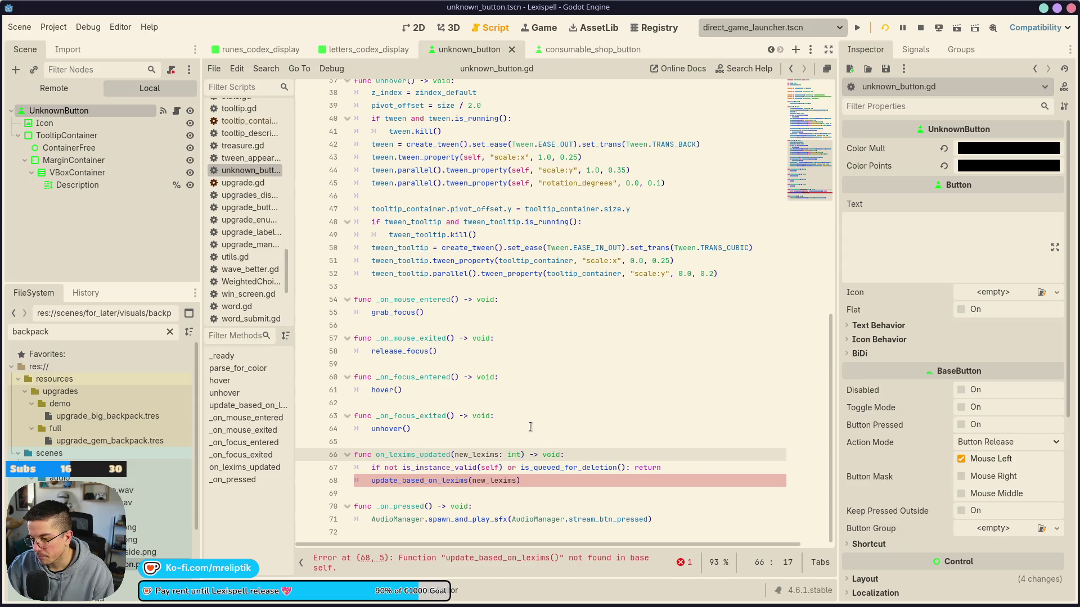
pyautogui.scroll(10, 460, 288)
pyautogui.scroll(-10, 448, 504)
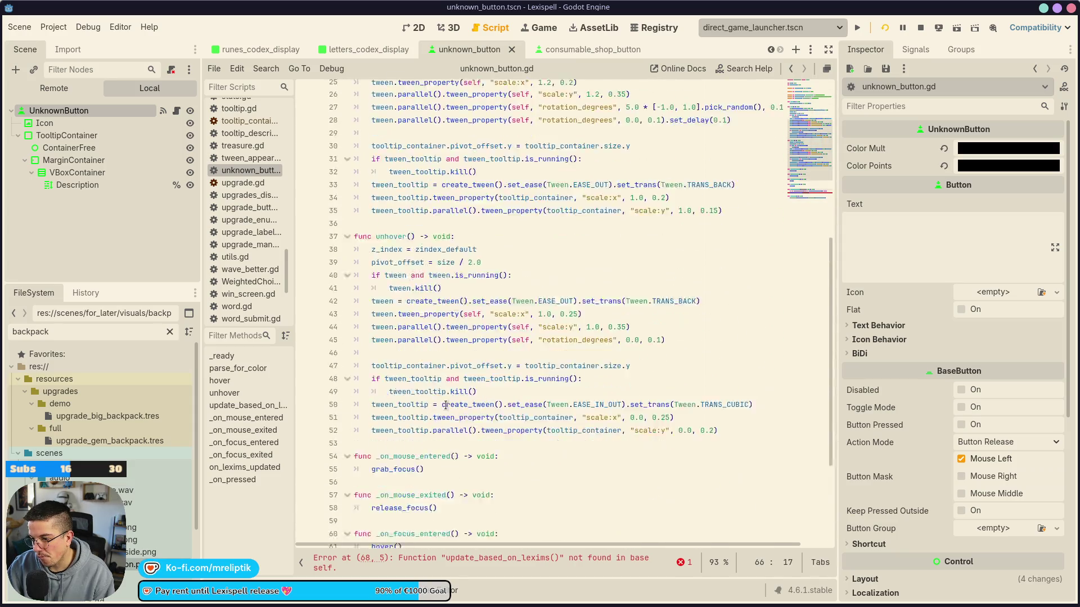
pyautogui.hotkey('ctrl', 'shift', 'k')
pyautogui.hotkey('ctrl', 'shift', 'k')
pyautogui.hotkey('ctrl', 'shift', 'k')
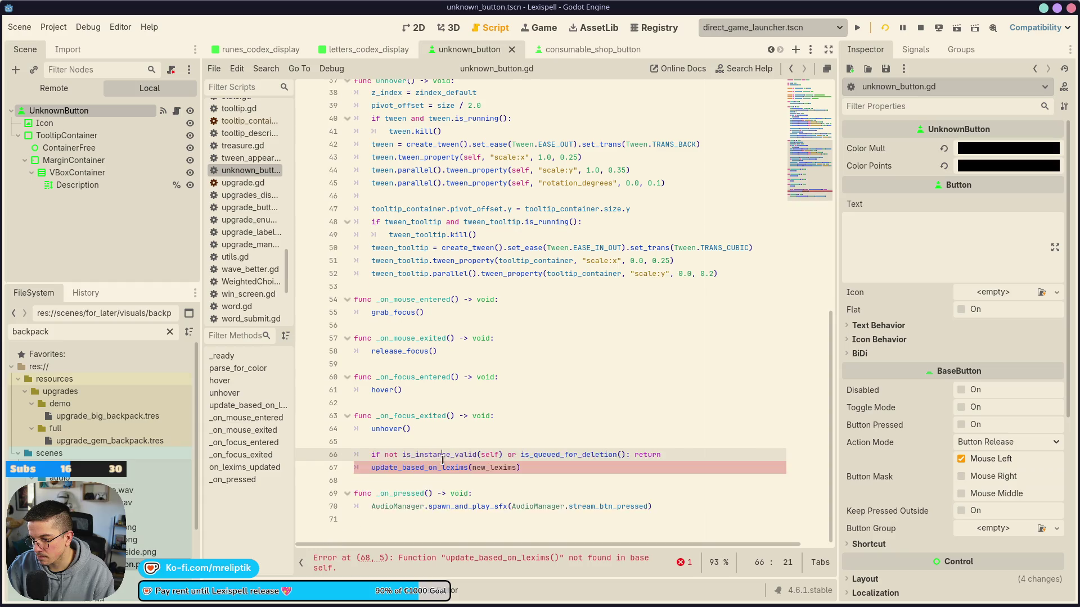
pyautogui.hotkey('ctrl', 'shift', 'k')
pyautogui.hotkey('ctrl', 'shift', 'k')
pyautogui.hotkey('ctrl', 'shift', 'k')
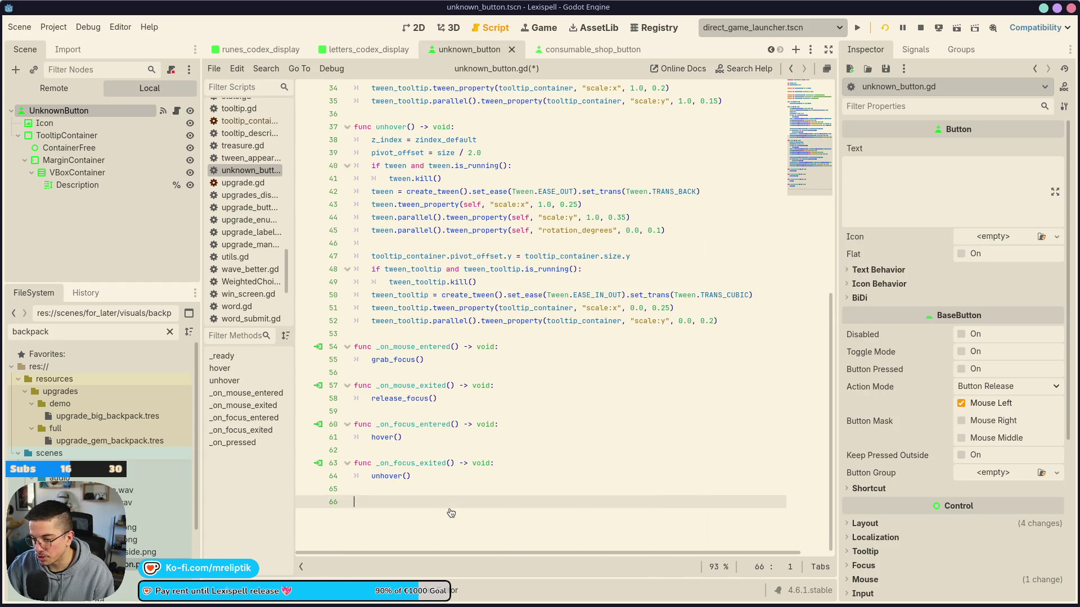
pyautogui.hotkey('ctrl', 's')
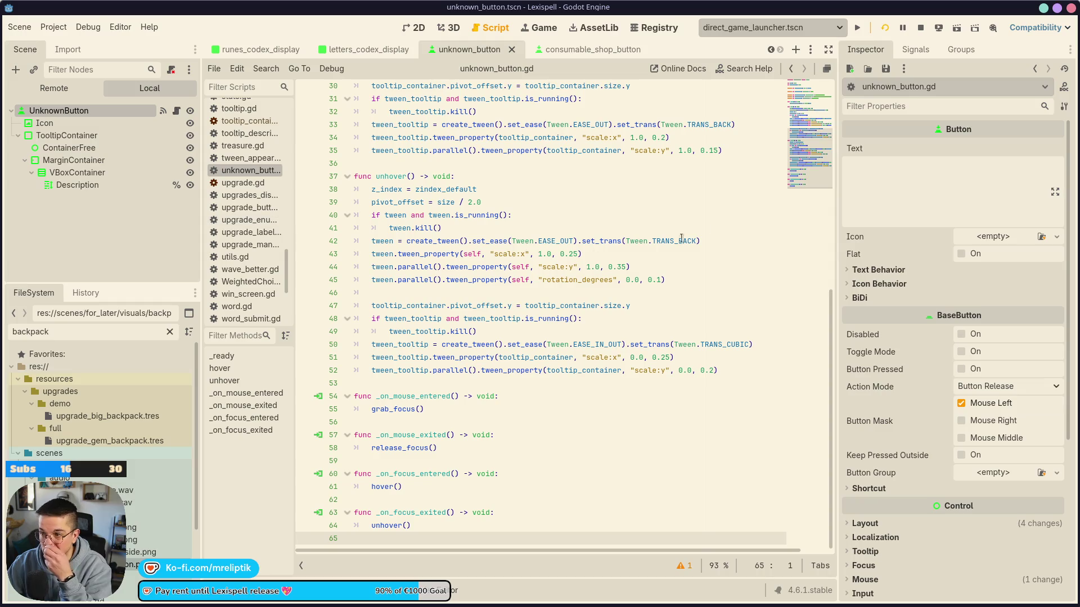
pyautogui.click(915, 50)
# Reconnect focus_entered to _on_focus_entered and disconnect the pressed signal
pyautogui.rightClick(911, 191)
pyautogui.click(922, 229)
pyautogui.doubleClick(899, 179)
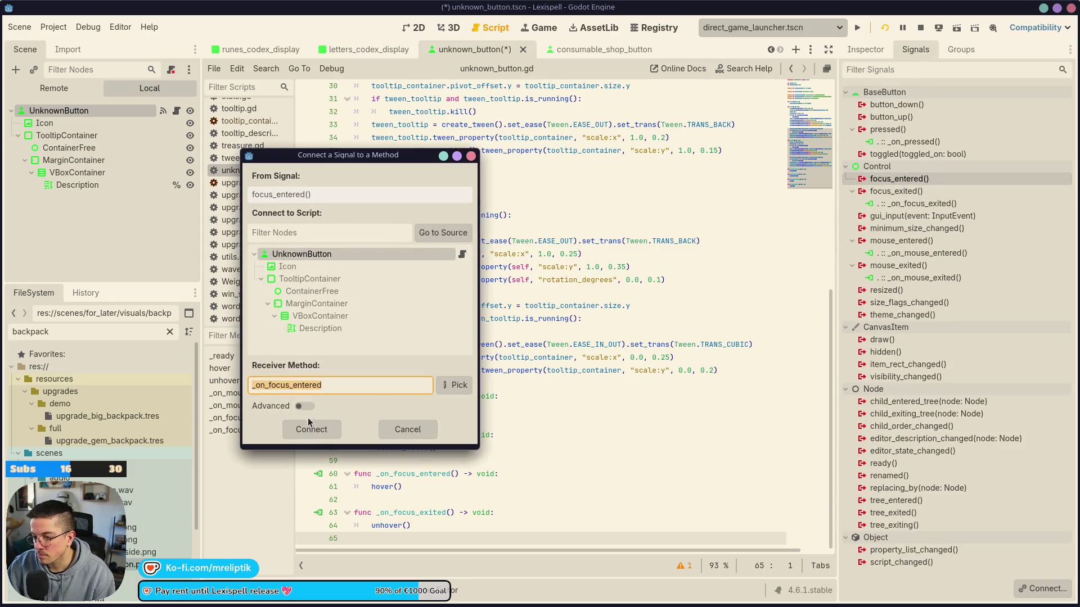
pyautogui.press('Return')
pyautogui.rightClick(910, 142)
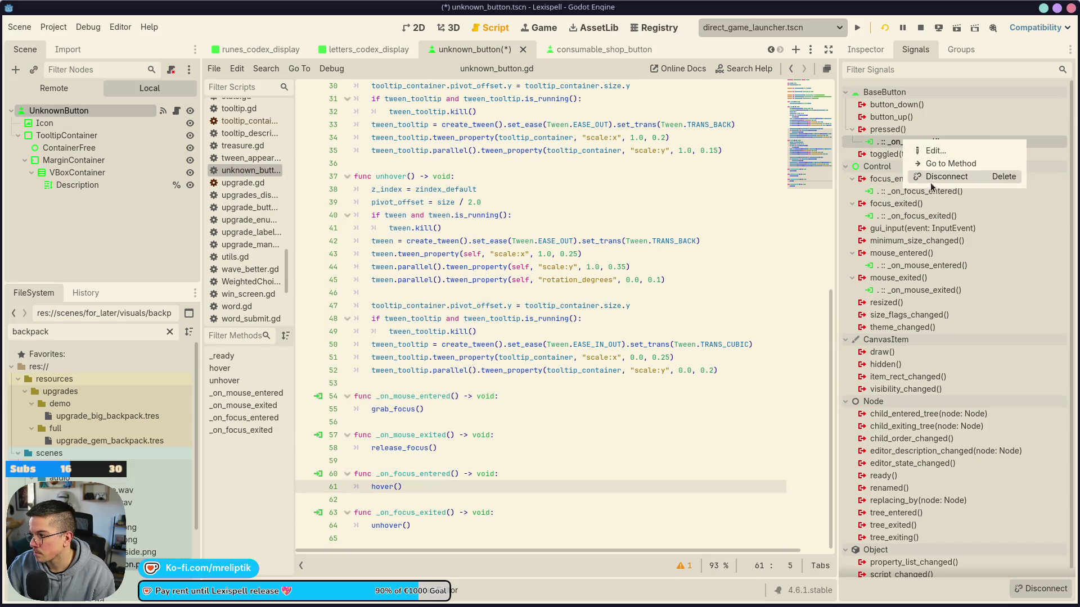
pyautogui.click(928, 179)
# Reconnect focus_exited and mouse_entered to _on_focus_exited and _on_mouse_entered
pyautogui.rightClick(911, 203)
pyautogui.click(928, 236)
pyautogui.doubleClick(896, 191)
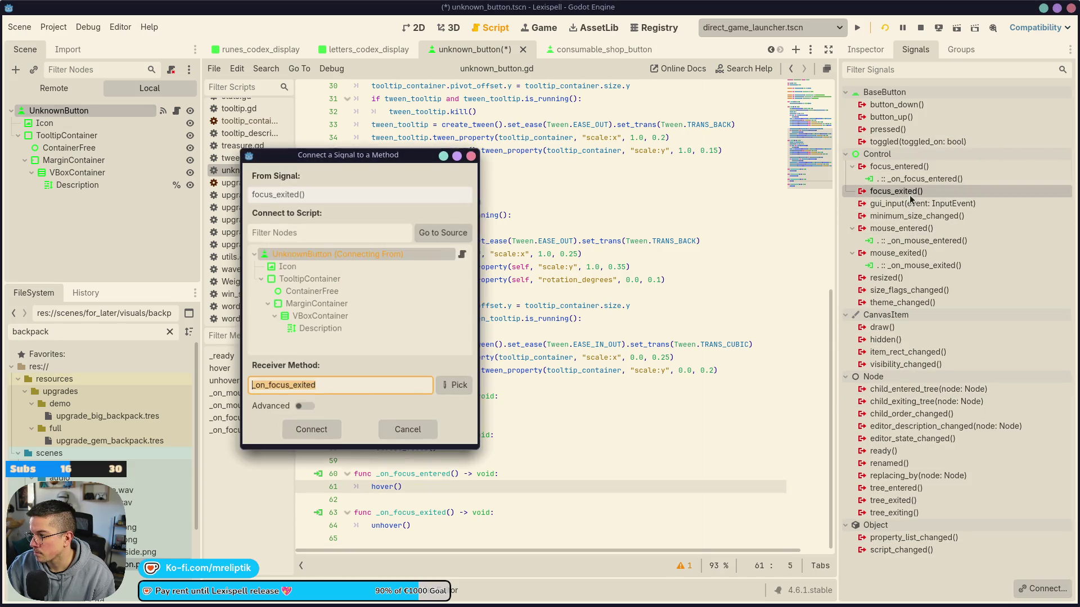
pyautogui.click(313, 429)
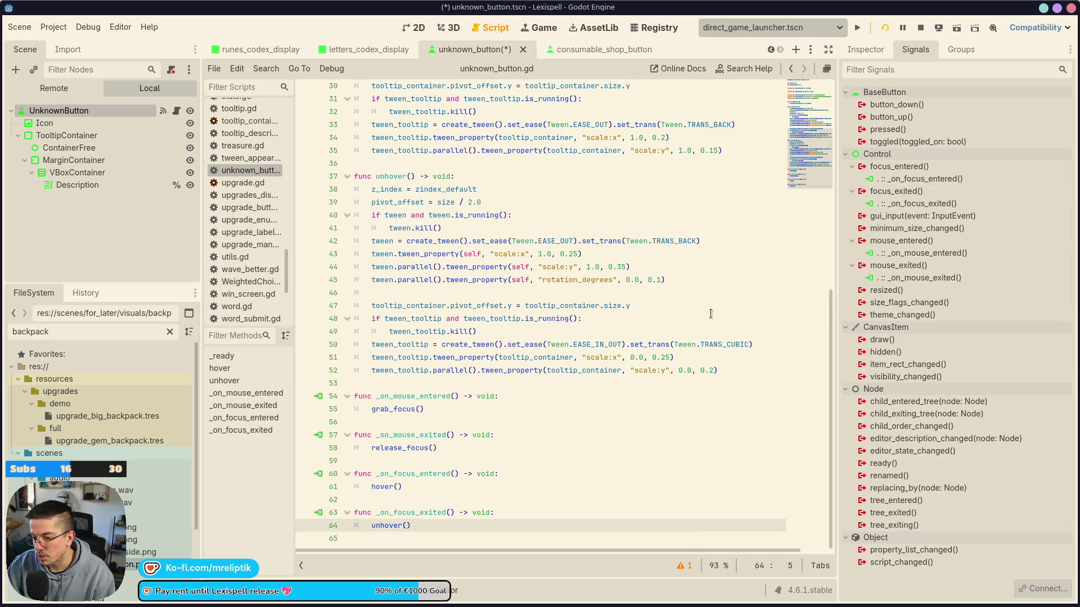
pyautogui.click(905, 254)
pyautogui.rightClick(905, 255)
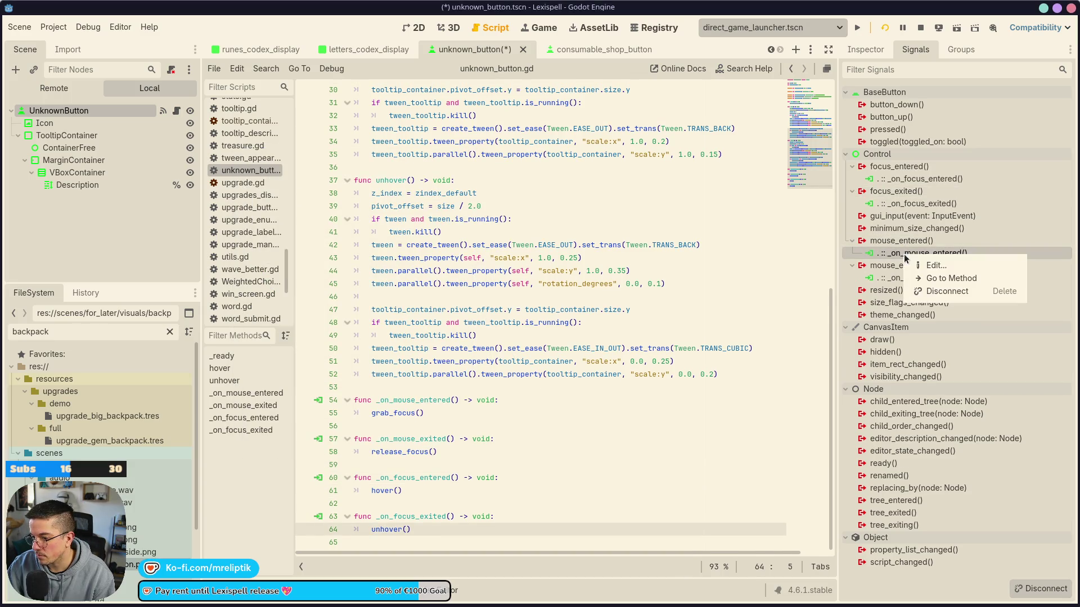
pyautogui.click(940, 291)
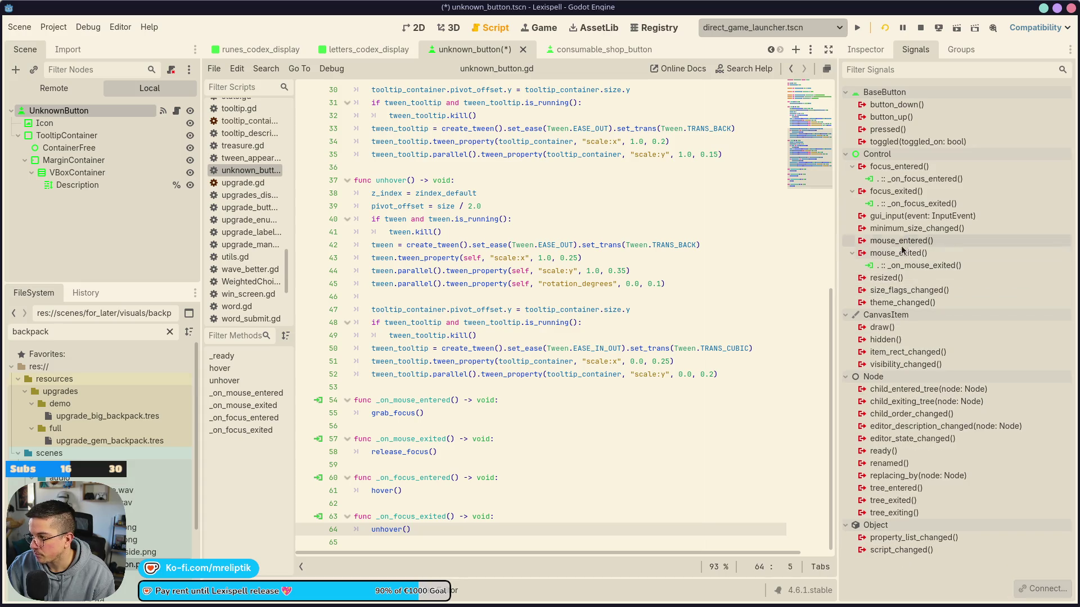
pyautogui.doubleClick(900, 241)
pyautogui.click(309, 430)
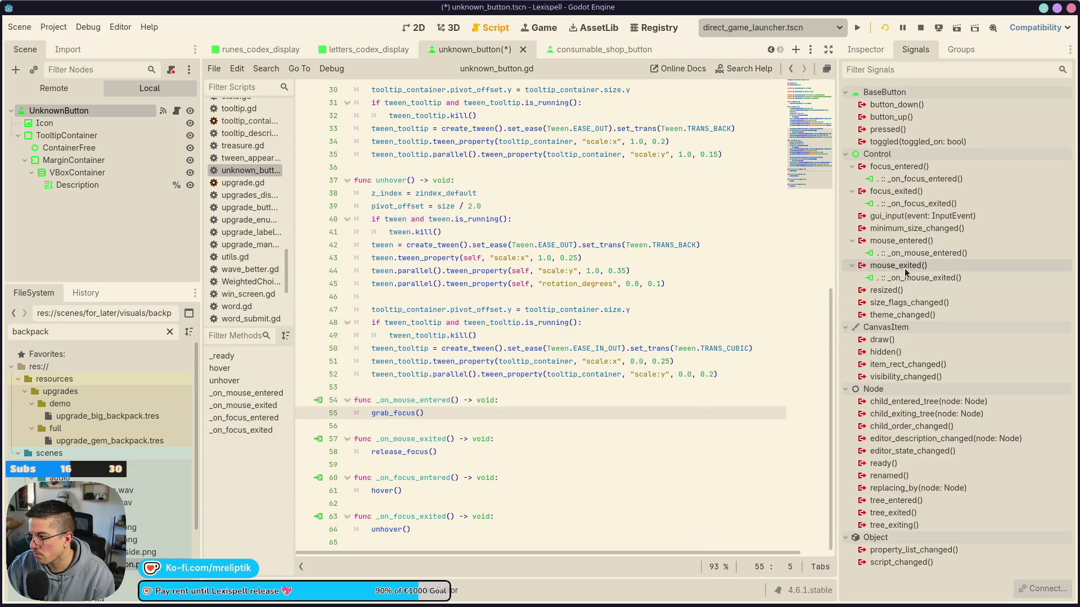
# Reconnect mouse_exited to _on_mouse_exited and save the scene
pyautogui.rightClick(907, 269)
pyautogui.click(939, 291)
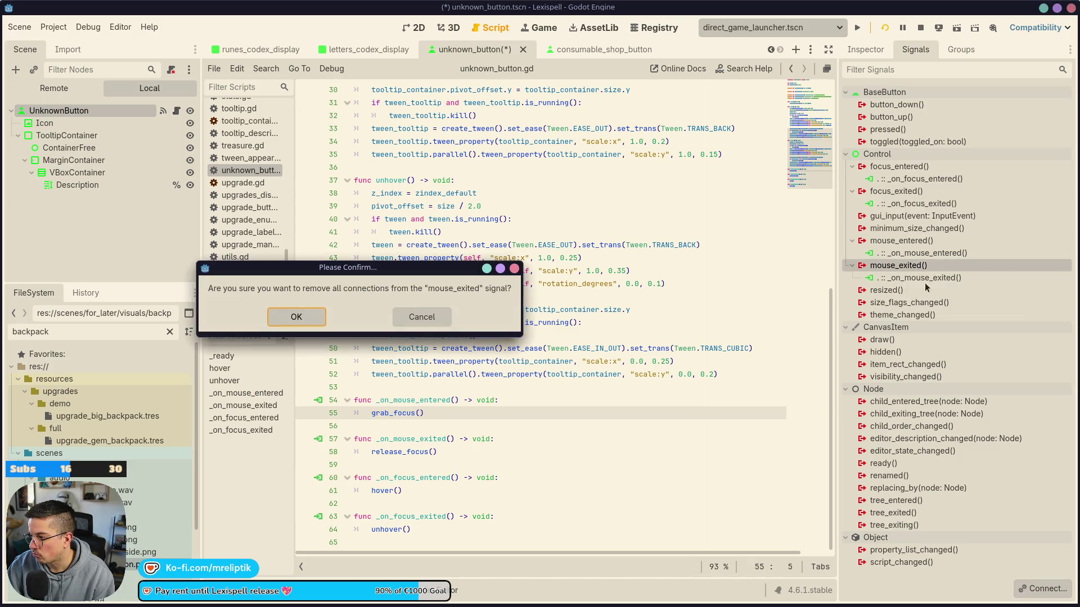
pyautogui.press('Return')
pyautogui.doubleClick(923, 267)
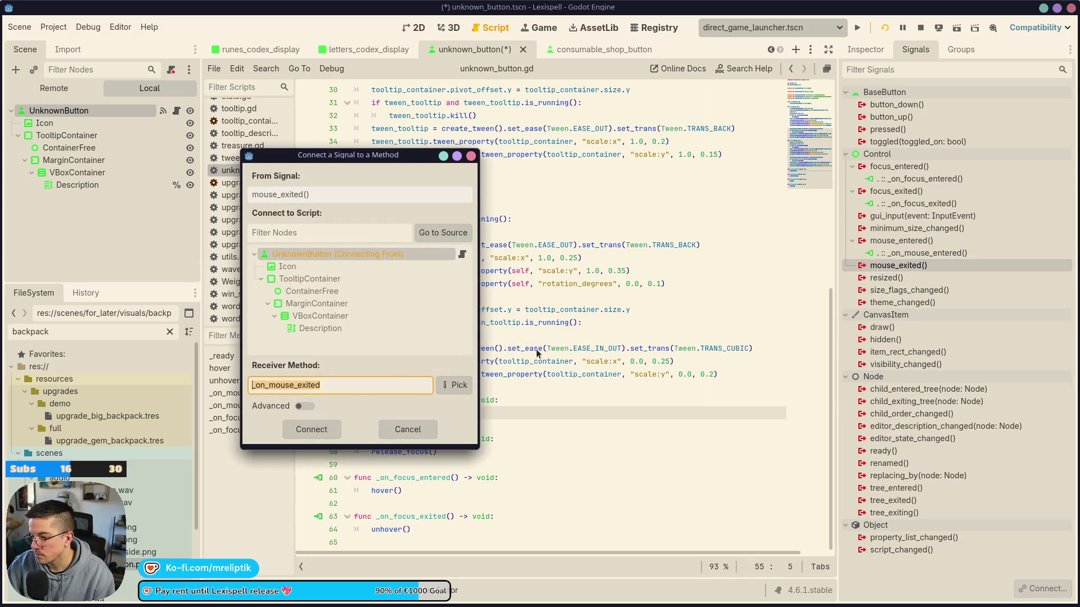
pyautogui.click(309, 429)
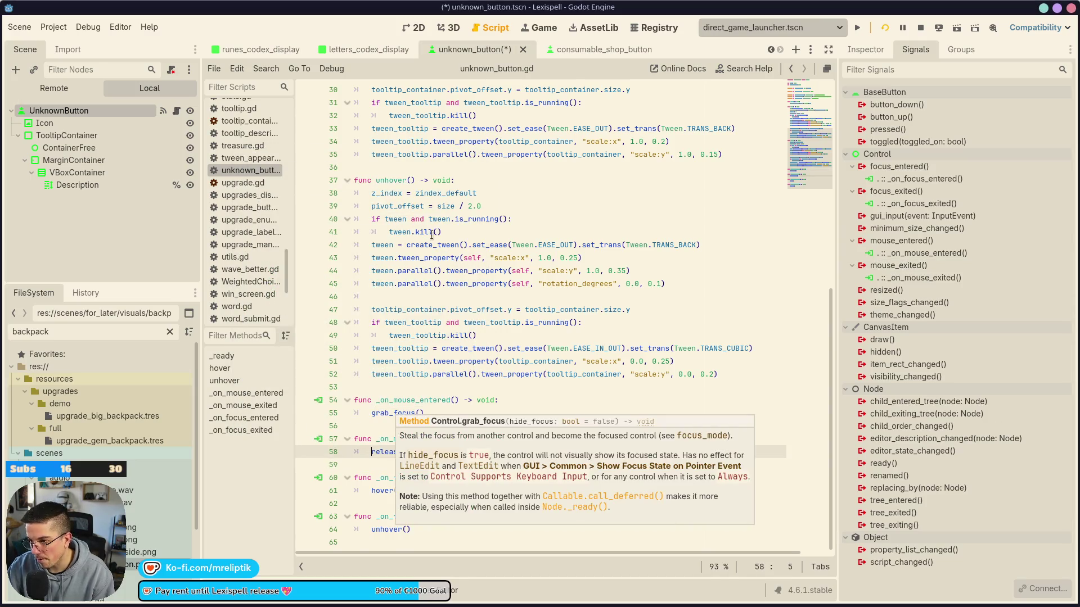
pyautogui.scroll(10, 466, 281)
pyautogui.hotkey('ctrl', 's')
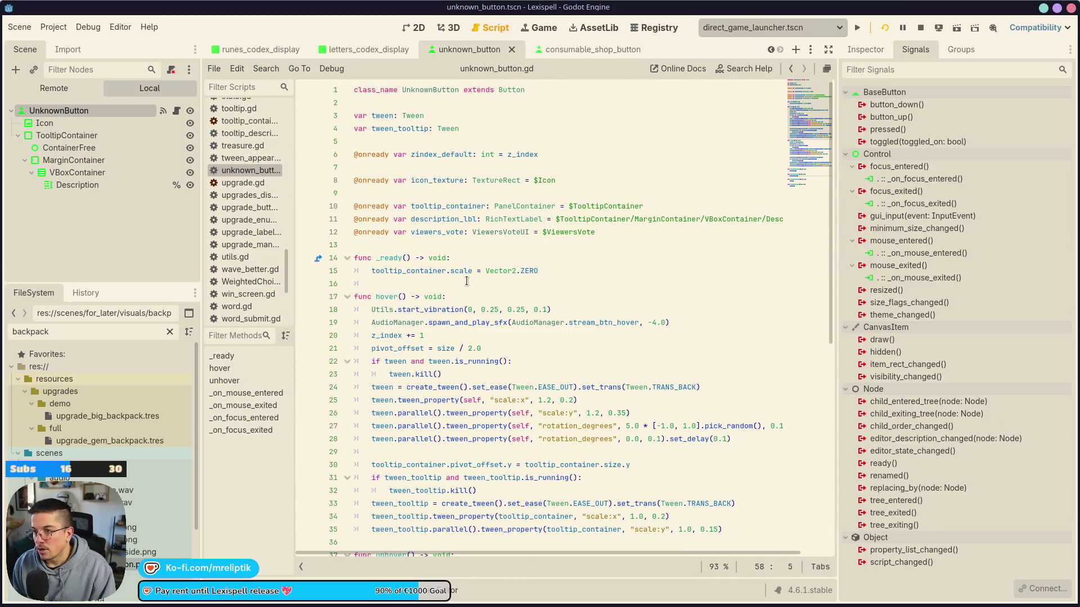
# Select the Description tooltip label and bring up its Inspector properties
pyautogui.click(418, 27)
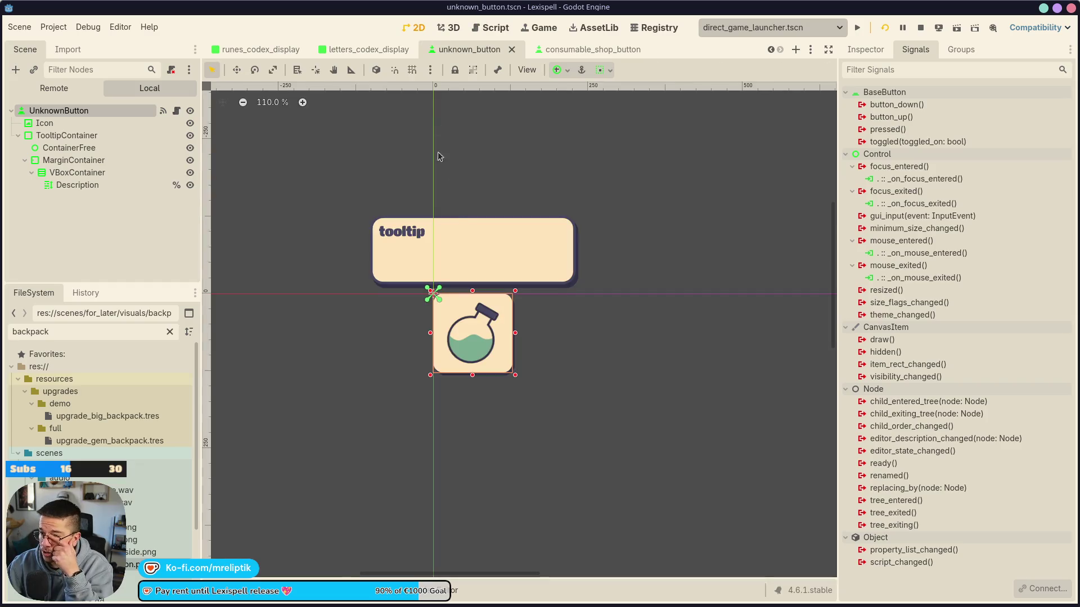
pyautogui.click(420, 231)
pyautogui.click(494, 27)
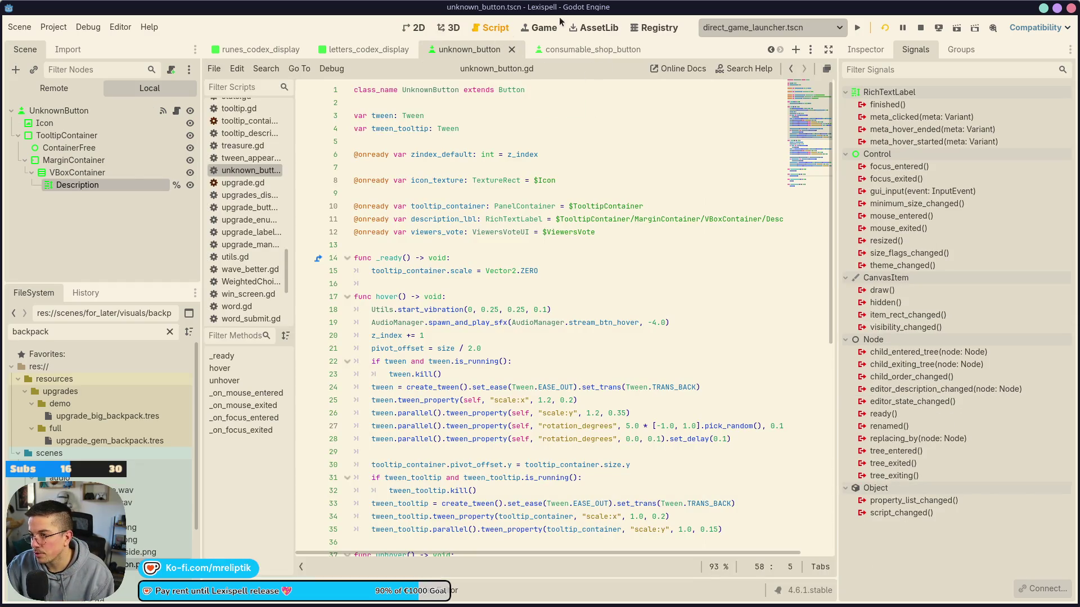
pyautogui.click(538, 28)
pyautogui.click(414, 28)
pyautogui.scroll(1, 552, 257)
pyautogui.click(866, 49)
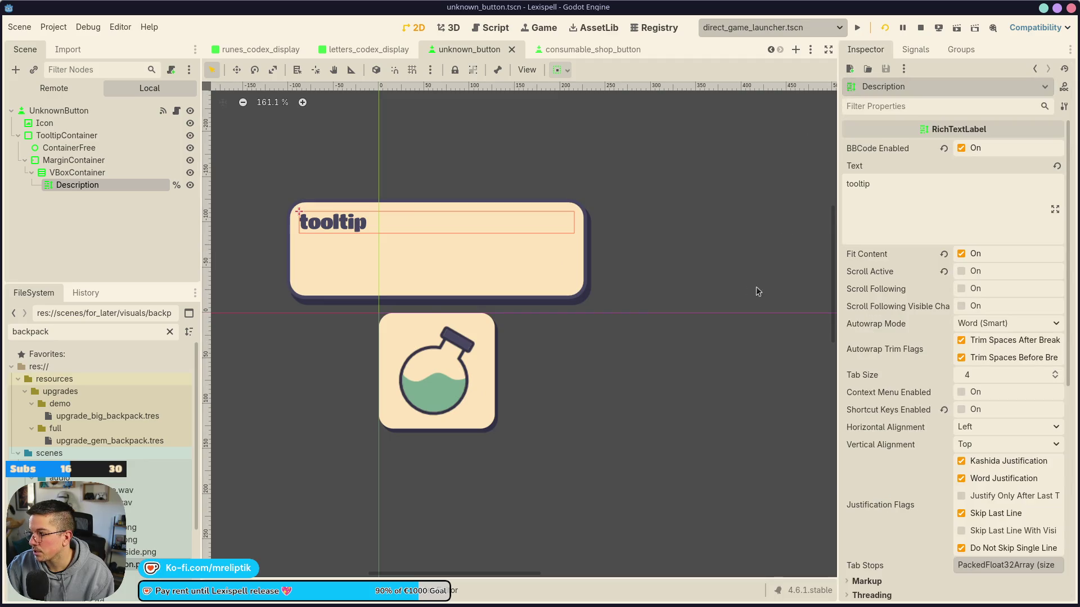
pyautogui.scroll(-6, 506, 365)
# Change the Description label's Text to UNKNOWN_BTN.TOOLTIP
pyautogui.doubleClick(901, 190)
pyautogui.write('UKNOI')
pyautogui.press('BackSpace')
pyautogui.press('BackSpace')
pyautogui.press('BackSpace')
pyautogui.write('NKNOWN_BTN')
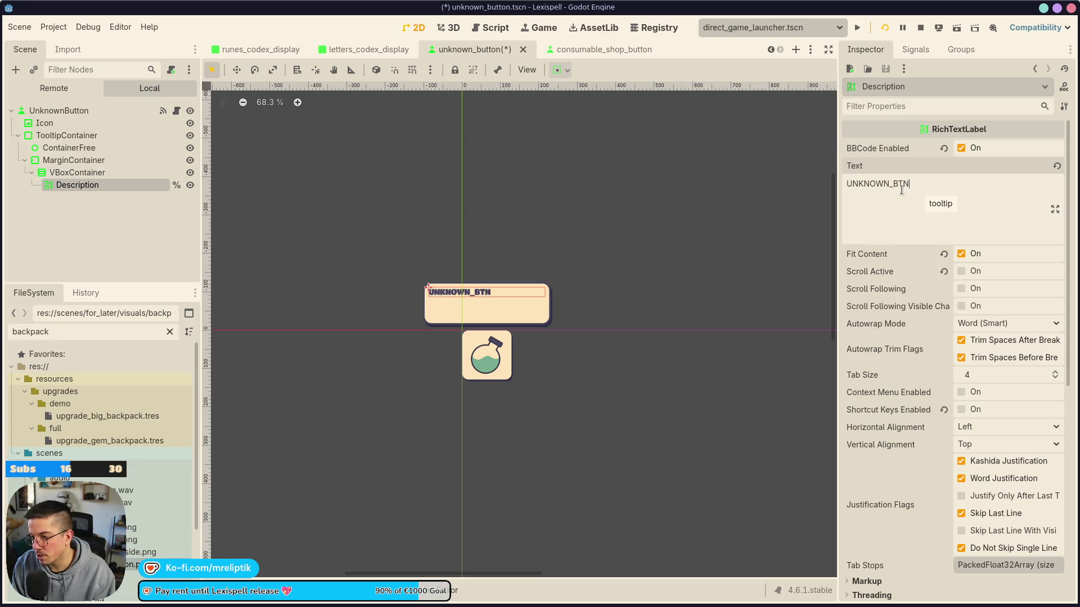
pyautogui.write('.TOOLTIP')
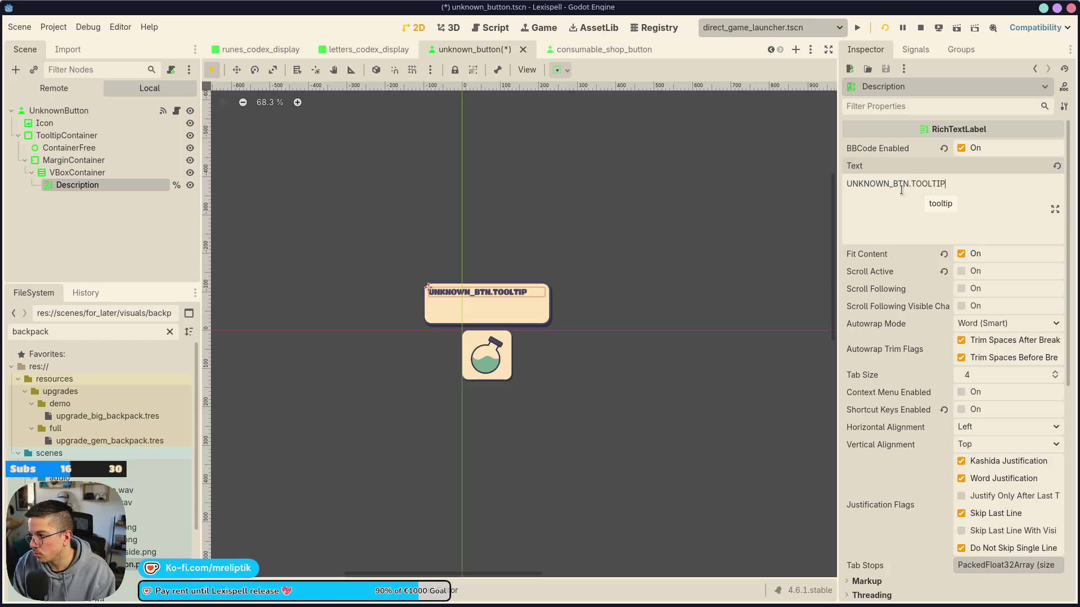
pyautogui.hotkey('ctrl', 'a')
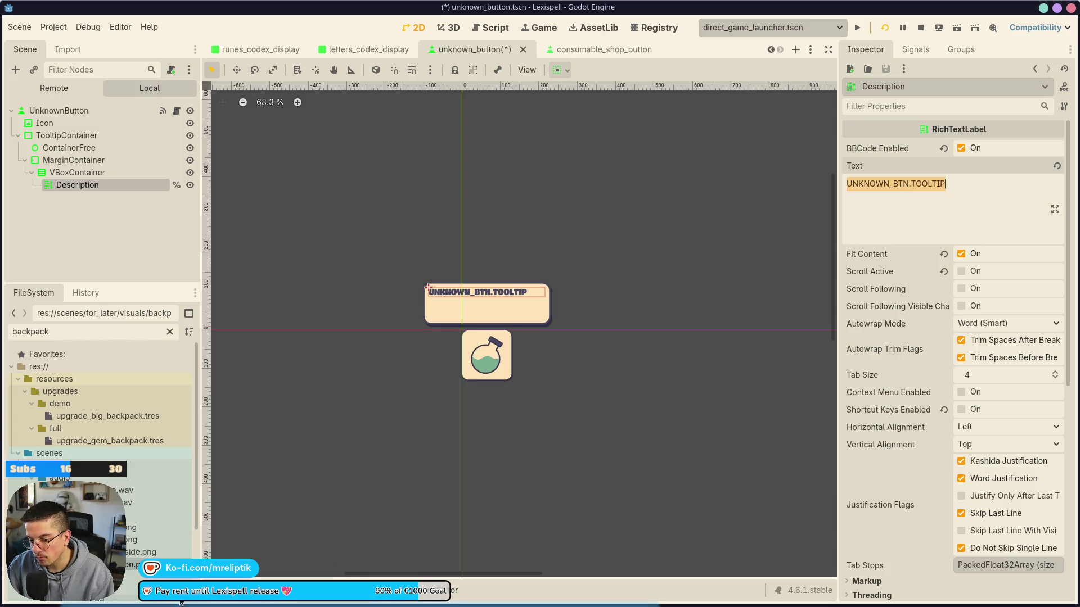
# Launch Zen Browser from the app launcher
pyautogui.press('super')
pyautogui.write('zen')
pyautogui.press('Return')
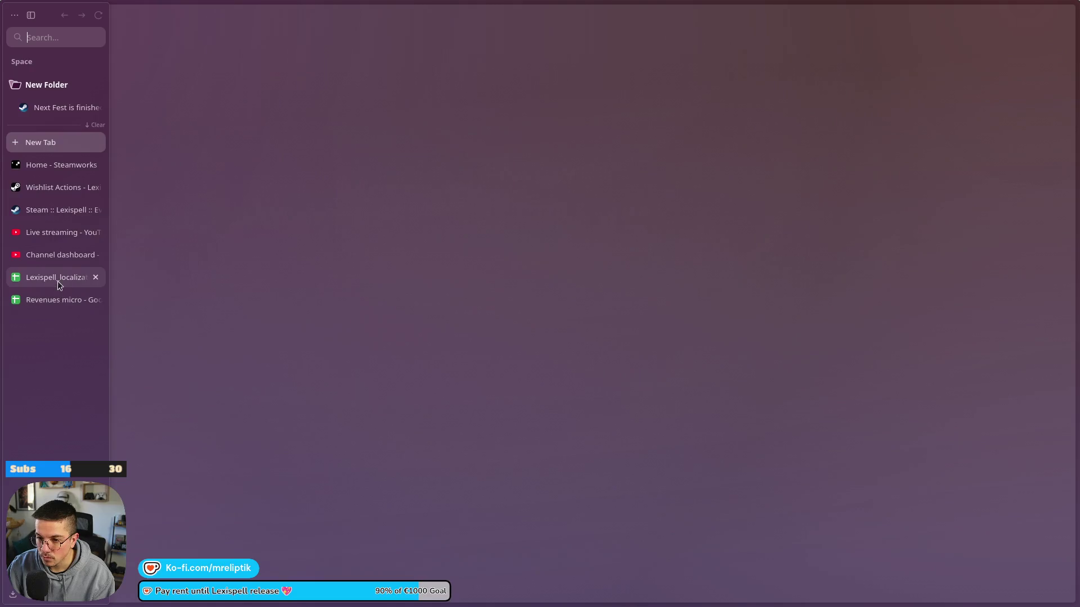
# Open the Lexispell_localization sheet and search it for "codex"
pyautogui.click(57, 278)
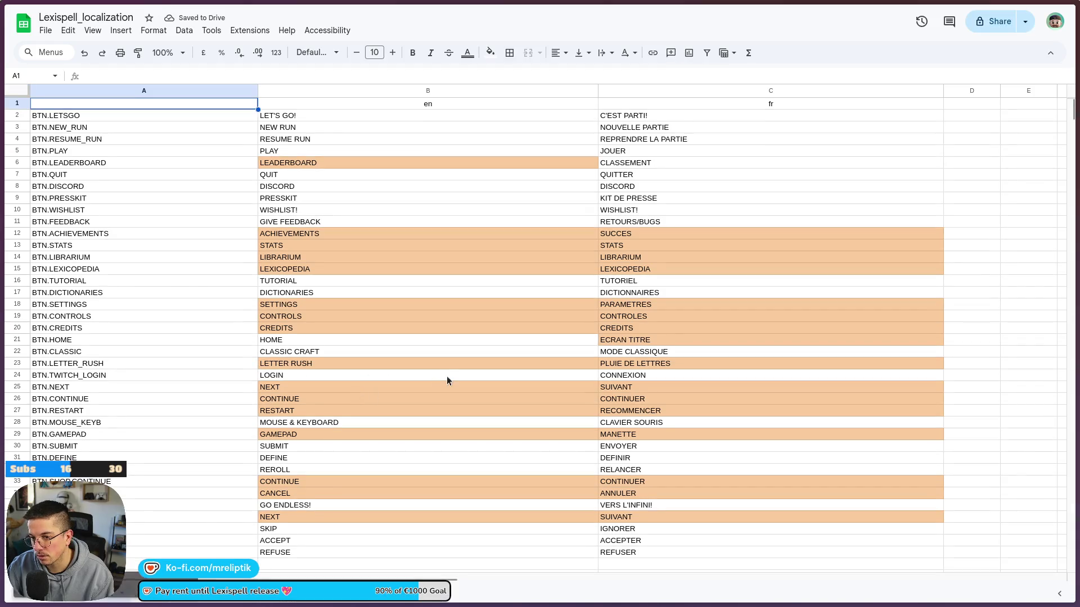
pyautogui.scroll(-5, 440, 383)
pyautogui.click(449, 352)
pyautogui.hotkey('ctrl', 'f')
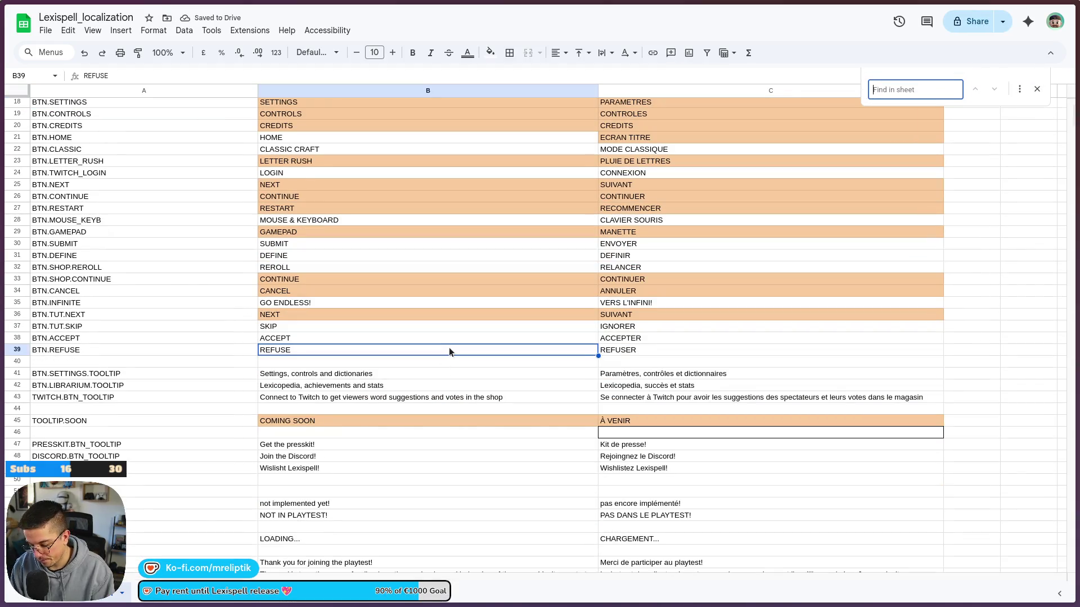
pyautogui.write('codex')
pyautogui.scroll(-3, 80, 403)
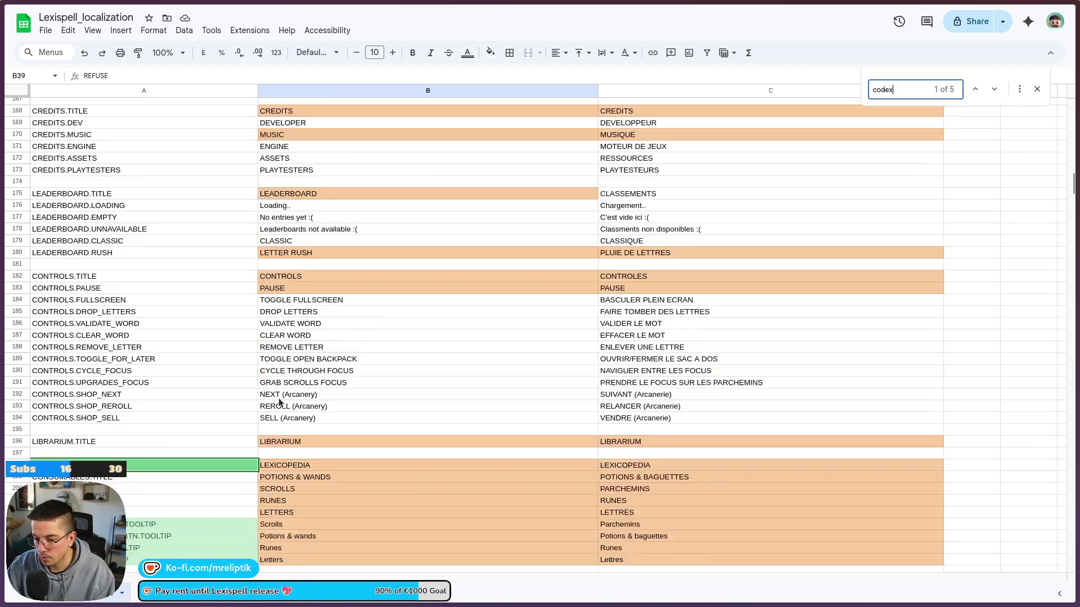
# Insert an empty row 207 below the codex tooltip keys and start editing cell B207
pyautogui.rightClick(84, 471)
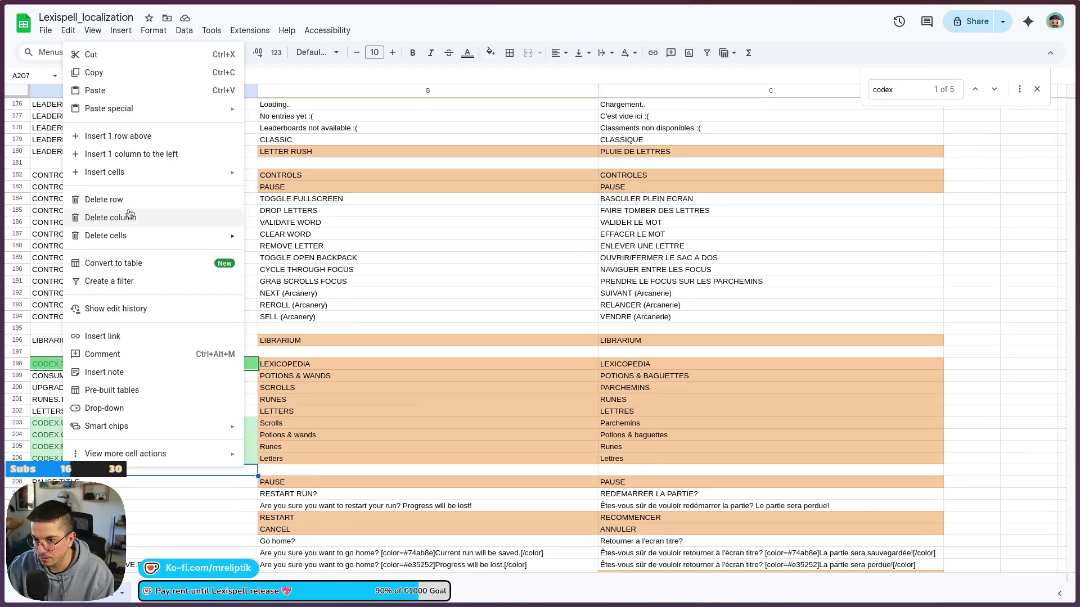
pyautogui.click(141, 137)
pyautogui.press('Return')
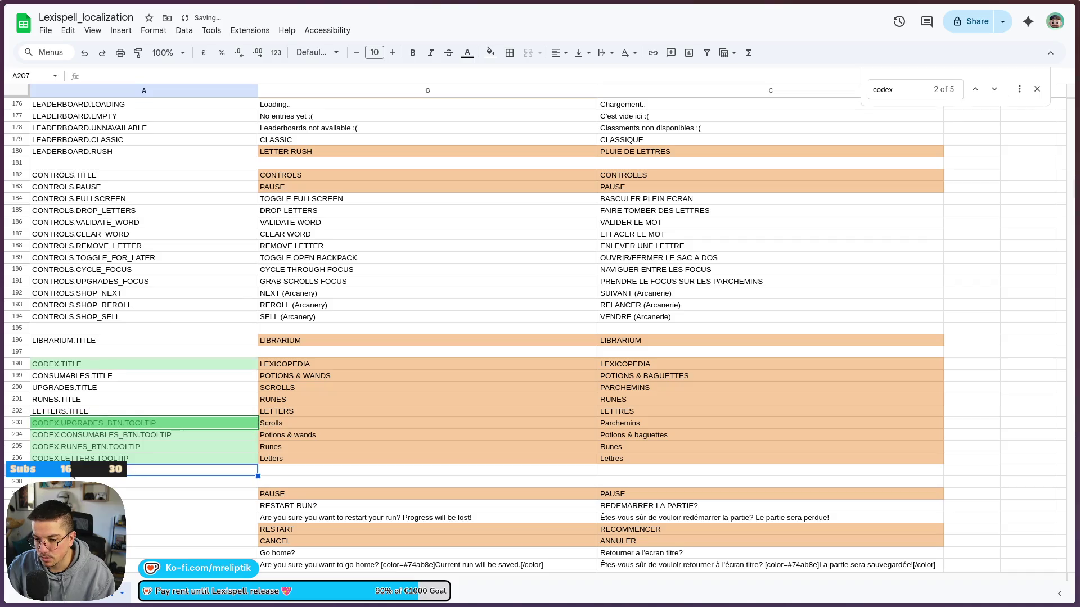
pyautogui.click(153, 495)
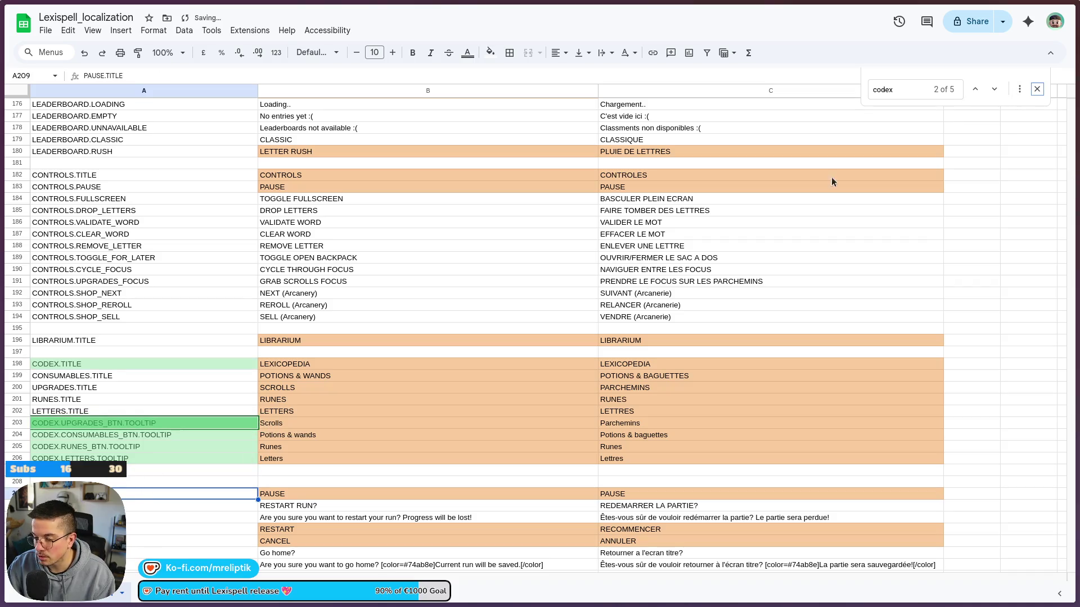
pyautogui.doubleClick(299, 470)
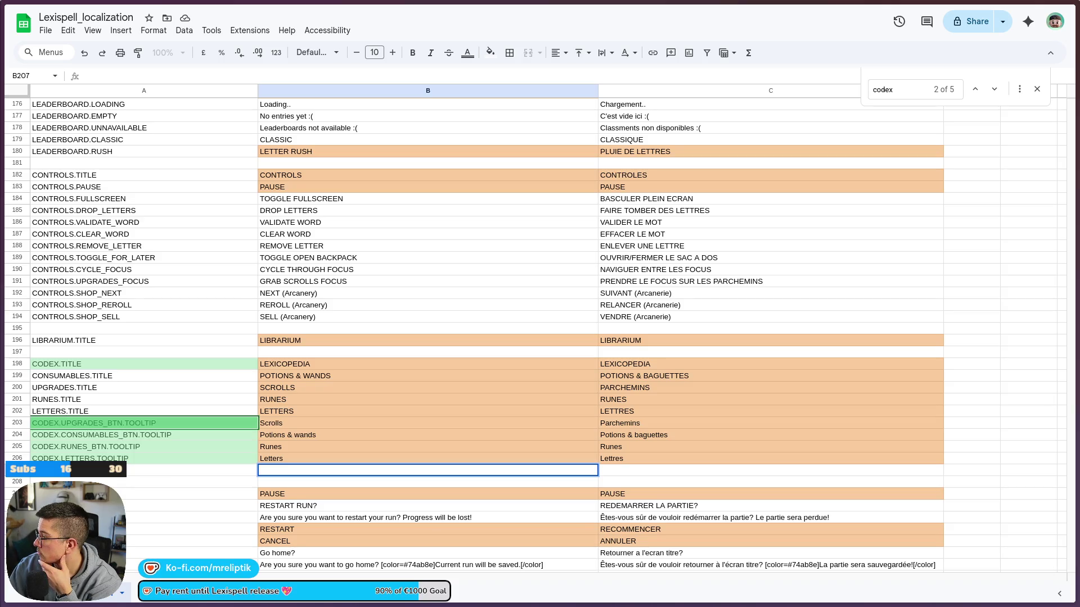
# Enter 'Encounter this item in game to unlock its Lexicopedia entry' as B207's English tooltip
pyautogui.doubleClick(295, 469)
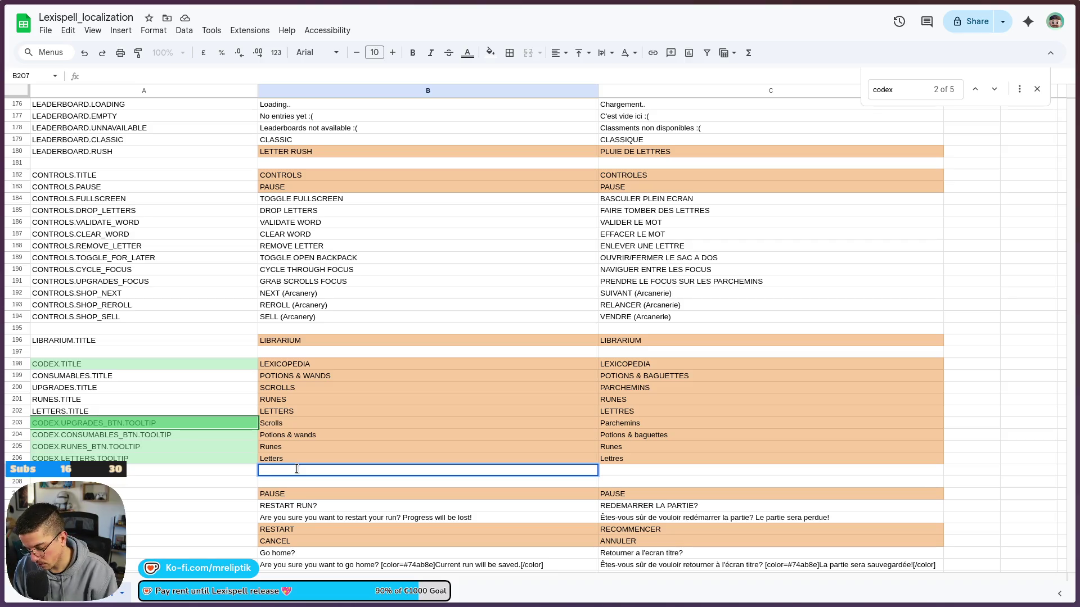
pyautogui.write('Encounterthis item in game to')
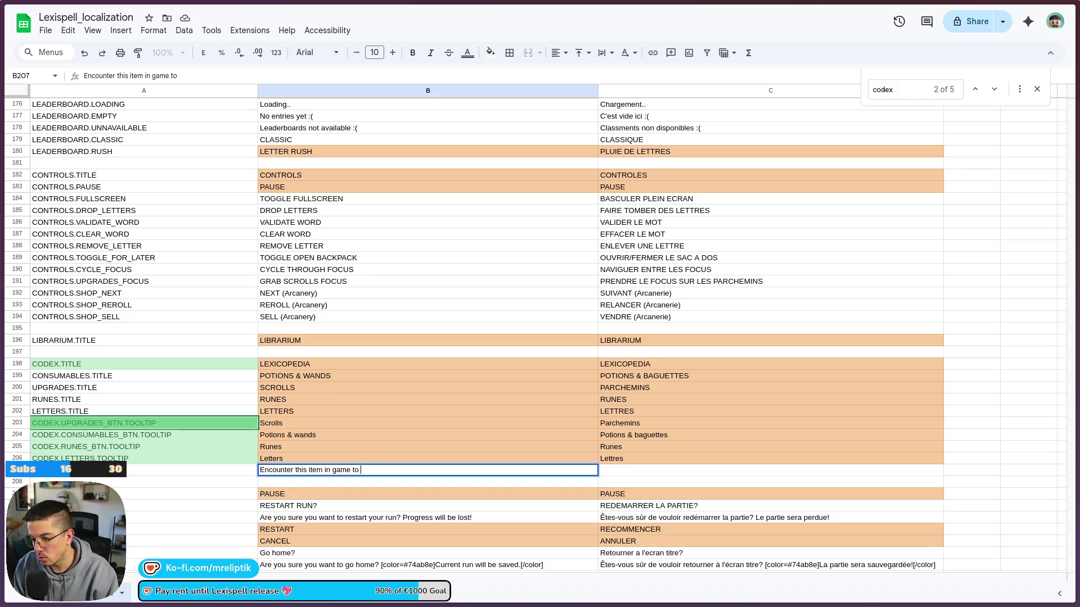
pyautogui.write(' unlock')
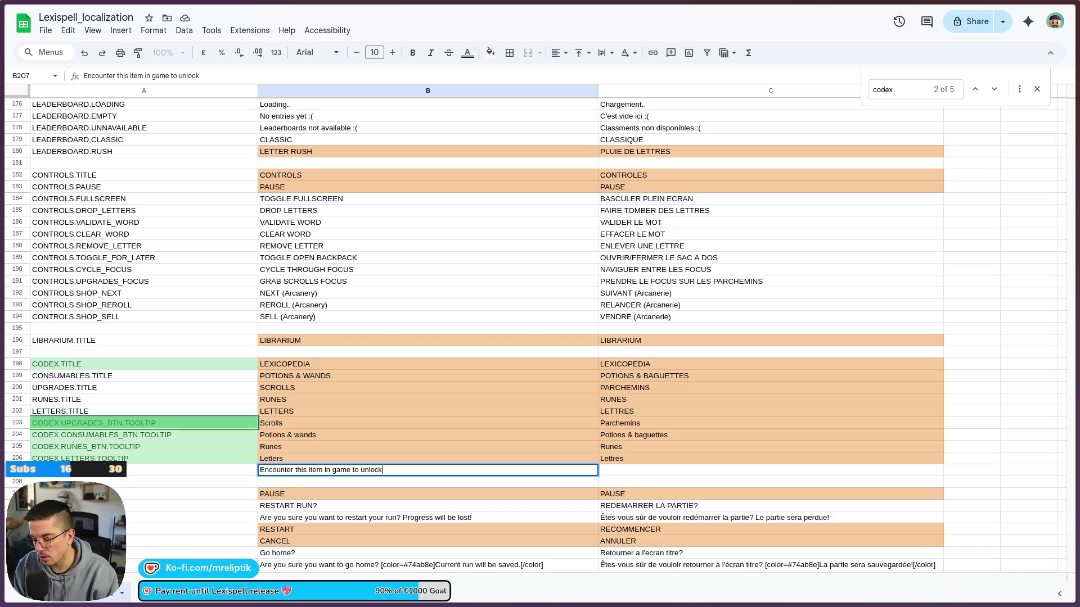
pyautogui.write(' its Le')
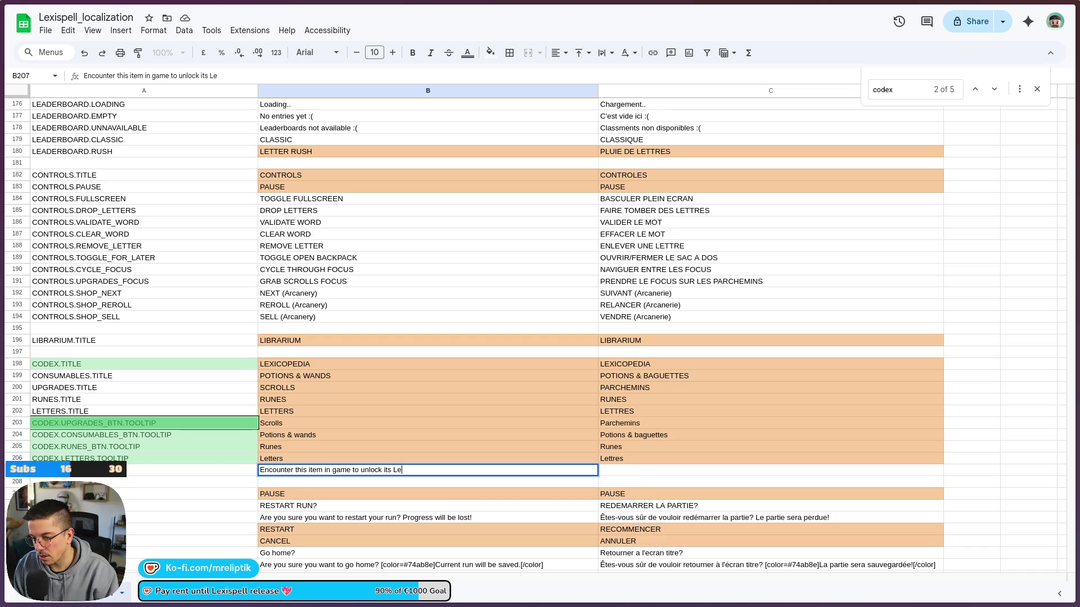
pyautogui.write('xcopedia entyr')
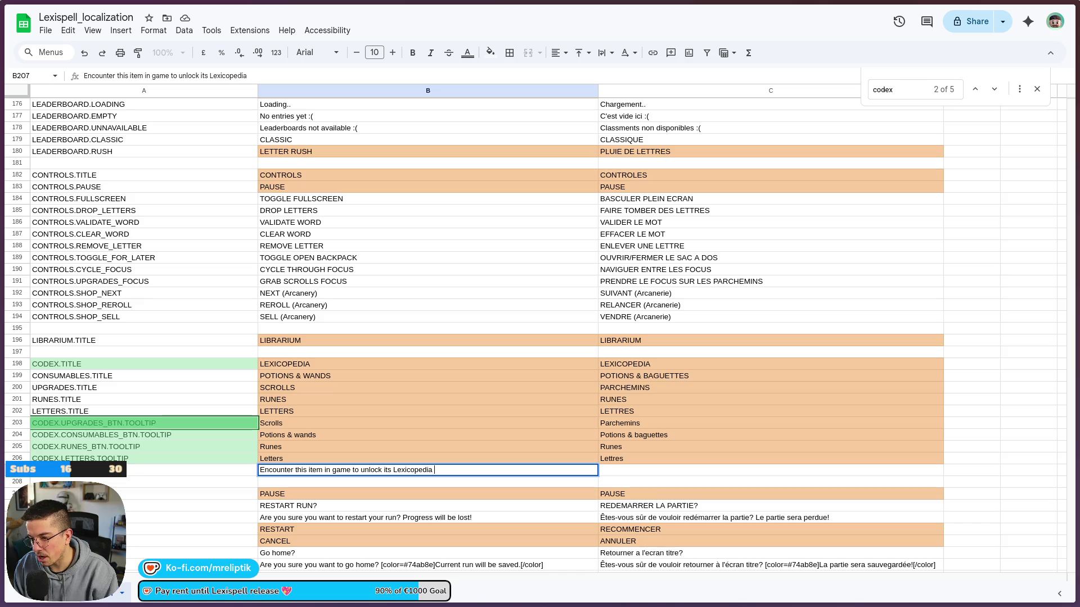
pyautogui.press('BackSpace')
pyautogui.press('BackSpace')
pyautogui.write('ry')
pyautogui.press('Tab')
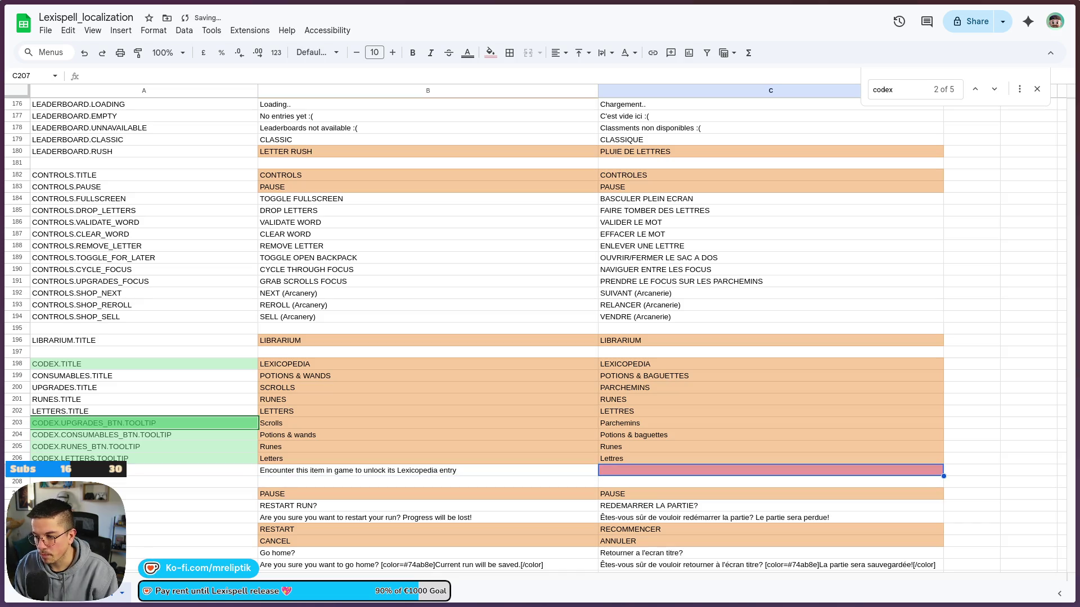
# Enter the French tooltip in C207, correcting 'le Lexicopedia' to 'la Lexicopedia'
pyautogui.write('Rencont')
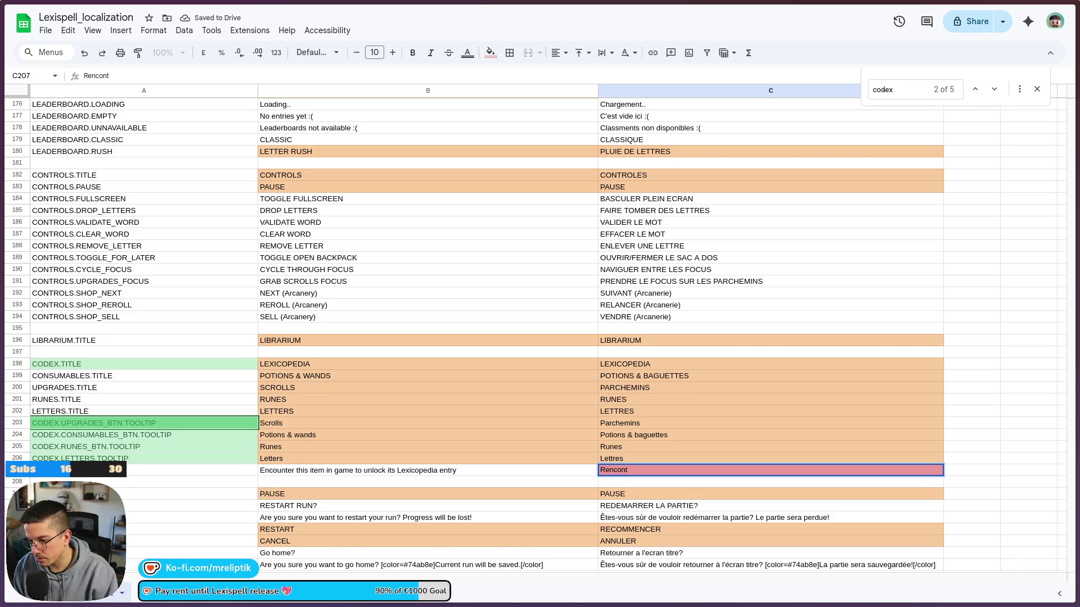
pyautogui.write('rez ce')
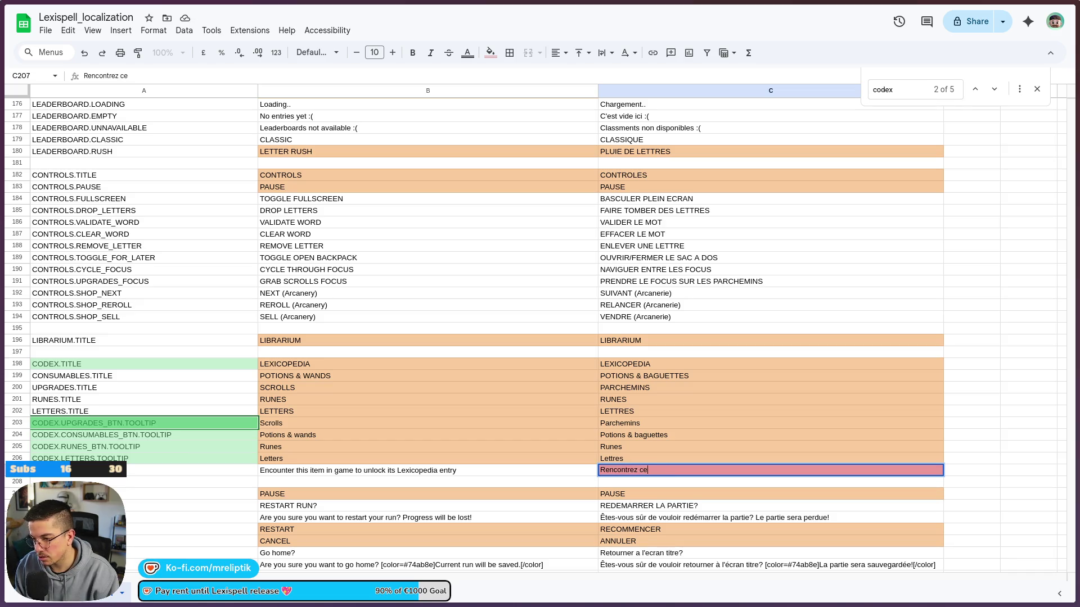
pyautogui.write('t item en jeu')
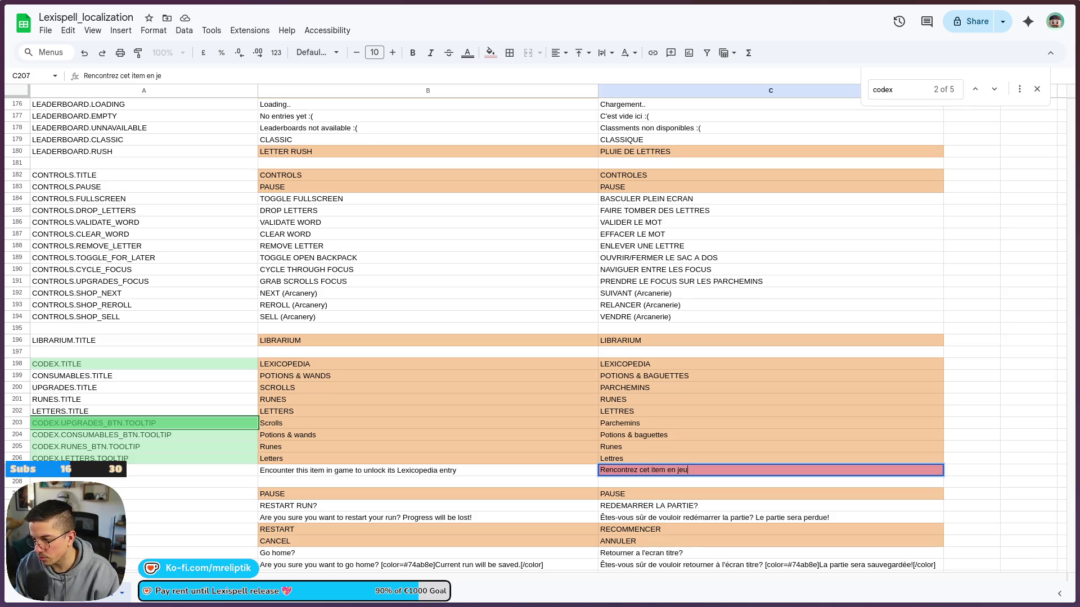
pyautogui.write(' pour débloquer ')
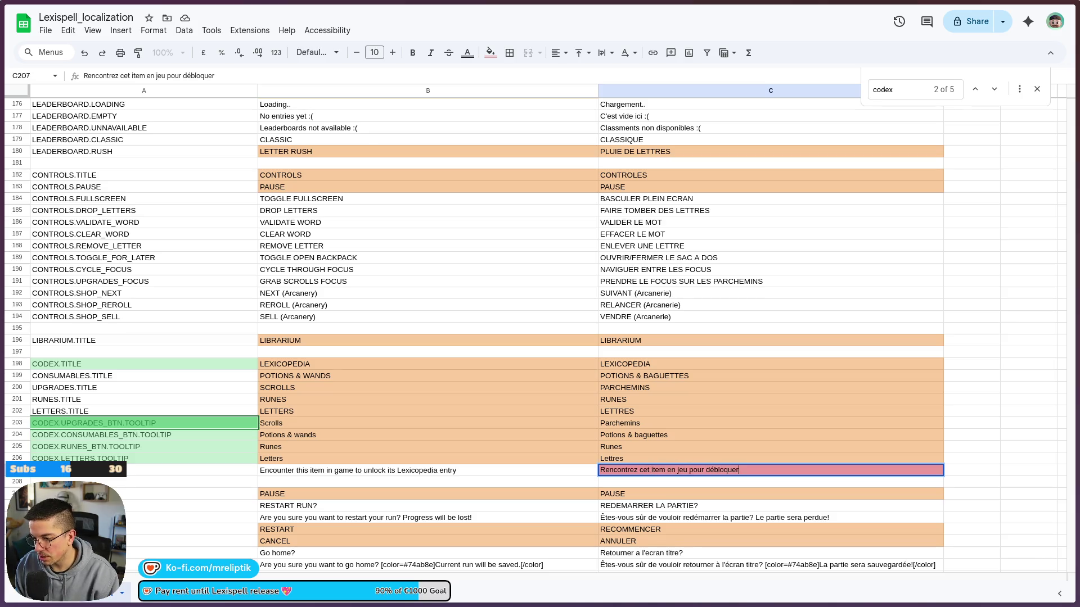
pyautogui.write('so')
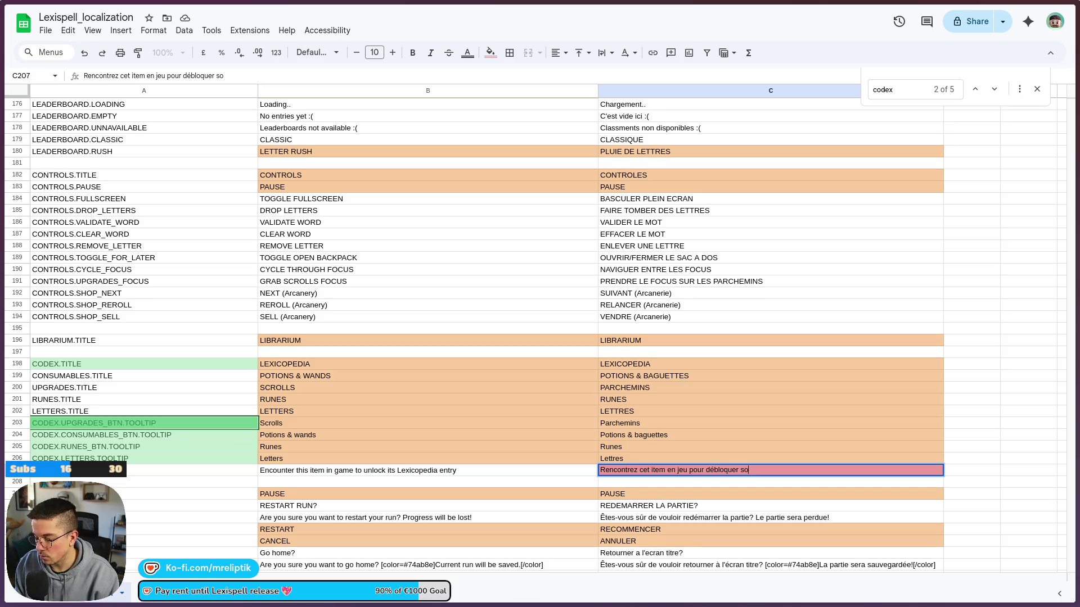
pyautogui.write('n ent')
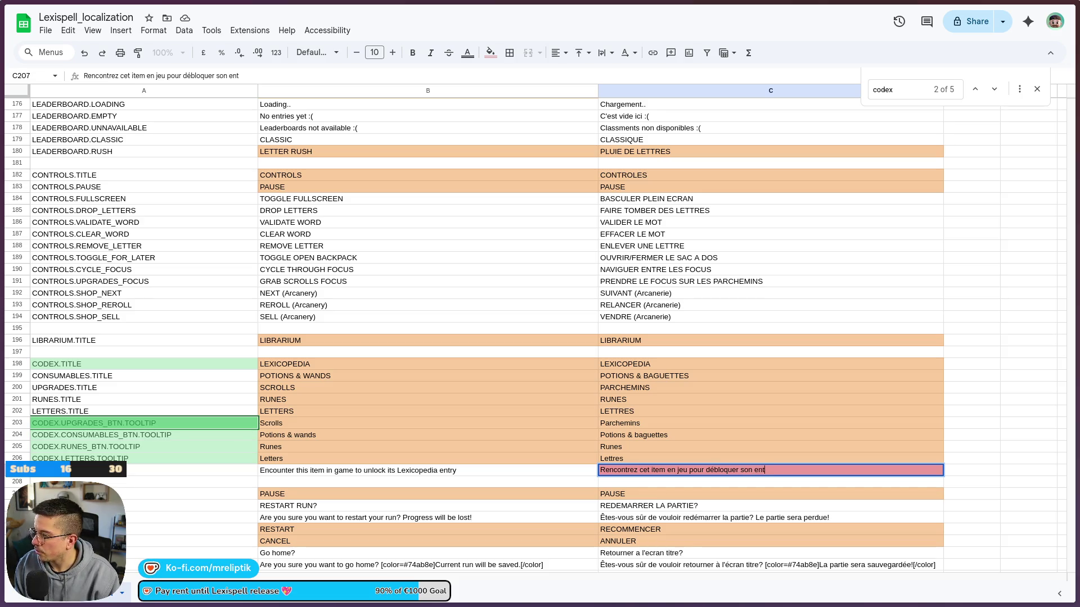
pyautogui.write('rée dans le Lexi')
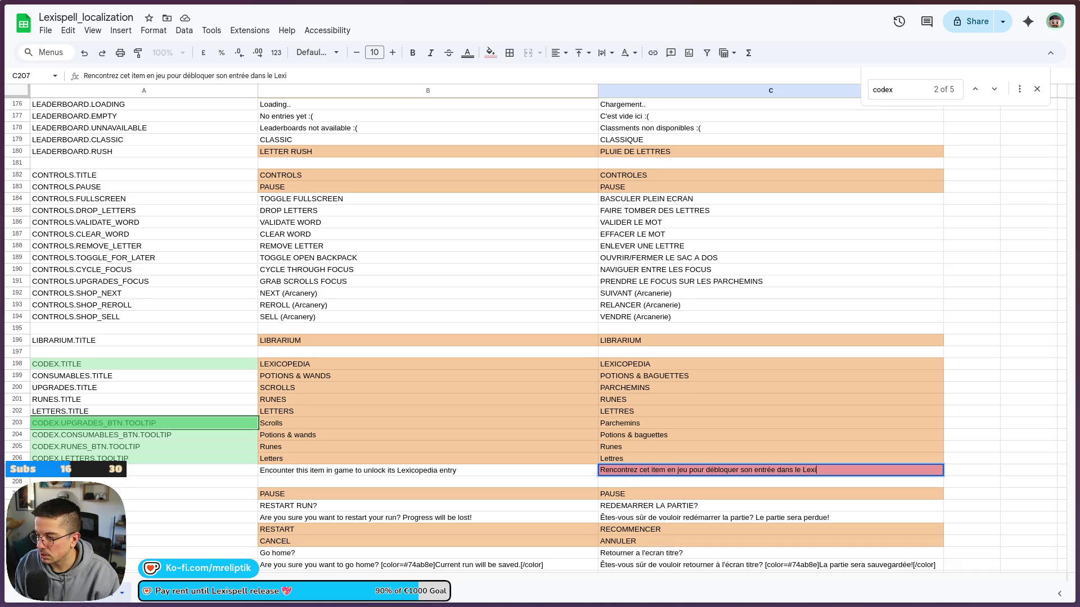
pyautogui.write('copedia')
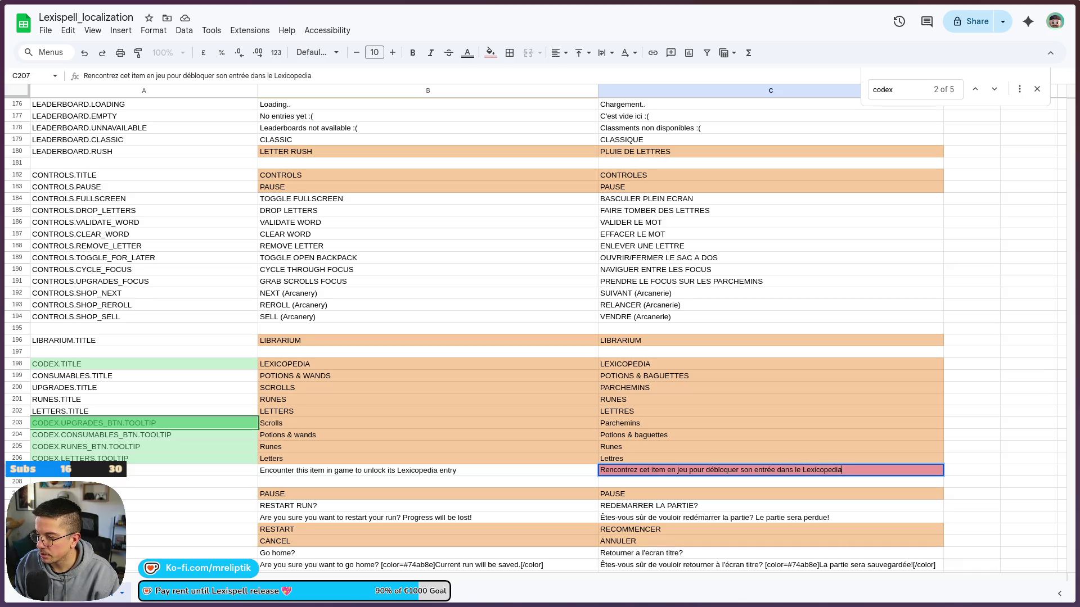
pyautogui.press('Return')
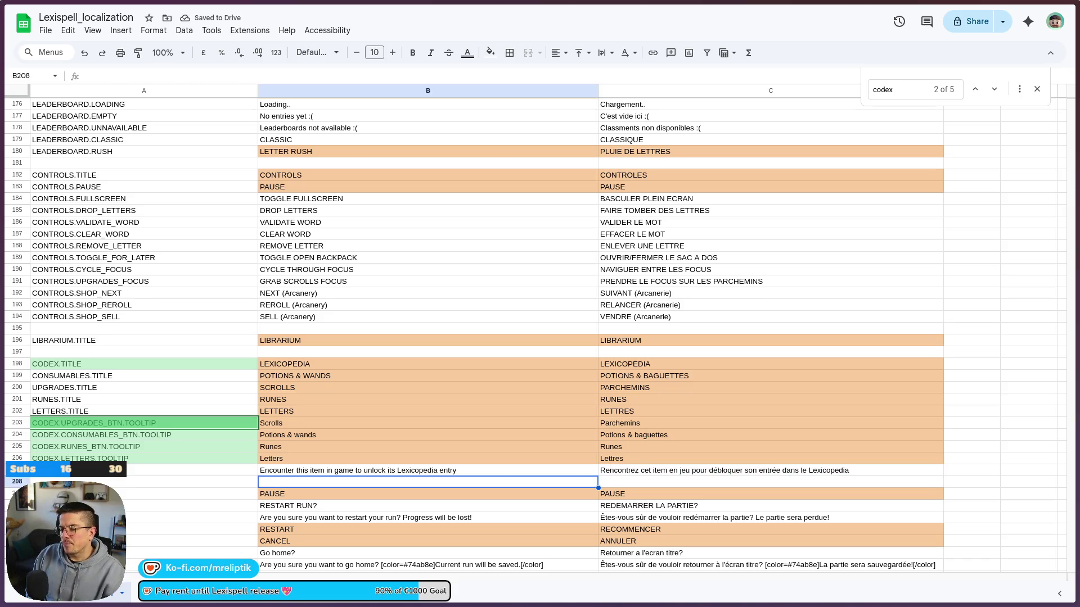
pyautogui.click(802, 475)
pyautogui.doubleClick(802, 474)
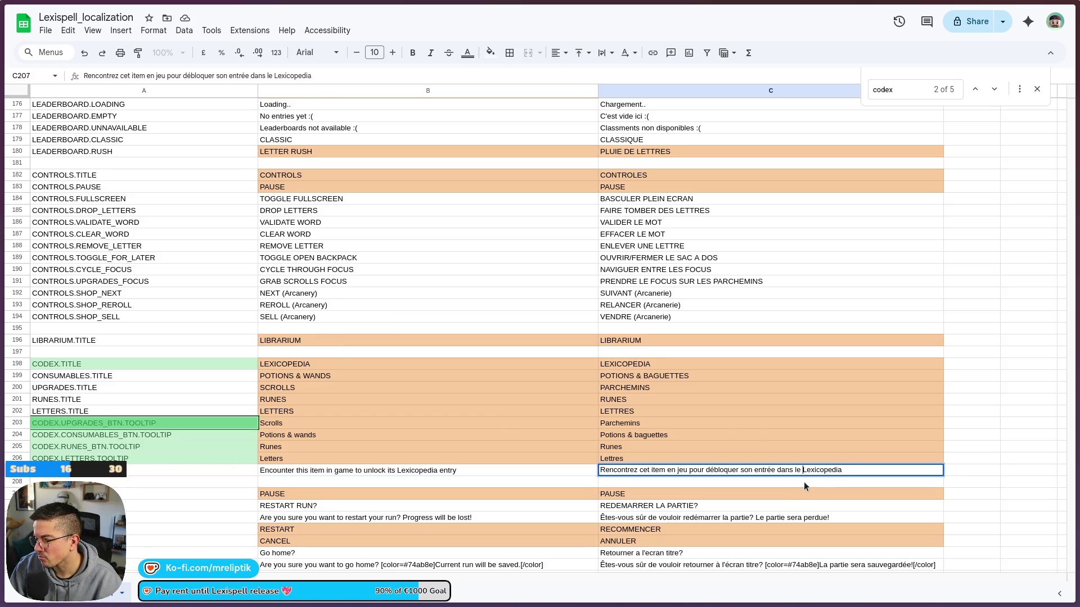
pyautogui.press('BackSpace')
pyautogui.press('BackSpace')
pyautogui.write('a')
pyautogui.press('Return')
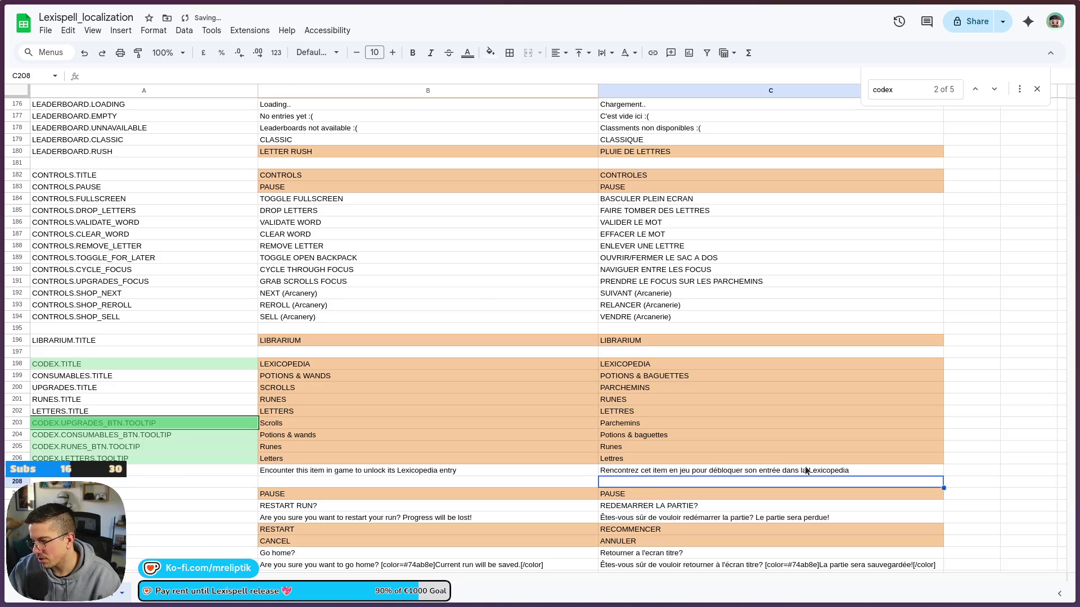
# Download the sheet as a Comma separated values (.csv) file
pyautogui.moveTo(3, 281)
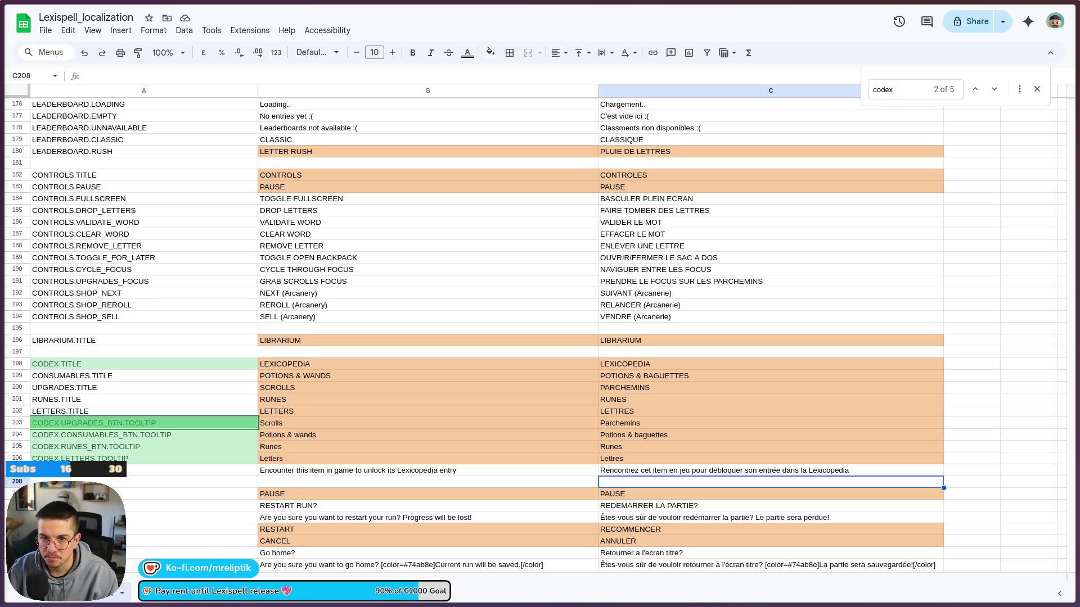
pyautogui.click(135, 482)
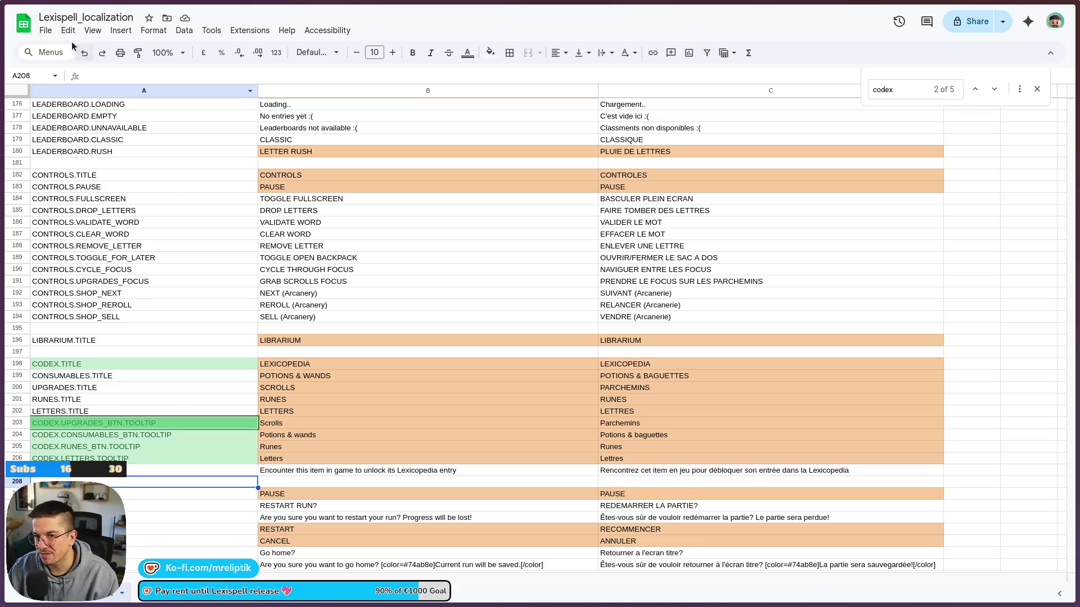
pyautogui.click(45, 30)
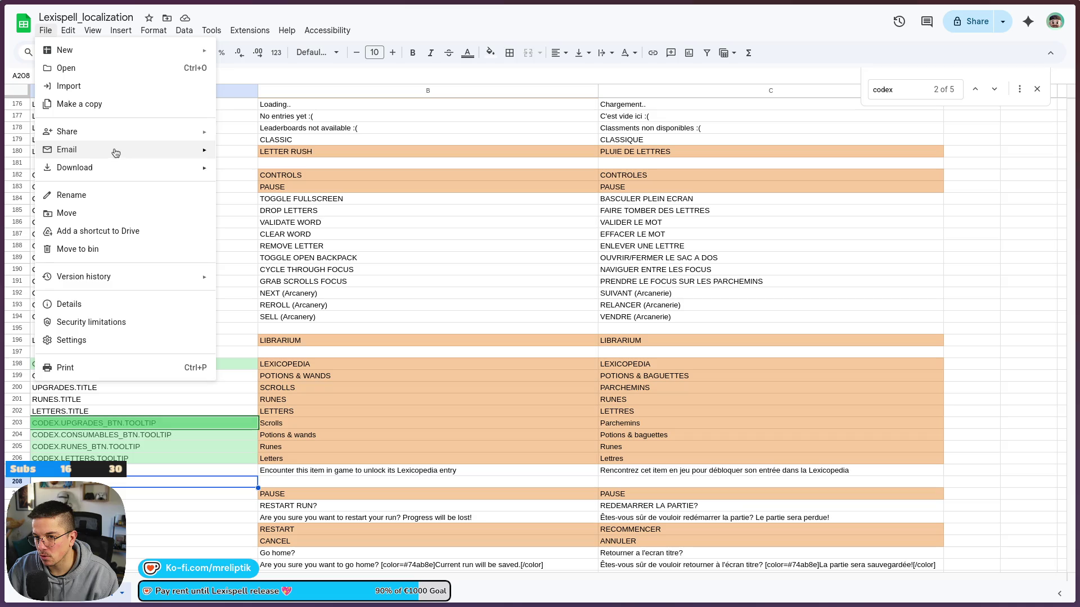
pyautogui.moveTo(115, 168)
pyautogui.click(270, 243)
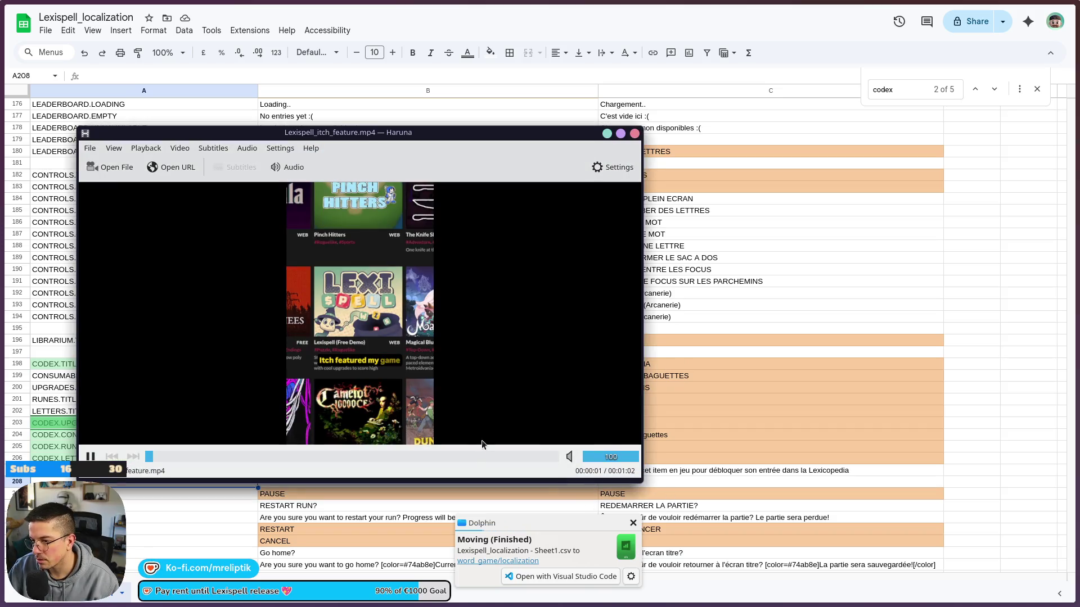
# Close the Haruna window playing Lexispell_itch_feature.mp4
pyautogui.click(634, 134)
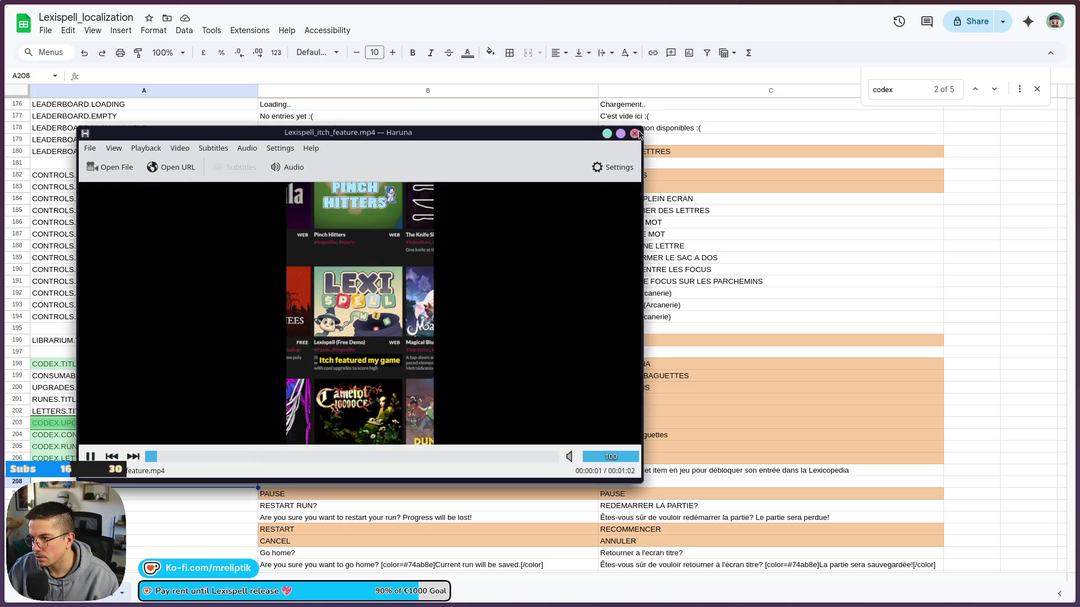
pyautogui.click(635, 134)
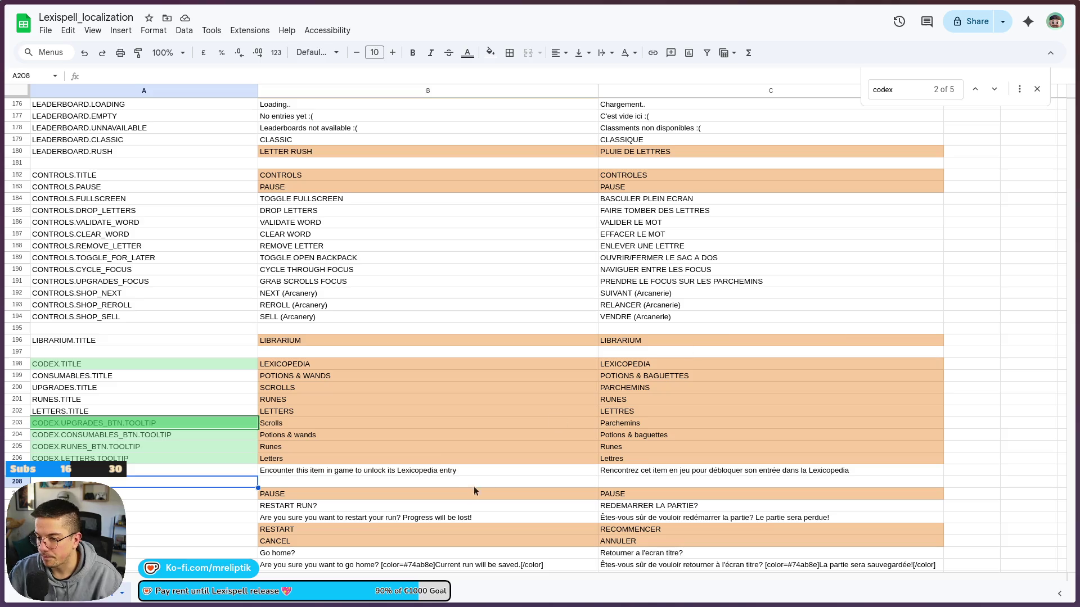
# Return to the Godot editor and save the unknown_button scene
pyautogui.click(436, 450)
pyautogui.hotkey('alt', 'Tab')
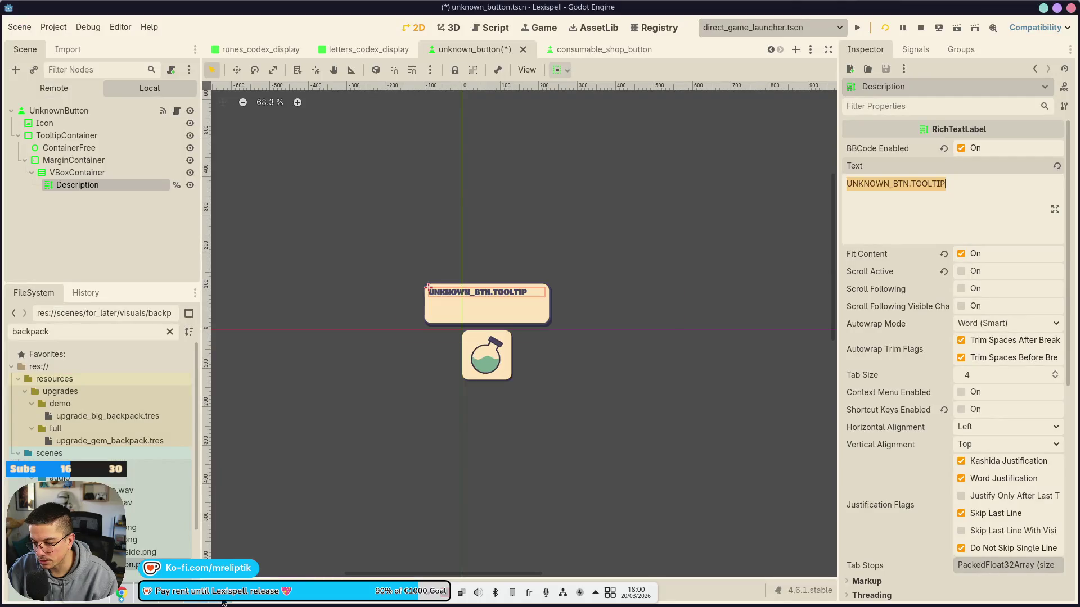
pyautogui.click(86, 292)
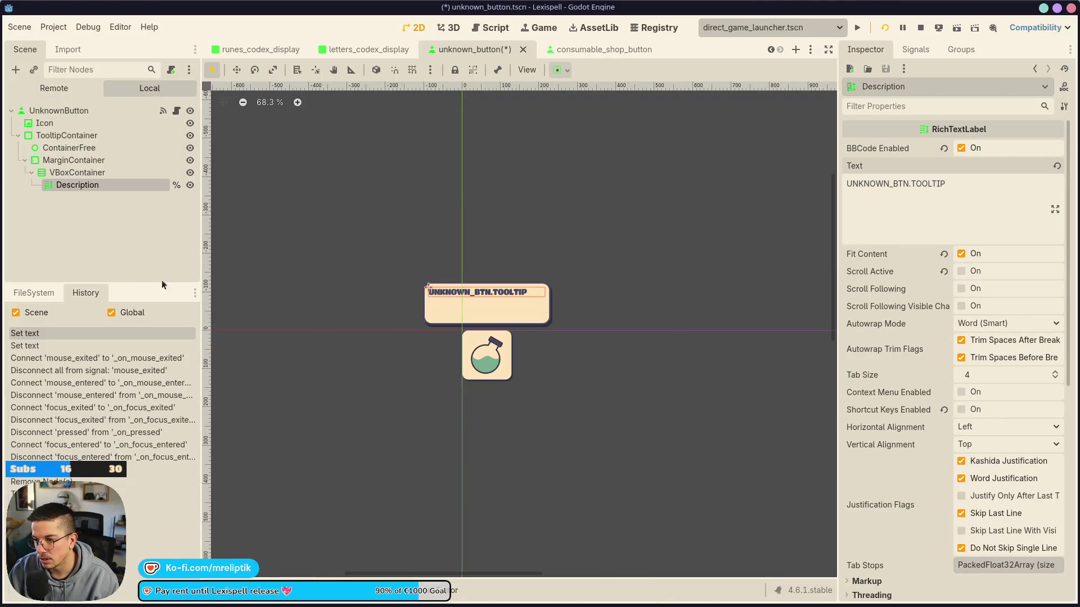
pyautogui.click(168, 270)
pyautogui.hotkey('ctrl', 's')
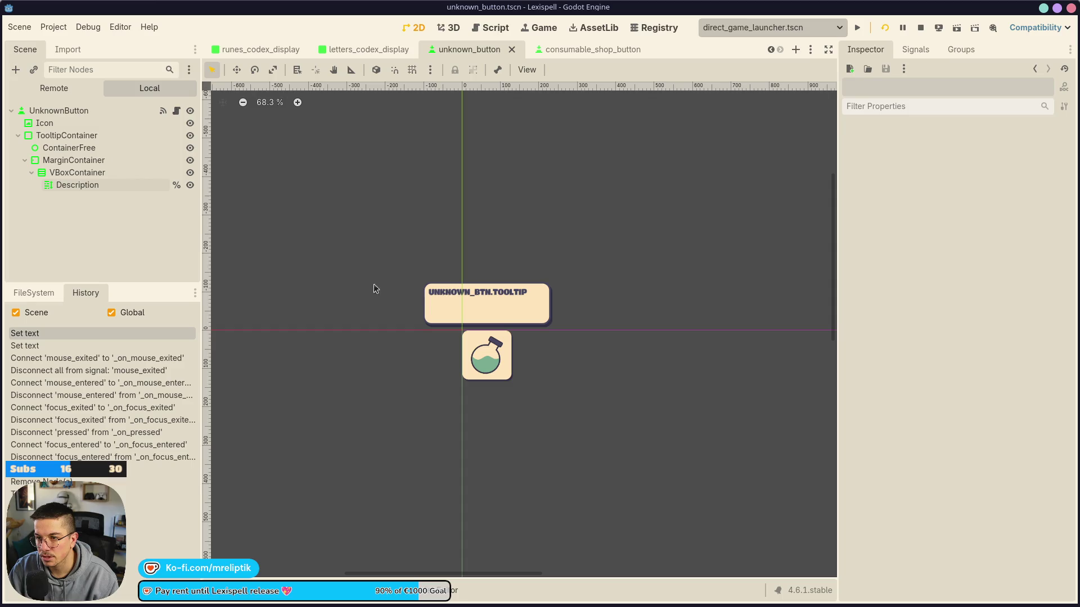
# Shrink the TooltipContainer to fit its text, test Description line growth, and save
pyautogui.click(478, 306)
pyautogui.click(67, 135)
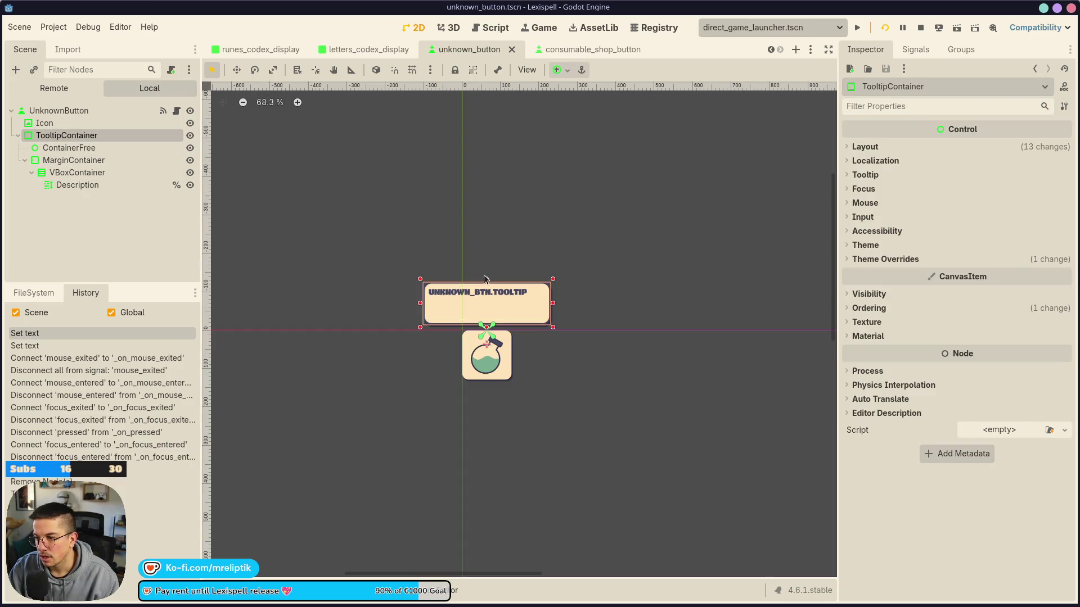
pyautogui.moveTo(487, 284); pyautogui.dragTo(489, 312)
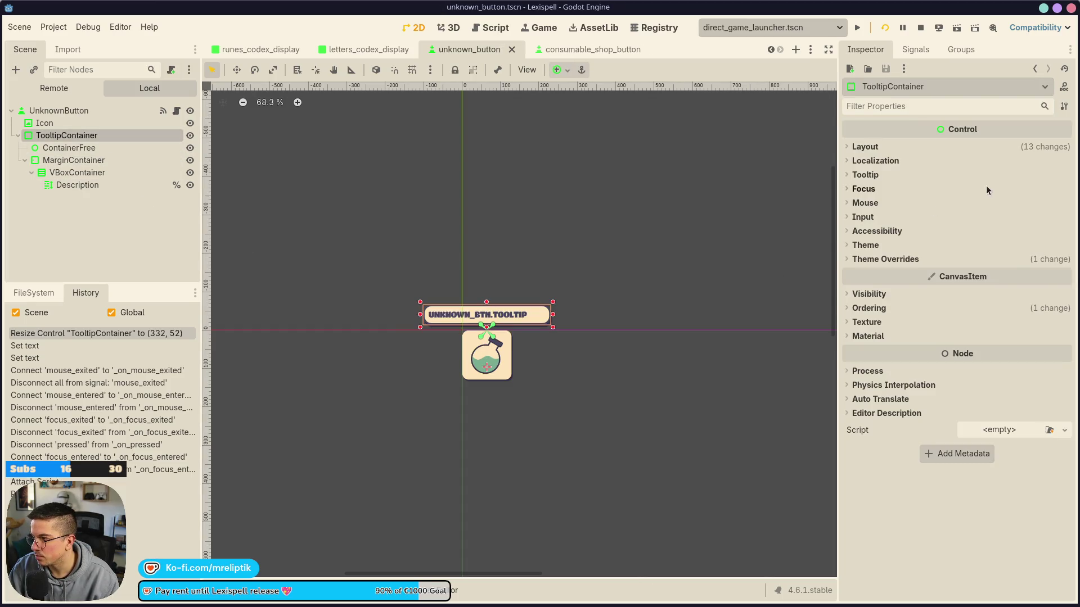
pyautogui.click(118, 184)
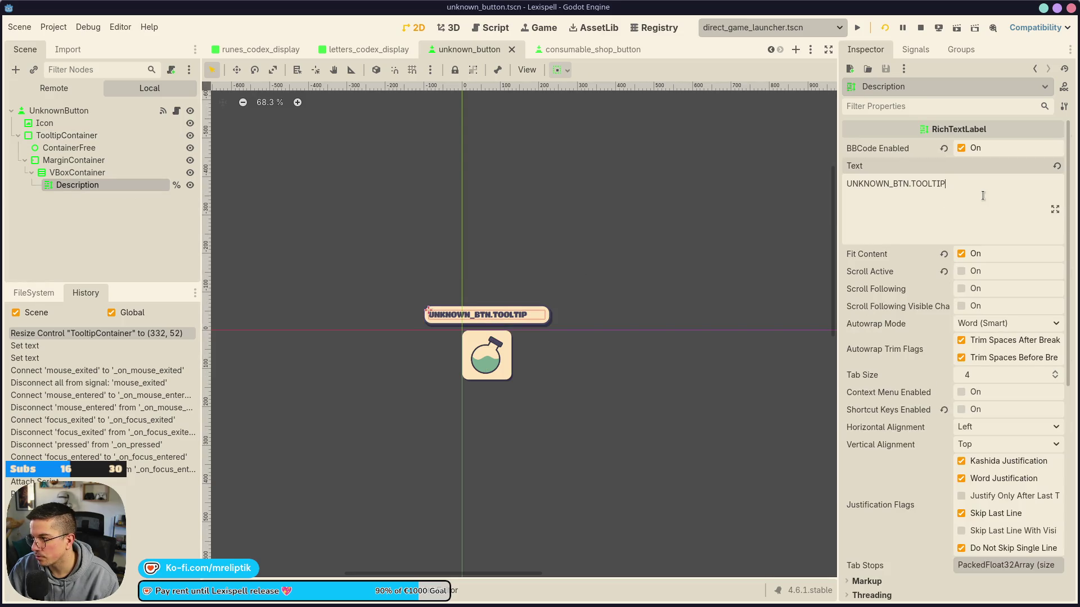
pyautogui.click(983, 195)
pyautogui.press('Return')
pyautogui.write('zdzdzd')
pyautogui.press('BackSpace')
pyautogui.press('BackSpace')
pyautogui.press('BackSpace')
pyautogui.hotkey('ctrl', 's')
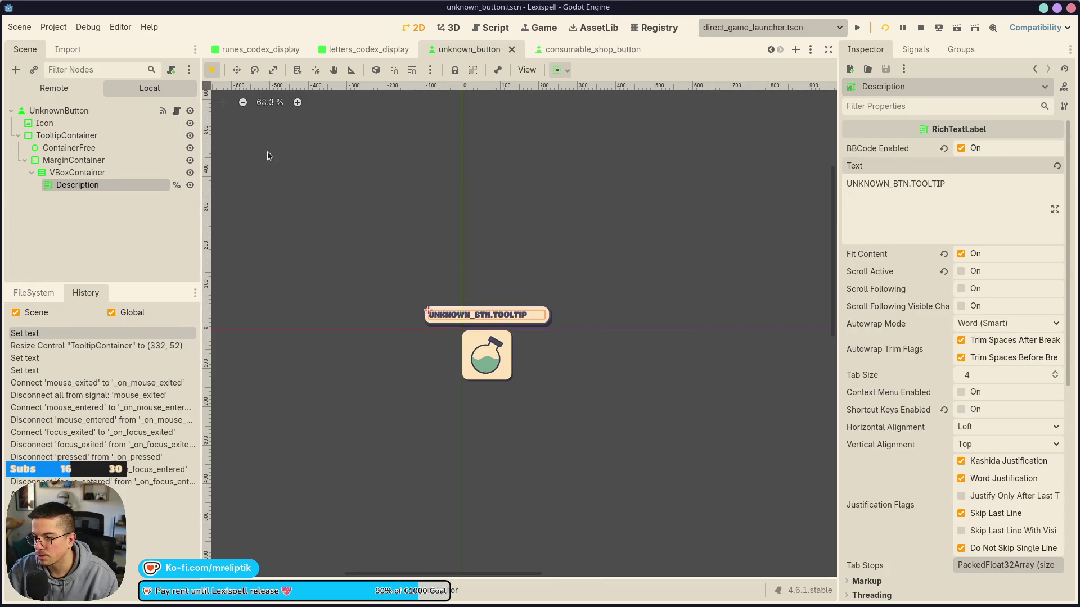
# Save letters_codex_display, close consumable_shop_button, and bring up consumable_codex_display
pyautogui.click(290, 155)
pyautogui.click(364, 50)
pyautogui.hotkey('ctrl', 's')
pyautogui.click(558, 52)
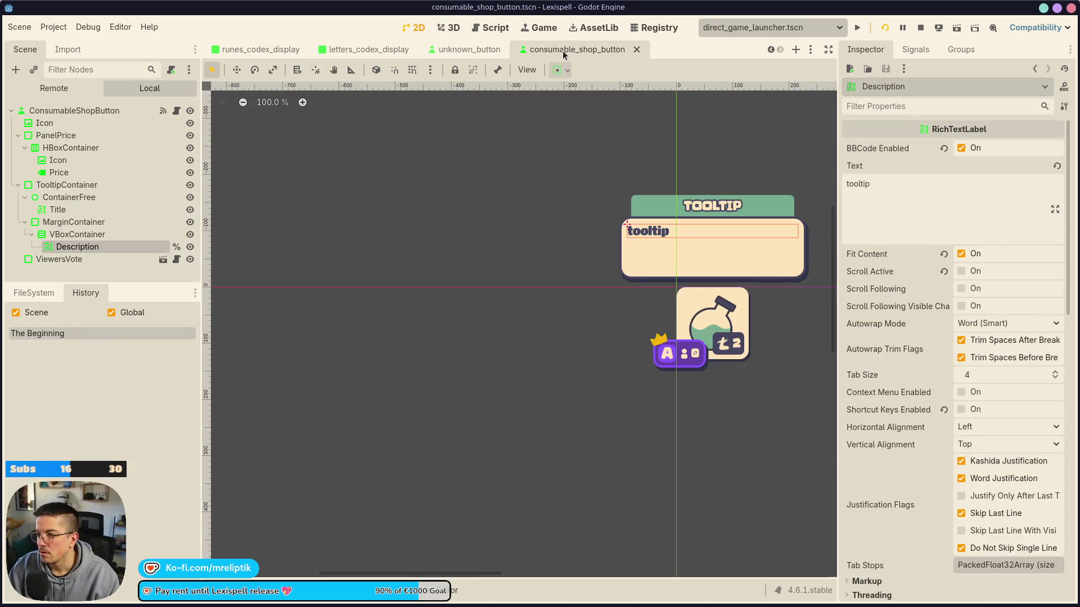
pyautogui.middleClick(558, 51)
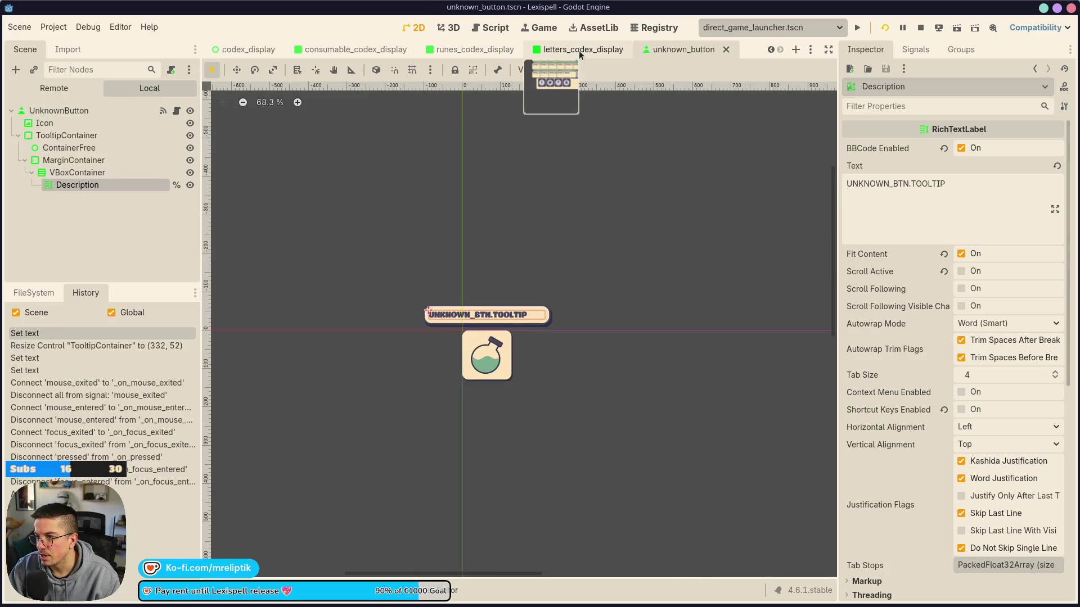
pyautogui.click(579, 49)
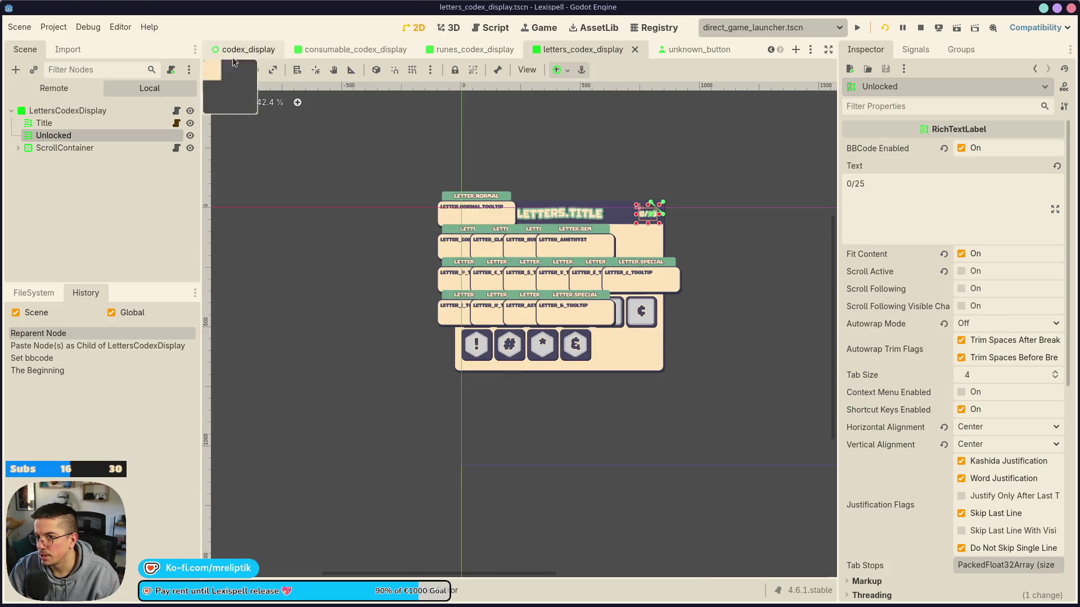
pyautogui.click(39, 222)
pyautogui.click(349, 50)
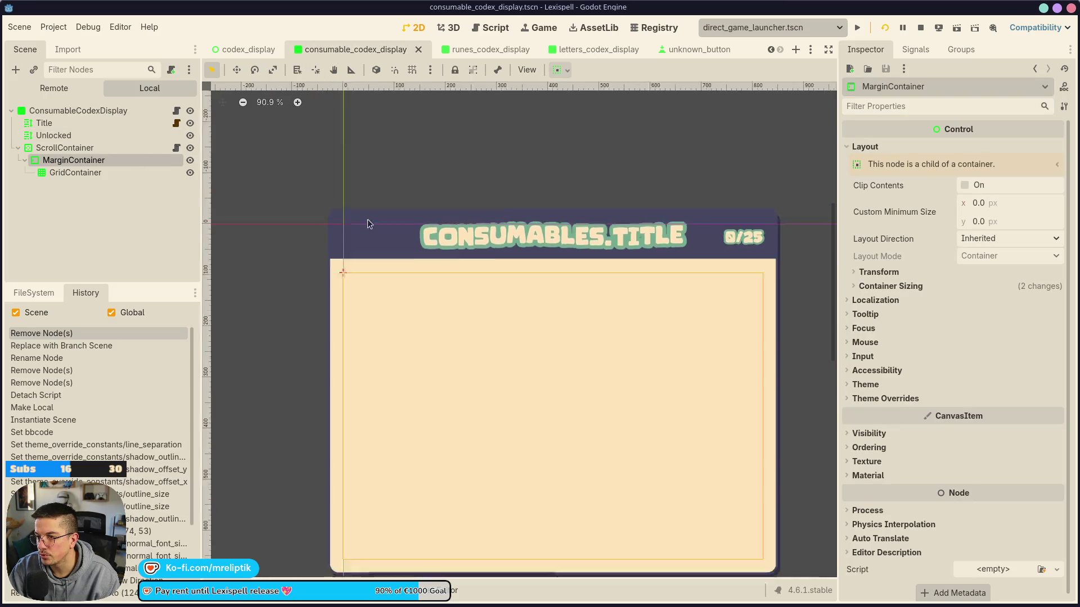
# Open consumable_codex_display.gd at the consumables loop in fill_in_upgrades
pyautogui.click(176, 111)
pyautogui.scroll(-3, 400, 285)
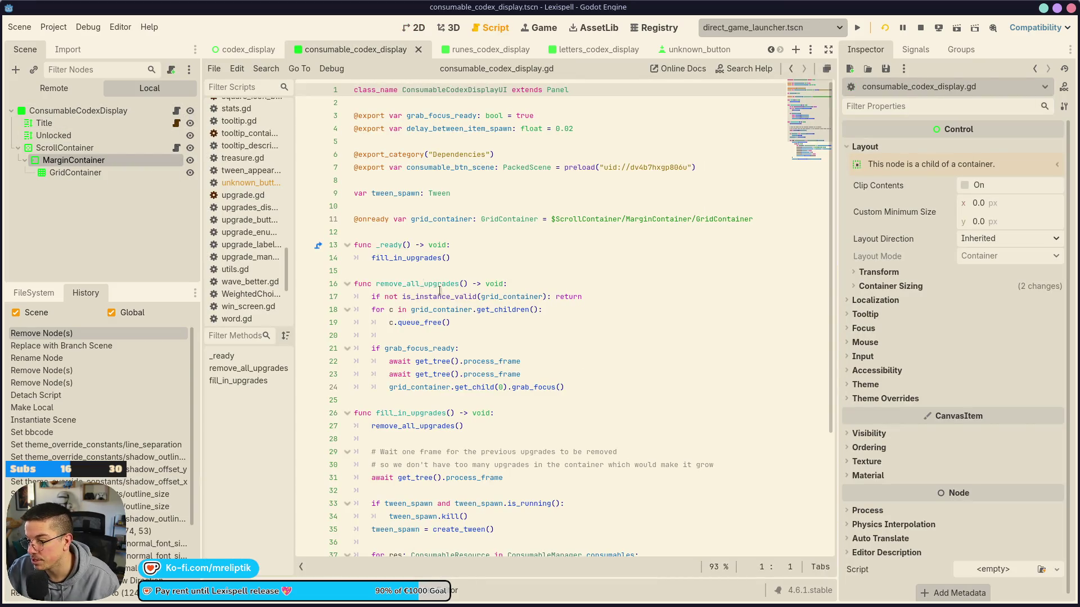
pyautogui.click(401, 293)
pyautogui.scroll(-1, 428, 366)
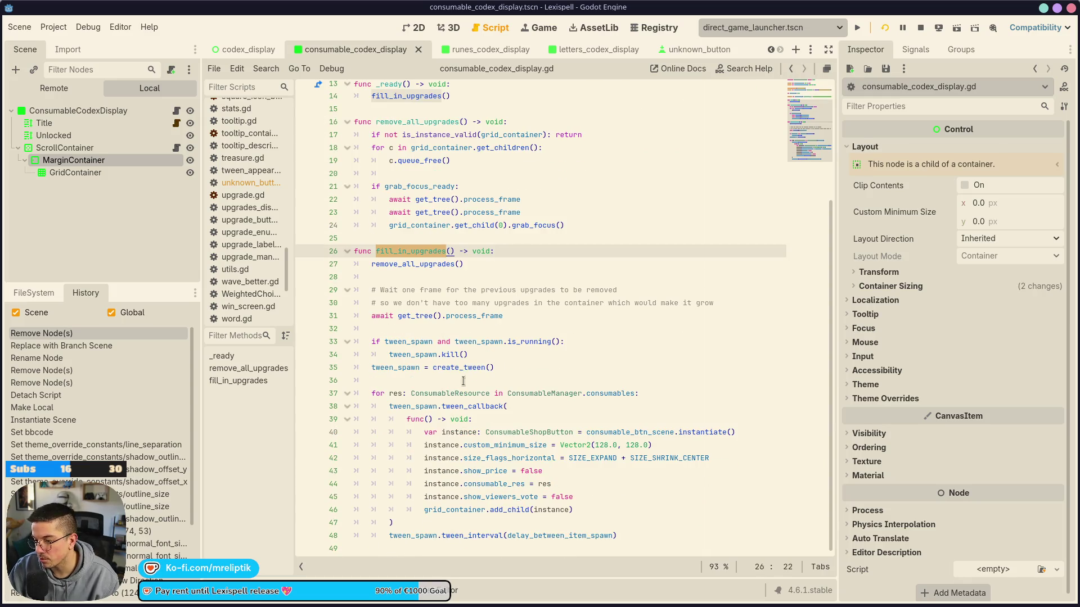
pyautogui.click(434, 406)
pyautogui.click(701, 391)
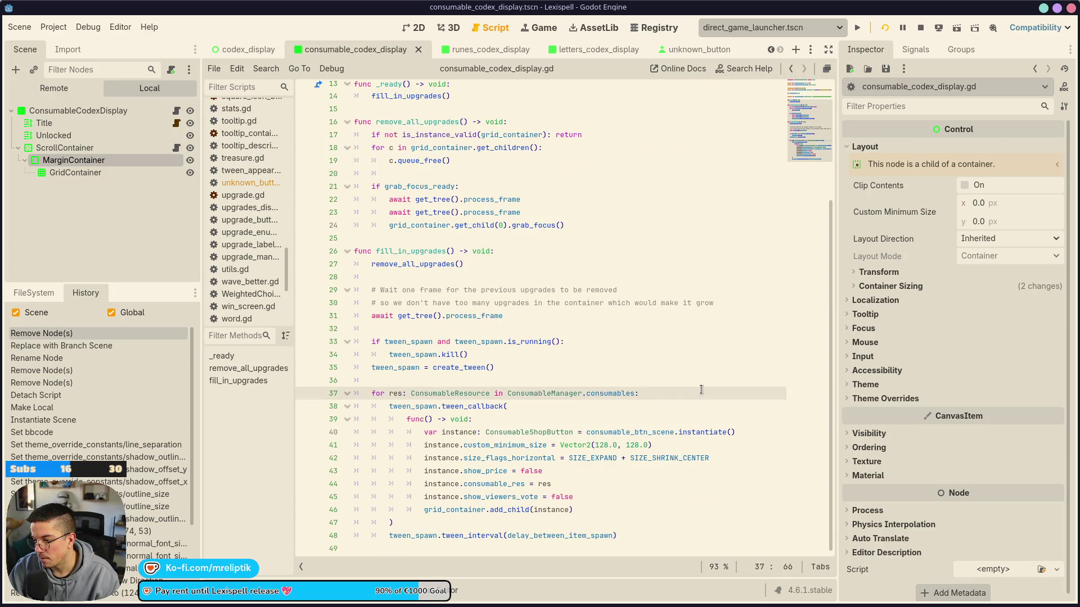
pyautogui.click(571, 418)
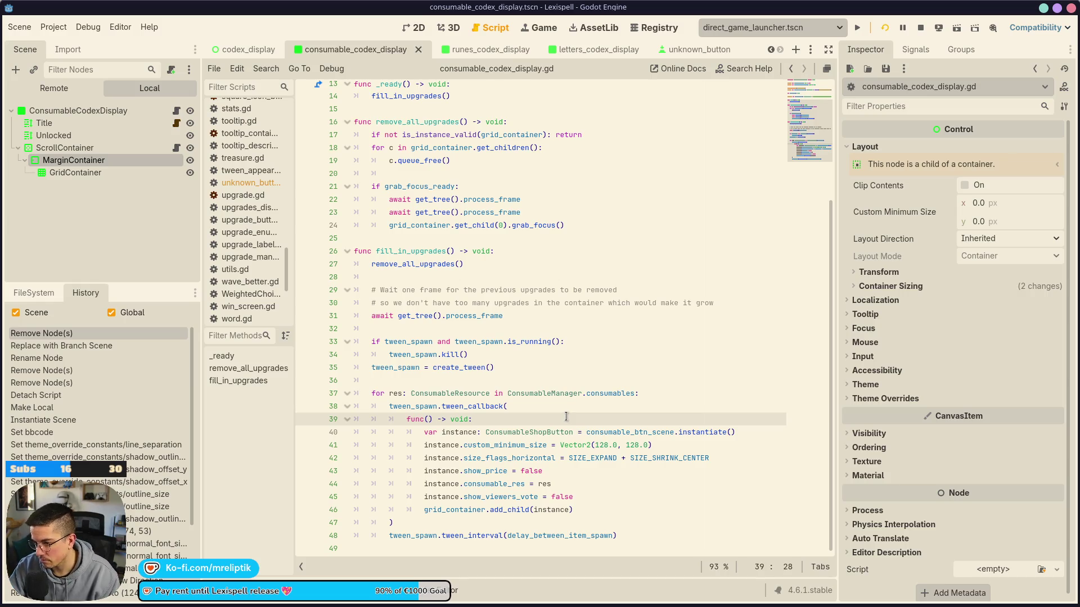
pyautogui.click(715, 394)
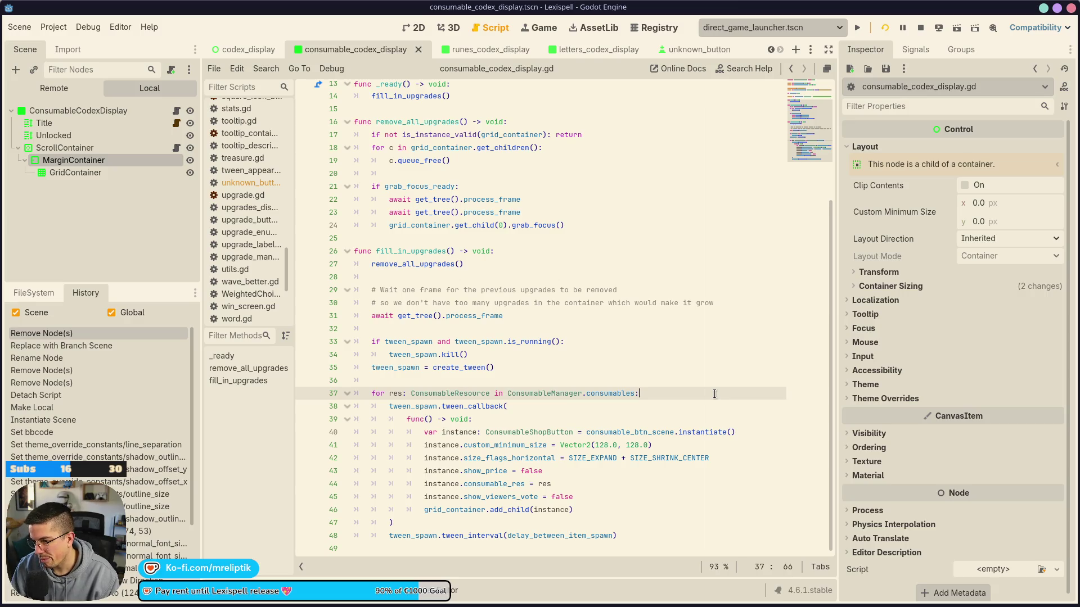
# Add '# TODO: Ask ProgressManager to know if this is unlocked or not' inside the loop
pyautogui.press('Return')
pyautogui.write('# TODO: Ask')
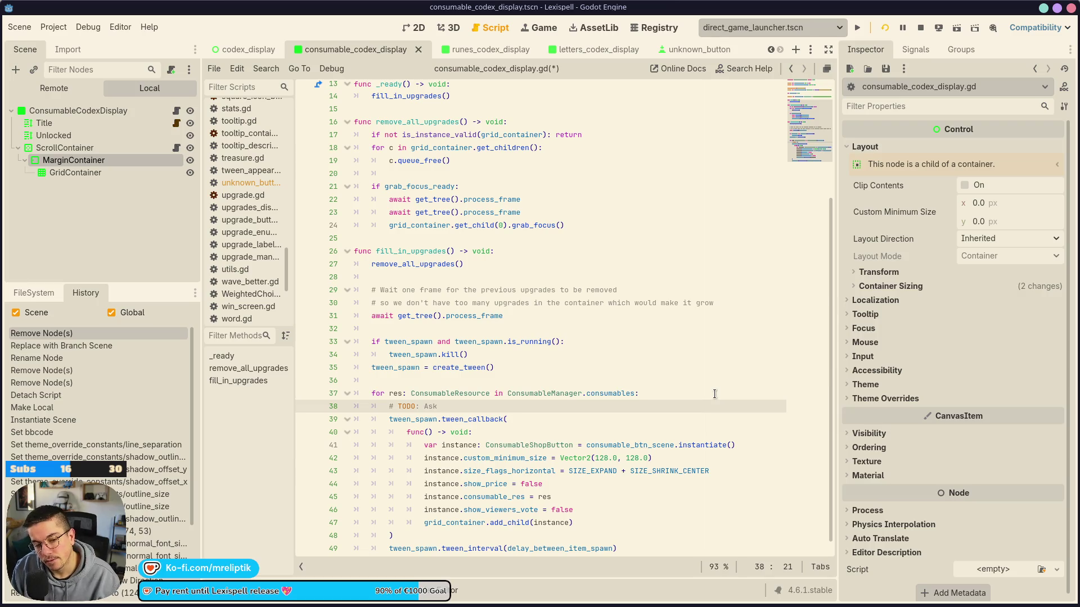
pyautogui.write('rom')
pyautogui.press('BackSpace')
pyautogui.press('BackSpace')
pyautogui.press('BackSpace')
pyautogui.write('ProgressManag')
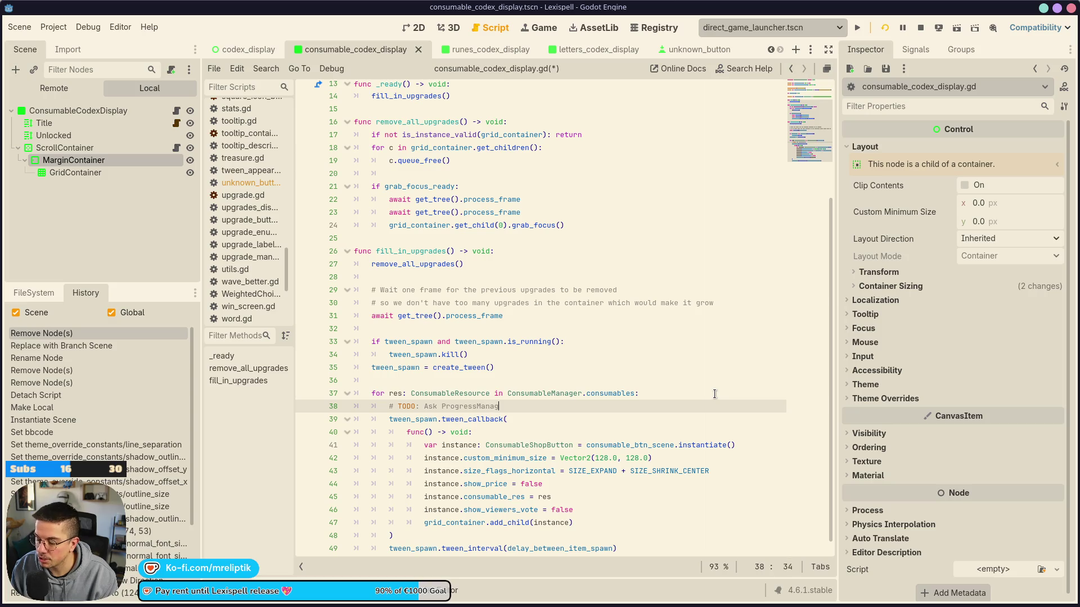
pyautogui.write('er to know i')
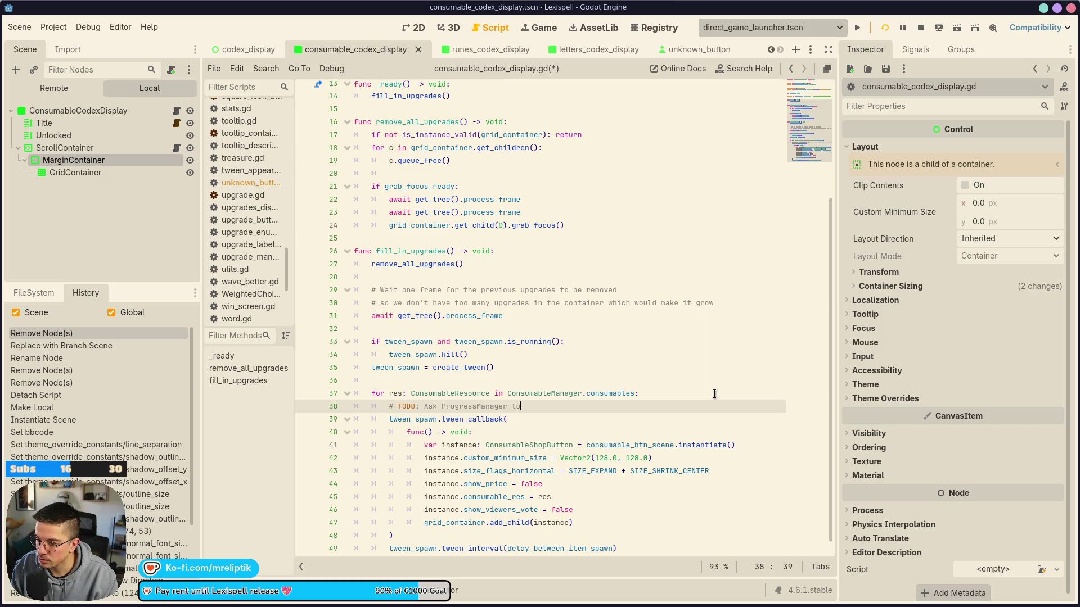
pyautogui.press('BackSpace')
pyautogui.write('f this is unlocked or not')
pyautogui.hotkey('ctrl', 's')
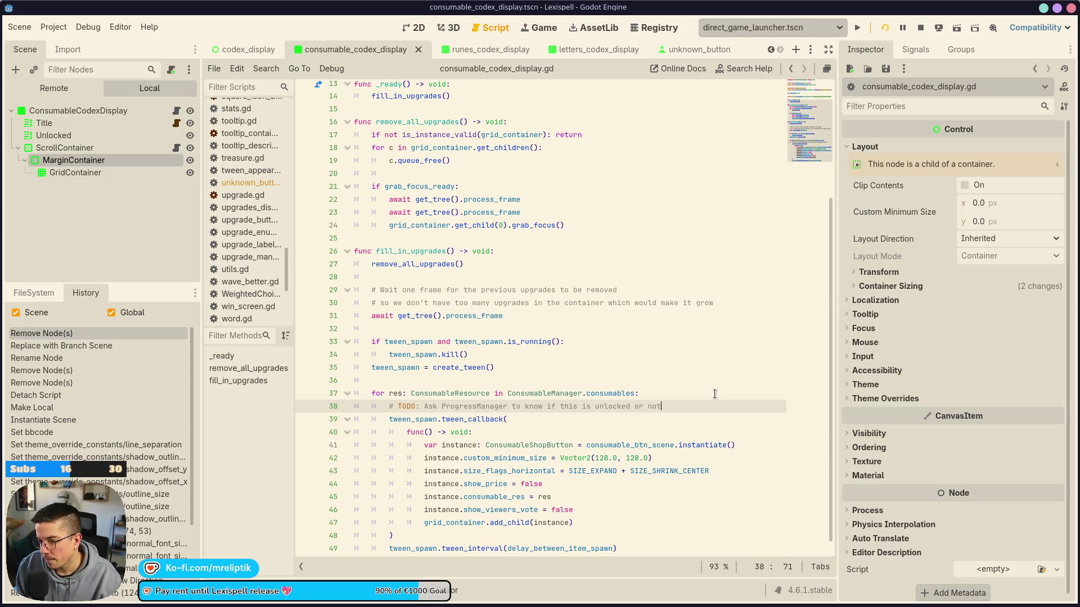
# Add an 'if true: pass' / 'else:' branch and indent the tween callback under else
pyautogui.press('Return')
pyautogui.write('if true:')
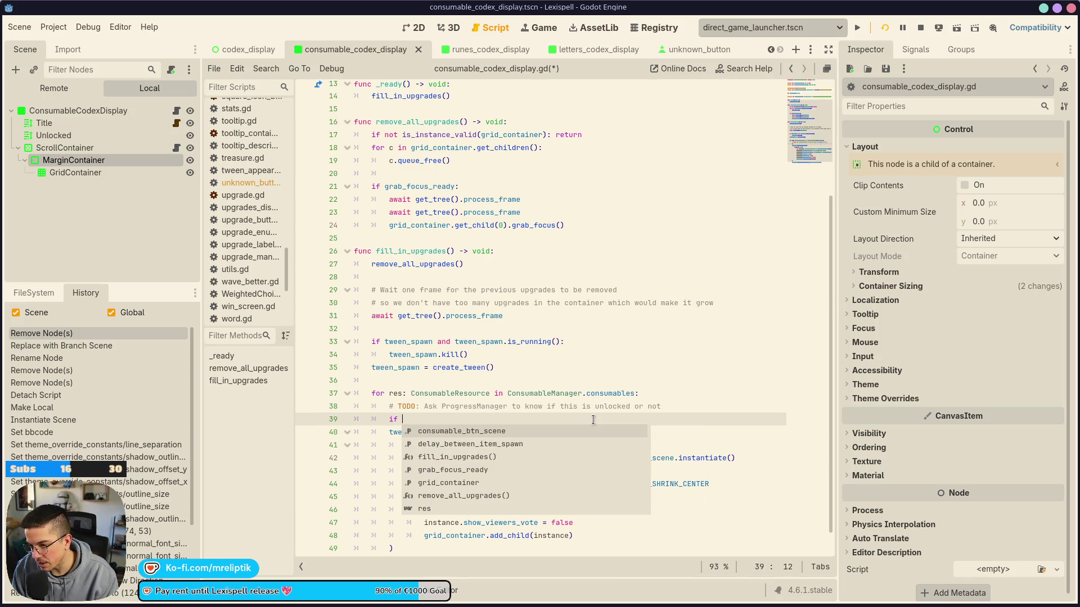
pyautogui.press('Return')
pyautogui.write('pass')
pyautogui.hotkey('ctrl', 's')
pyautogui.press('Return')
pyautogui.write('else:')
pyautogui.press('Return')
pyautogui.scroll(-2, 593, 419)
pyautogui.moveTo(388, 412)
pyautogui.mouseDown()
pyautogui.moveTo(456, 503)
pyautogui.moveTo(427, 529)
pyautogui.moveTo(394, 534)
pyautogui.mouseUp()
pyautogui.press('Tab')
# Copy the tween callback block into the if branch in place of pass
pyautogui.click(450, 439)
pyautogui.moveTo(410, 392); pyautogui.dragTo(477, 510)
pyautogui.hotkey('ctrl', 'c')
pyautogui.doubleClick(419, 368)
pyautogui.hotkey('ctrl', 'v')
pyautogui.hotkey('ctrl', 's')
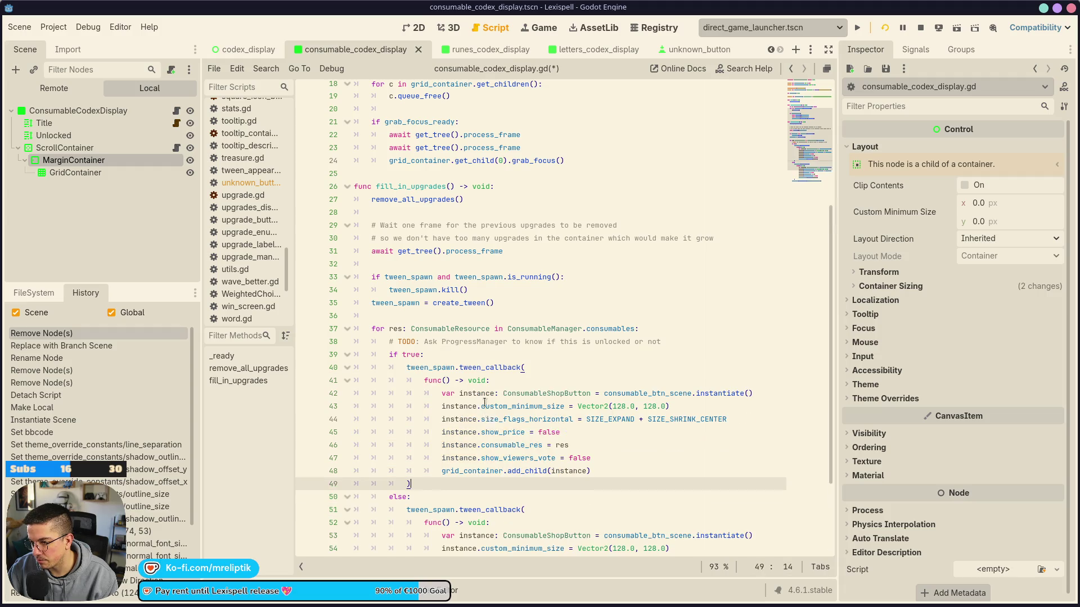
# Make the copied block instance an UnknownButton from unknown_btn_scene
pyautogui.click(590, 394)
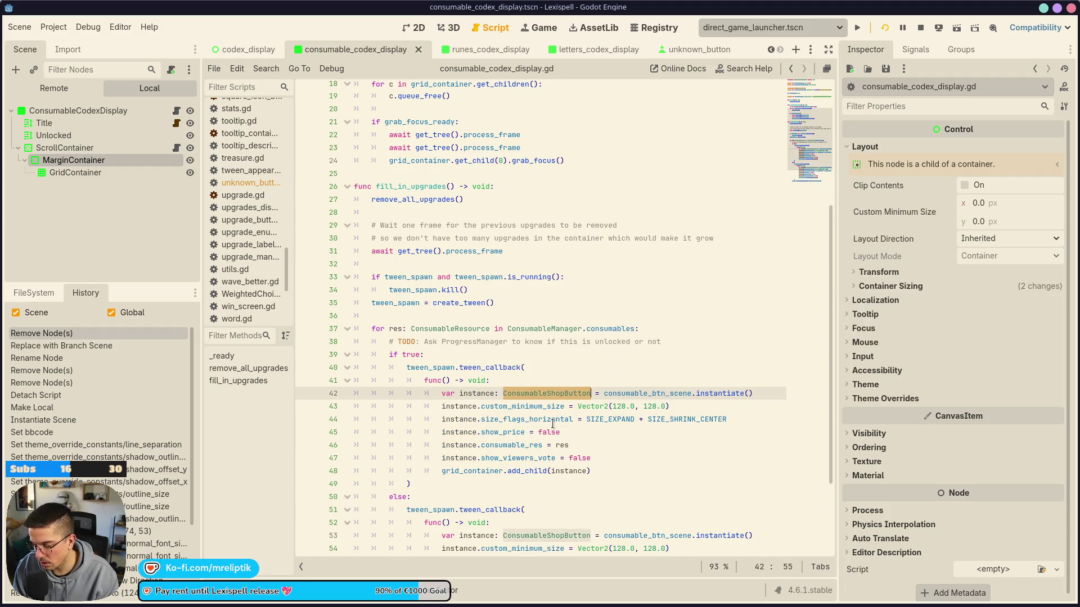
pyautogui.write('Unknown')
pyautogui.press('Return')
pyautogui.hotkey('ctrl', 'shift', 'Left')
pyautogui.write('unkno')
pyautogui.write('wn_b')
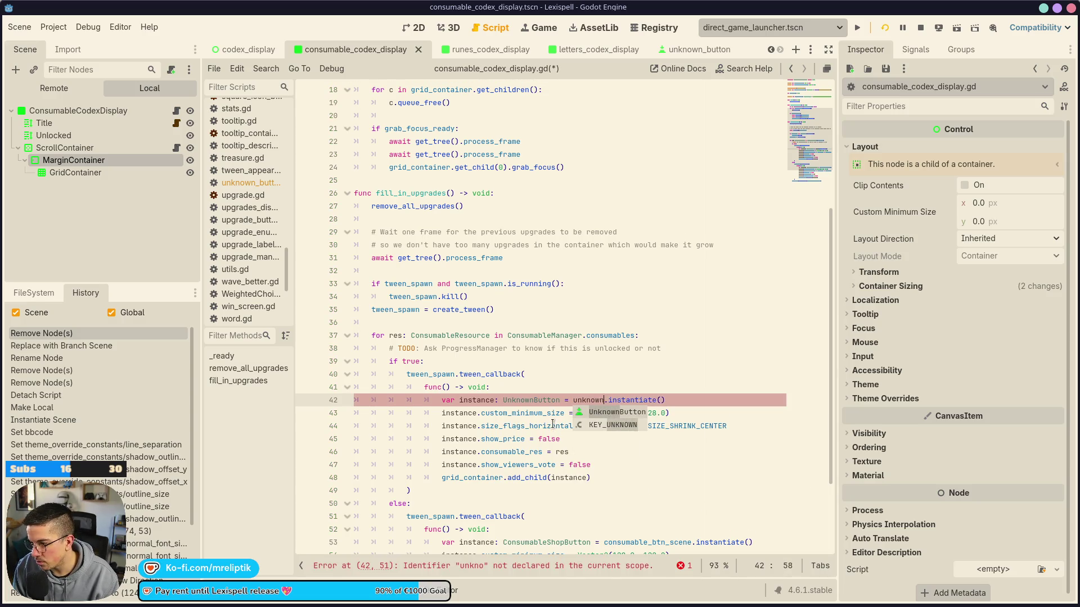
pyautogui.write('tn')
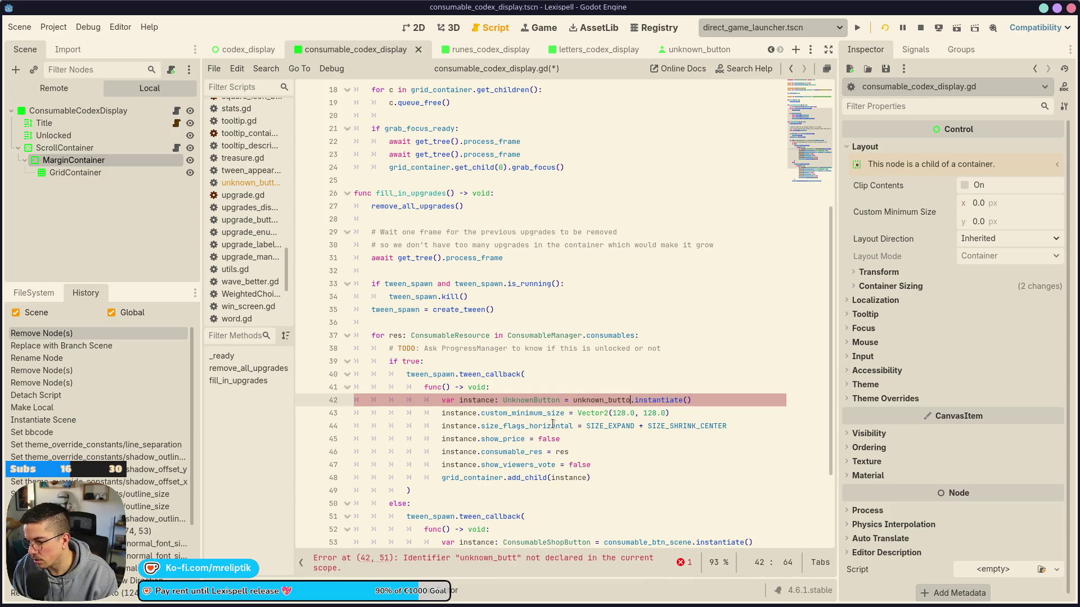
pyautogui.write('_scene')
pyautogui.hotkey('ctrl', 's')
pyautogui.scroll(6, 562, 326)
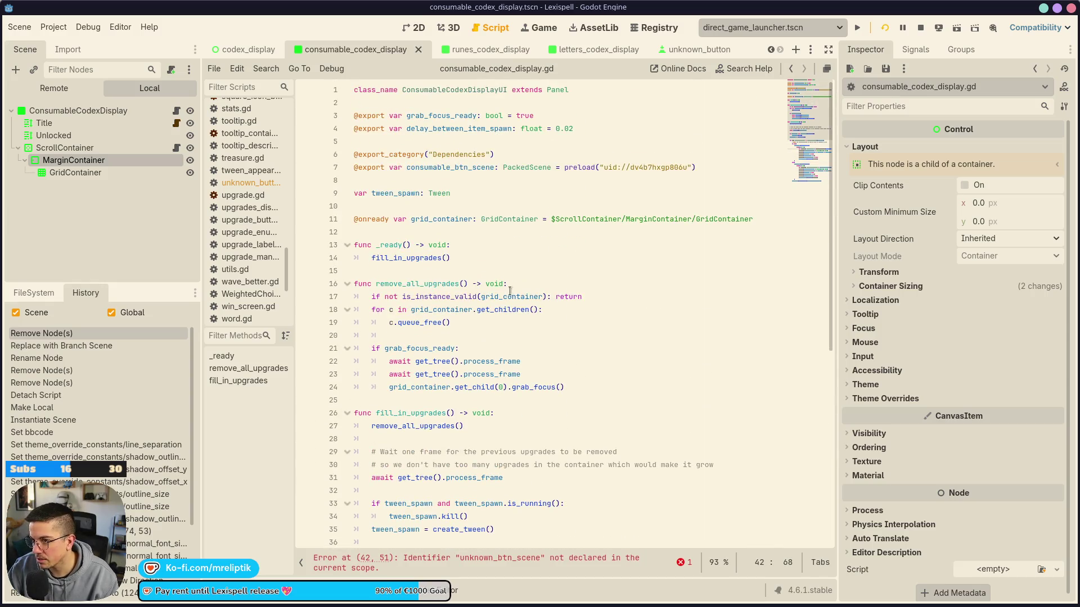
pyautogui.click(410, 176)
pyautogui.press('Return')
pyautogui.press('Up')
pyautogui.write('xport var unkn')
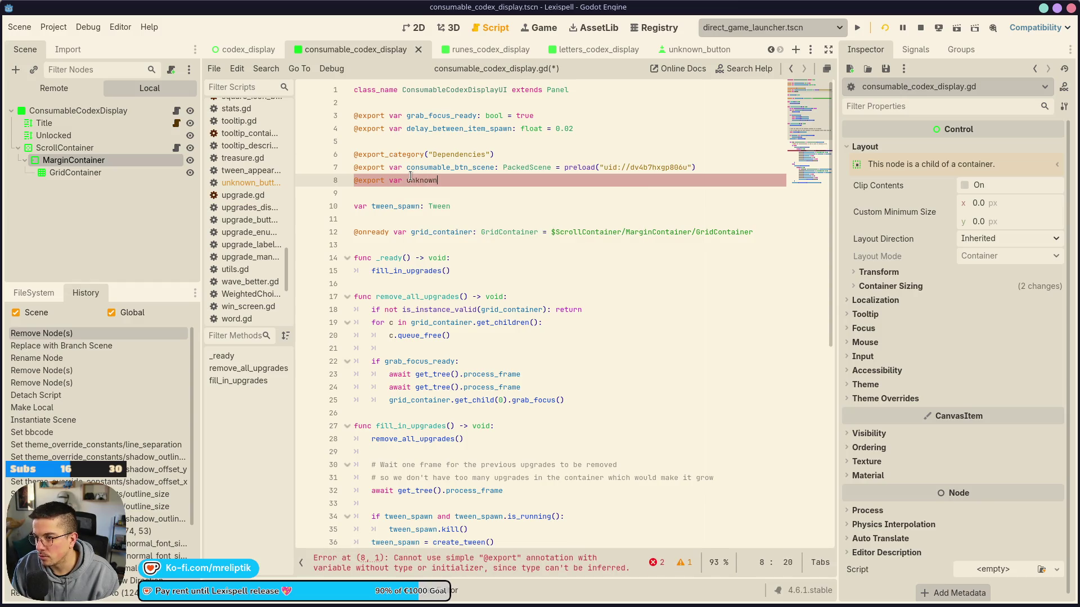
pyautogui.press('BackSpace')
pyautogui.write(': Pa')
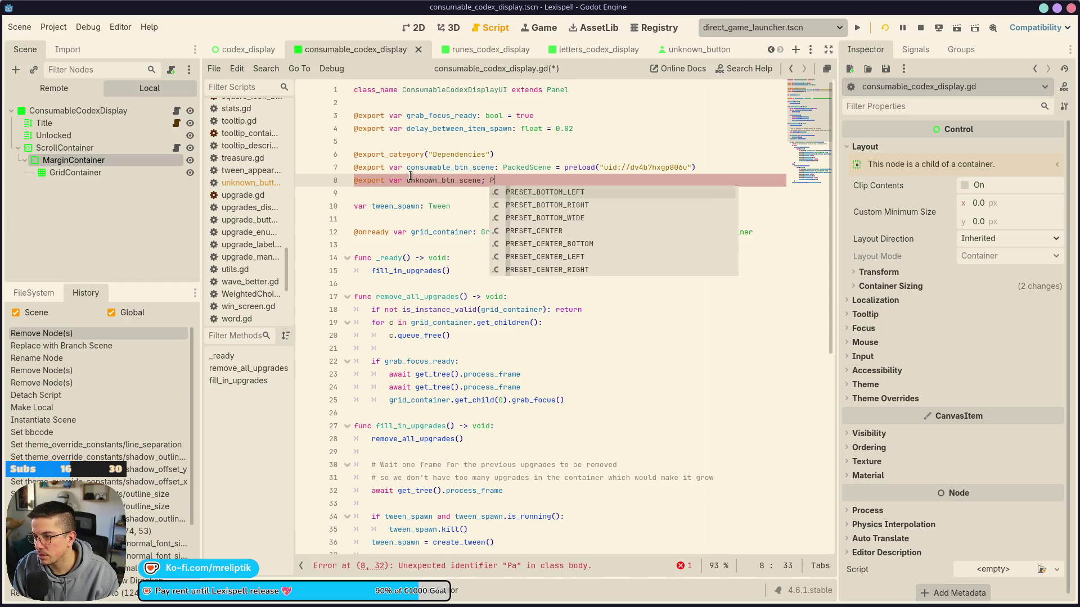
pyautogui.write('ckedS')
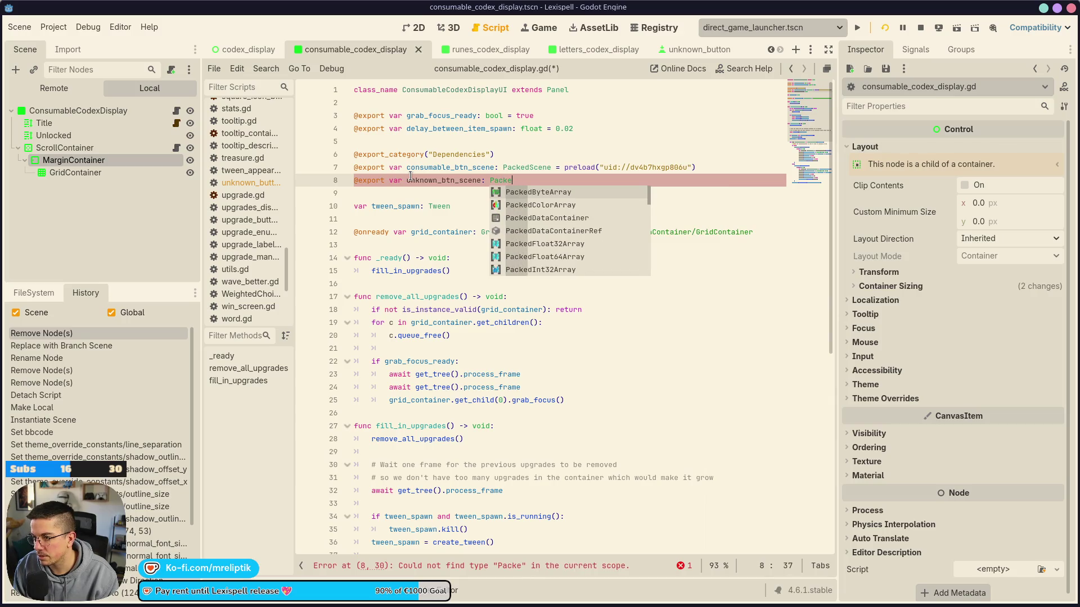
pyautogui.press('Return')
pyautogui.hotkey('ctrl', 's')
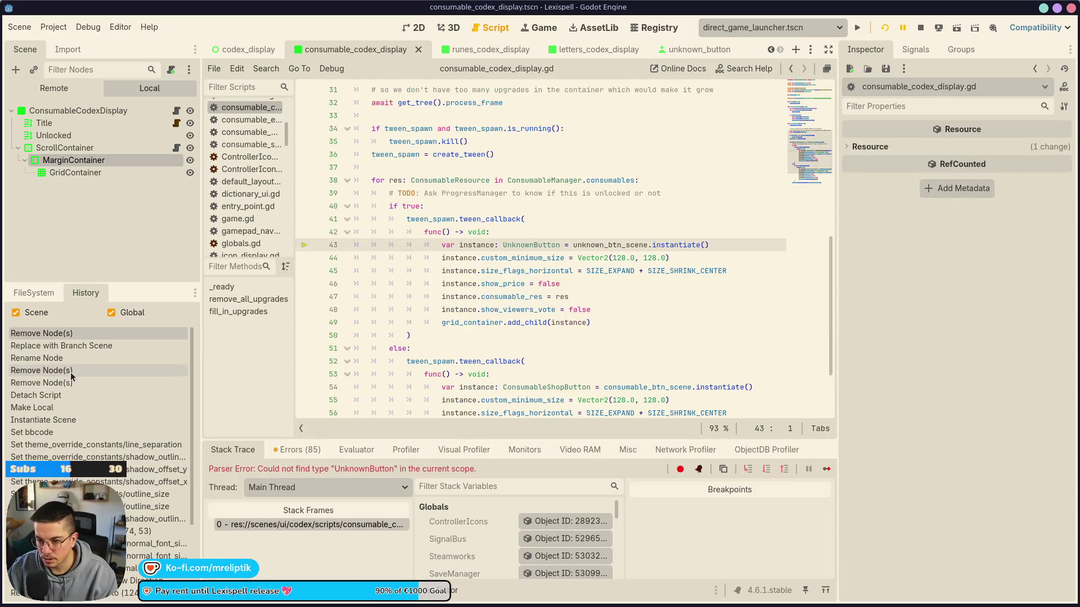
# Assign unknown_btn_scene a preload of unknown_button.tscn dragged from FileSystem
pyautogui.click(35, 292)
pyautogui.doubleClick(64, 332)
pyautogui.write('unkwo')
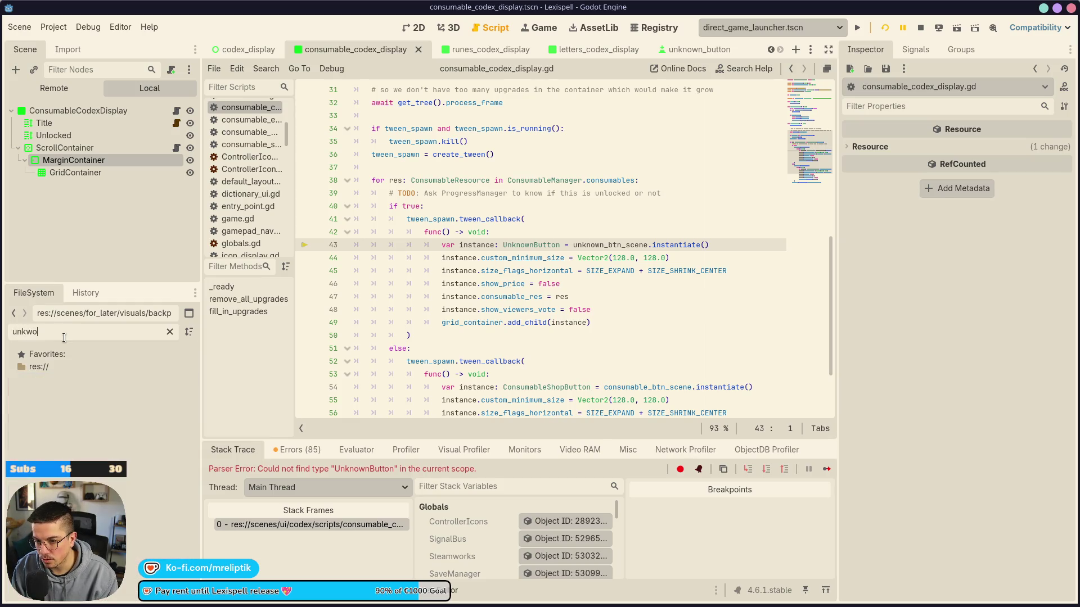
pyautogui.press('BackSpace')
pyautogui.moveTo(106, 441)
pyautogui.mouseDown()
pyautogui.moveTo(675, 204)
pyautogui.moveTo(605, 211)
pyautogui.mouseUp()
pyautogui.scroll(10, 636, 291)
pyautogui.write('@export var unknown_btn_scene: PackedScene')
pyautogui.click(548, 180)
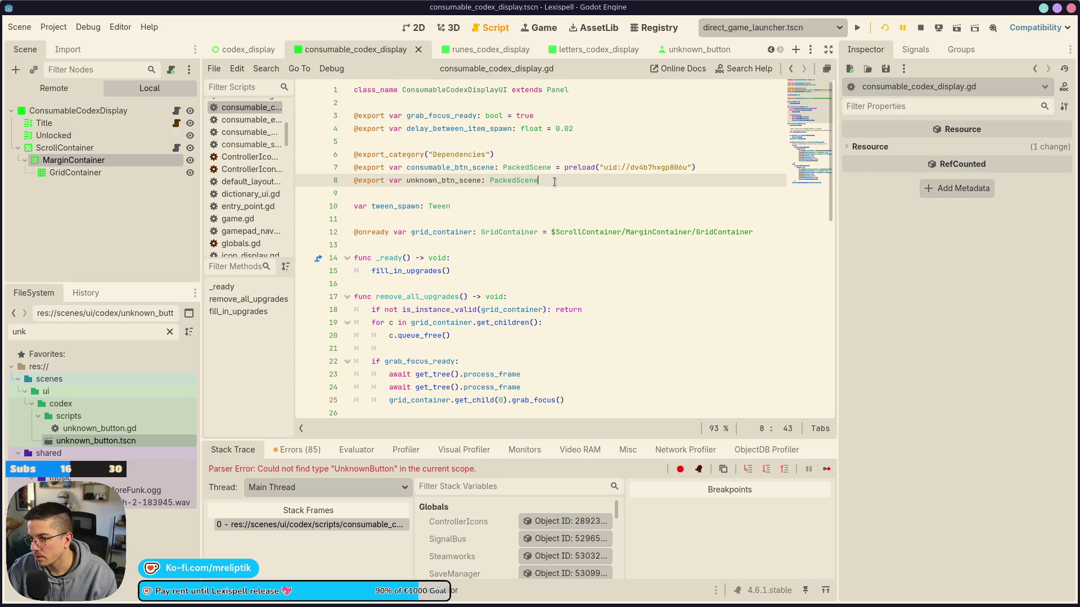
pyautogui.moveTo(112, 442); pyautogui.dragTo(589, 186)
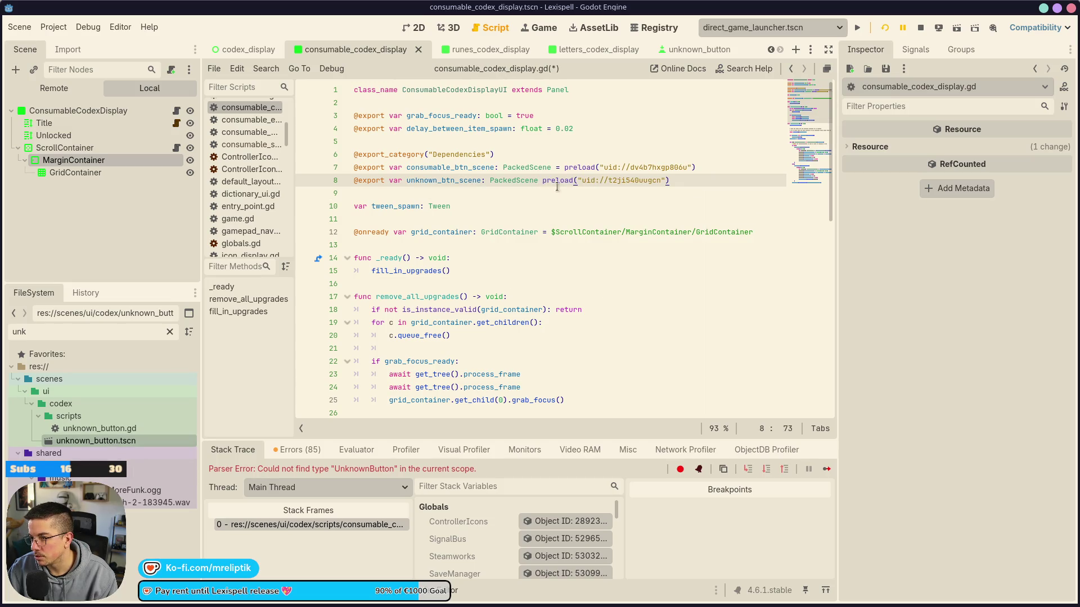
pyautogui.write('=')
pyautogui.hotkey('ctrl', 's')
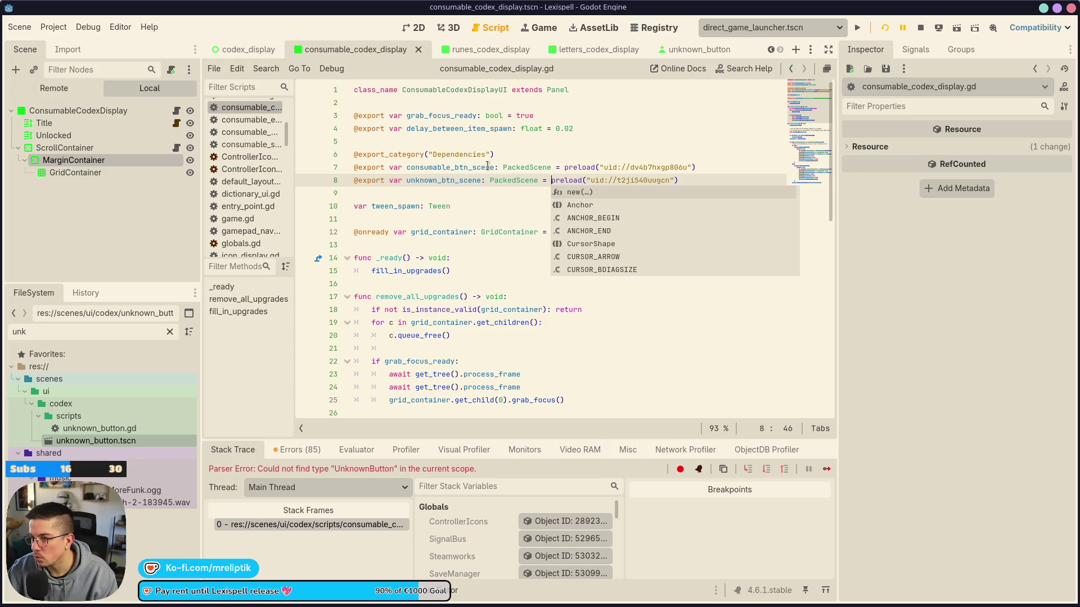
pyautogui.click(471, 208)
# Delete the show_price, consumable_res and show_viewers_vote lines from the UnknownButton branch
pyautogui.doubleClick(451, 181)
pyautogui.scroll(-2, 482, 376)
pyautogui.scroll(-11, 482, 376)
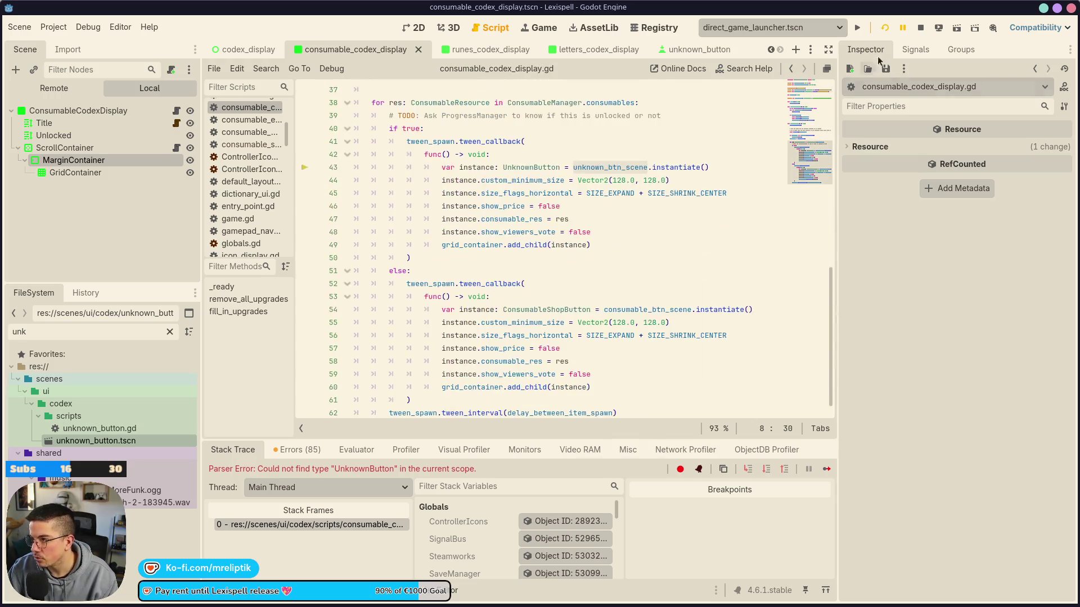
pyautogui.scroll(3, 621, 280)
pyautogui.doubleClick(530, 270)
pyautogui.click(565, 283)
pyautogui.click(527, 297)
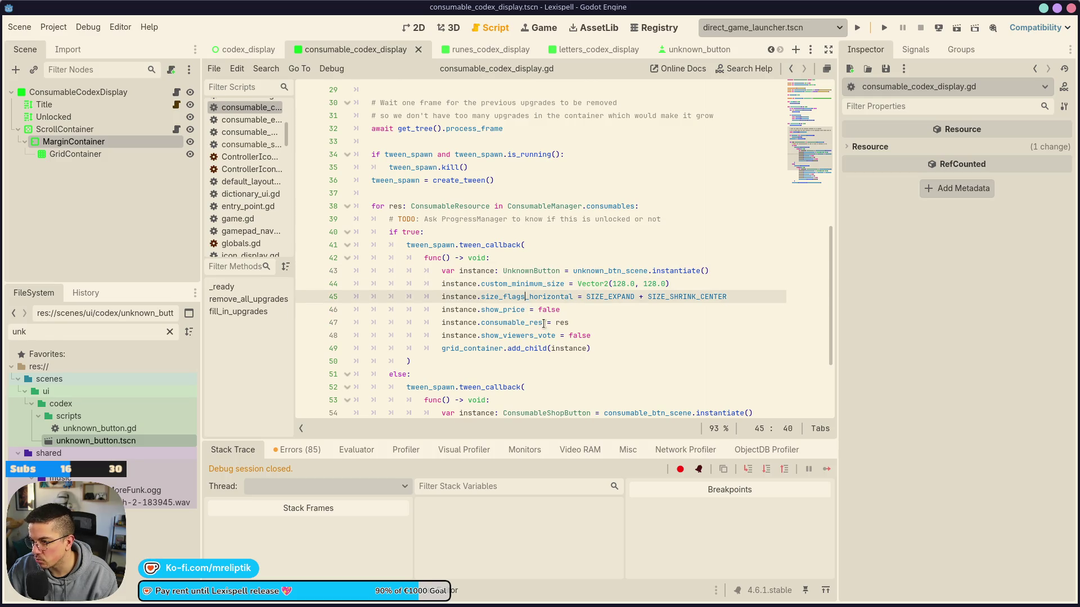
pyautogui.click(520, 310)
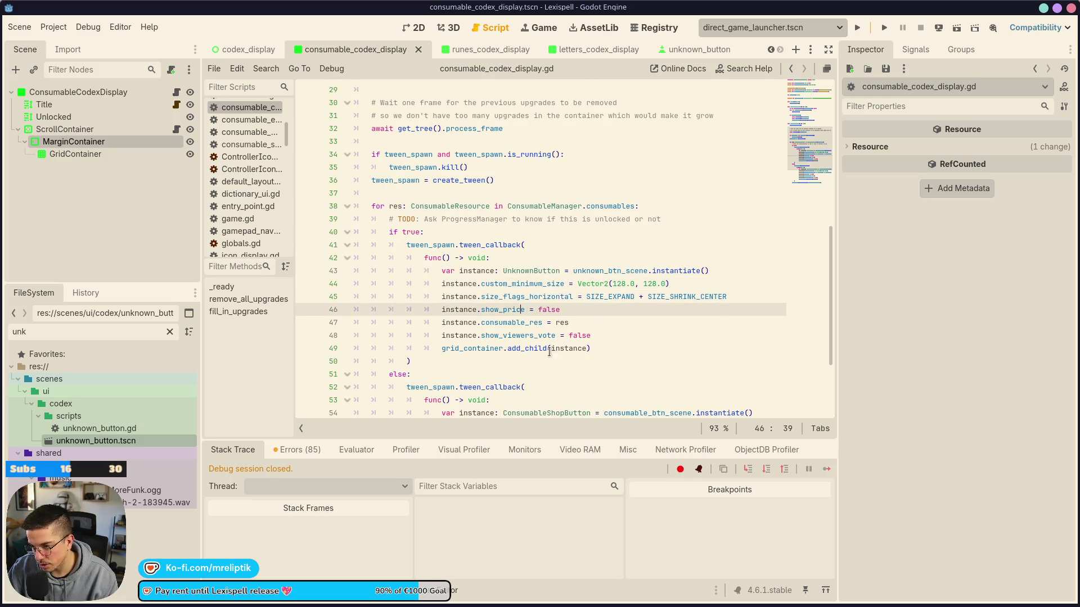
pyautogui.hotkey('ctrl', 'shift', 'k')
pyautogui.hotkey('ctrl', 'shift', 'k')
pyautogui.hotkey('ctrl', 'shift', 'k')
pyautogui.hotkey('ctrl', 's')
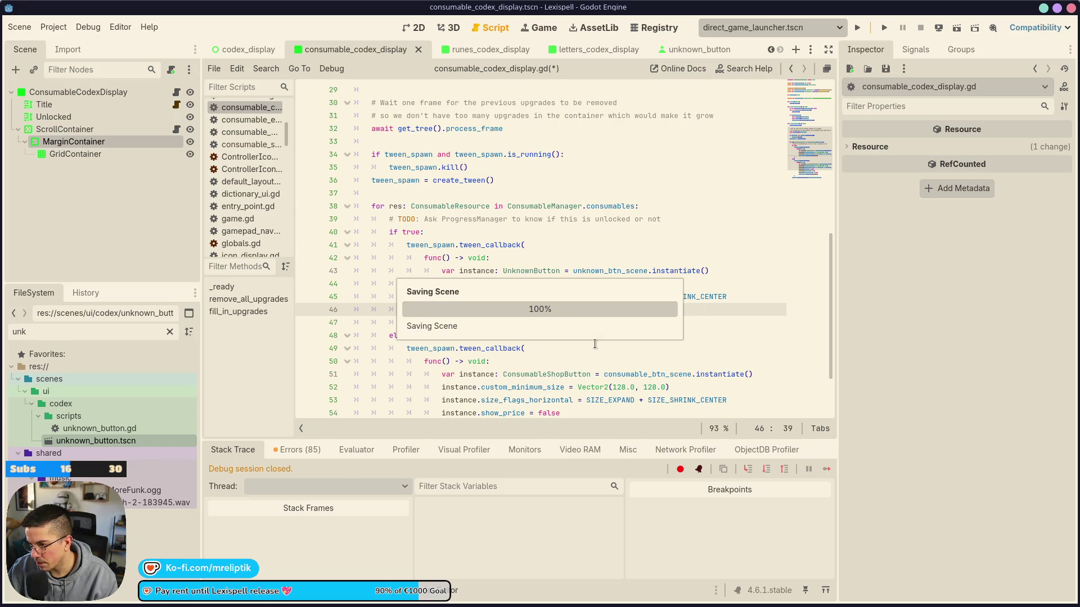
pyautogui.click(465, 323)
pyautogui.hotkey('ctrl', 's')
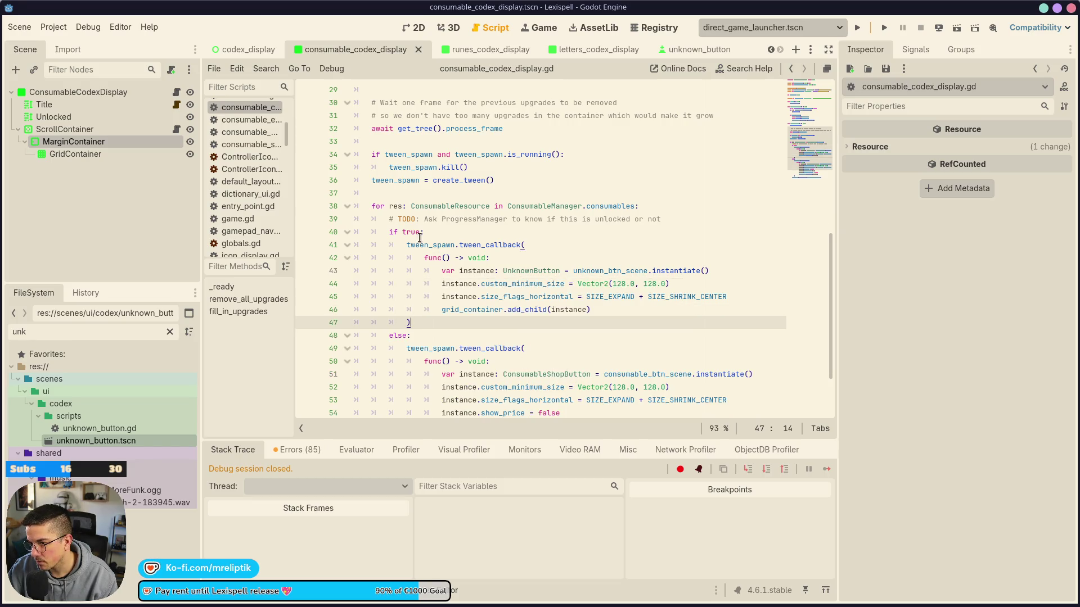
# Replace the if condition 'true' with 'randf() < 0.5'
pyautogui.doubleClick(417, 233)
pyautogui.write('randf(')
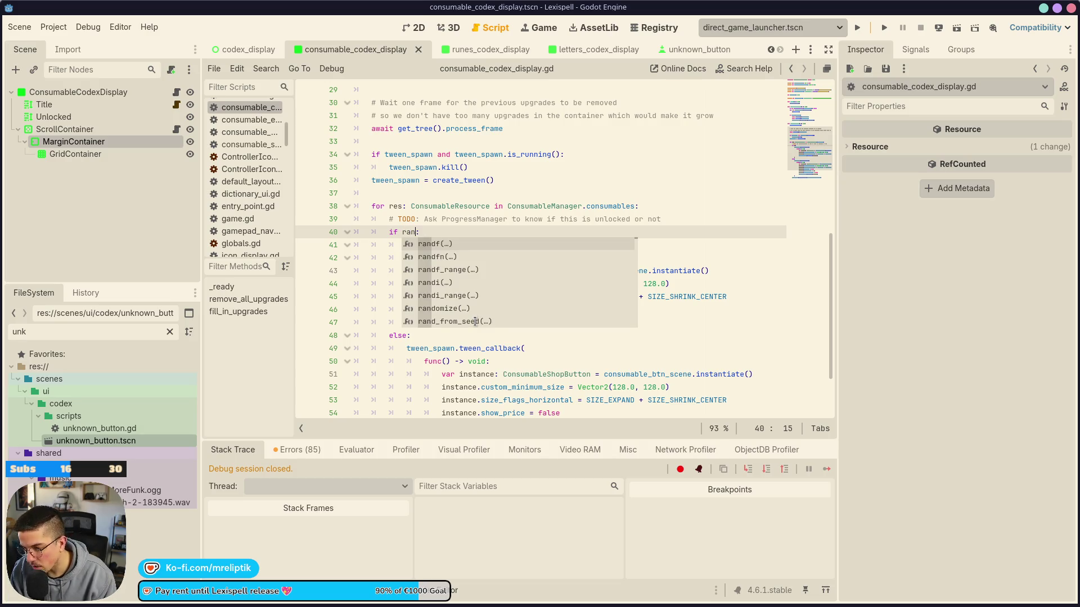
pyautogui.write(') < ')
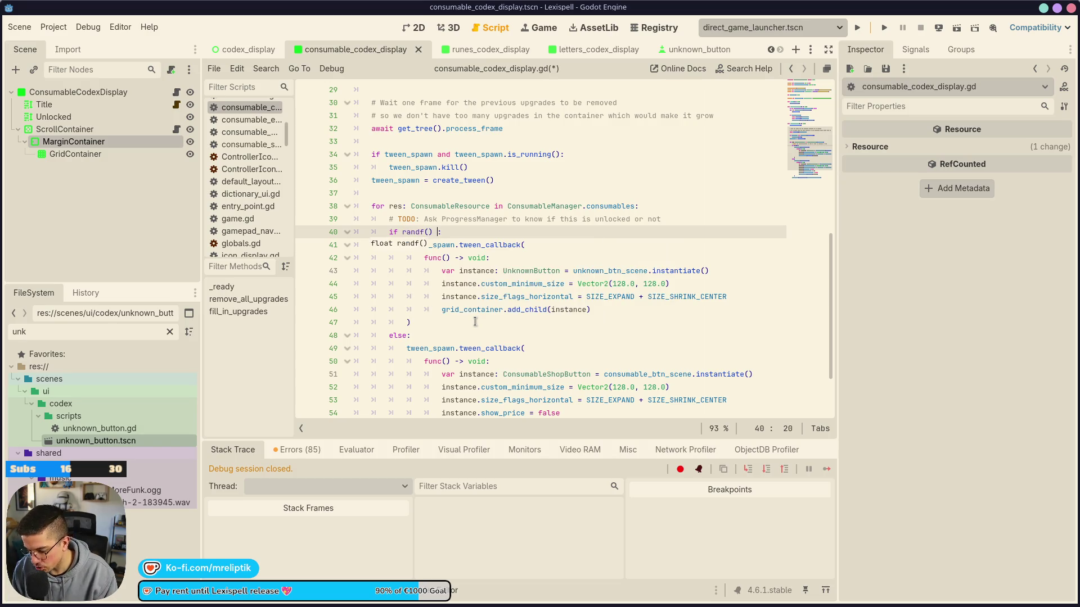
pyautogui.write('0.5')
pyautogui.hotkey('ctrl', 's')
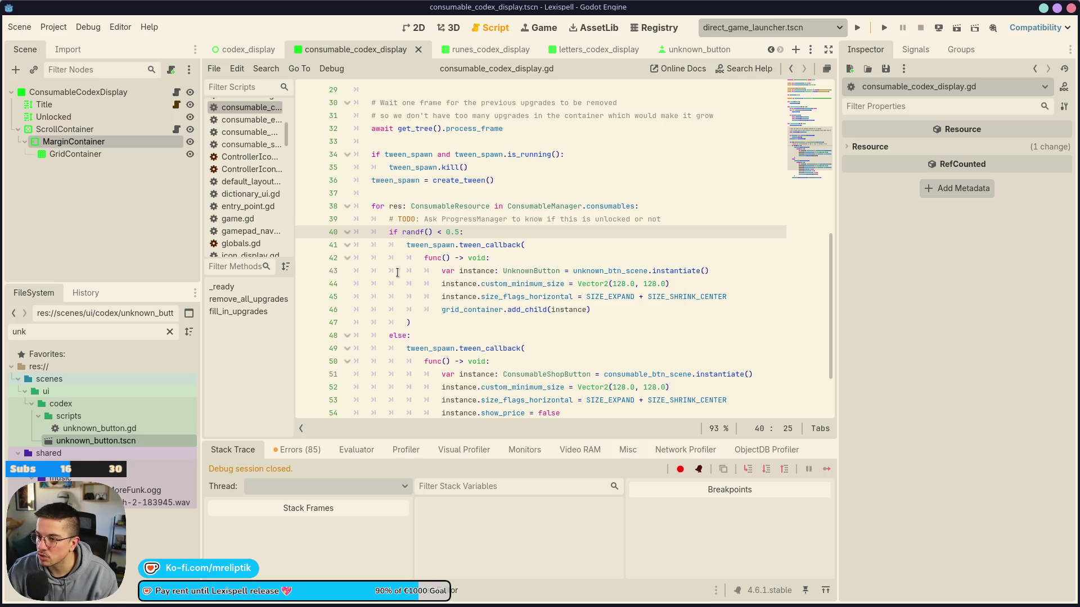
pyautogui.click(496, 246)
pyautogui.click(454, 232)
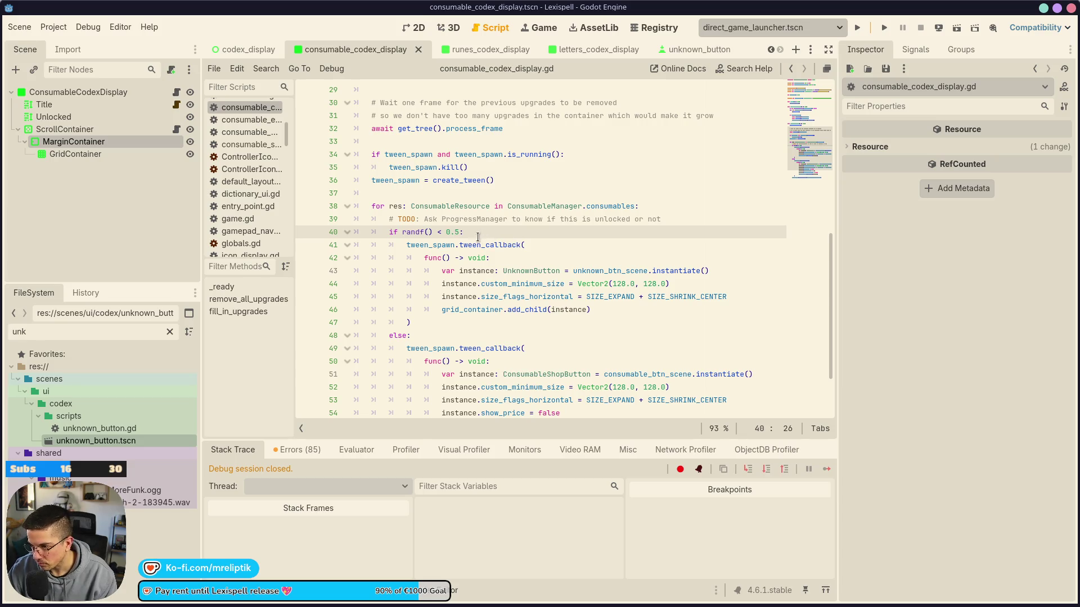
# Add a commented-out '#if ProgressManager.is_seen(res):' line above the randf check
pyautogui.moveTo(468, 240)
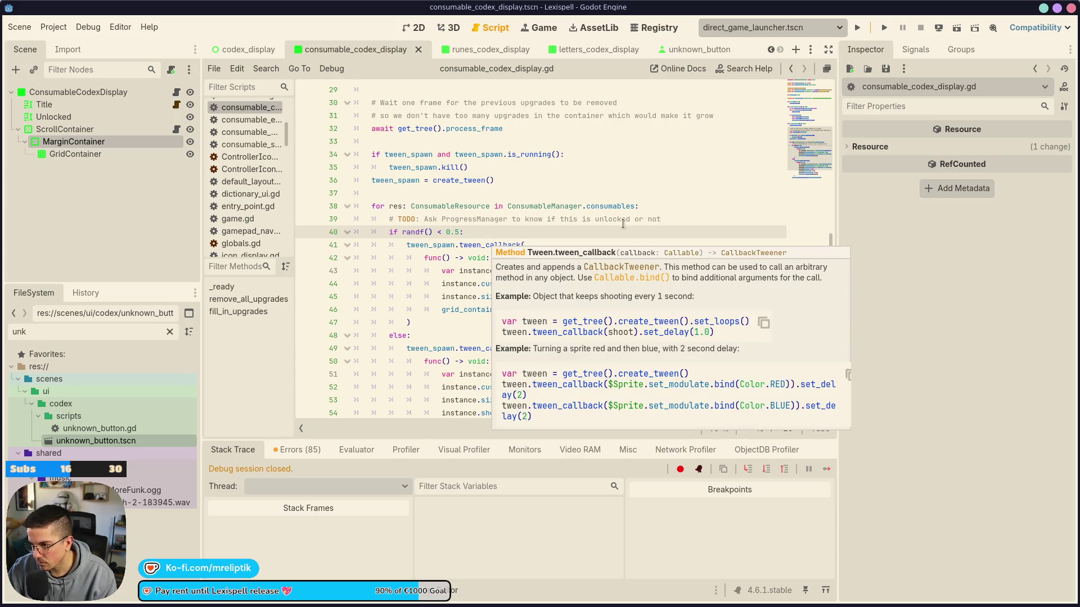
pyautogui.click(719, 219)
pyautogui.press('Return')
pyautogui.write('if ')
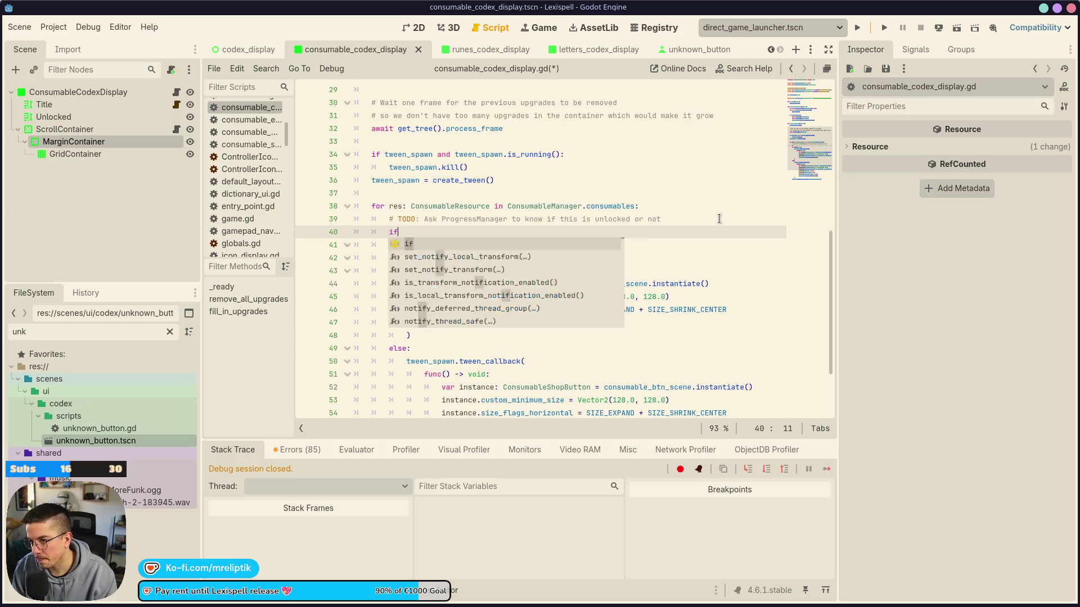
pyautogui.write('Pro')
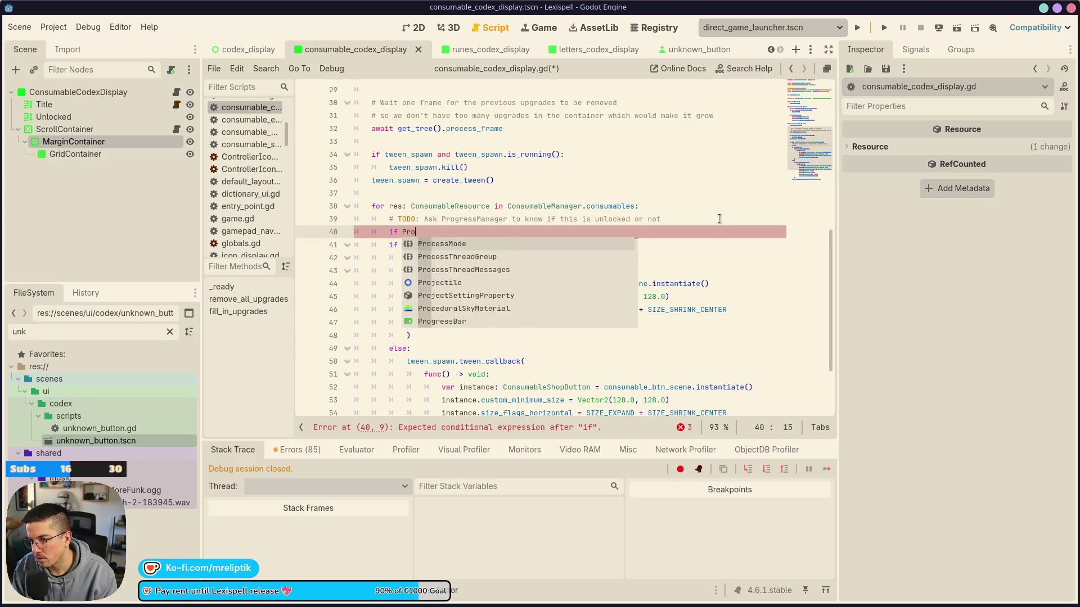
pyautogui.write('gressManager.is_e')
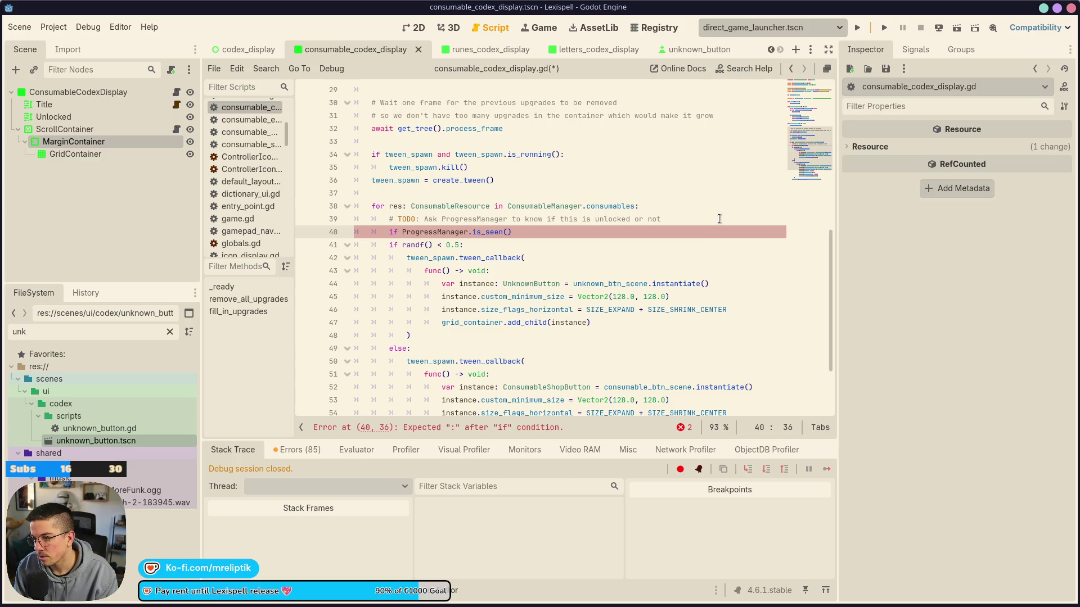
pyautogui.write('res):')
pyautogui.hotkey('ctrl', 'k')
pyautogui.hotkey('ctrl', 's')
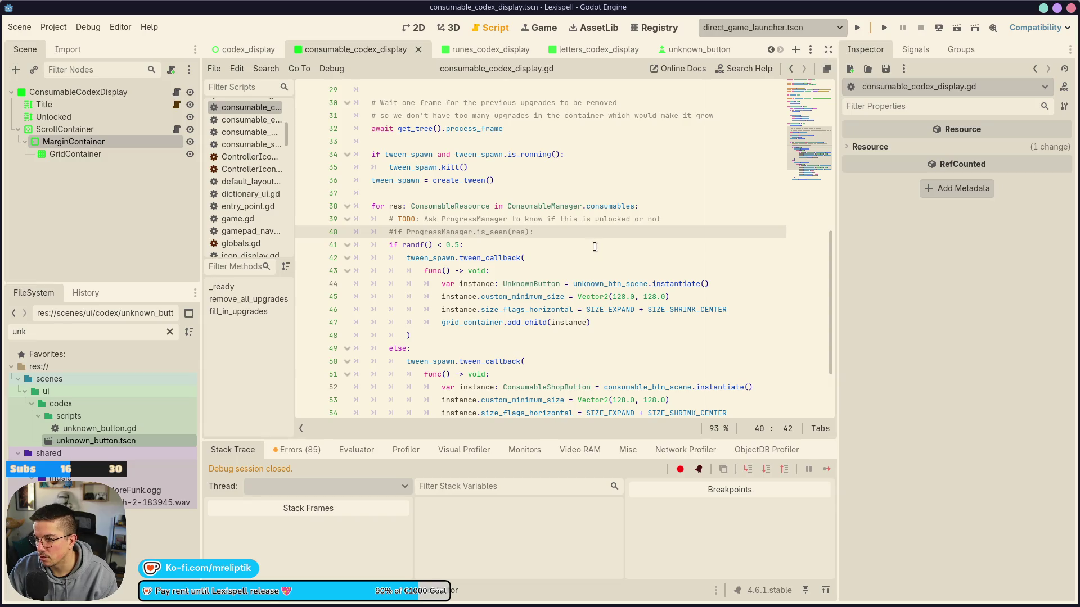
# Change the placeholder to '#if ProgressManager.is_consumable_known(res):', save, and open codex_display.tscn
pyautogui.click(595, 246)
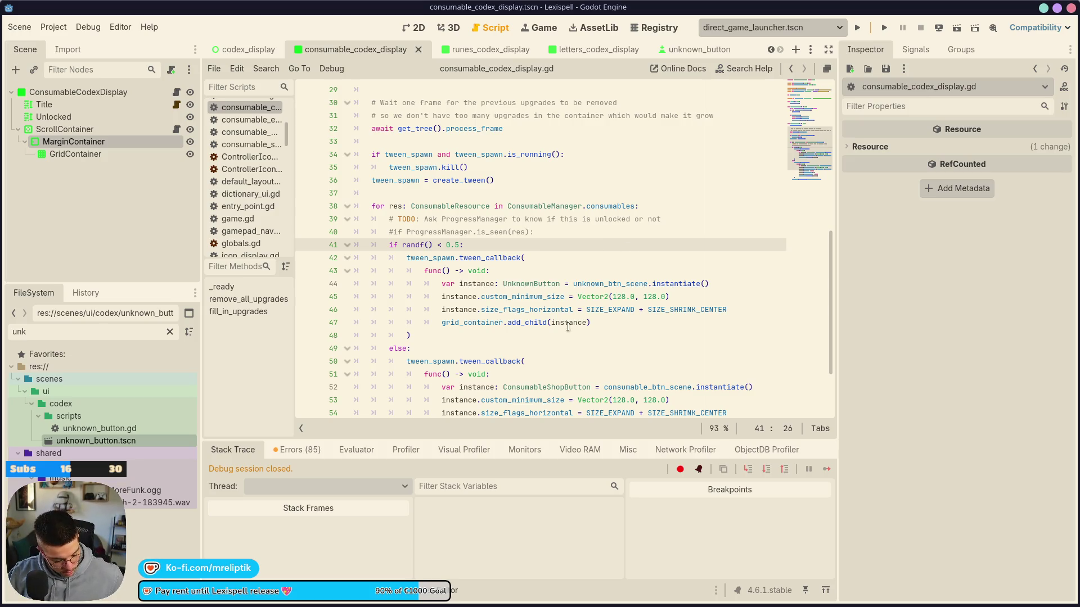
pyautogui.click(490, 232)
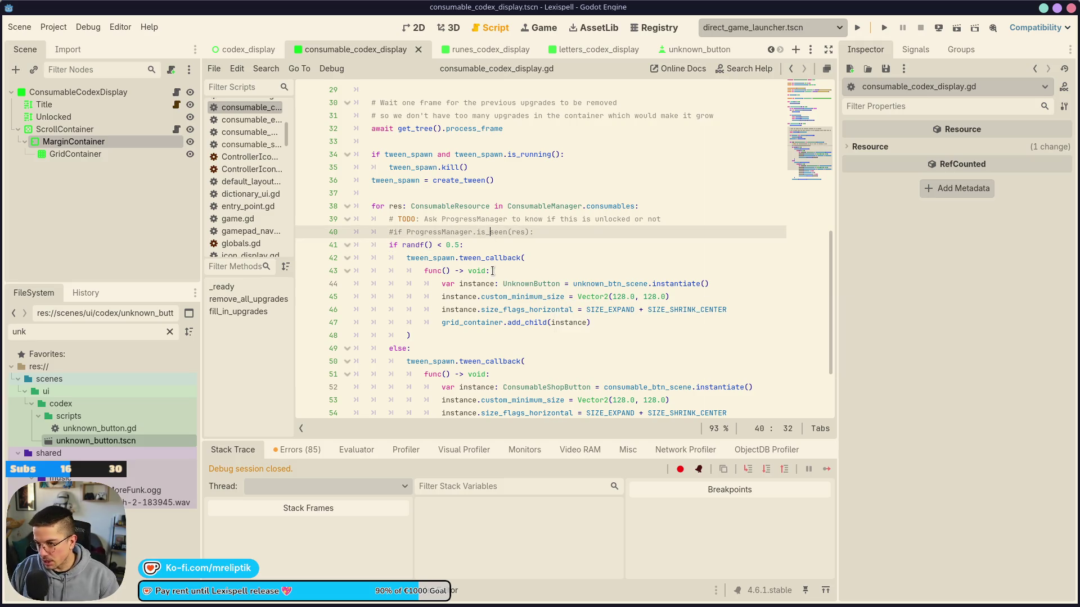
pyautogui.write('consumable_')
pyautogui.hotkey('ctrl', 's')
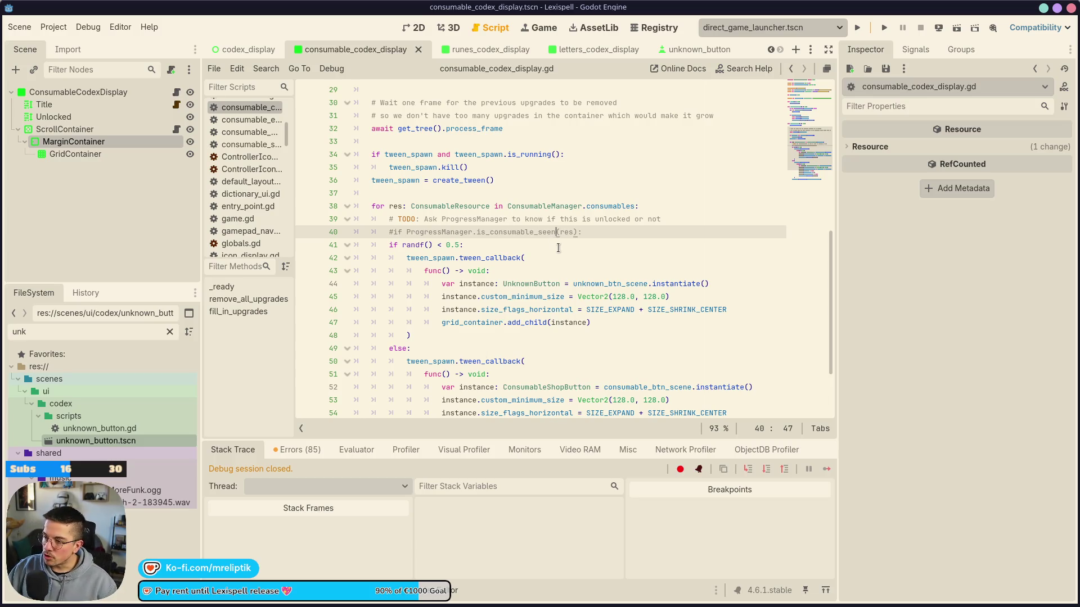
pyautogui.write('known')
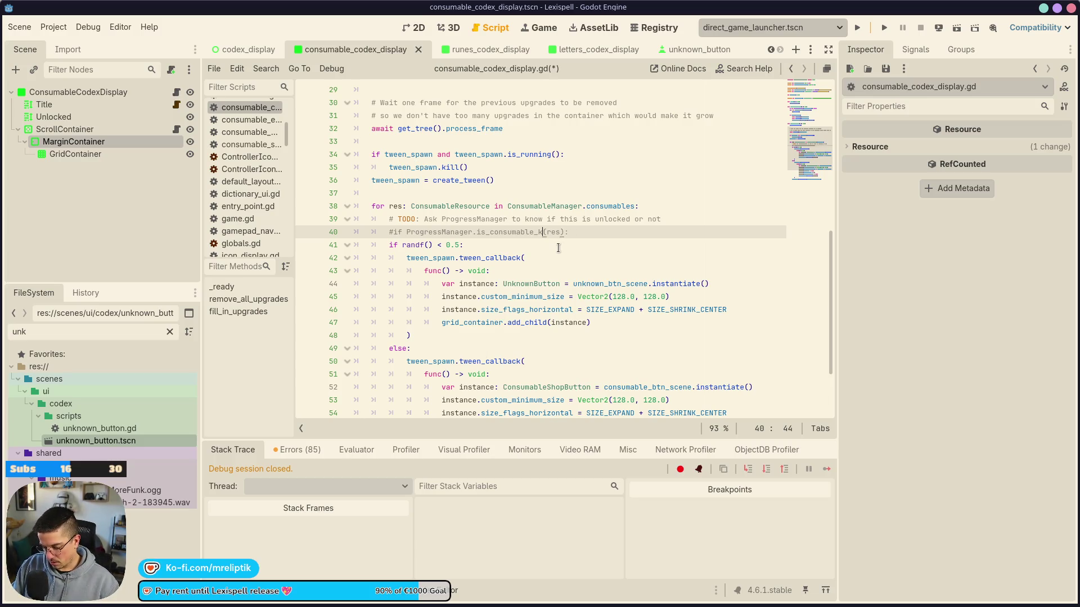
pyautogui.hotkey('ctrl', 's')
pyautogui.click(509, 246)
pyautogui.hotkey('ctrl', 's')
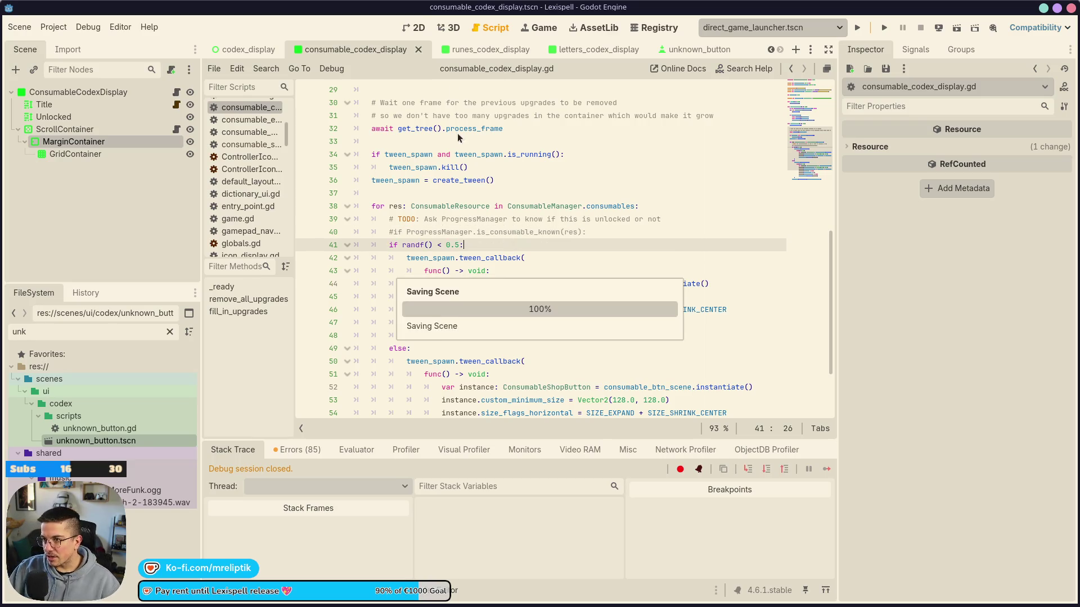
pyautogui.click(233, 56)
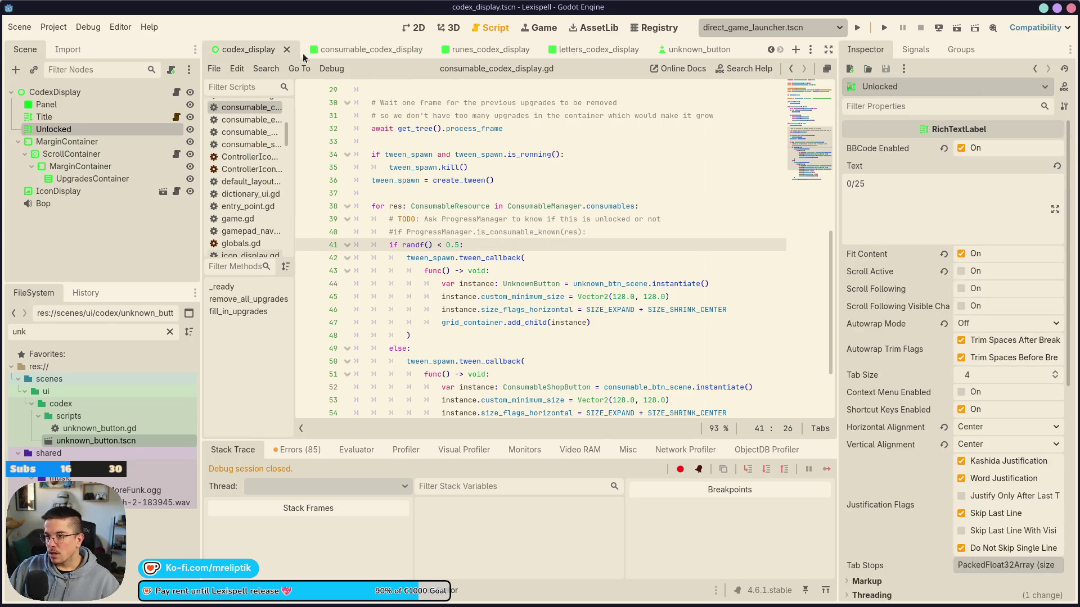
# Run Lexispell from the editor, then open unknown_button.tscn via the letters_codex_display tab
pyautogui.click(884, 28)
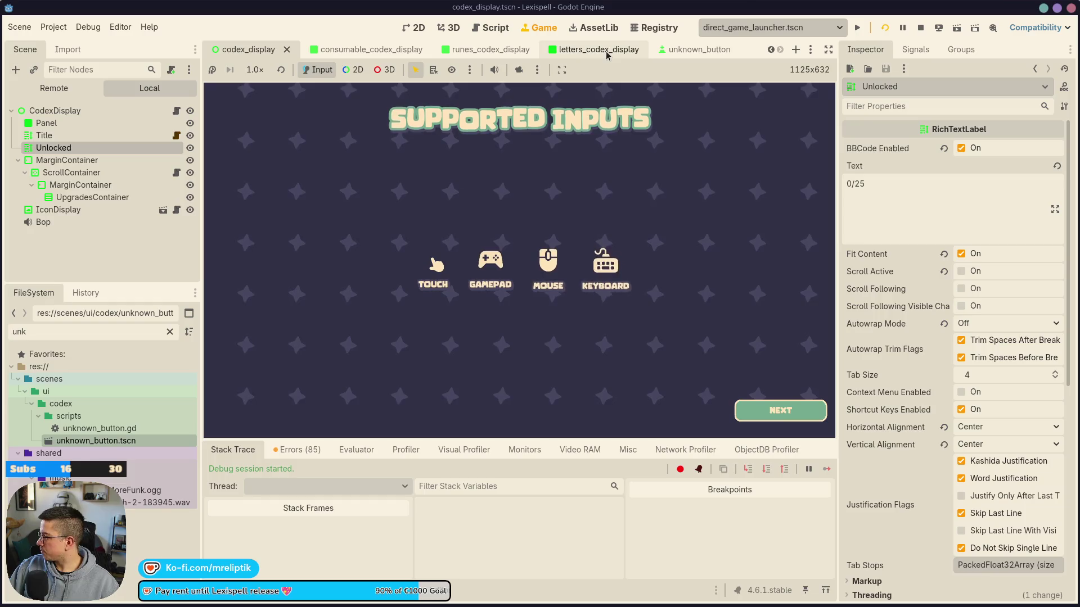
pyautogui.click(612, 49)
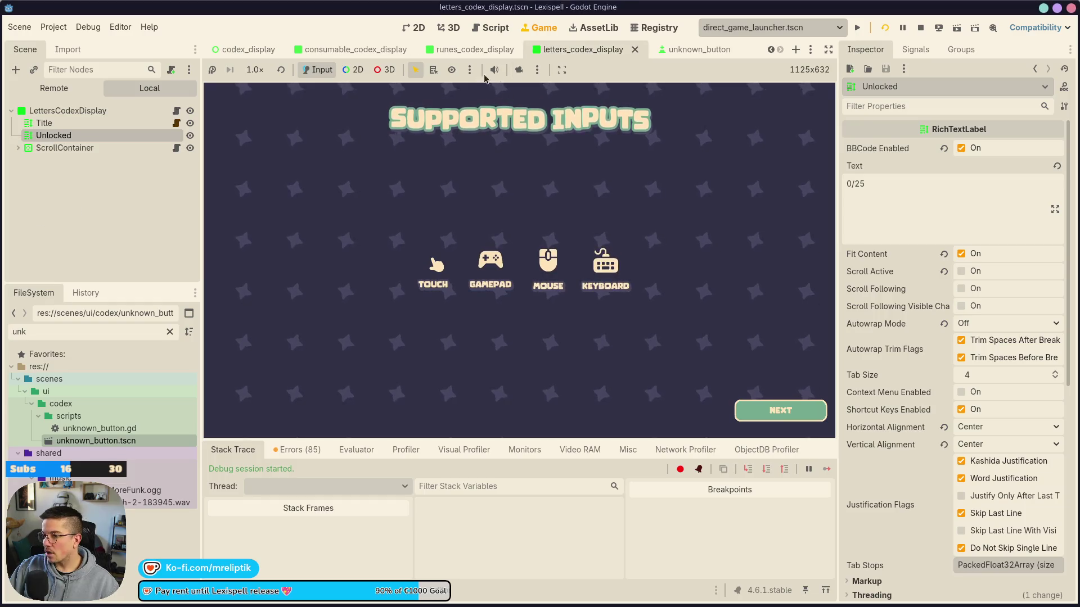
pyautogui.click(684, 49)
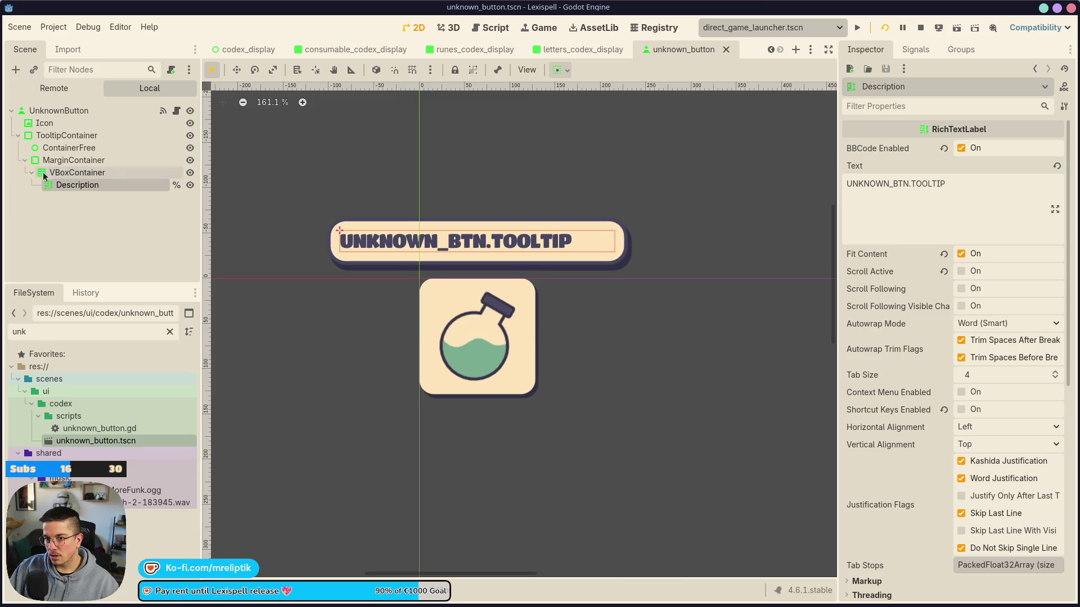
# Copy UnknownButton's Normal style override and paste it back as a unique StyleBox
pyautogui.click(66, 112)
pyautogui.scroll(2, 529, 298)
pyautogui.scroll(-5, 888, 431)
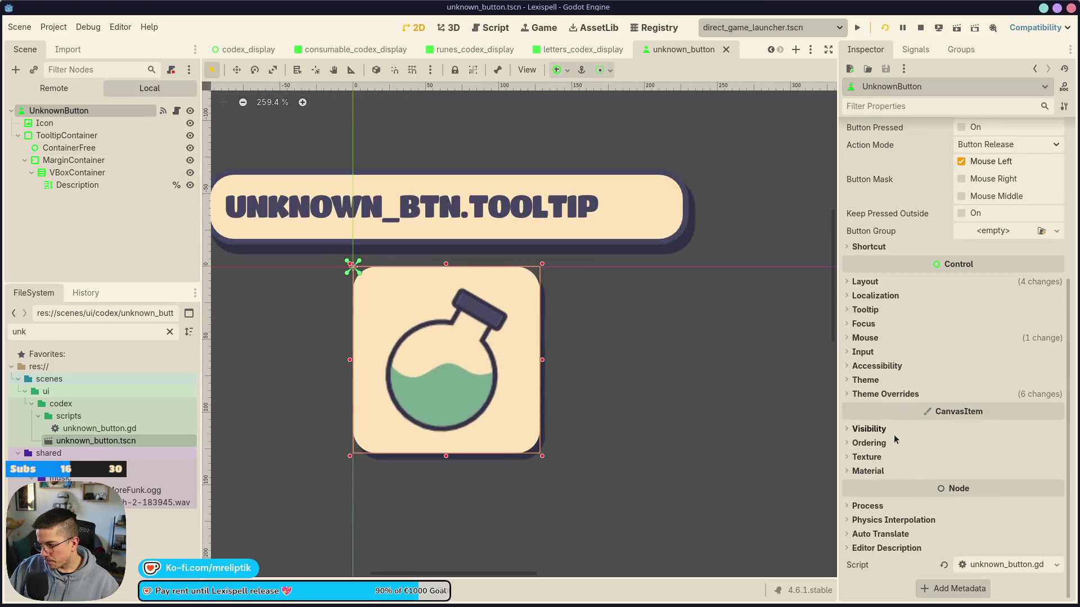
pyautogui.click(869, 429)
pyautogui.click(867, 431)
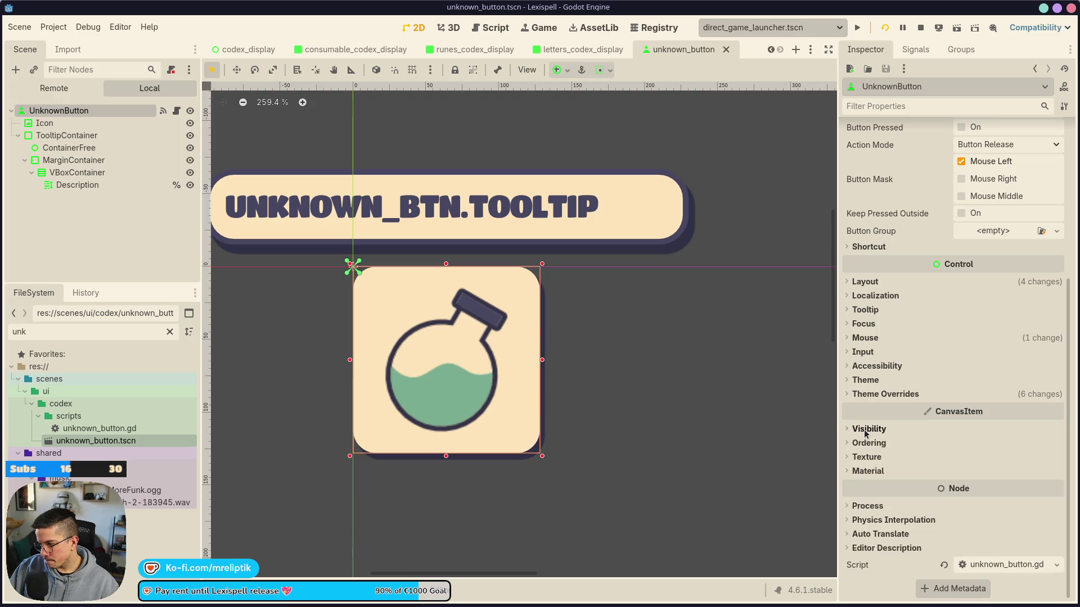
pyautogui.click(871, 394)
pyautogui.click(867, 478)
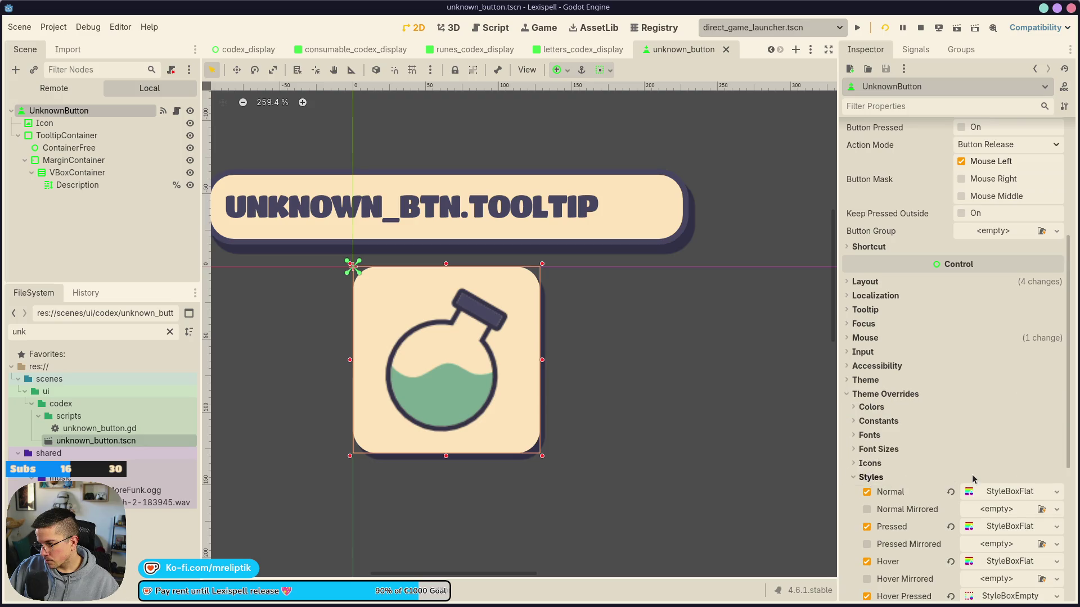
pyautogui.scroll(-3, 970, 479)
pyautogui.click(1056, 372)
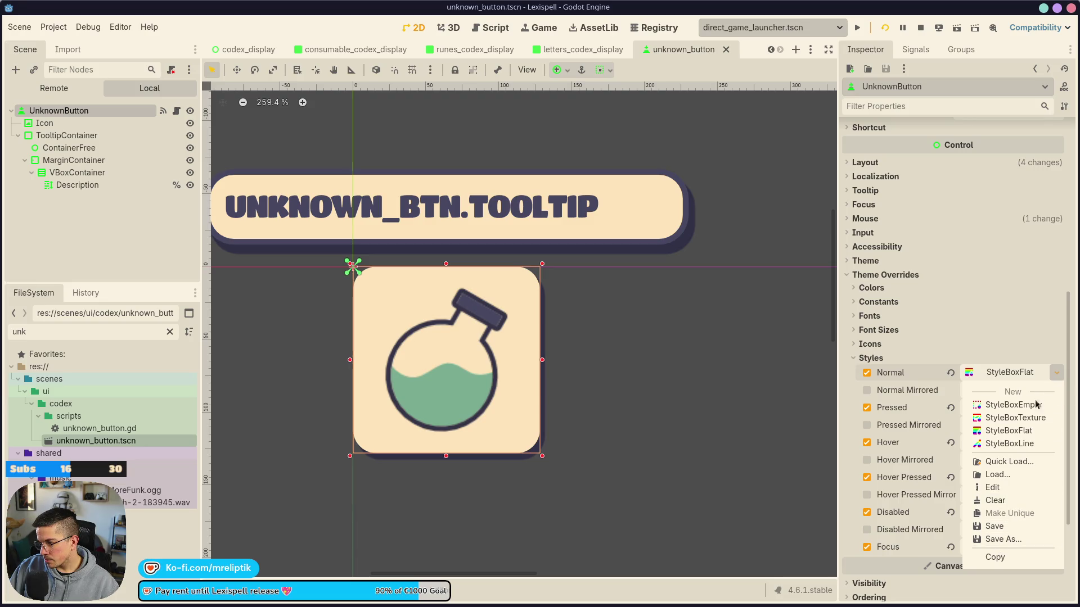
pyautogui.click(994, 557)
pyautogui.click(1056, 372)
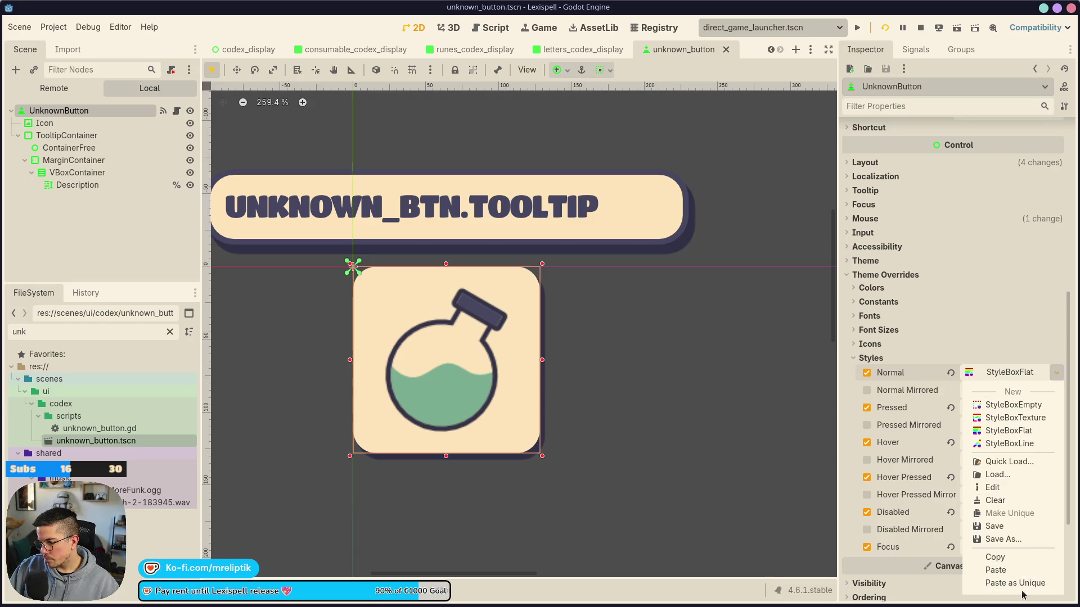
pyautogui.click(1017, 584)
# Set the unique Normal style's BG Color to dark purple 474660 and save unknown_button.tscn
pyautogui.click(1002, 373)
pyautogui.click(994, 474)
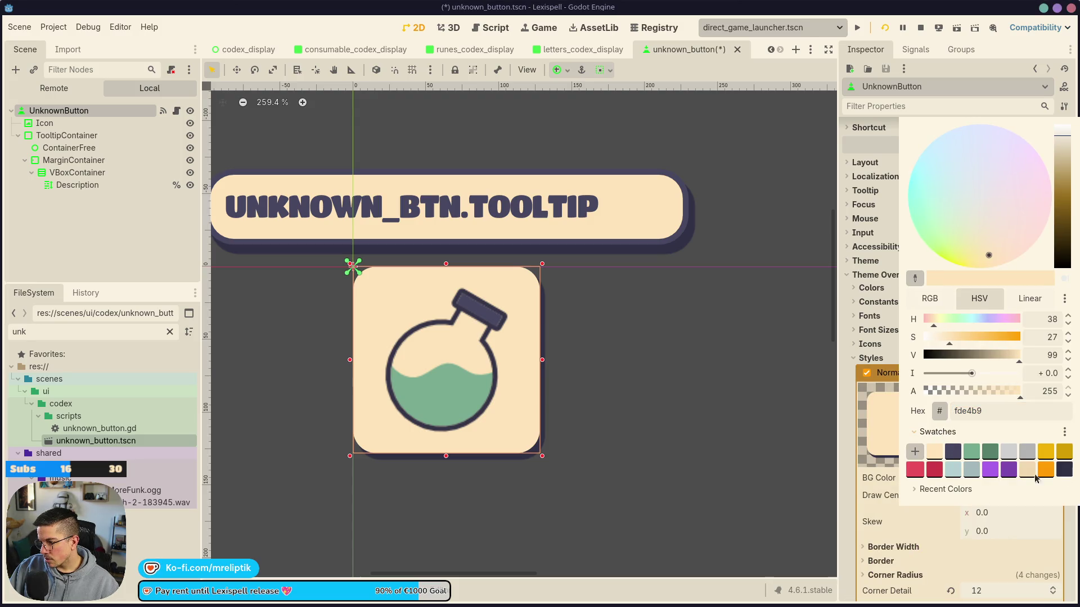
pyautogui.click(1027, 455)
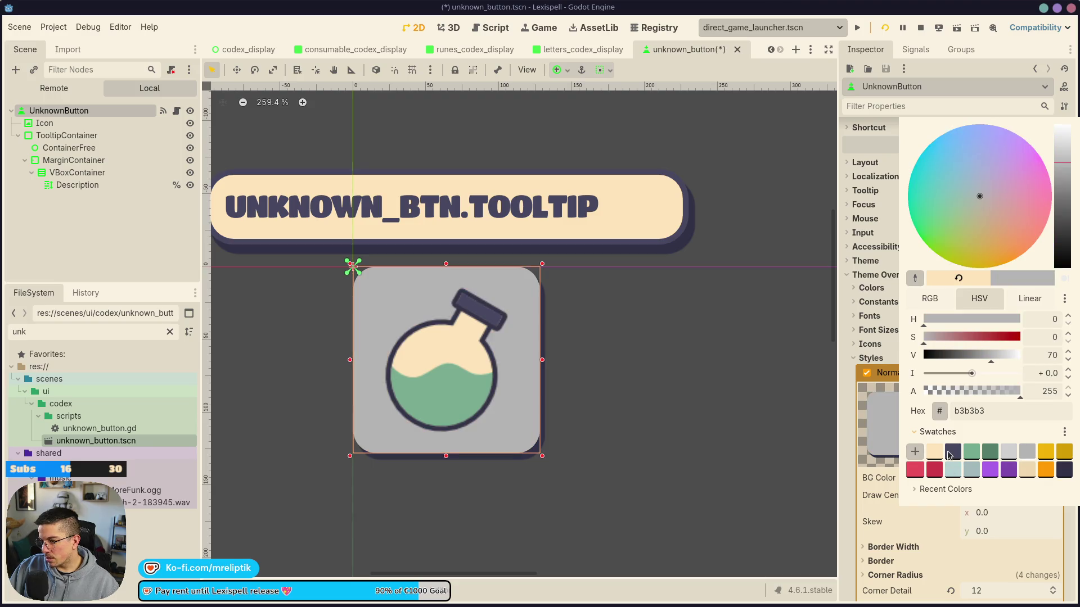
pyautogui.click(951, 455)
pyautogui.press('Escape')
pyautogui.hotkey('ctrl', 's')
pyautogui.click(427, 342)
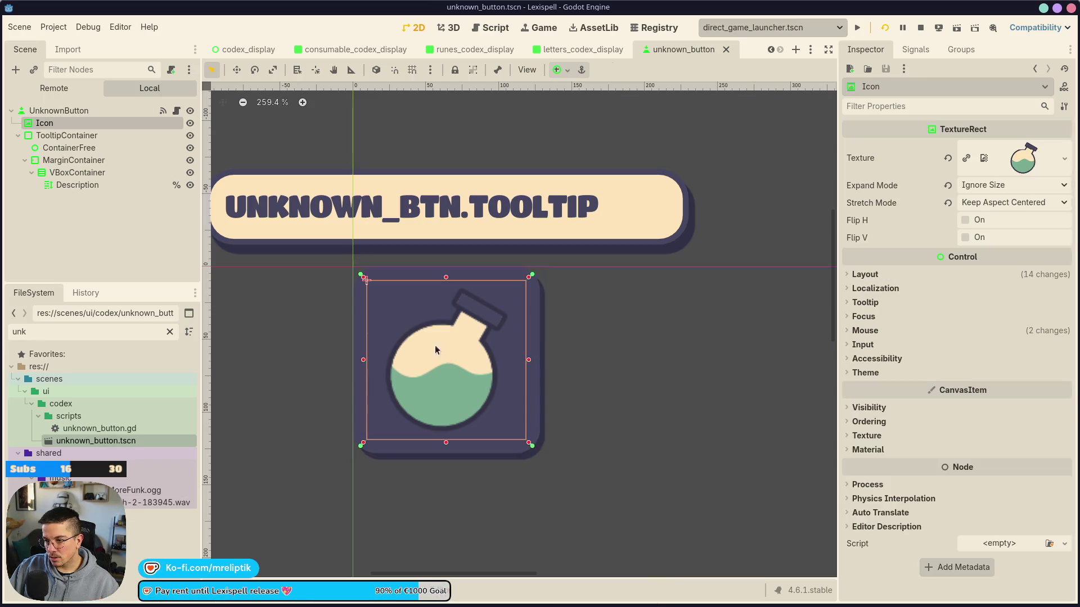
# Add a new Label child node to UnknownButton
pyautogui.rightClick(63, 115)
pyautogui.click(93, 144)
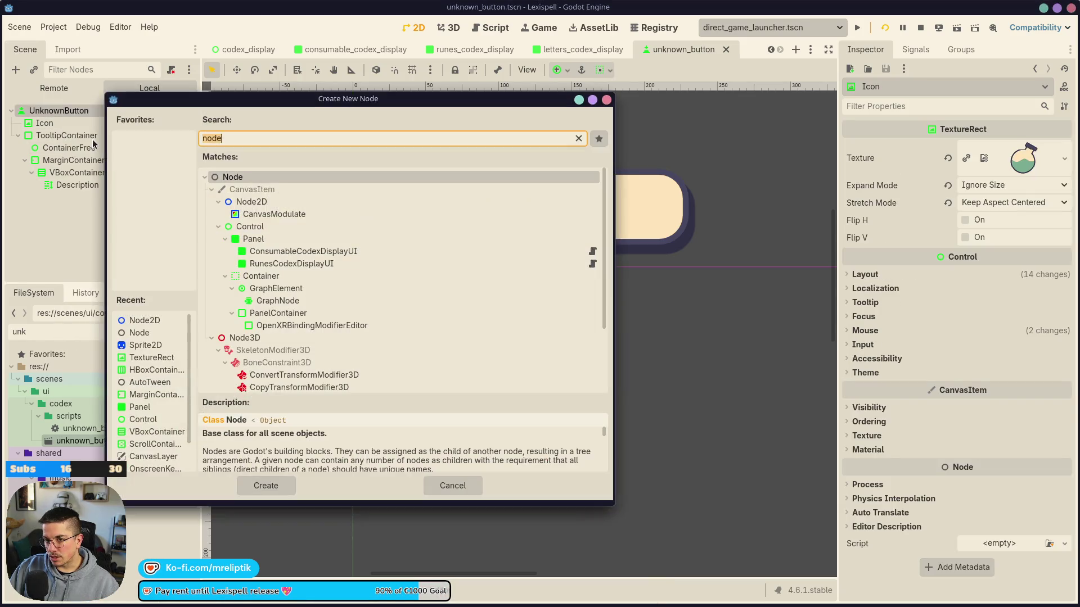
pyautogui.write('label')
pyautogui.press('Return')
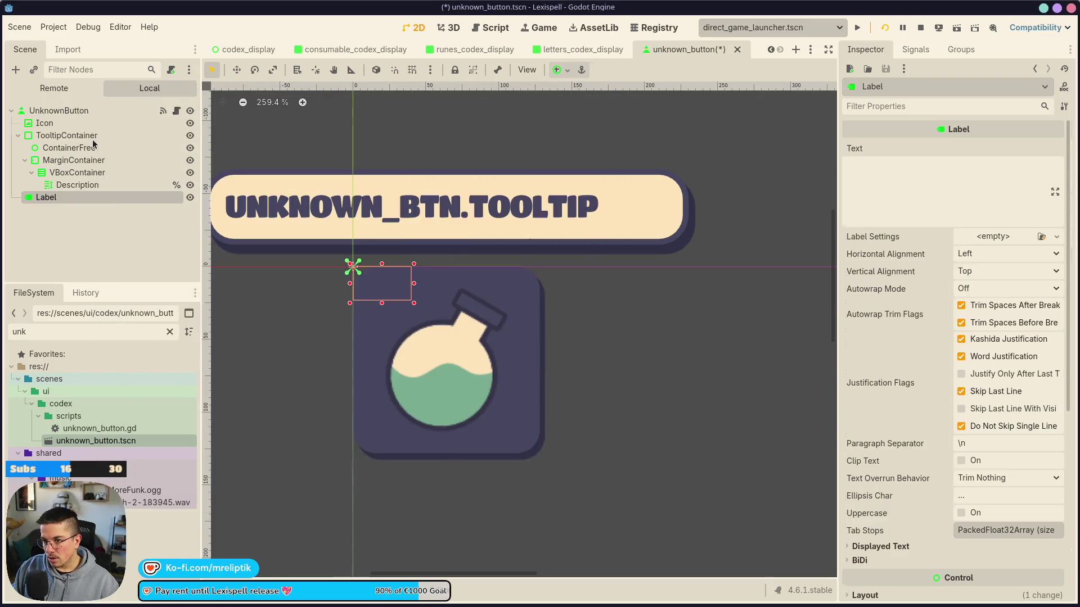
pyautogui.hotkey('ctrl', 'z')
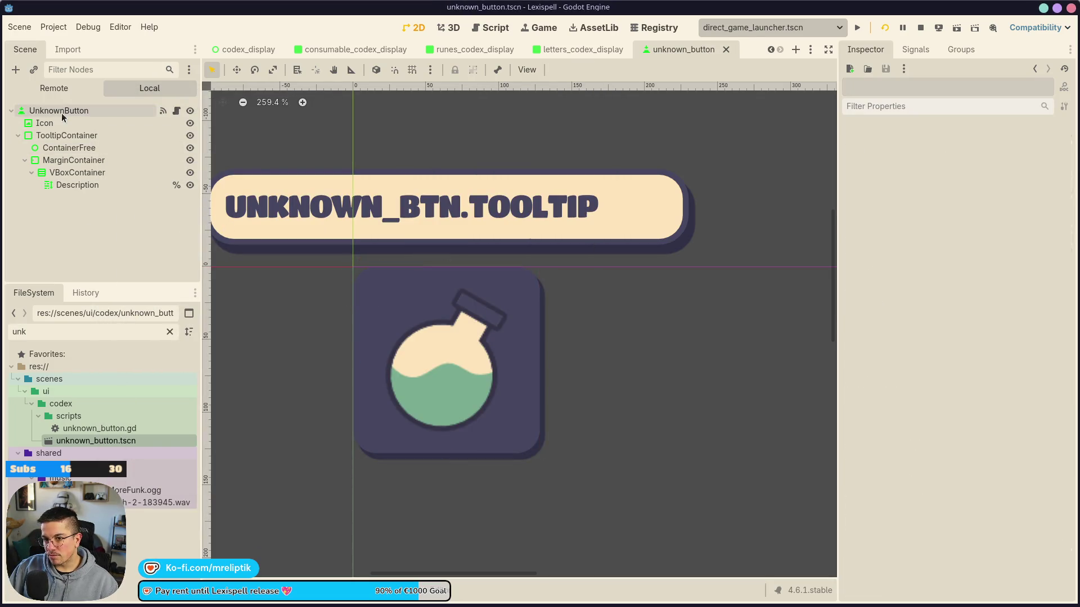
pyautogui.hotkey('ctrl', 'shift', 'z')
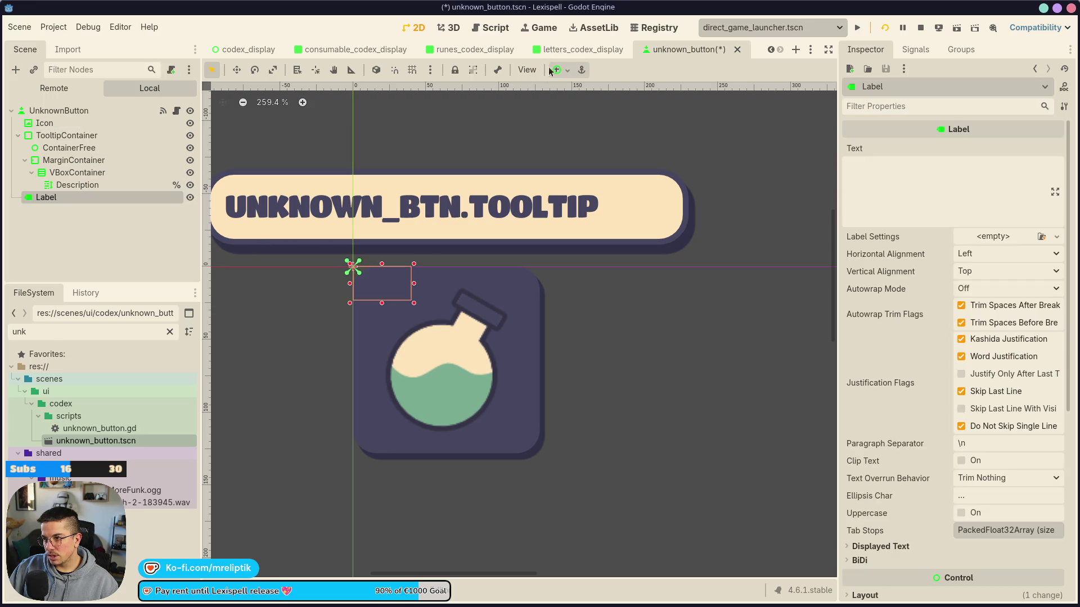
# Move the Label out from under Icon and apply the Full Rect anchor preset to fill the button
pyautogui.click(572, 69)
pyautogui.click(51, 110)
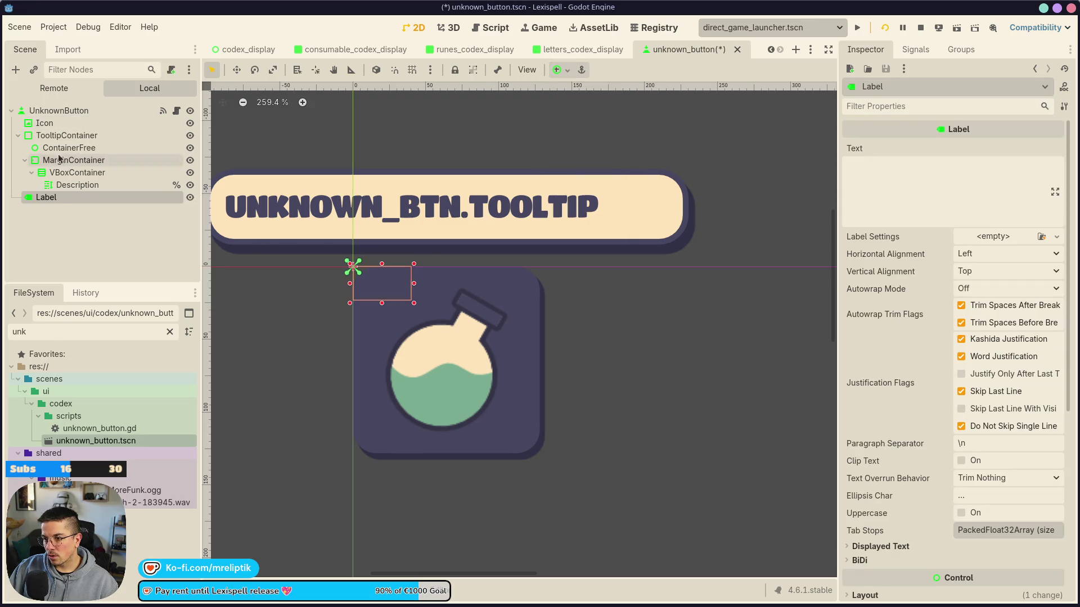
pyautogui.moveTo(51, 198); pyautogui.dragTo(50, 123)
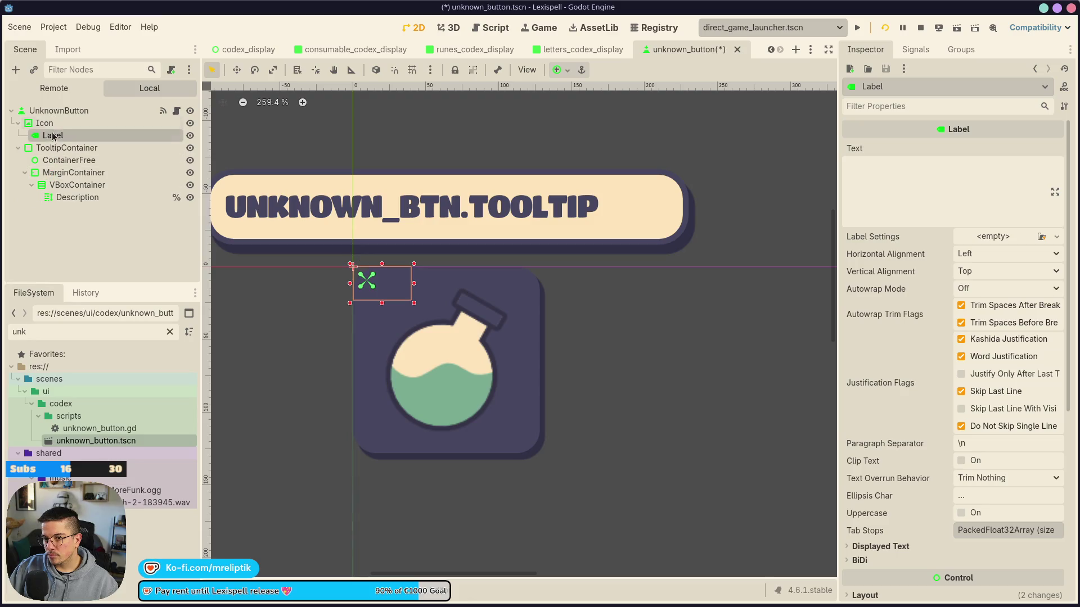
pyautogui.click(557, 70)
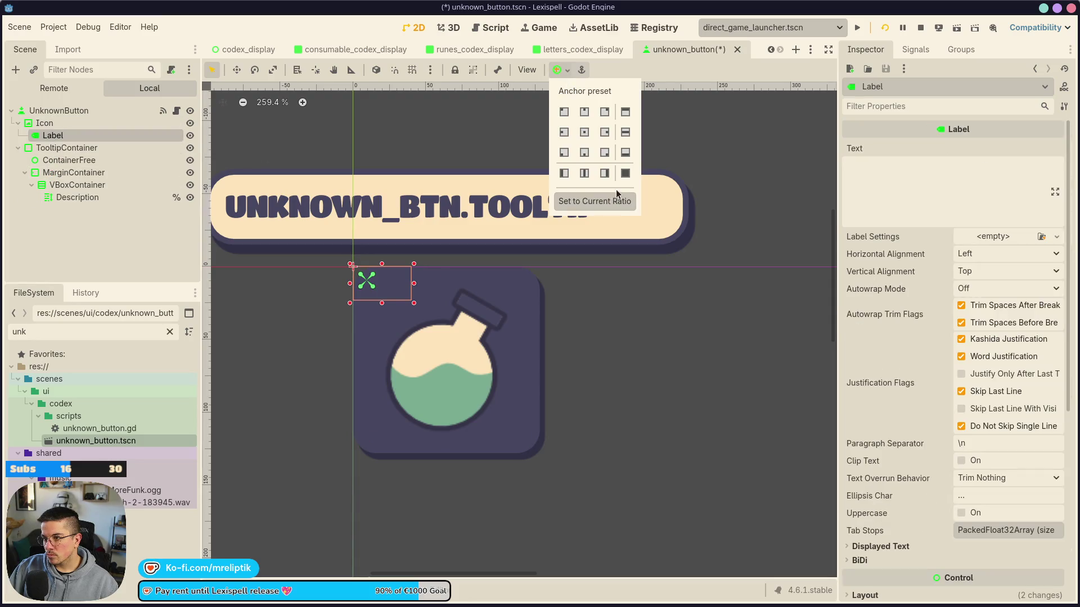
pyautogui.click(628, 173)
pyautogui.click(53, 137)
pyautogui.moveTo(53, 137); pyautogui.dragTo(52, 125)
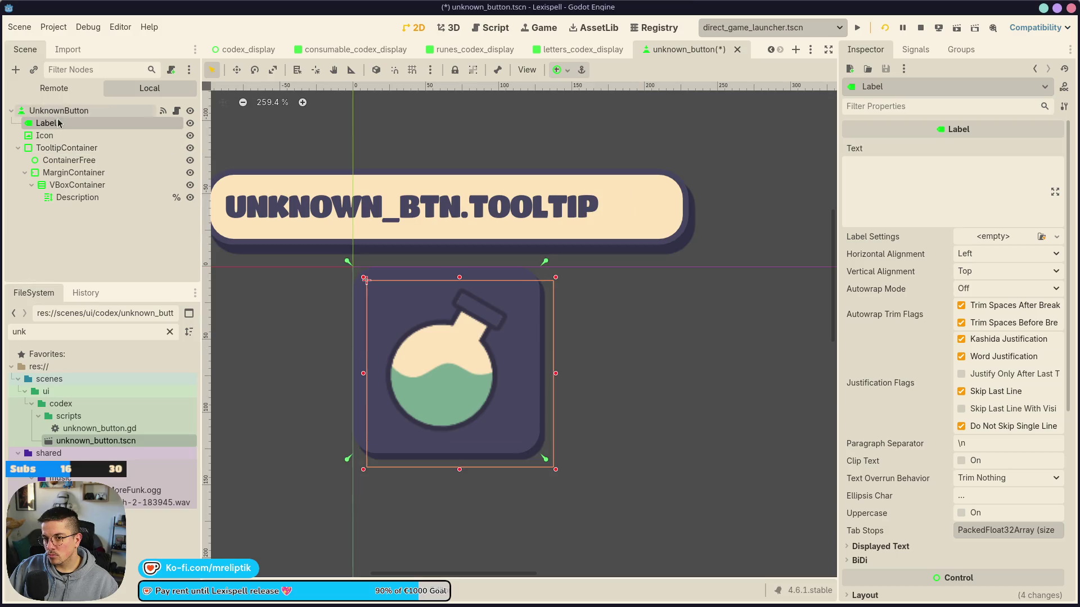
pyautogui.click(54, 134)
pyautogui.click(53, 125)
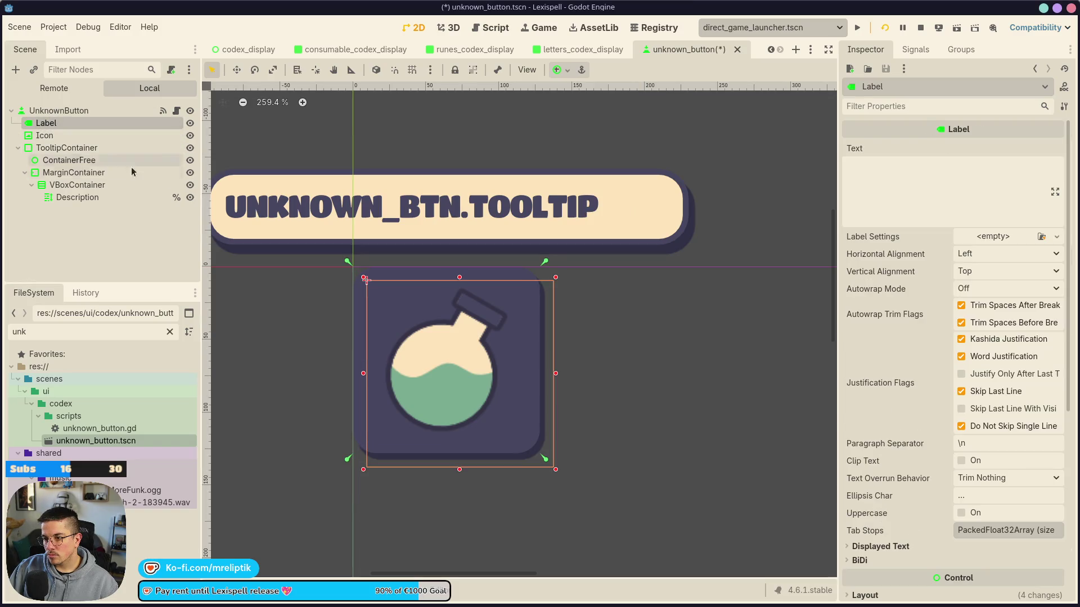
pyautogui.scroll(4, 389, 240)
pyautogui.click(563, 70)
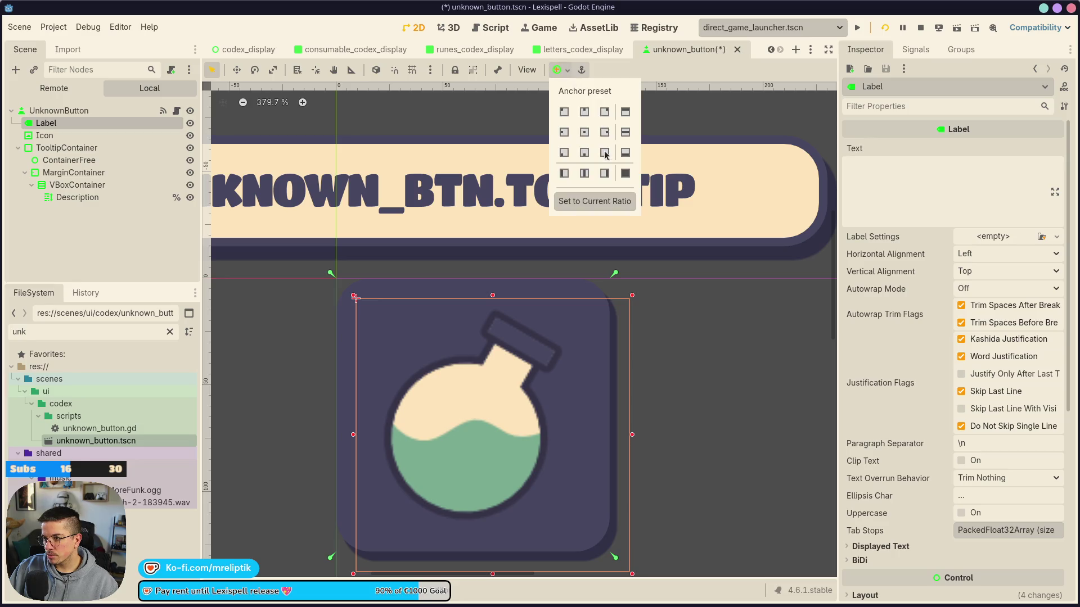
pyautogui.click(626, 174)
# Set the Label's text to '?' with centred horizontal and vertical alignment
pyautogui.click(935, 181)
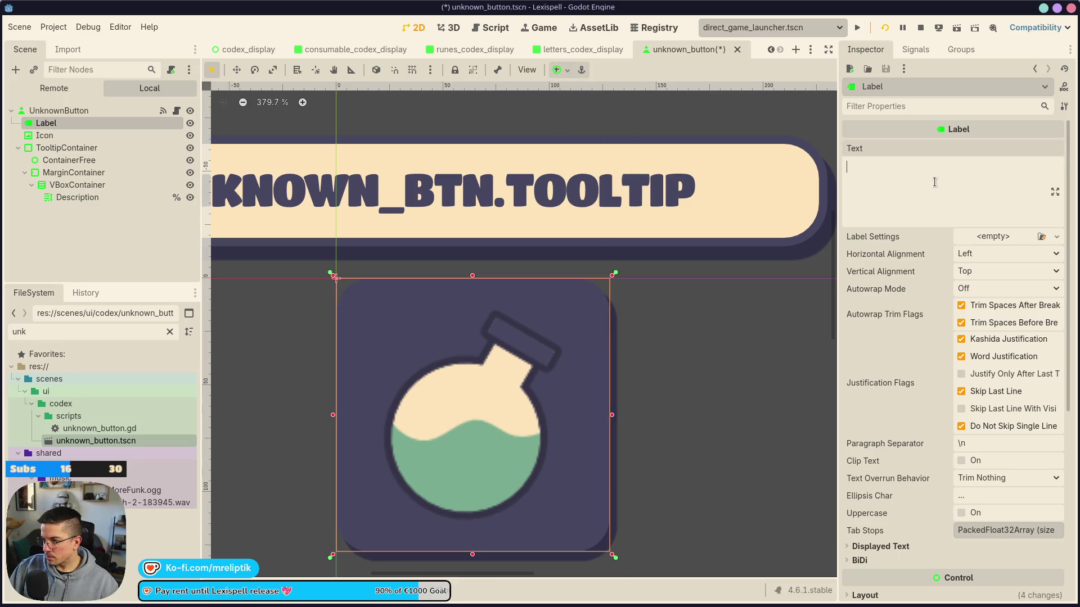
pyautogui.write('?')
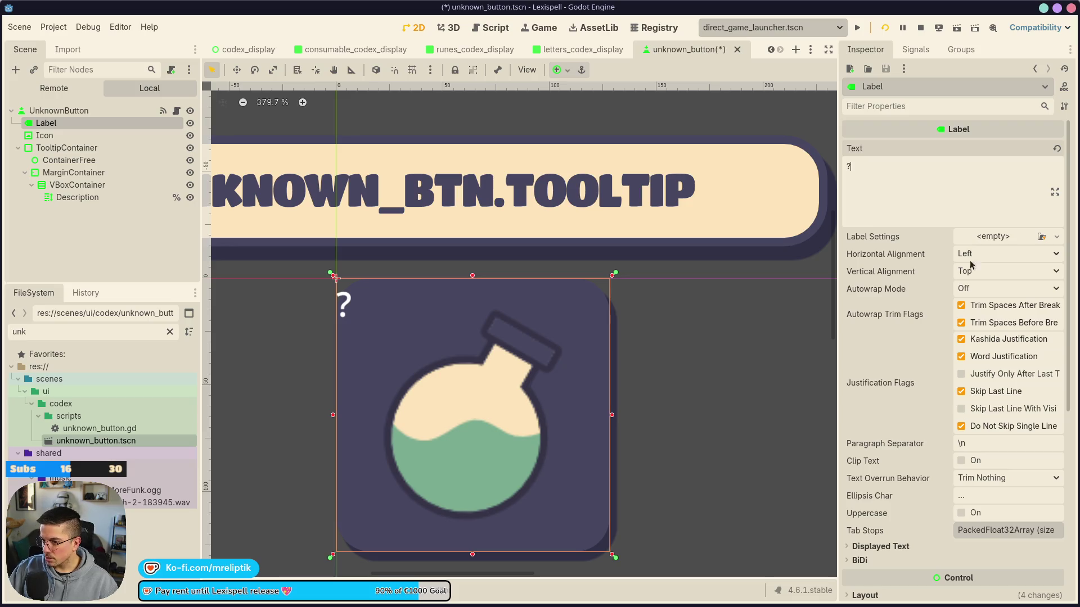
pyautogui.scroll(-4, 945, 225)
pyautogui.scroll(3, 975, 214)
pyautogui.click(978, 211)
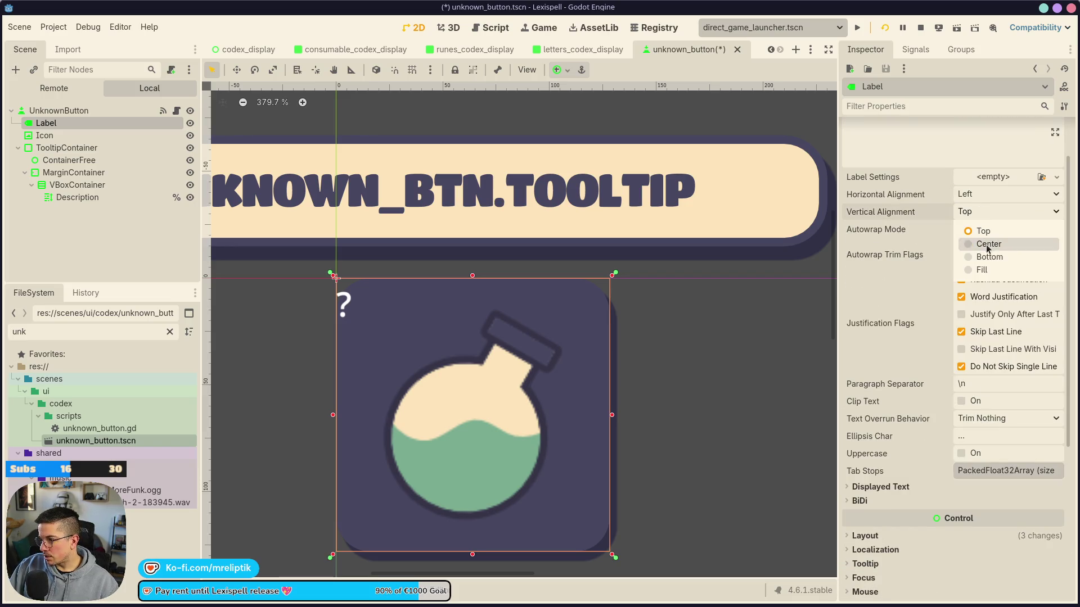
pyautogui.click(984, 245)
pyautogui.click(987, 194)
pyautogui.click(968, 226)
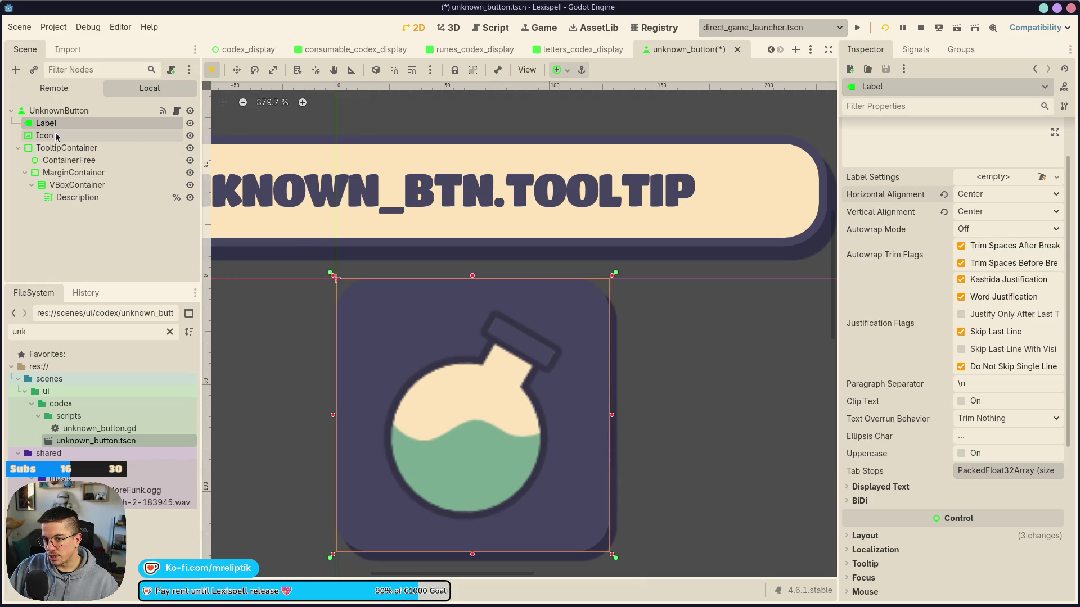
# Hide the Icon node instead of deleting it, and save the scene
pyautogui.click(180, 134)
pyautogui.press('Delete')
pyautogui.press('Escape')
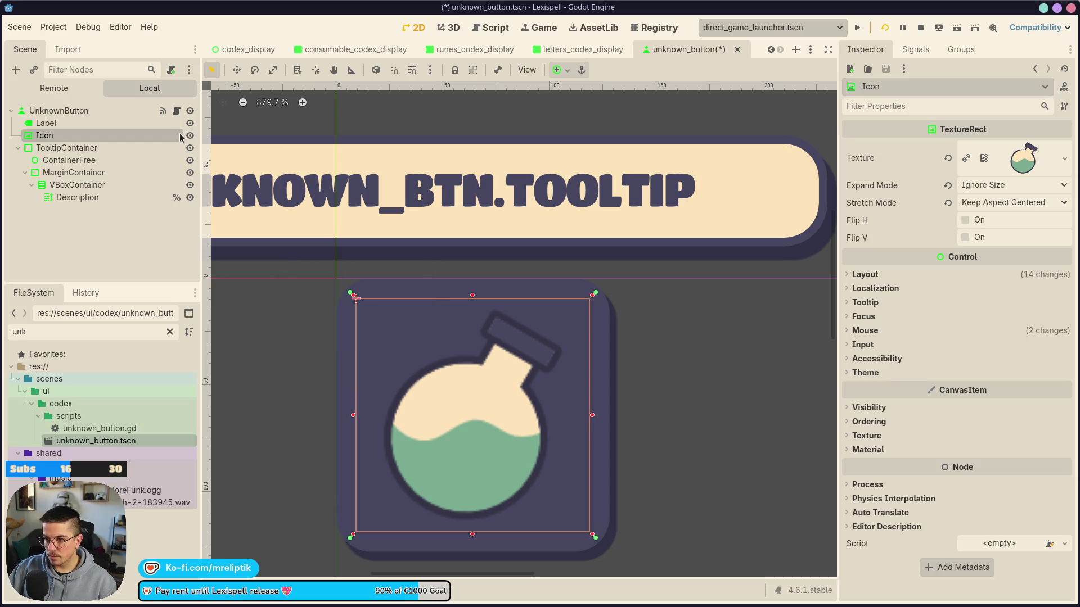
pyautogui.click(190, 135)
pyautogui.hotkey('ctrl', 's')
pyautogui.click(97, 123)
pyautogui.scroll(-5, 927, 337)
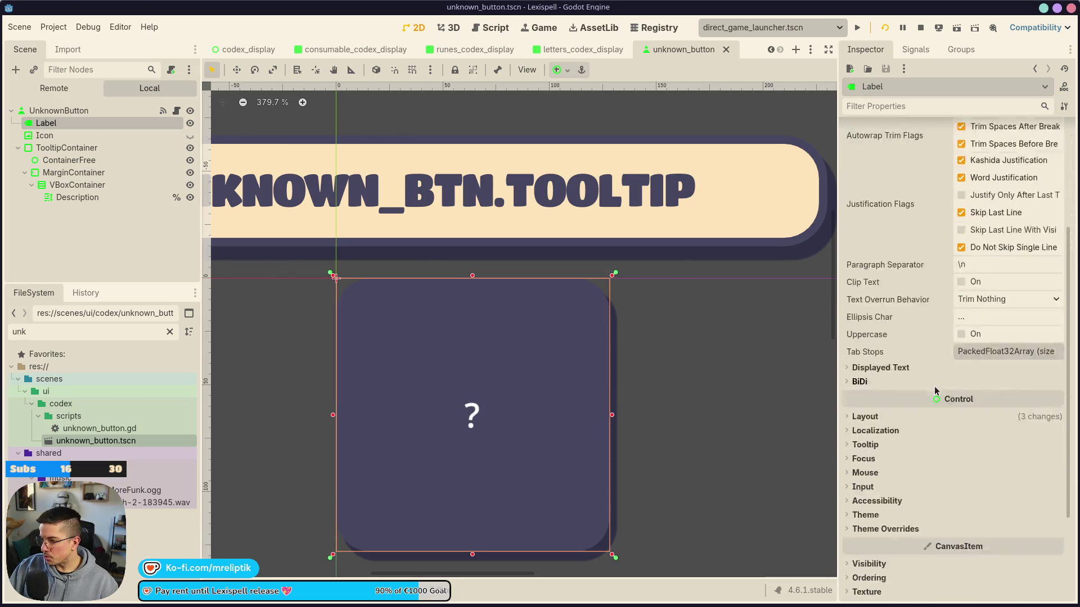
# Override the ? Label's font with Titan One via Quick Load
pyautogui.click(885, 394)
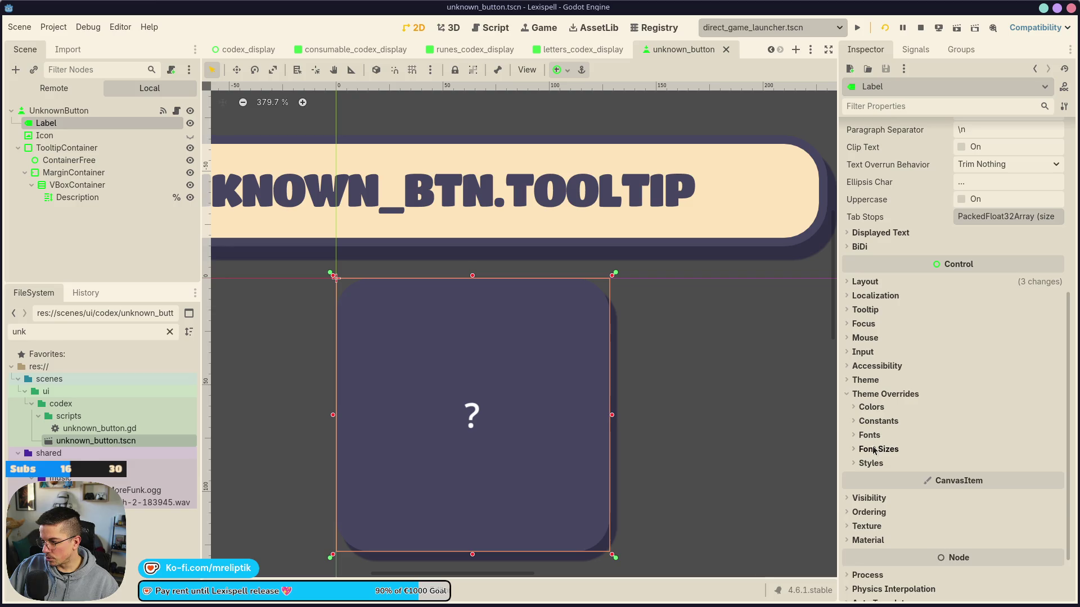
pyautogui.click(878, 449)
pyautogui.click(869, 435)
pyautogui.click(1015, 449)
pyautogui.click(1056, 450)
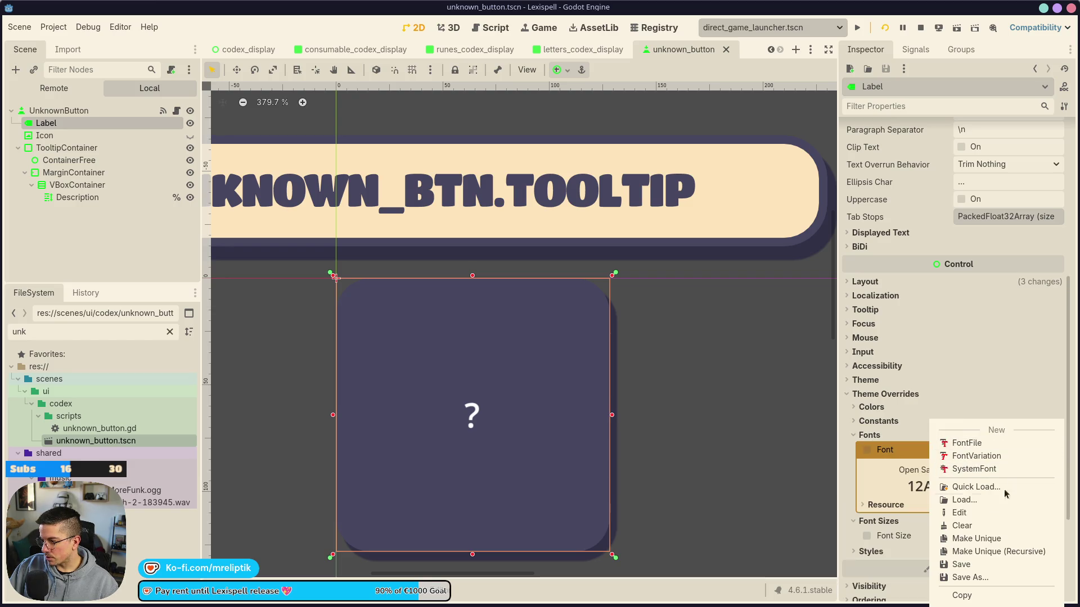
pyautogui.click(959, 487)
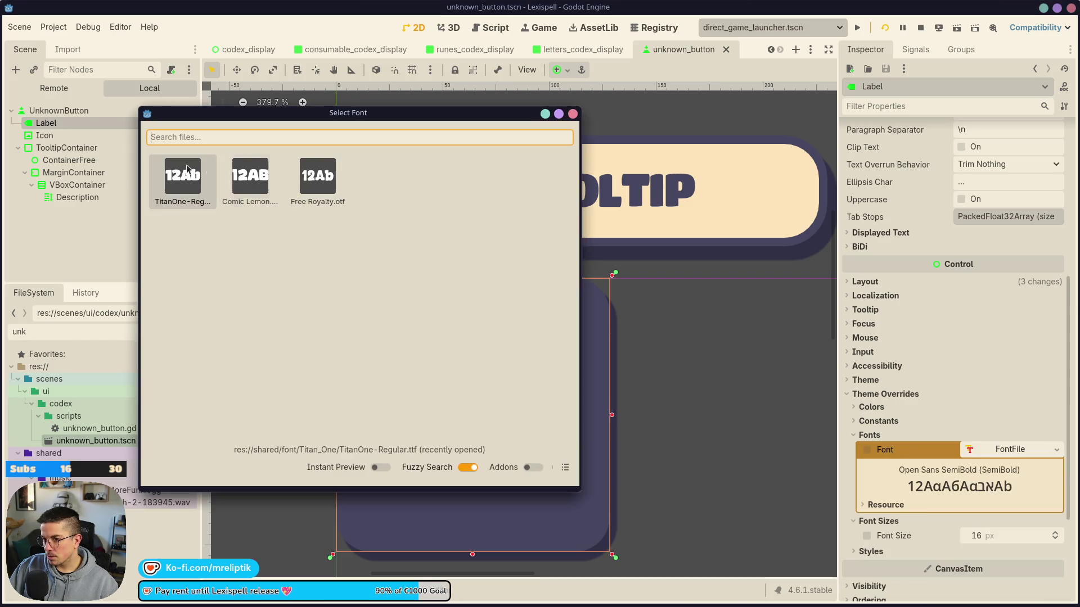
pyautogui.doubleClick(180, 180)
# Set the Label's font size override to 104 px and save
pyautogui.click(651, 446)
pyautogui.click(464, 412)
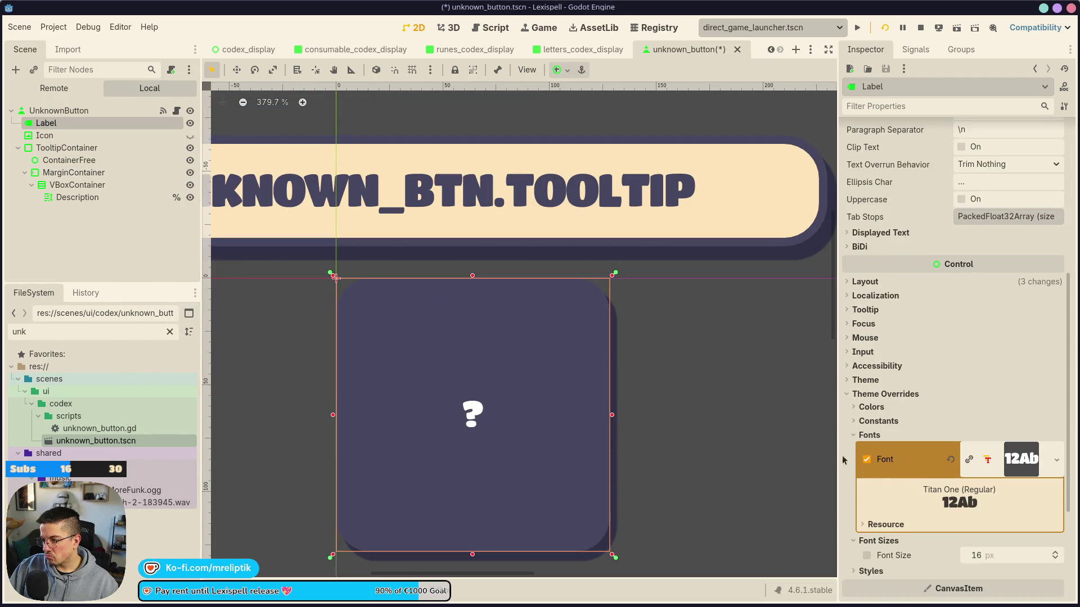
pyautogui.scroll(-3, 871, 450)
pyautogui.moveTo(983, 442)
pyautogui.mouseDown()
pyautogui.moveTo(1052, 442)
pyautogui.moveTo(1041, 443)
pyautogui.mouseUp()
pyautogui.moveTo(984, 436); pyautogui.dragTo(976, 436)
pyautogui.hotkey('ctrl', 's')
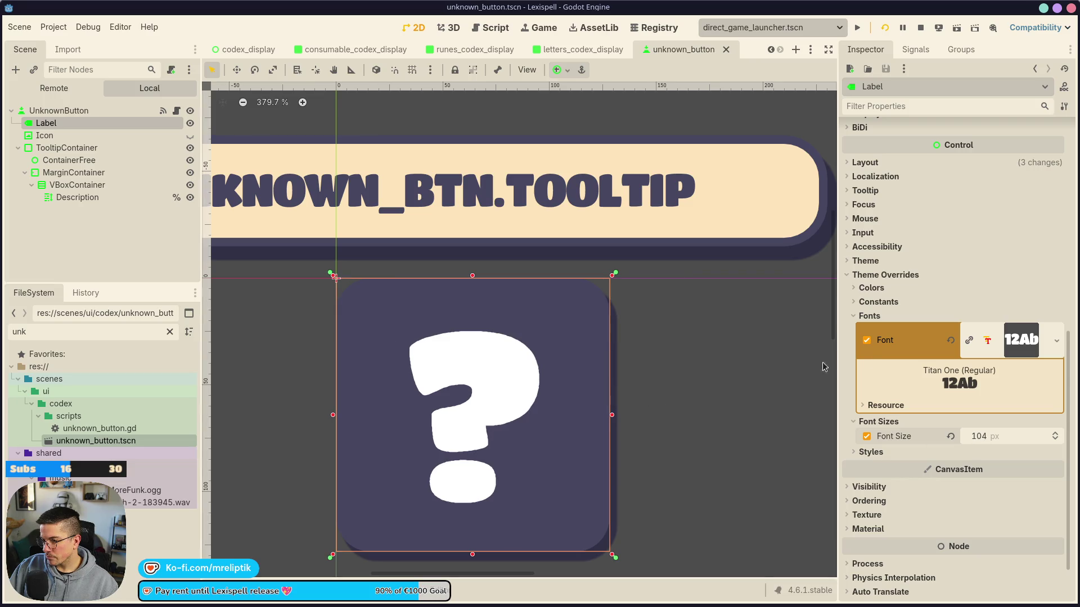
# Set the ? font colour override to the cream fde4b9 swatch and save
pyautogui.click(871, 288)
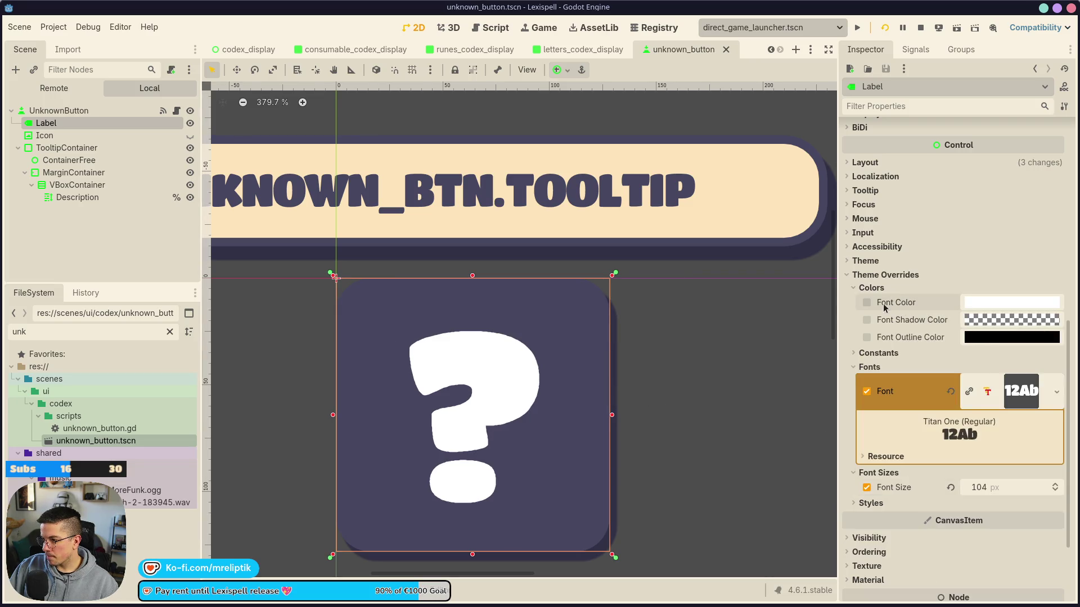
pyautogui.click(982, 306)
pyautogui.click(941, 569)
pyautogui.click(942, 552)
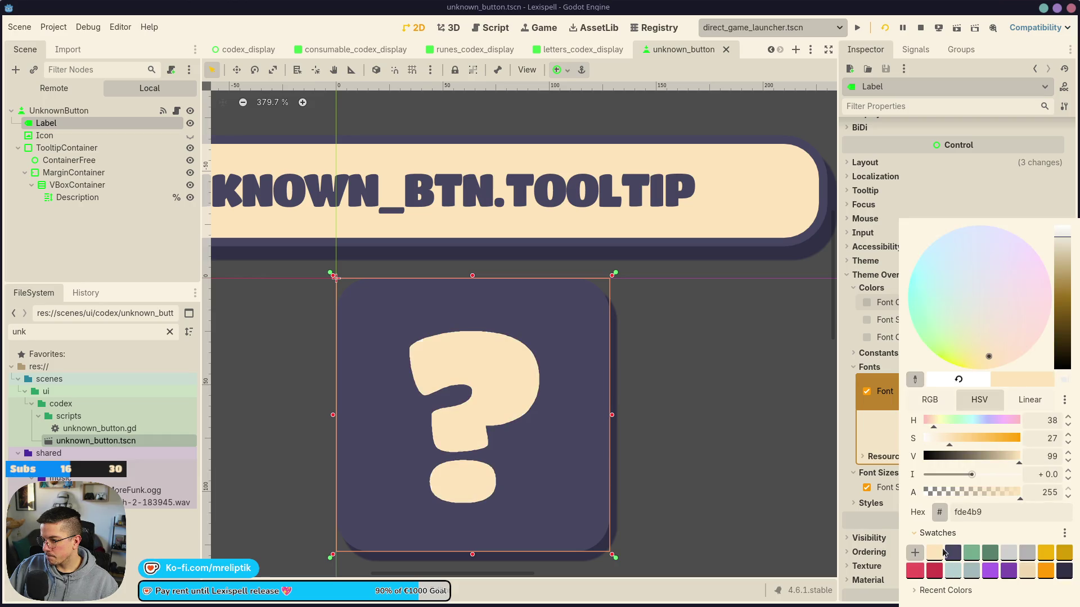
pyautogui.click(748, 388)
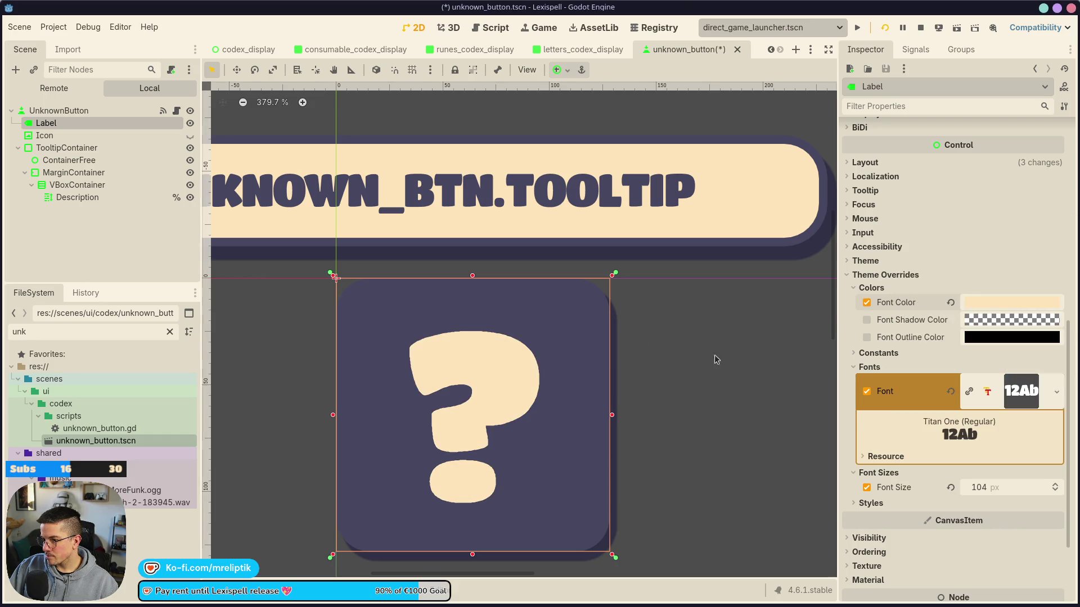
pyautogui.scroll(-5, 366, 336)
pyautogui.hotkey('ctrl', 's')
pyautogui.click(289, 378)
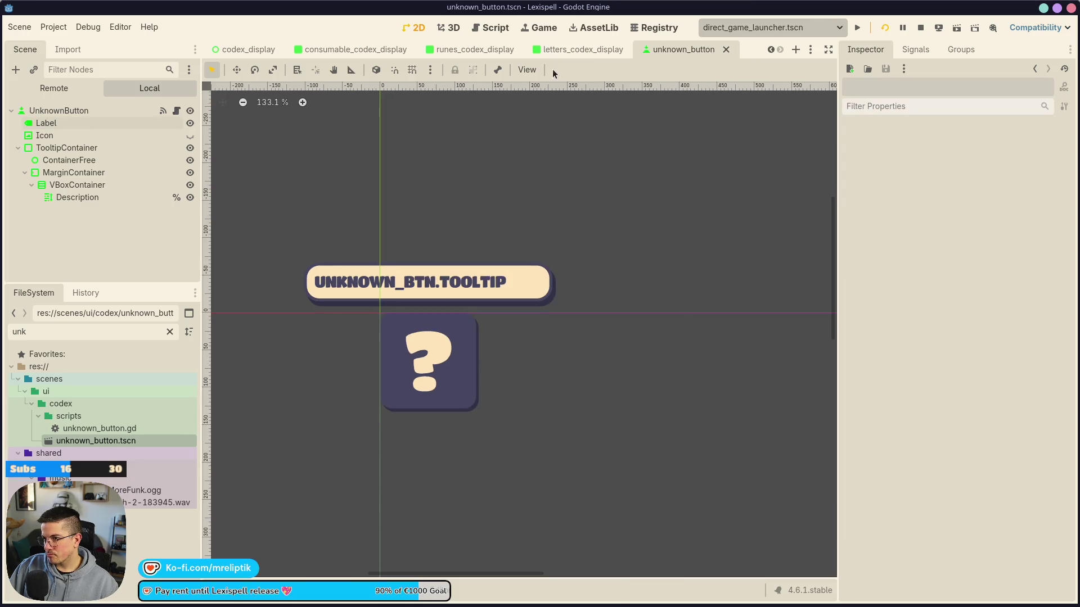
# Stop the game, open the consumable_codex_display script, and relaunch the game
pyautogui.click(590, 50)
pyautogui.click(711, 49)
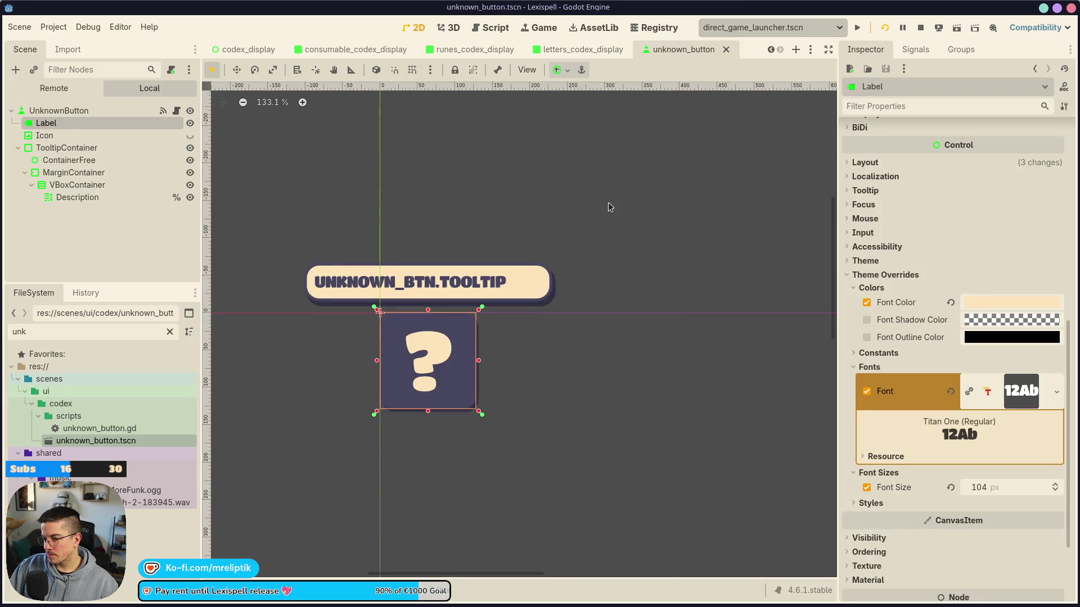
pyautogui.click(118, 237)
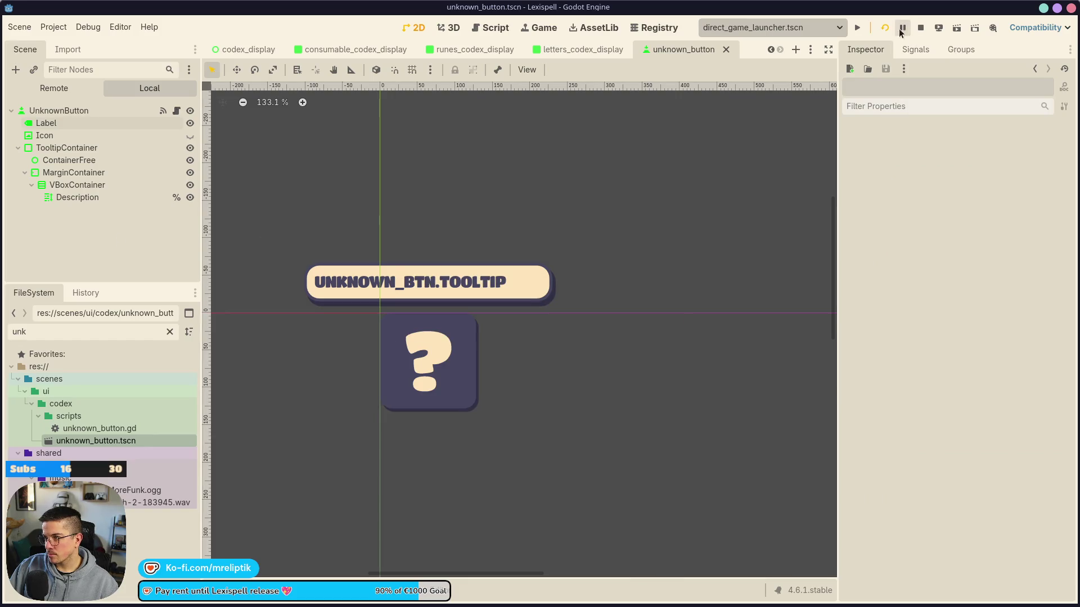
pyautogui.press('F8')
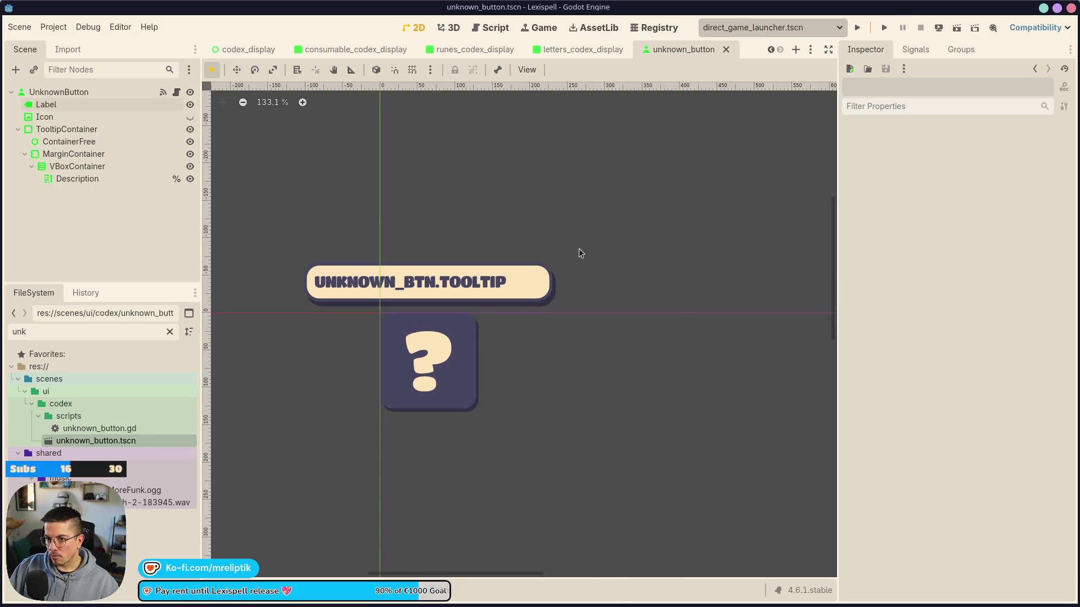
pyautogui.click(352, 51)
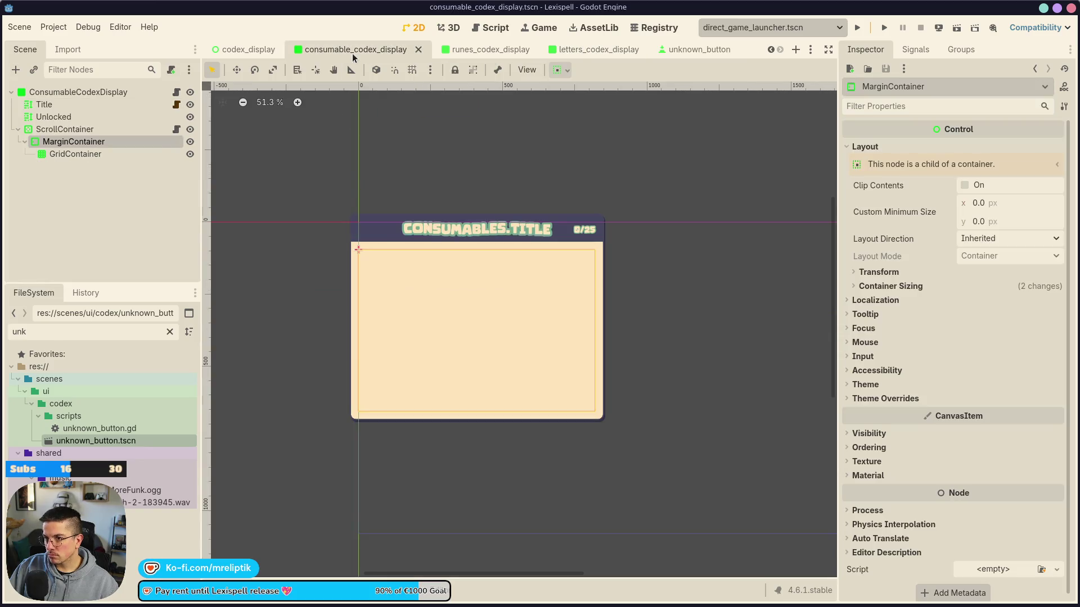
pyautogui.click(176, 94)
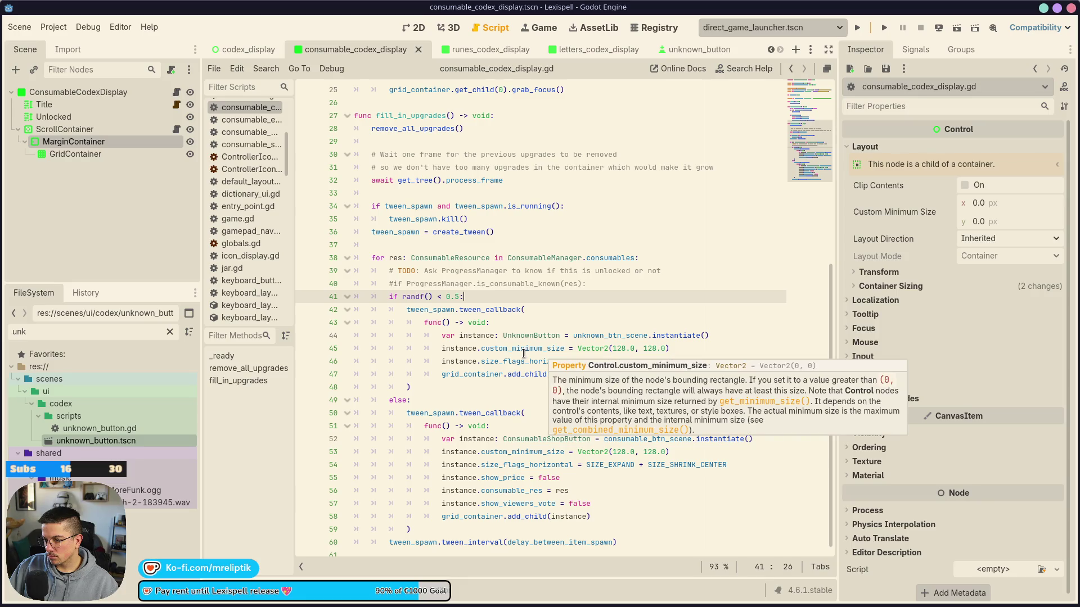
pyautogui.click(530, 28)
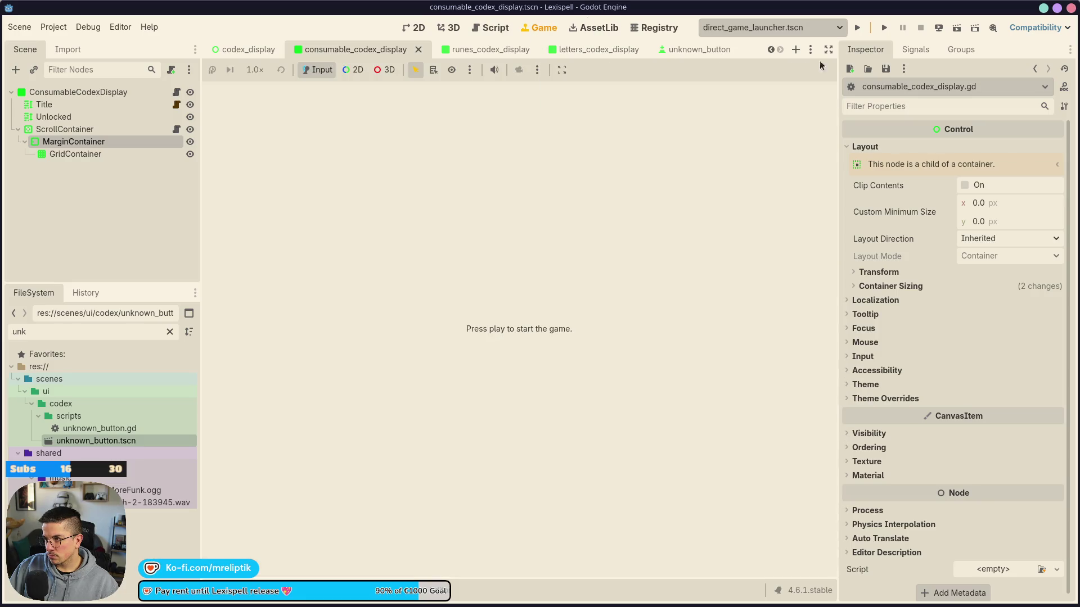
pyautogui.click(884, 29)
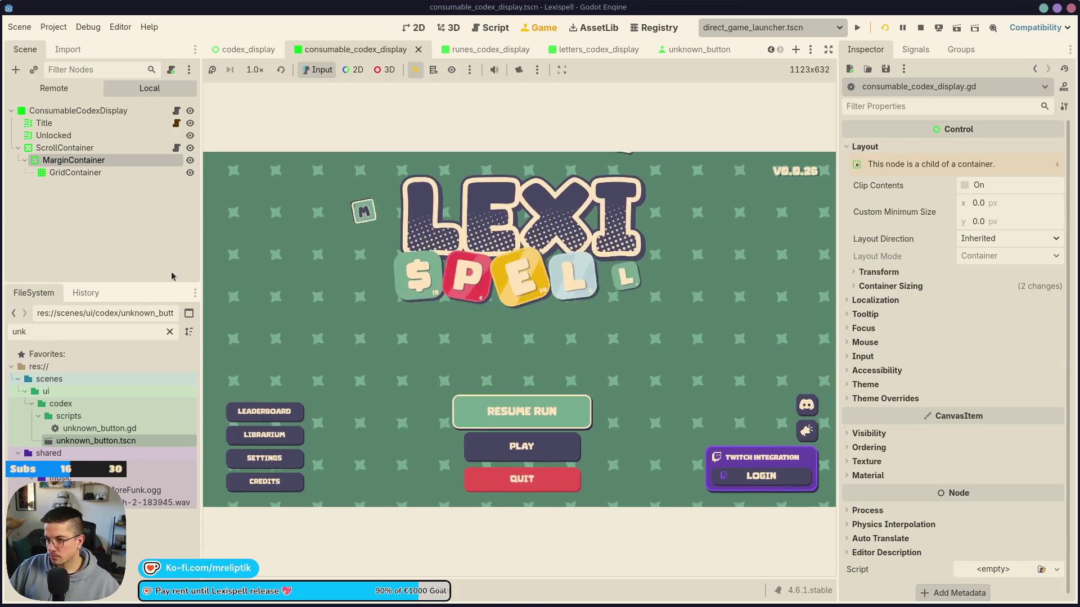
# Go to the Librarium's Potions & Wands codex page and show the Debugger's Errors list
pyautogui.click(271, 411)
pyautogui.click(306, 471)
pyautogui.click(293, 437)
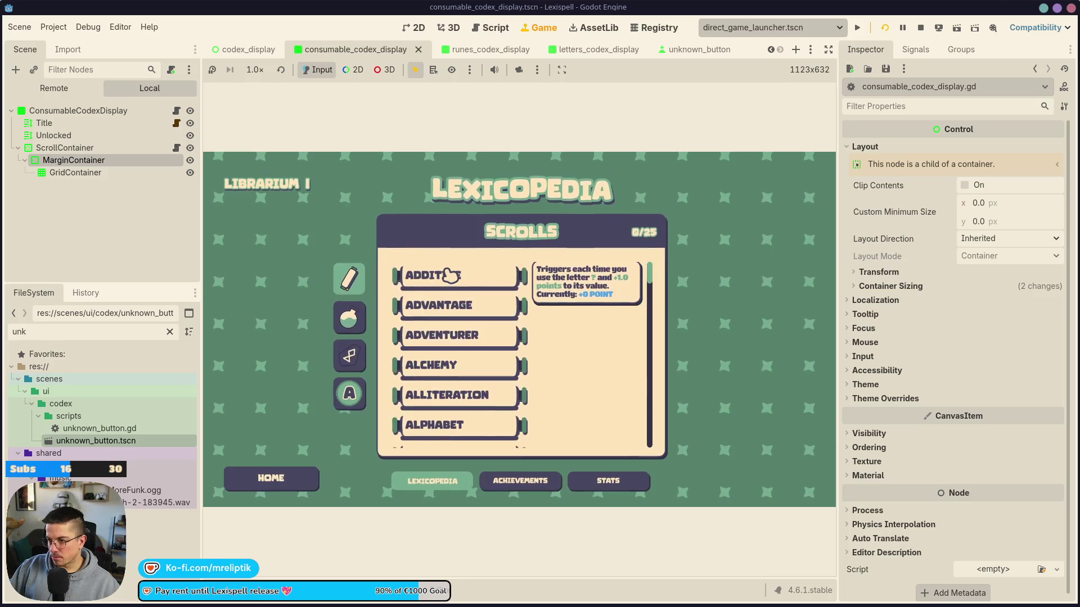
pyautogui.click(351, 320)
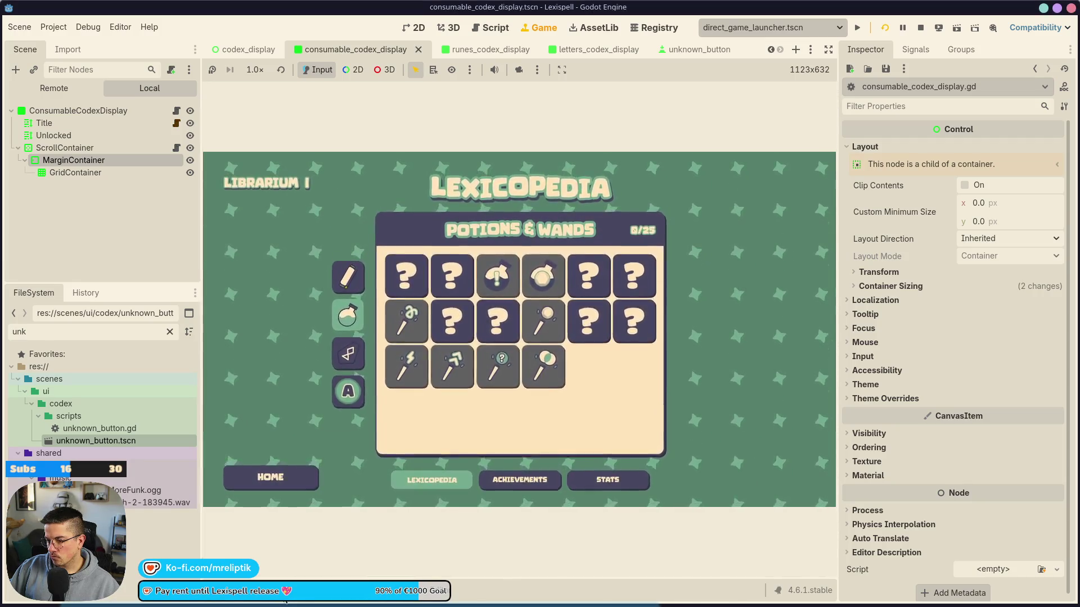
pyautogui.click(276, 590)
pyautogui.click(298, 449)
pyautogui.scroll(-10, 388, 568)
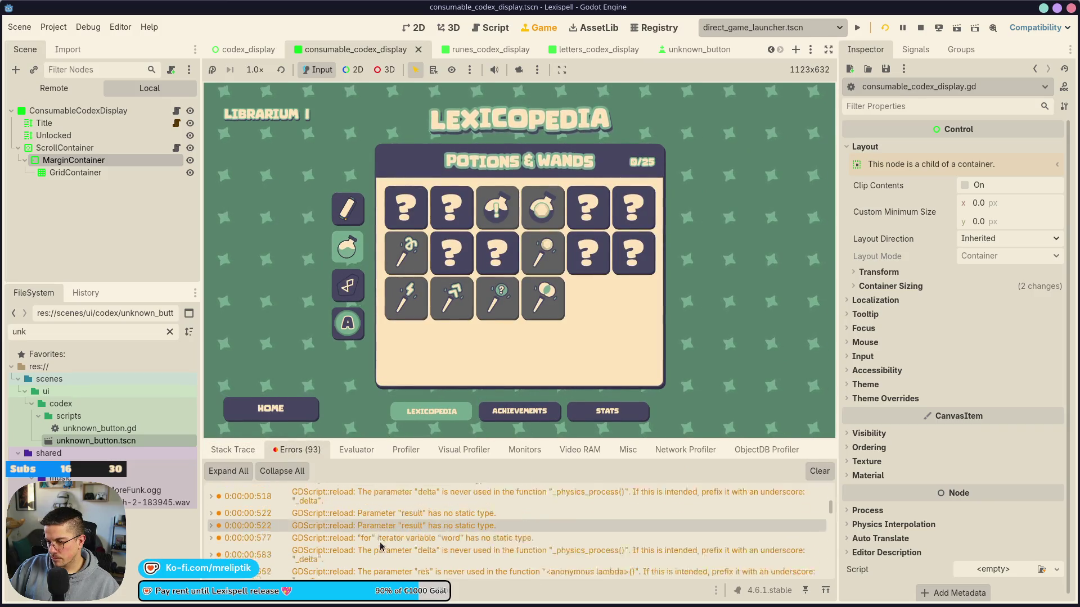
# Delete the erroring viewers_vote line from the script and save it
pyautogui.scroll(-15, 818, 520)
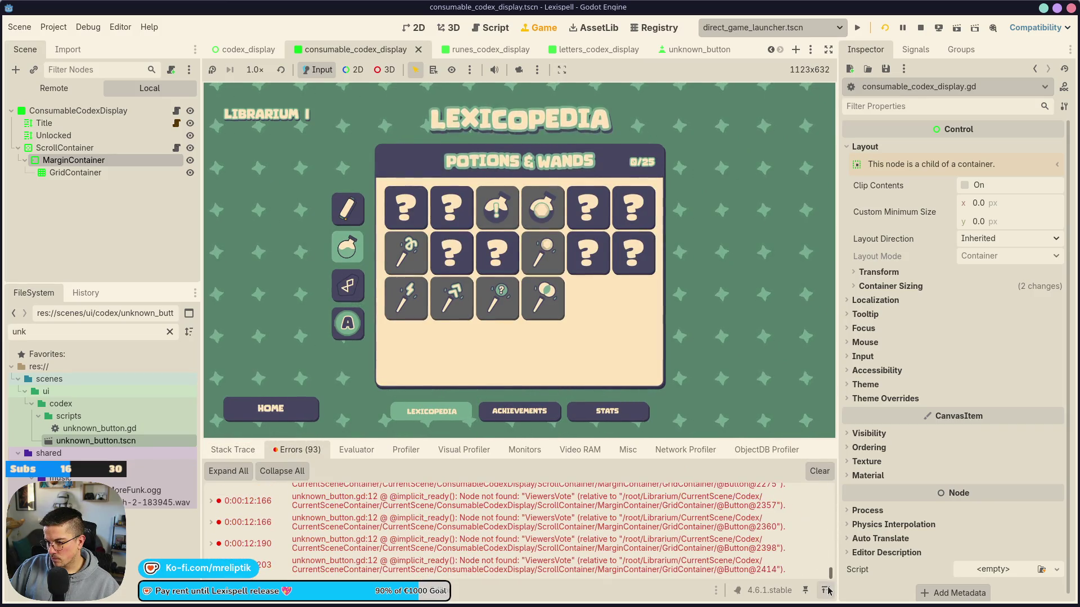
pyautogui.doubleClick(502, 545)
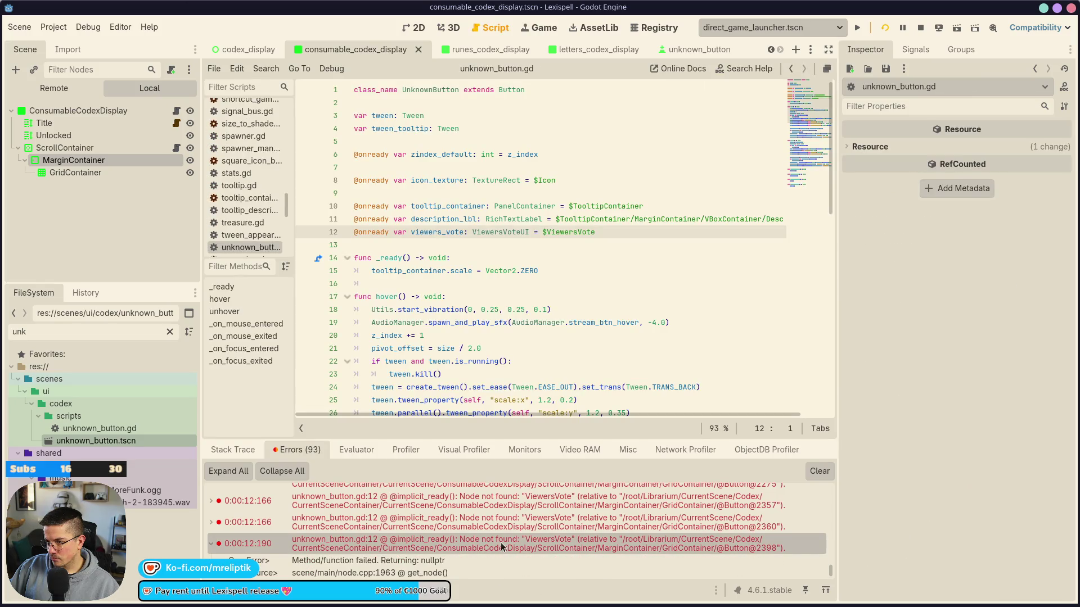
pyautogui.doubleClick(437, 231)
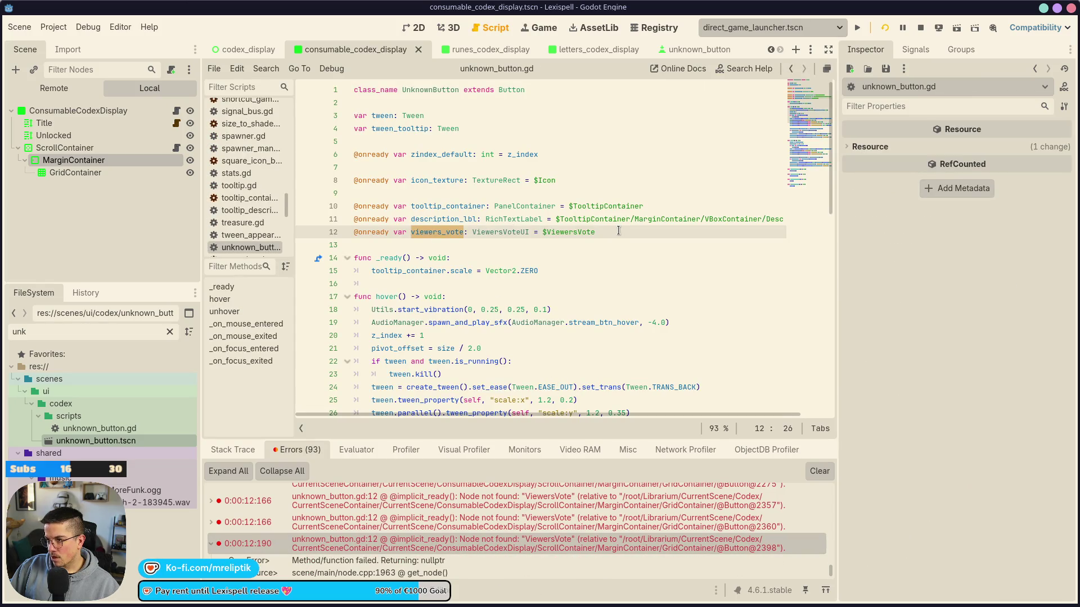
pyautogui.hotkey('ctrl', 'shift', 'k')
pyautogui.hotkey('ctrl', 's')
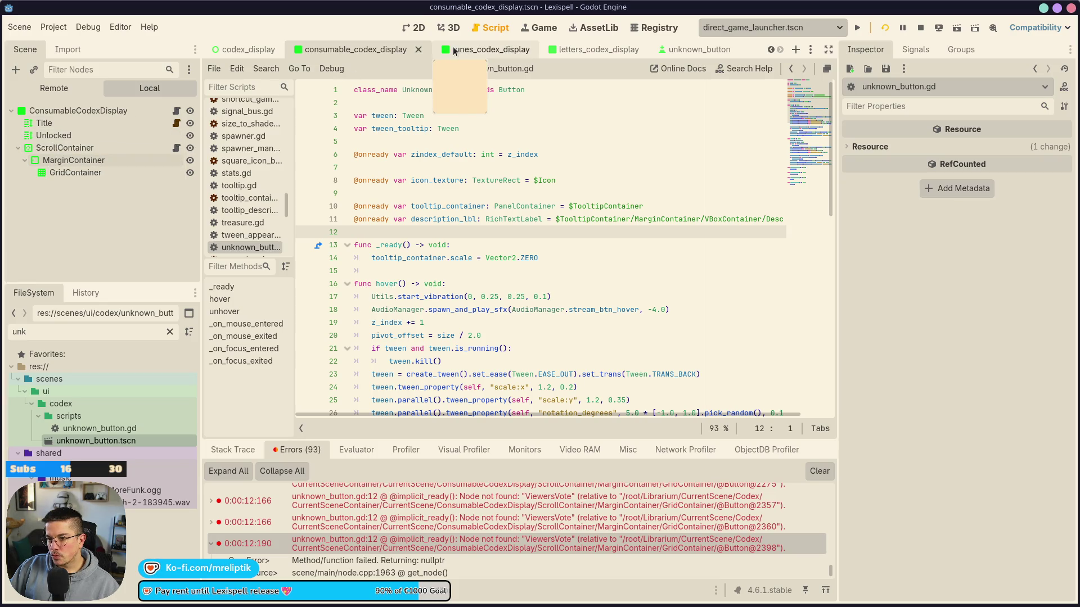
# Replace the Description label's text with UNKNOWN_BTN.TOOLTIP, save the scene, and run the game
pyautogui.click(684, 50)
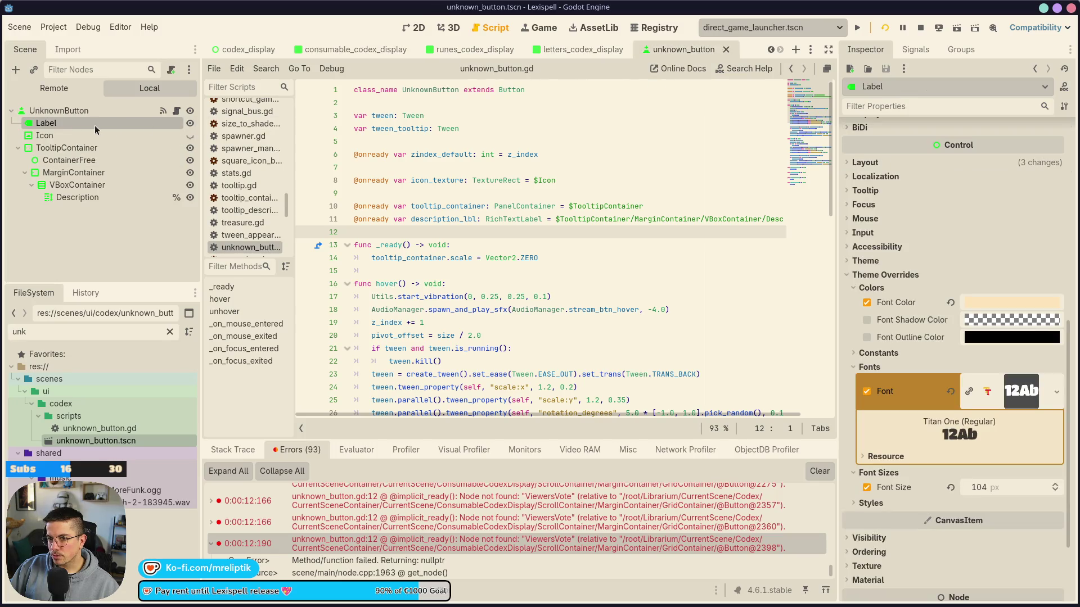
pyautogui.click(77, 197)
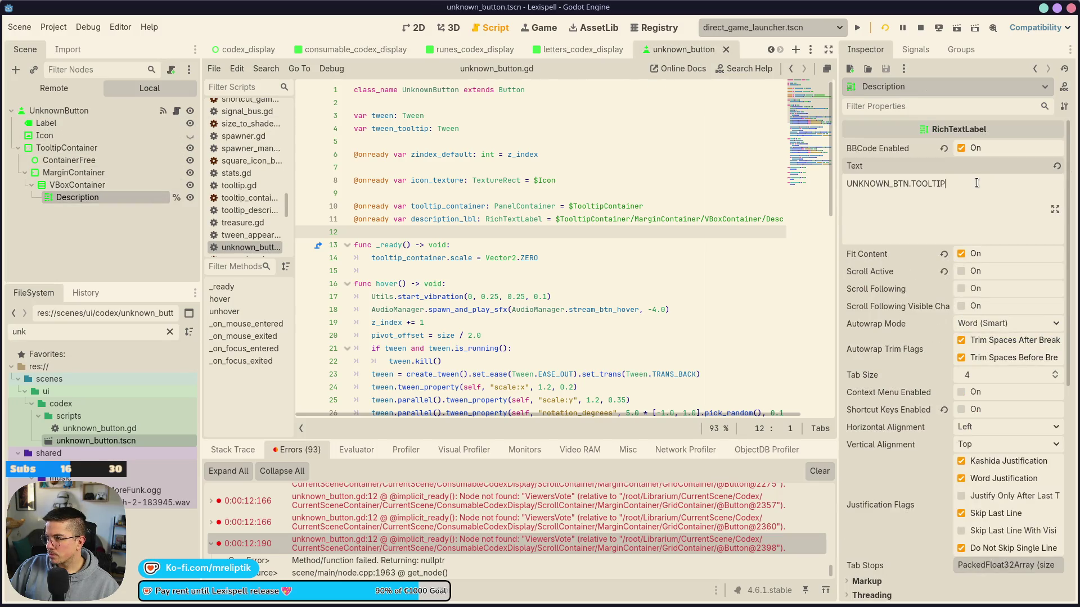
pyautogui.hotkey('ctrl', 'a')
pyautogui.hotkey('ctrl', 'v')
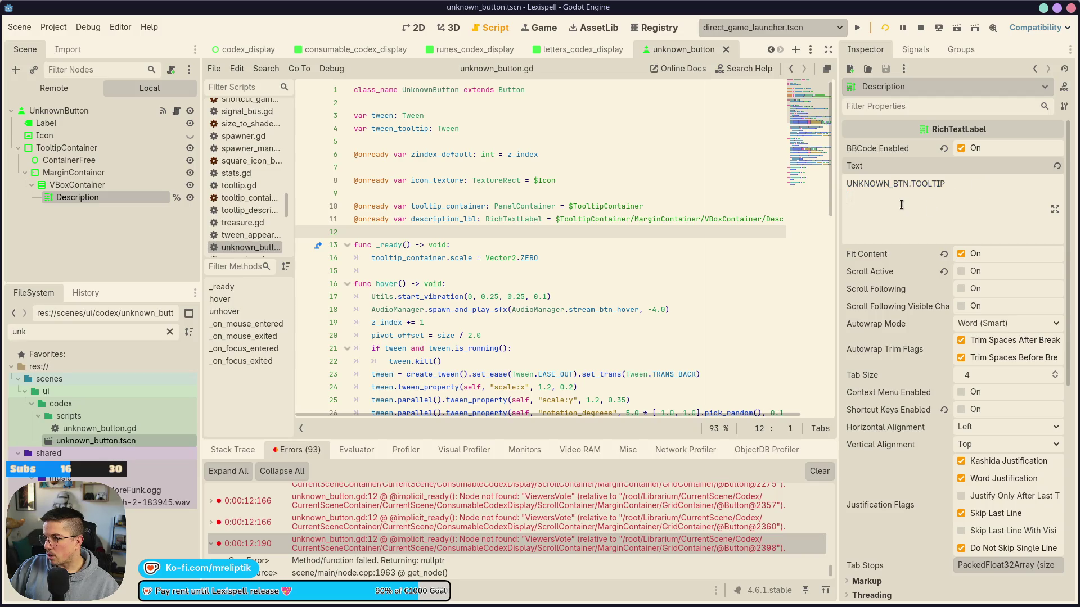
pyautogui.hotkey('ctrl', 's')
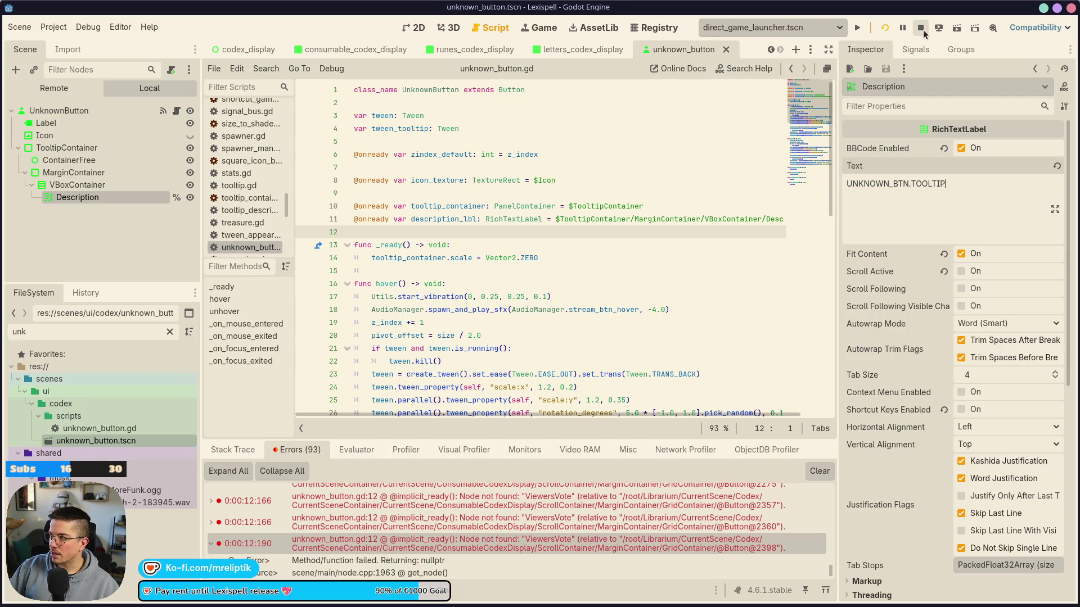
pyautogui.click(887, 30)
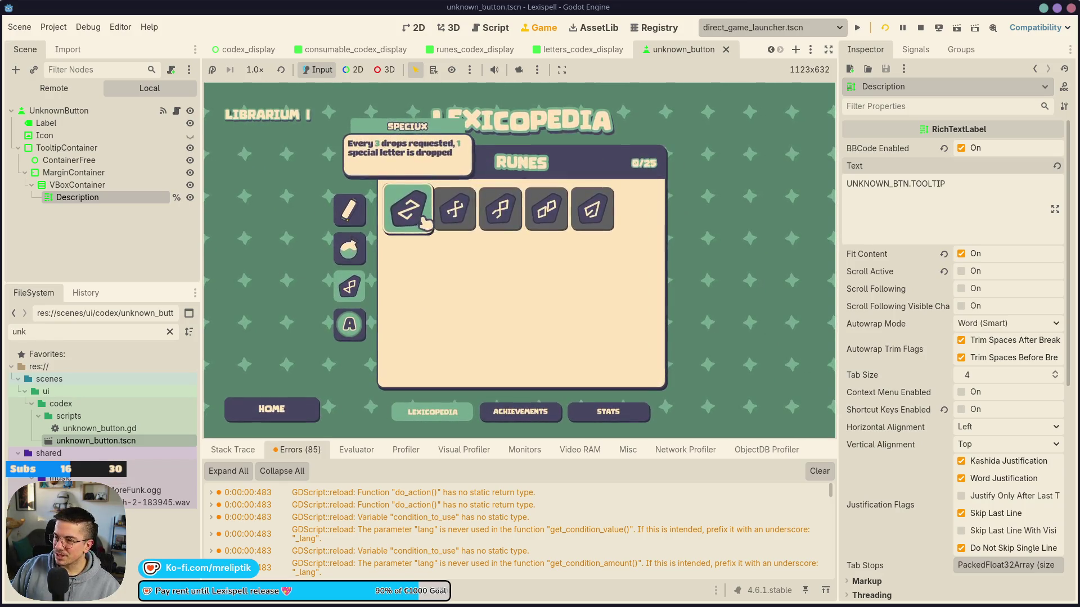
# Check the ? buttons in the Potions & Wands codex grid, then switch back to the 2D editor
pyautogui.click(349, 248)
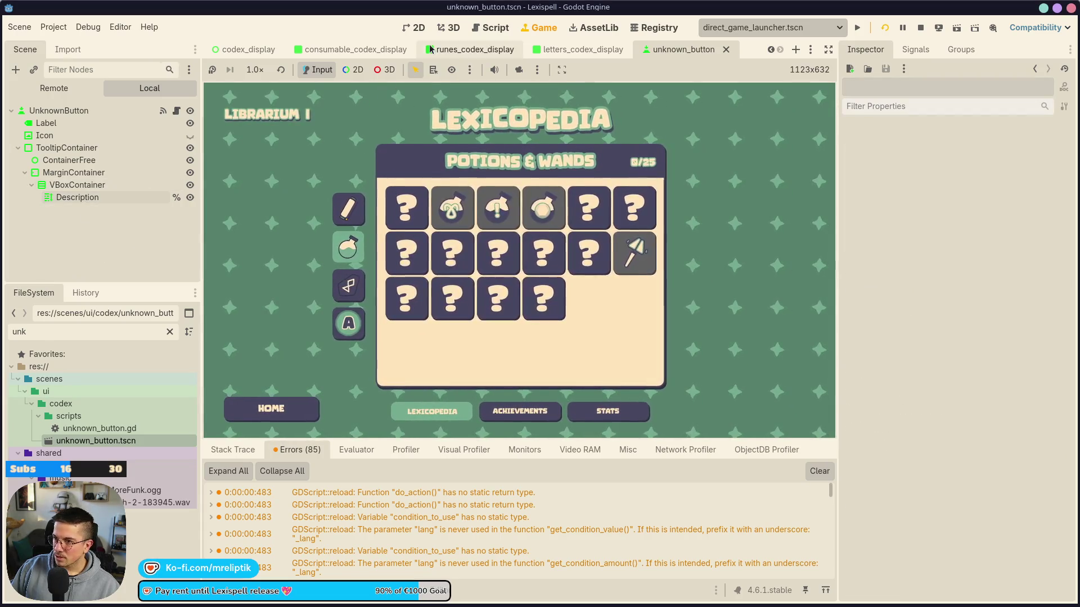
pyautogui.hotkey('ctrl', 'F1')
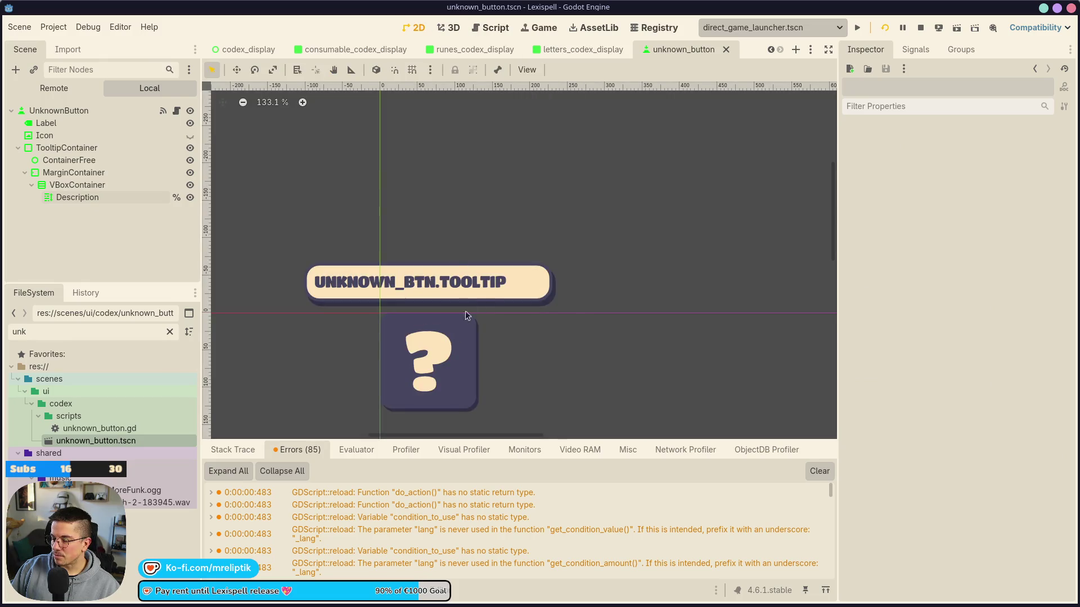
# Change UnknownButton's Normal StyleBox background to grey b3b3b3
pyautogui.click(457, 331)
pyautogui.scroll(-3, 460, 372)
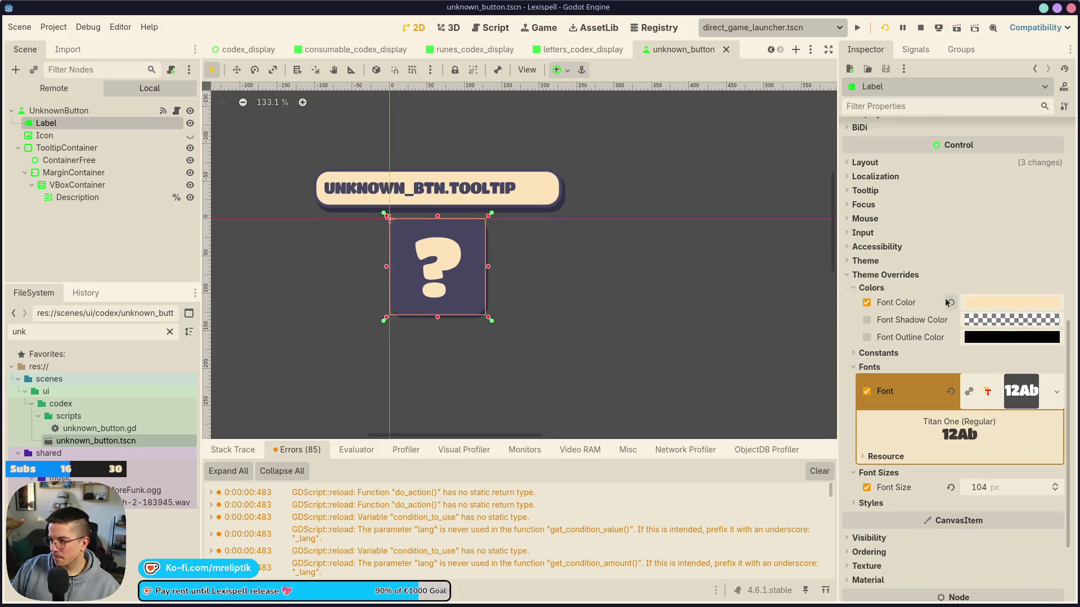
pyautogui.scroll(-2, 985, 457)
pyautogui.scroll(8, 883, 372)
pyautogui.click(58, 111)
pyautogui.scroll(-5, 953, 427)
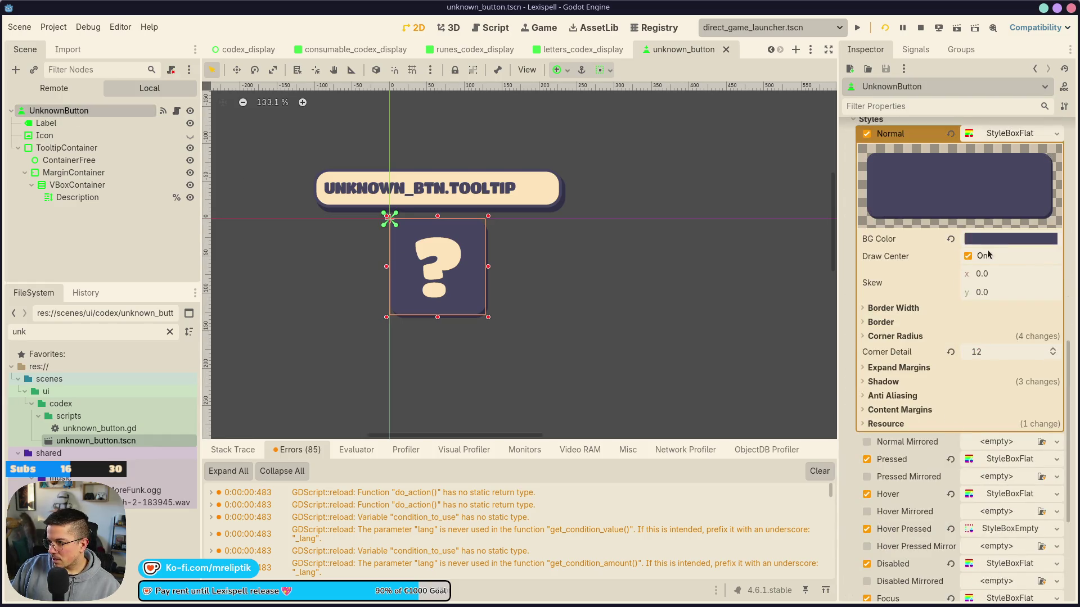
pyautogui.click(990, 240)
pyautogui.click(954, 560)
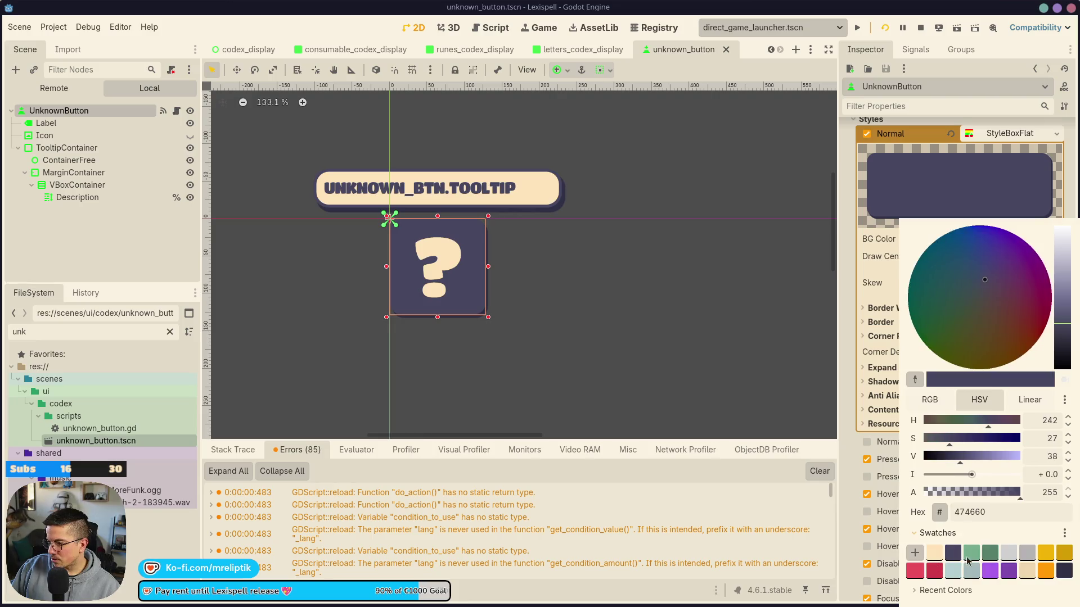
pyautogui.click(1026, 554)
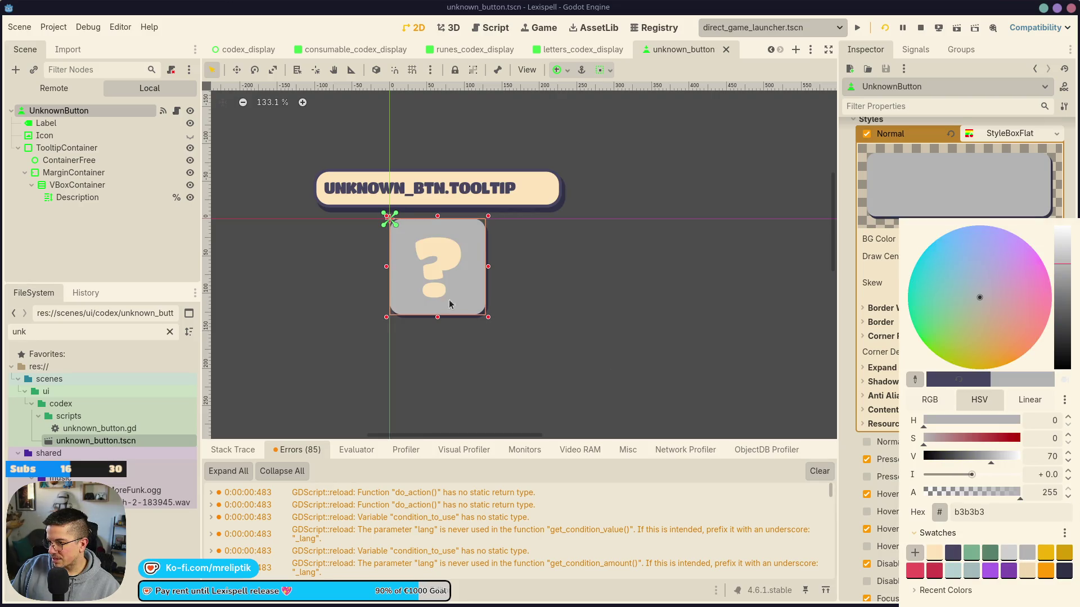
pyautogui.click(411, 261)
# Set the ? Label's font colour to dark purple 474660, save, and view the Game tab
pyautogui.click(442, 254)
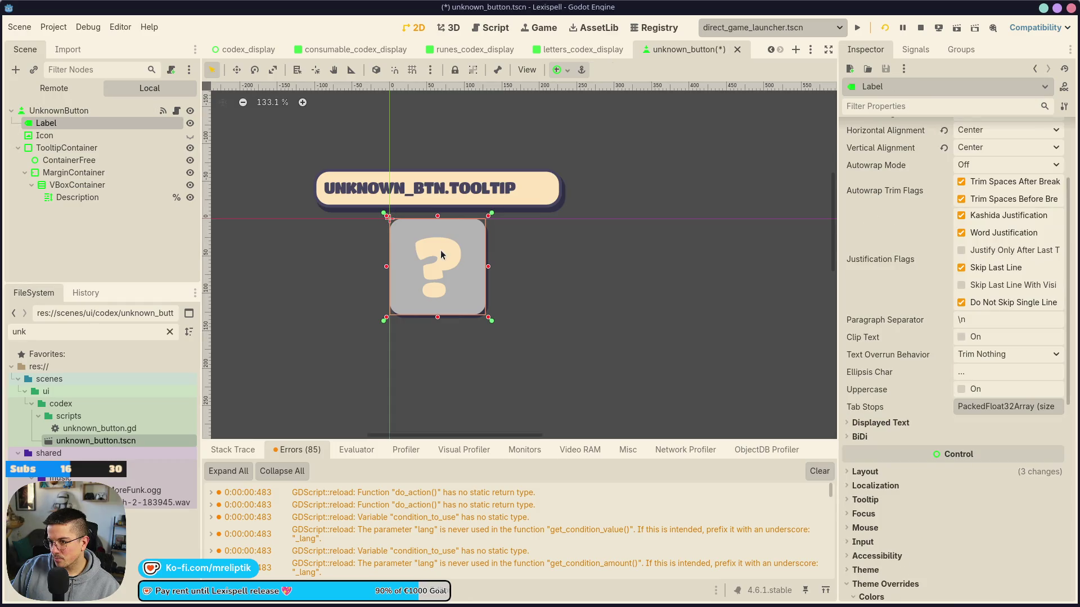
pyautogui.scroll(-10, 956, 281)
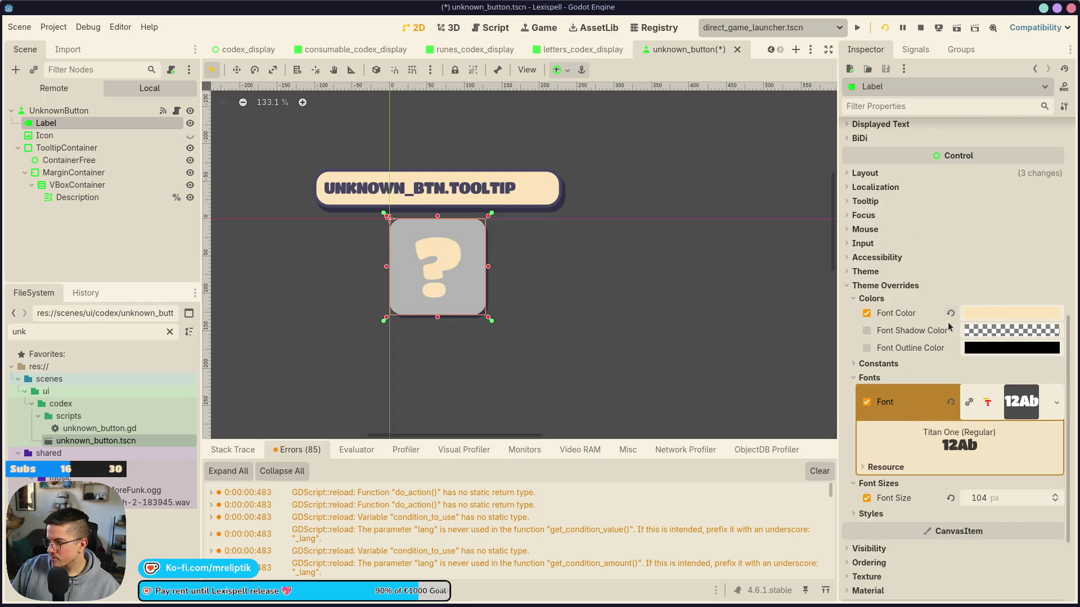
pyautogui.click(993, 315)
pyautogui.click(940, 315)
pyautogui.click(953, 335)
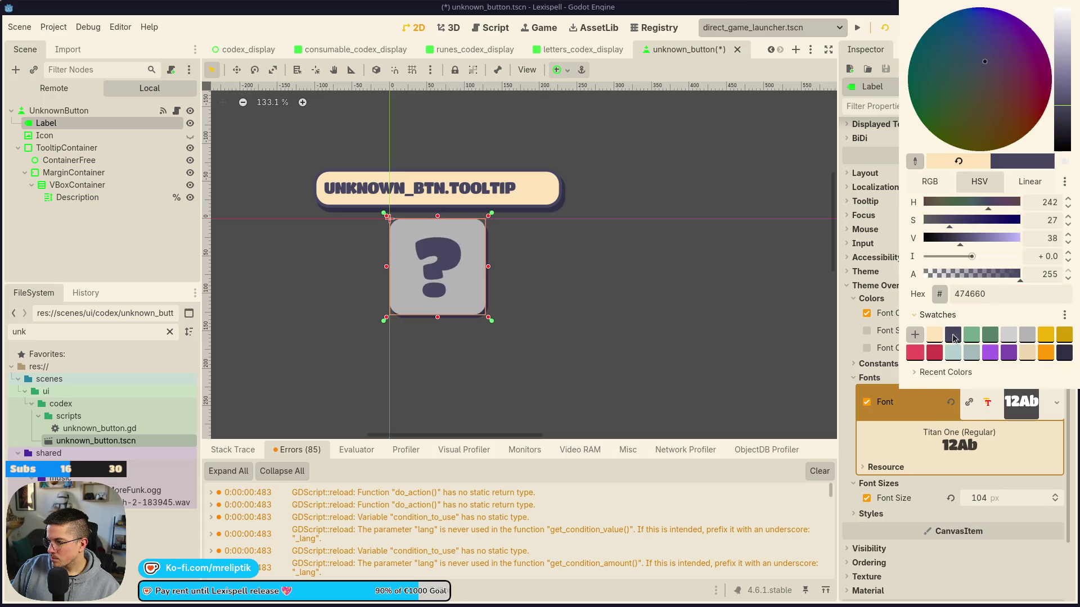
pyautogui.press('F5')
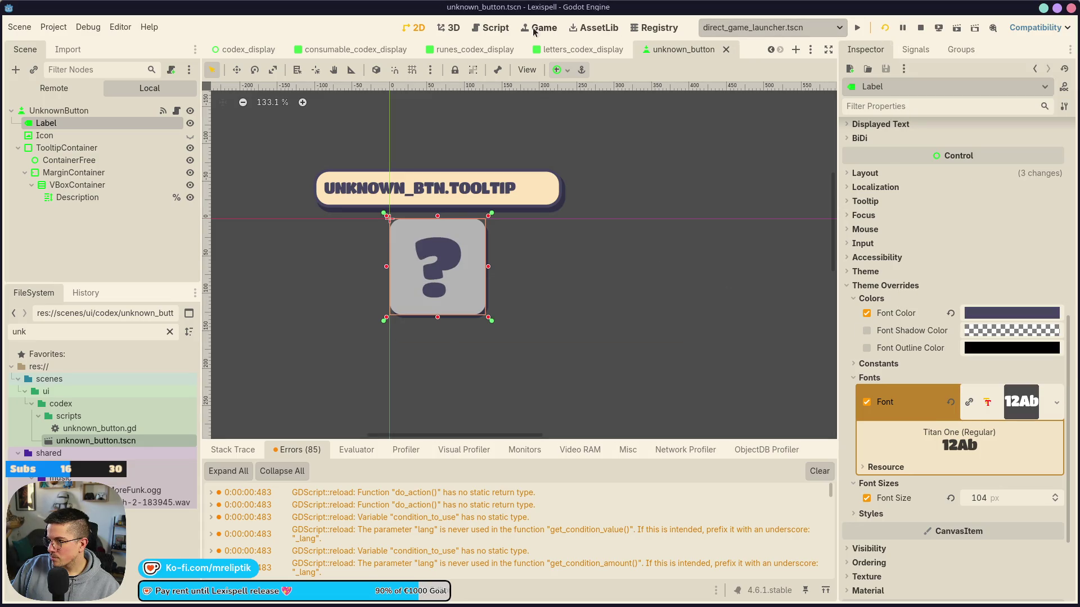
pyautogui.click(526, 32)
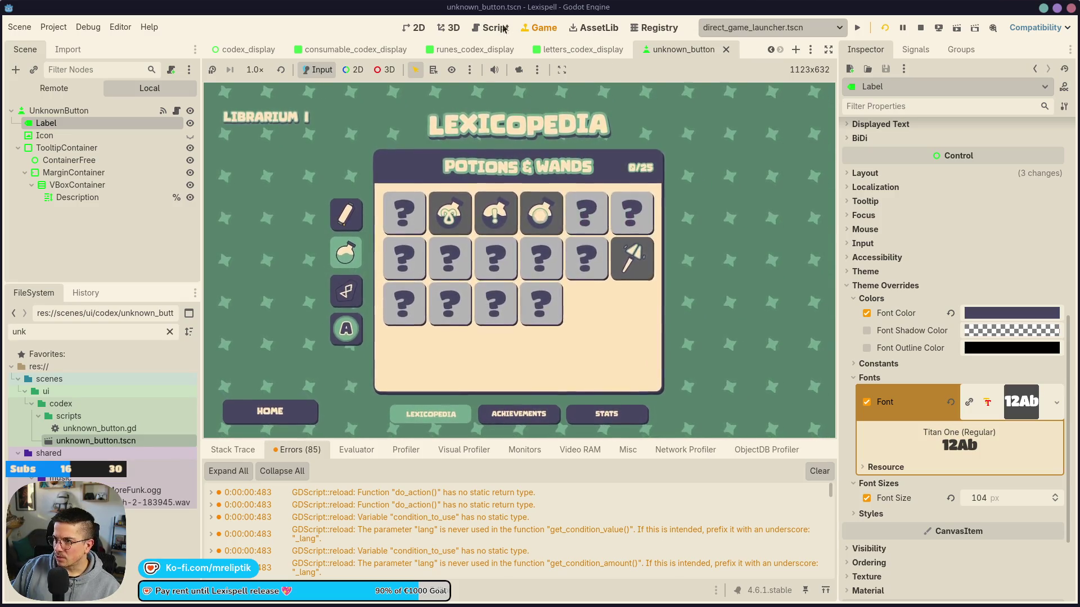
# In the 2D editor, save the reverted dark-purple button with cream ?, then select UnknownButton, Label and TooltipContainer
pyautogui.click(406, 30)
pyautogui.hotkey('ctrl', 's')
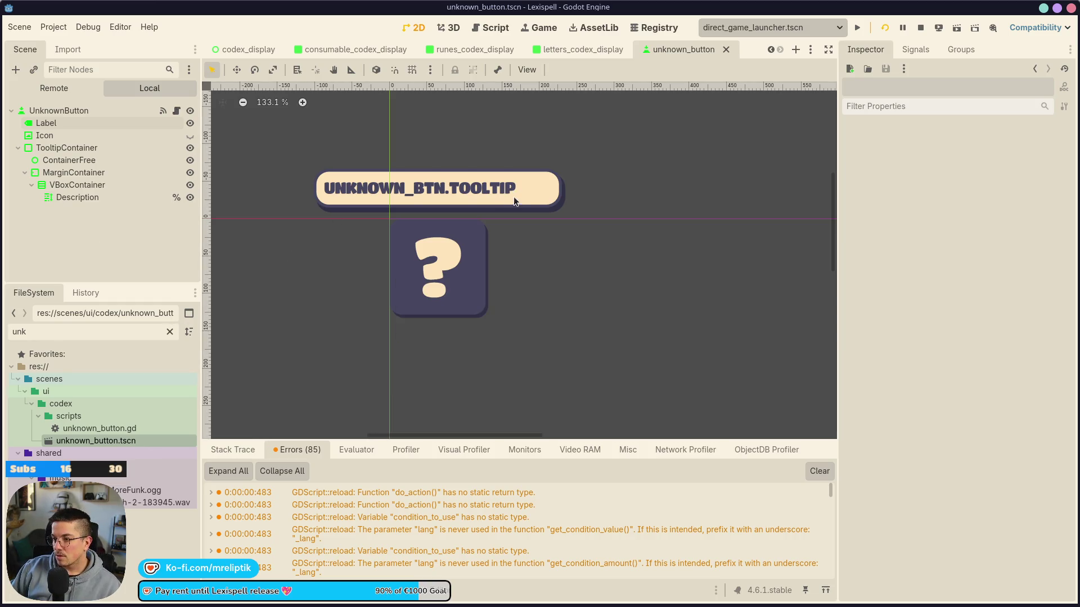
pyautogui.click(476, 194)
pyautogui.click(100, 112)
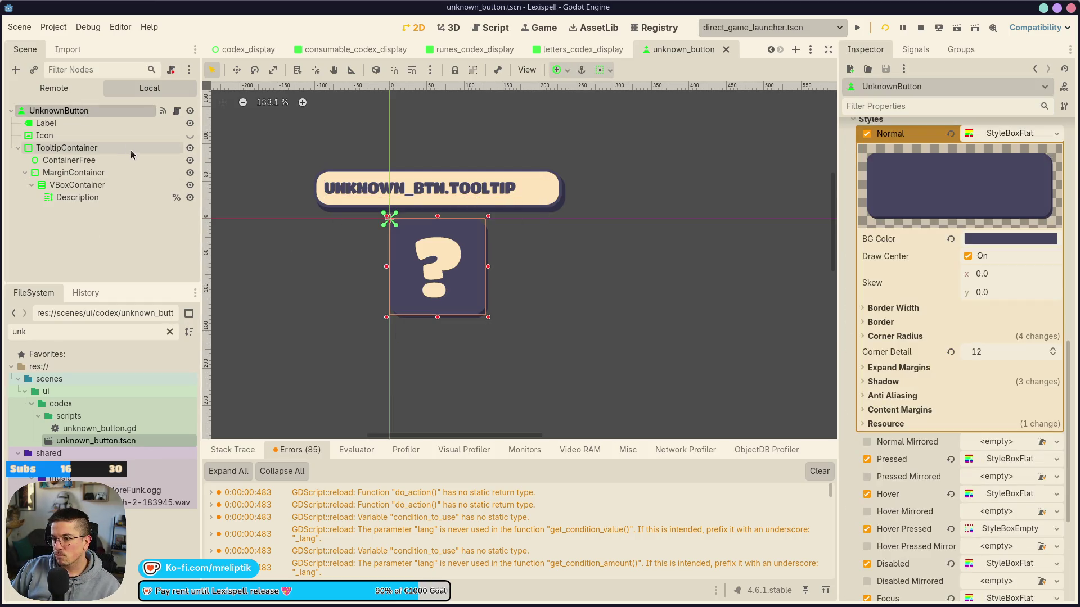
pyautogui.click(57, 123)
pyautogui.click(66, 147)
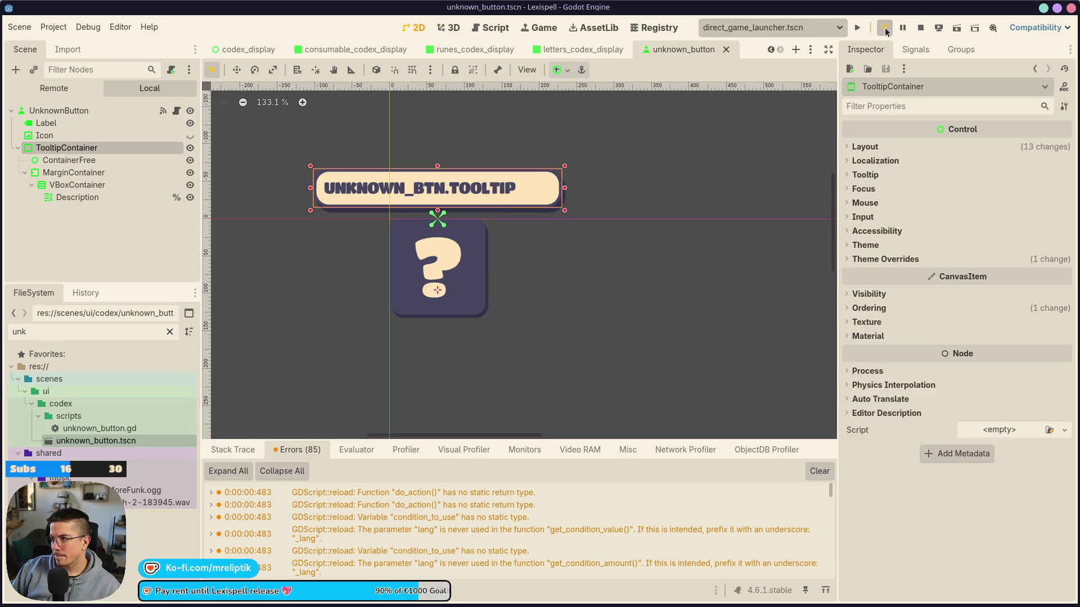
# Stop and rerun the game, open Librarium > Potions & Wands to check the dark ? buttons, then stop it
pyautogui.click(921, 31)
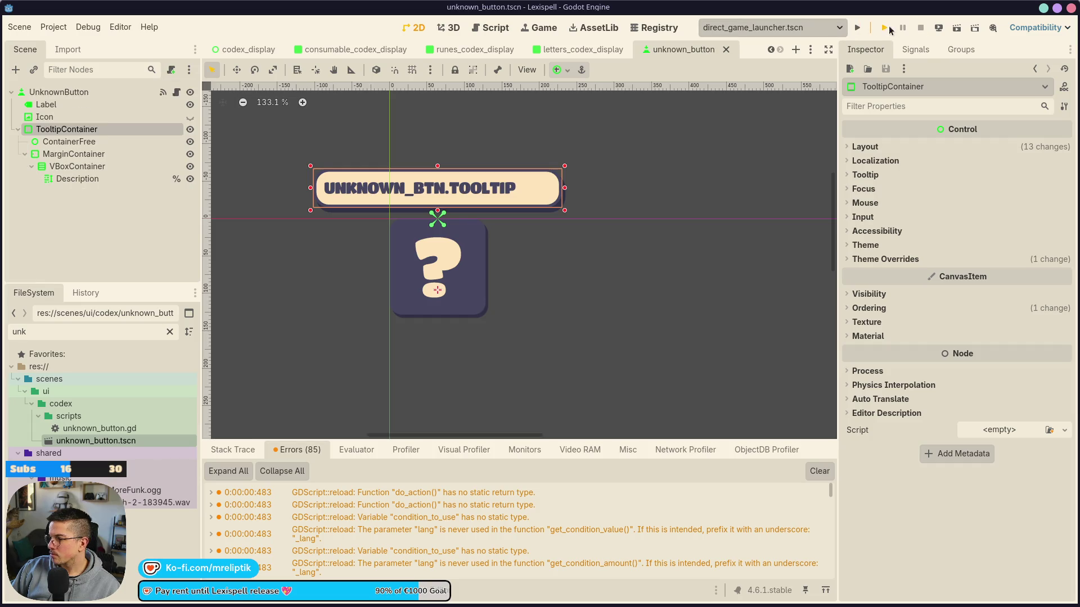
pyautogui.click(890, 28)
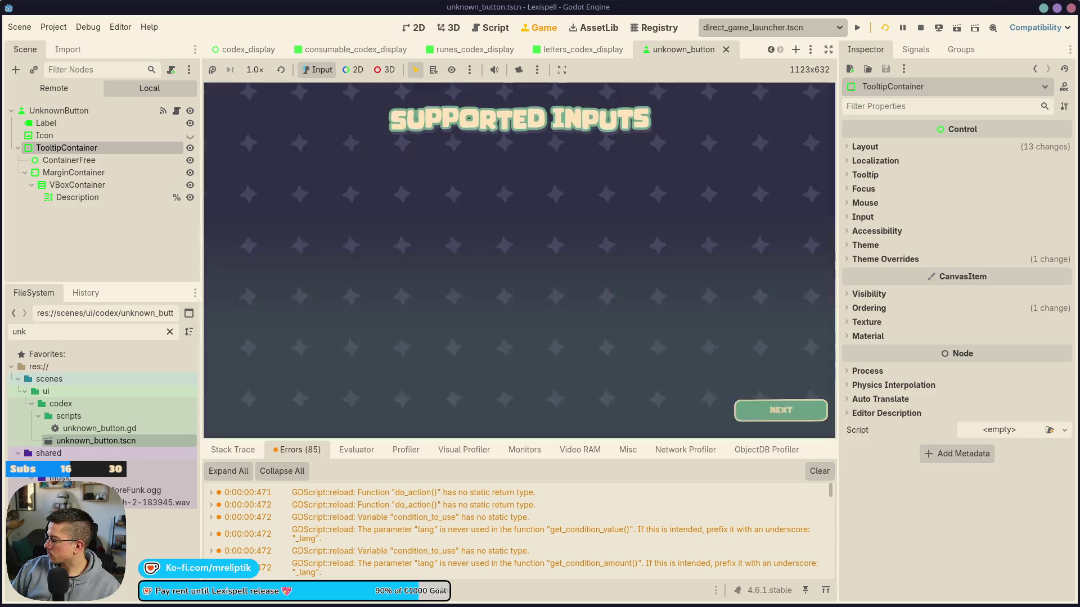
pyautogui.click(752, 411)
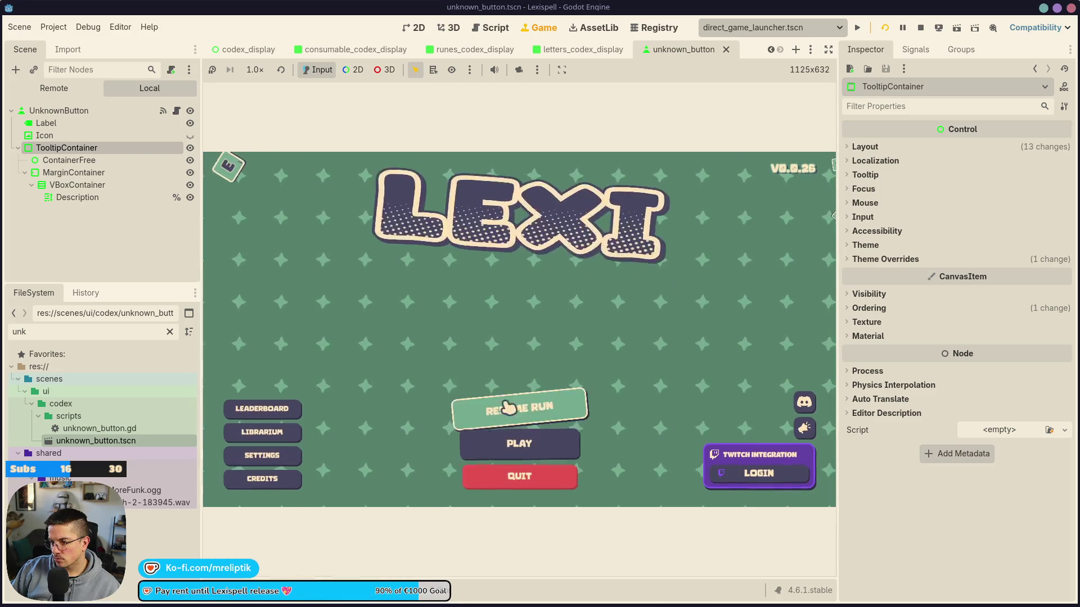
pyautogui.click(265, 432)
pyautogui.click(348, 317)
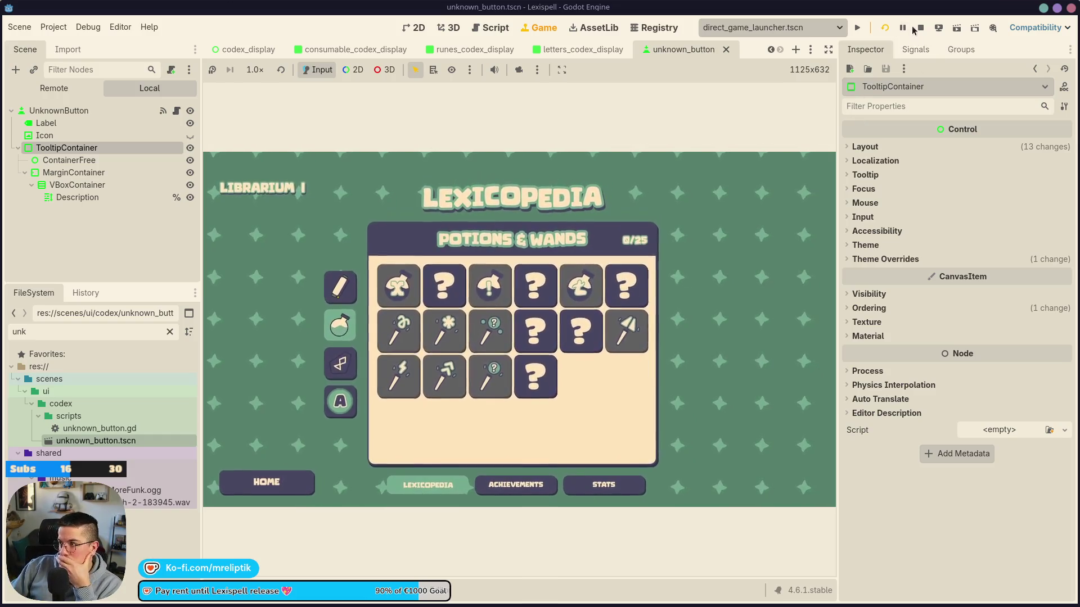
pyautogui.click(885, 28)
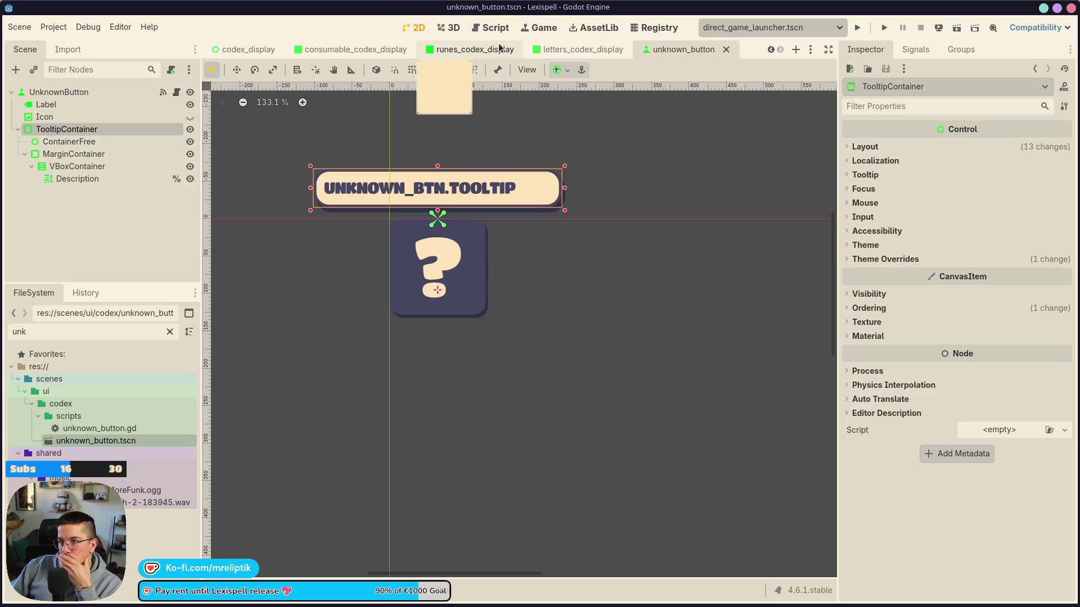
# Make the Unlocked label a unique-name node in the consumable and runes codex display scenes, saving them
pyautogui.click(398, 50)
pyautogui.click(594, 230)
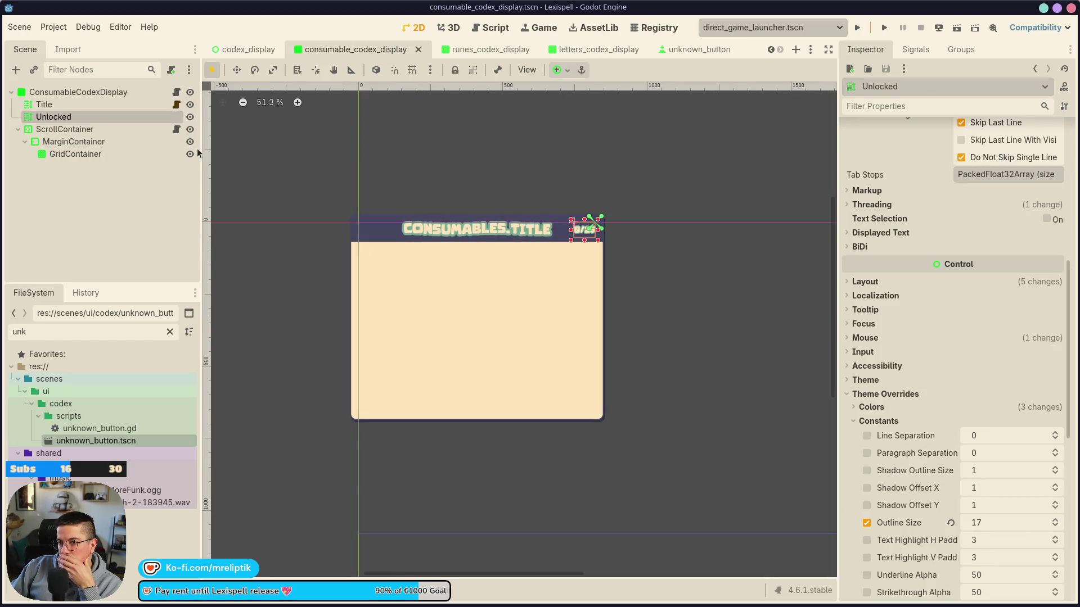
pyautogui.rightClick(90, 124)
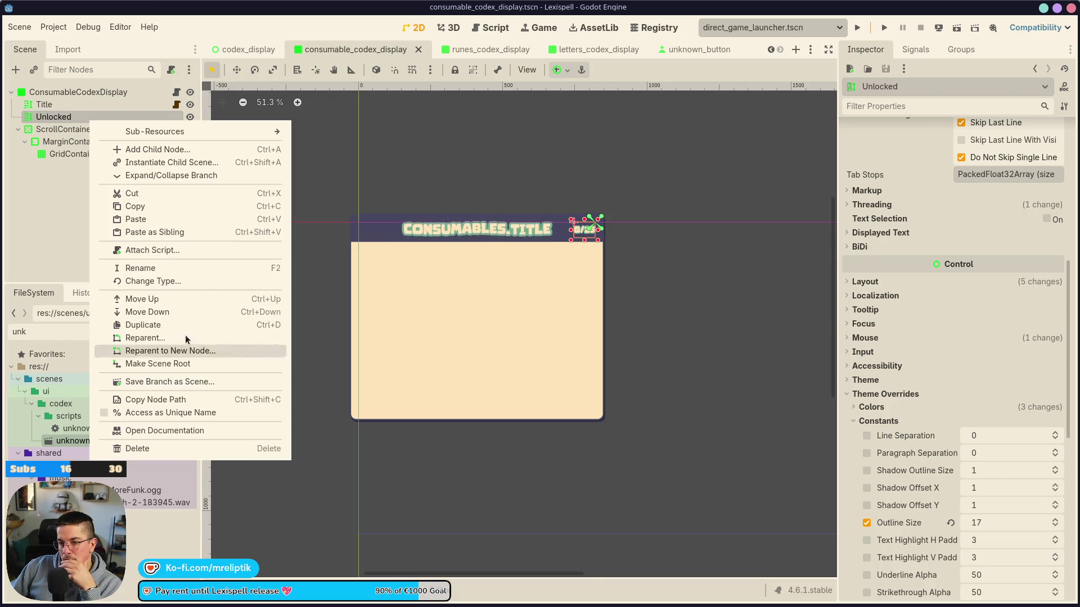
pyautogui.click(171, 413)
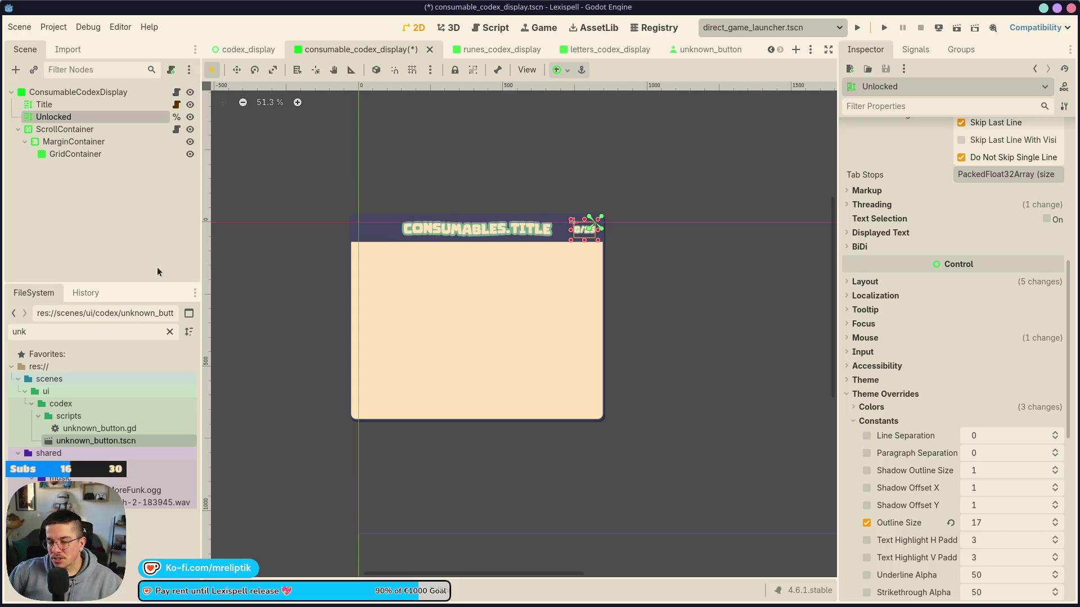
pyautogui.click(496, 49)
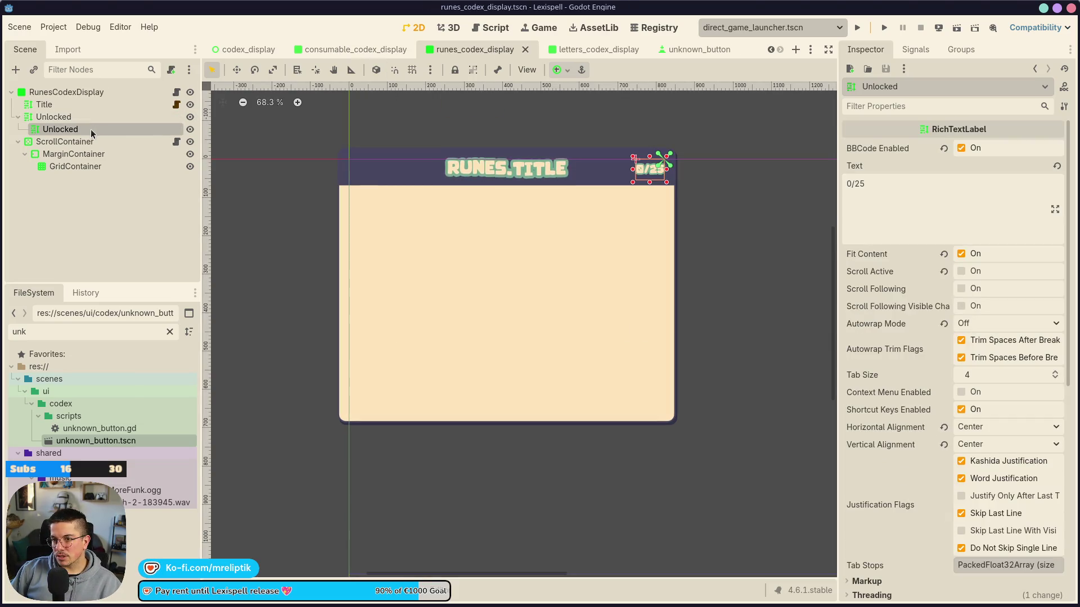
pyautogui.rightClick(91, 129)
pyautogui.click(169, 422)
pyautogui.hotkey('ctrl', 's')
# Make the Unlocked label a unique-name node in the letters and main codex display scenes, saving both
pyautogui.click(597, 50)
pyautogui.rightClick(101, 119)
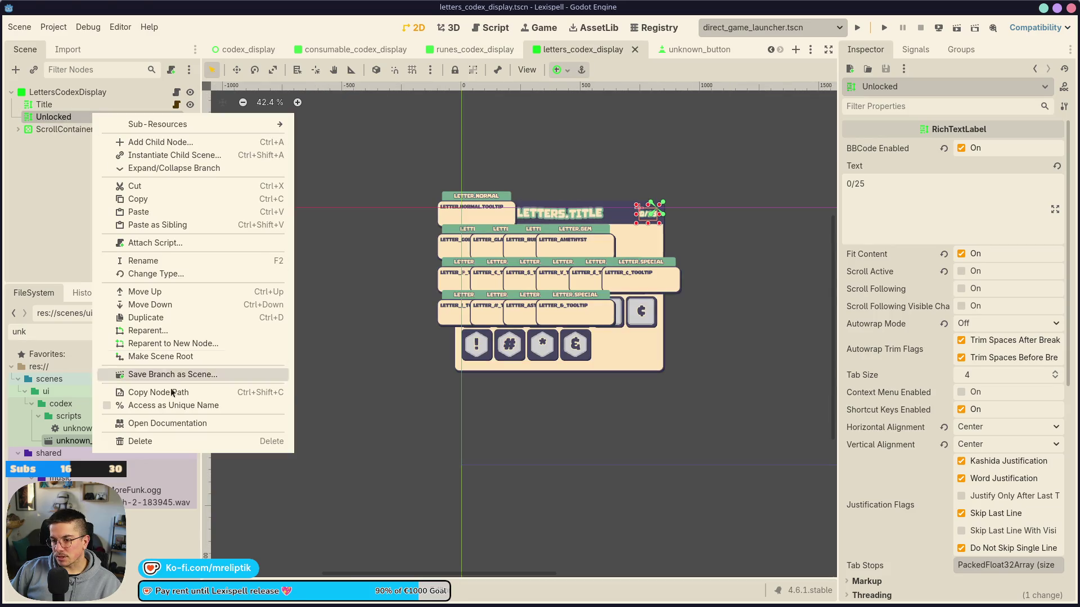
pyautogui.click(169, 407)
pyautogui.hotkey('ctrl', 's')
pyautogui.click(695, 50)
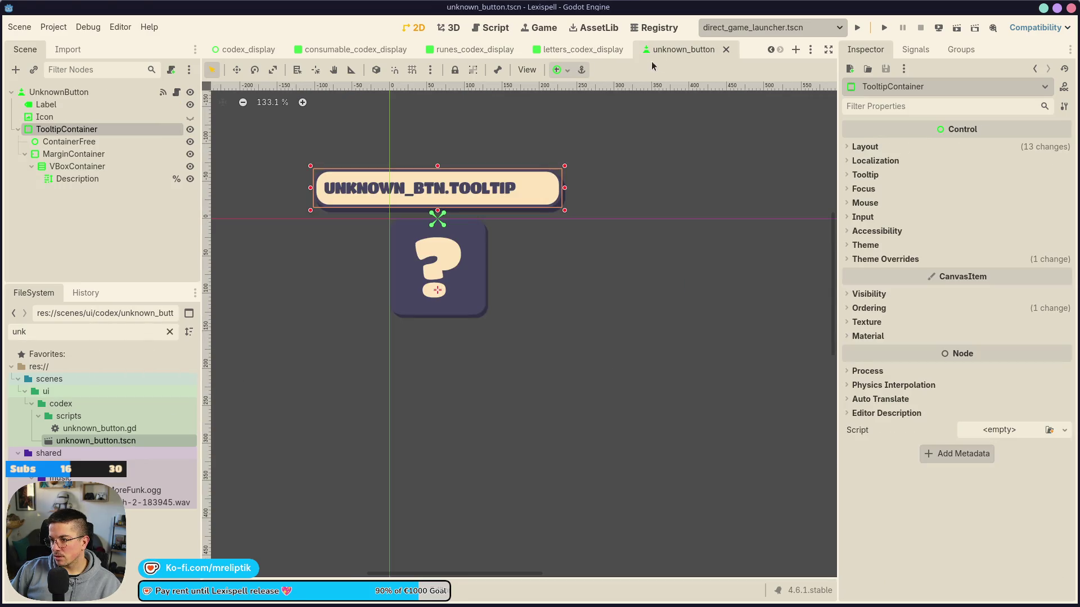
pyautogui.scroll(4, 661, 53)
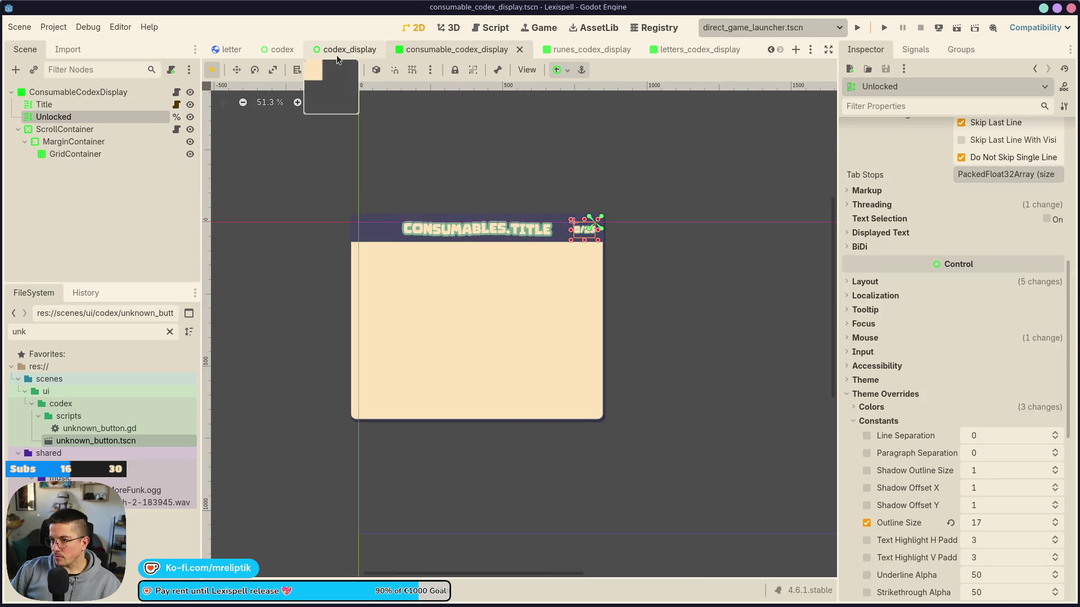
pyautogui.rightClick(101, 129)
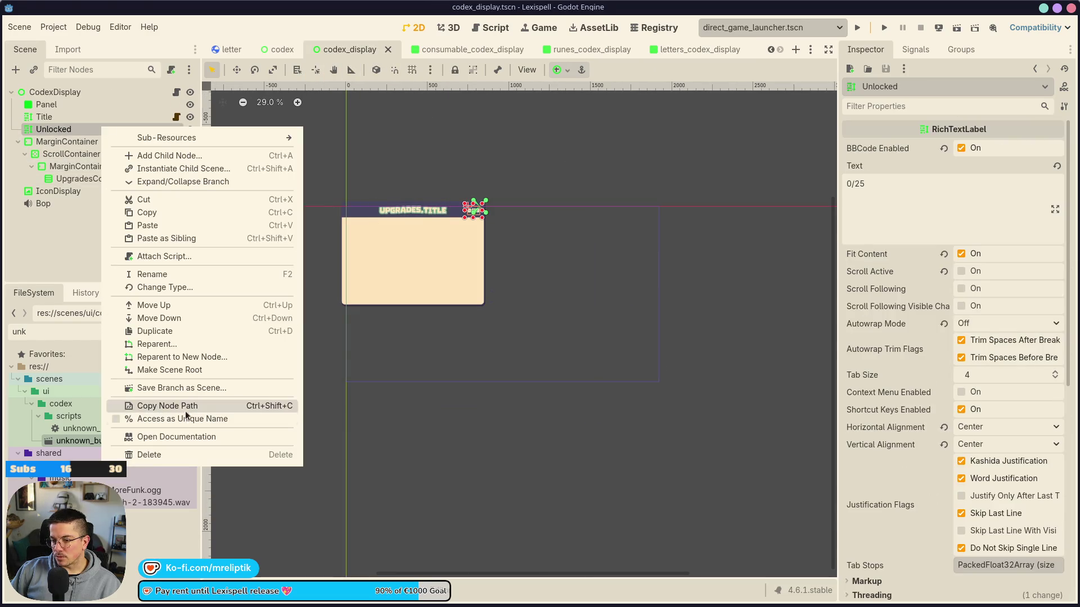
pyautogui.click(171, 422)
pyautogui.hotkey('ctrl', 's')
pyautogui.click(176, 92)
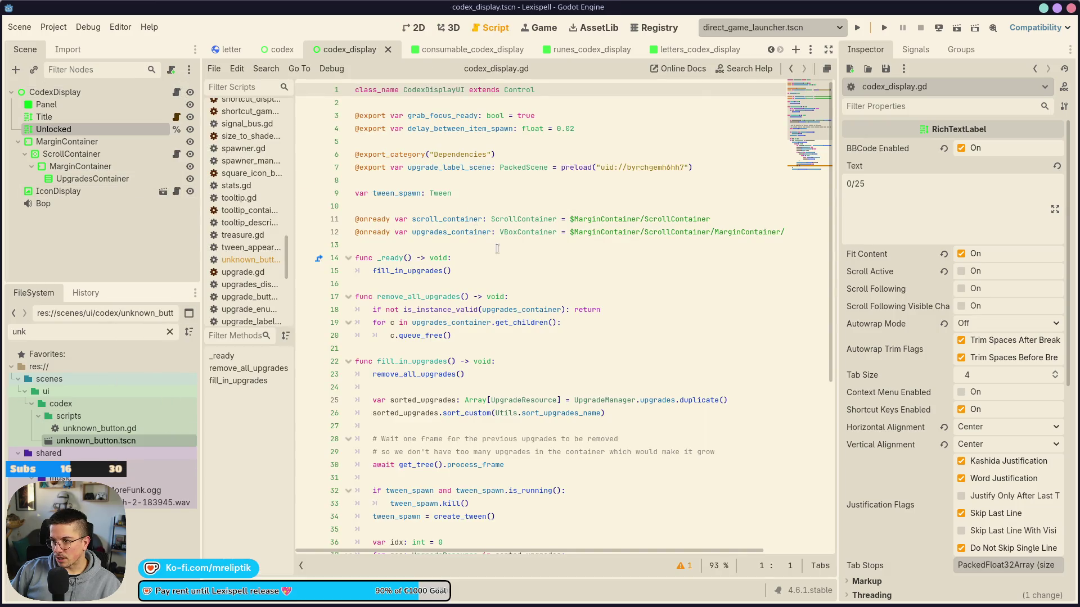
pyautogui.click(435, 204)
pyautogui.click(412, 242)
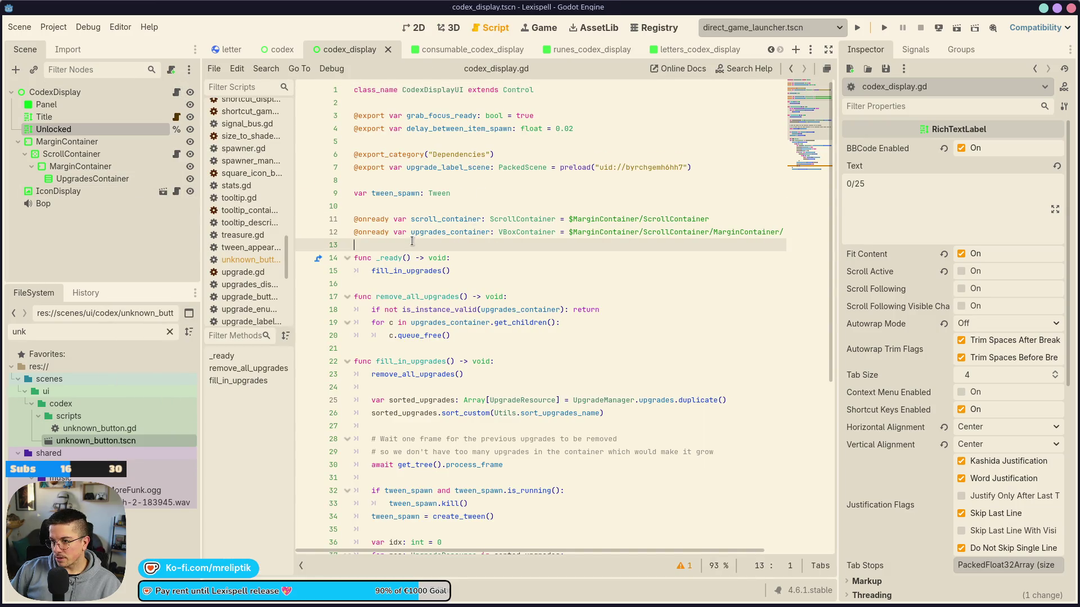
pyautogui.press('Up')
pyautogui.press('Up')
pyautogui.press('Up')
pyautogui.press('Return')
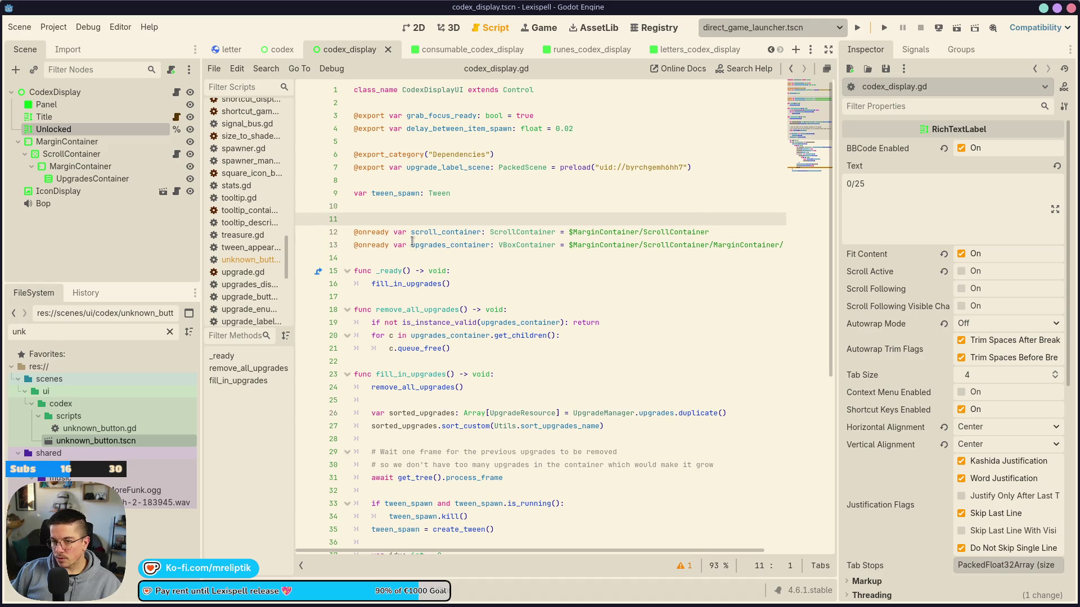
pyautogui.moveTo(54, 129); pyautogui.dragTo(429, 218)
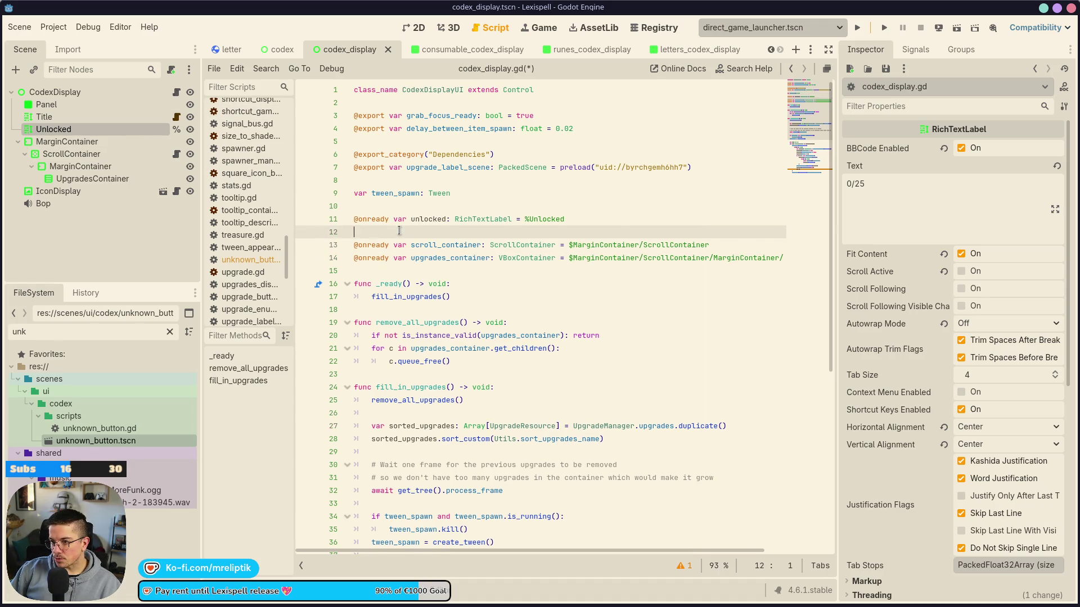
pyautogui.click(485, 288)
pyautogui.hotkey('ctrl', 's')
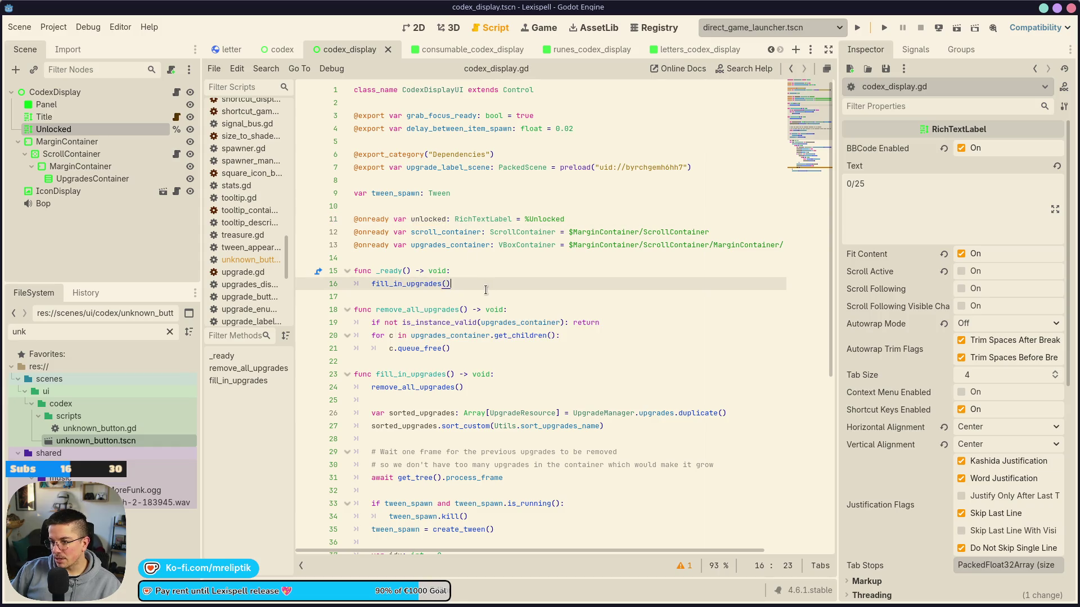
# After fill_in_upgrades() in _ready, type unlocked.text = "%d/%d" % [ProgressManager and save
pyautogui.press('Return')
pyautogui.write('unlocked')
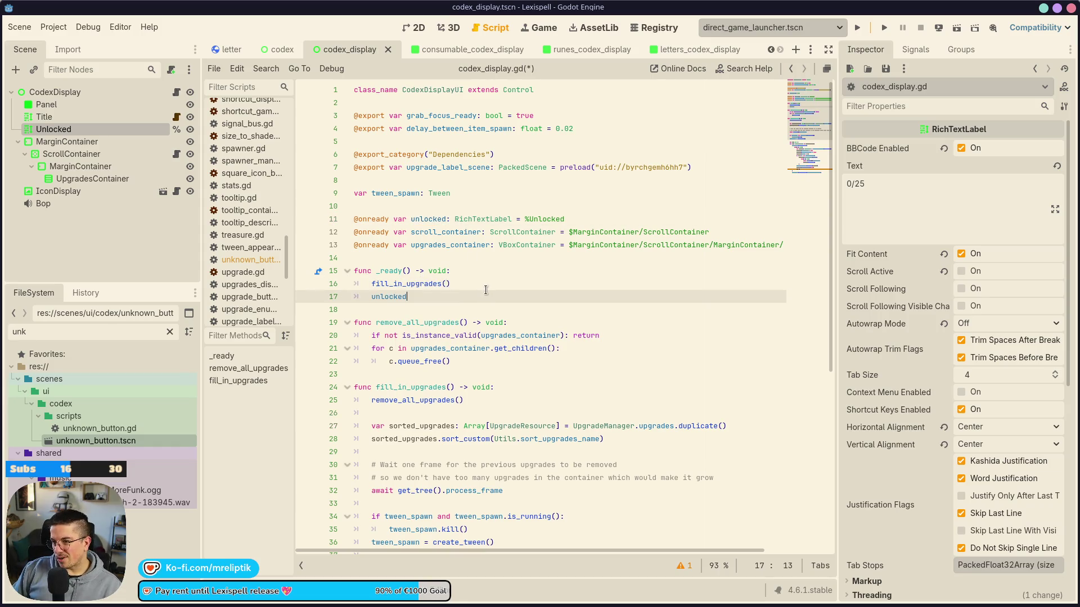
pyautogui.write(';tex')
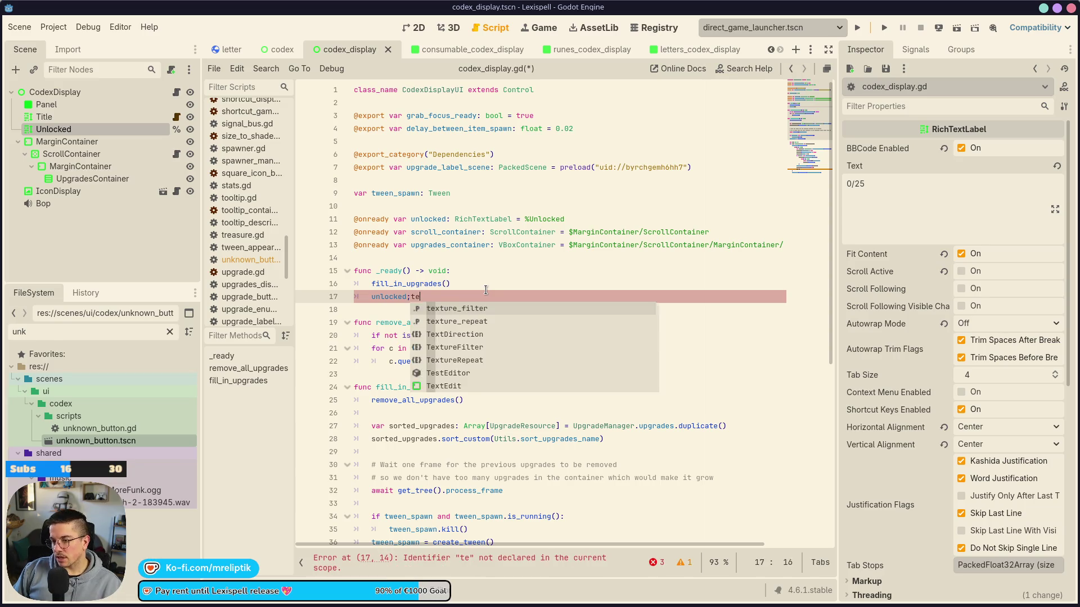
pyautogui.press('BackSpace')
pyautogui.press('BackSpace')
pyautogui.press('BackSpace')
pyautogui.write('.text')
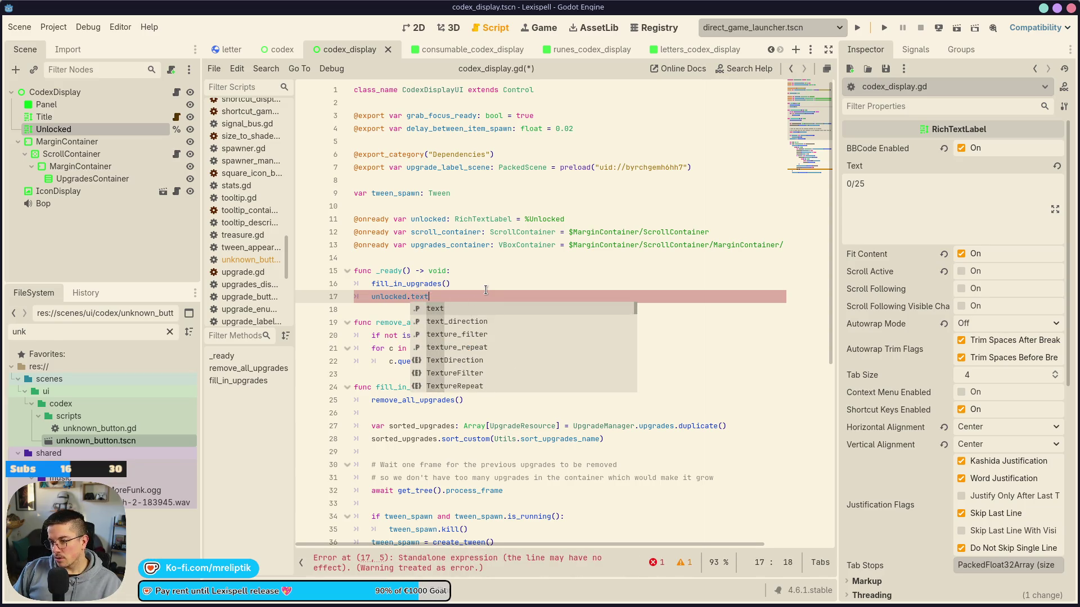
pyautogui.write(' = "%d/')
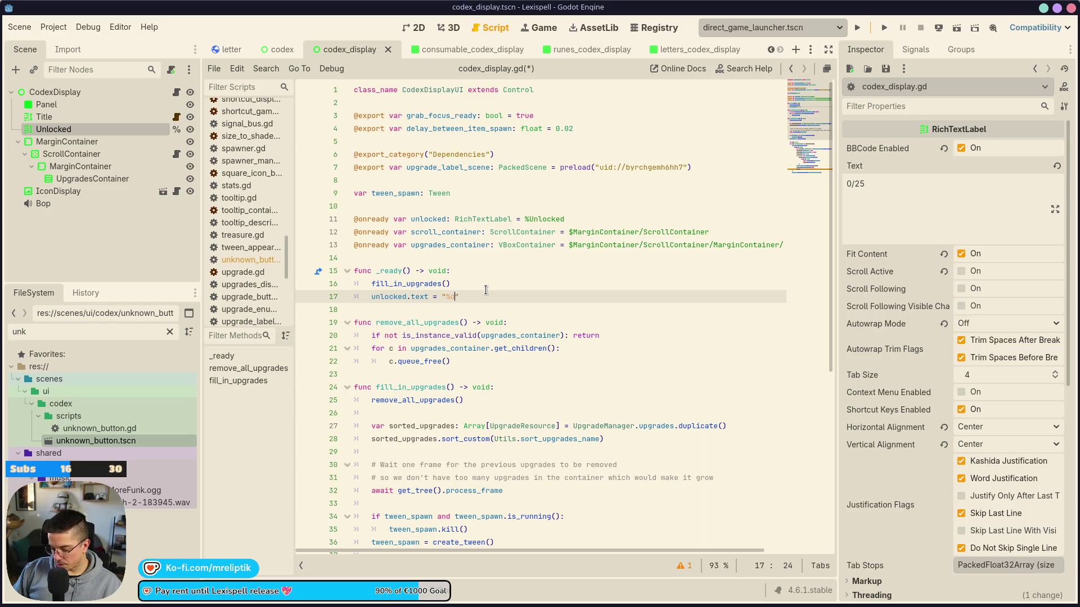
pyautogui.write('%d')
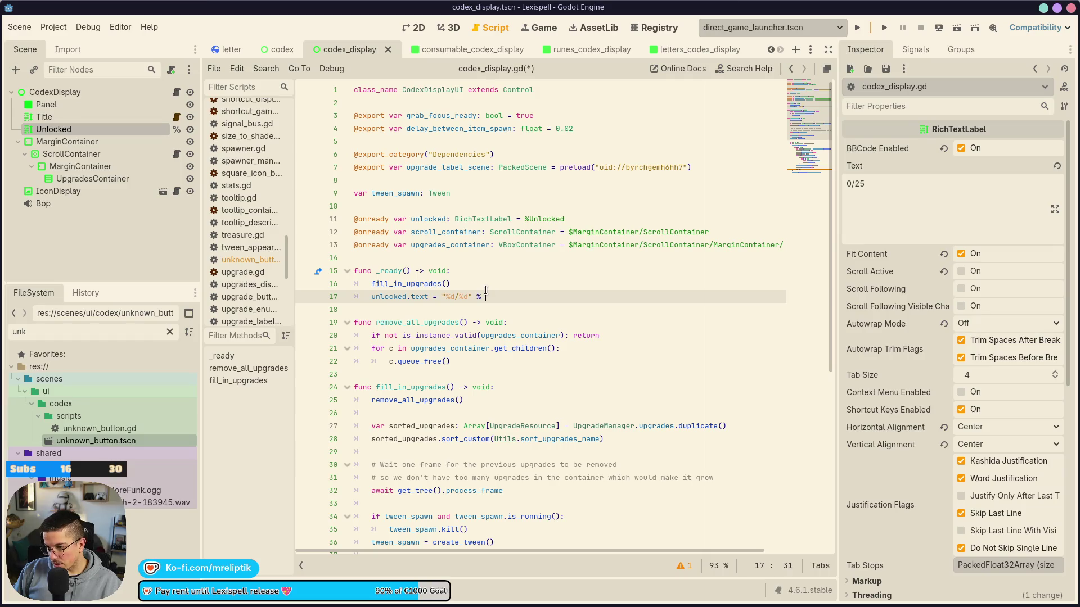
pyautogui.press('BackSpace')
pyautogui.press('BackSpace')
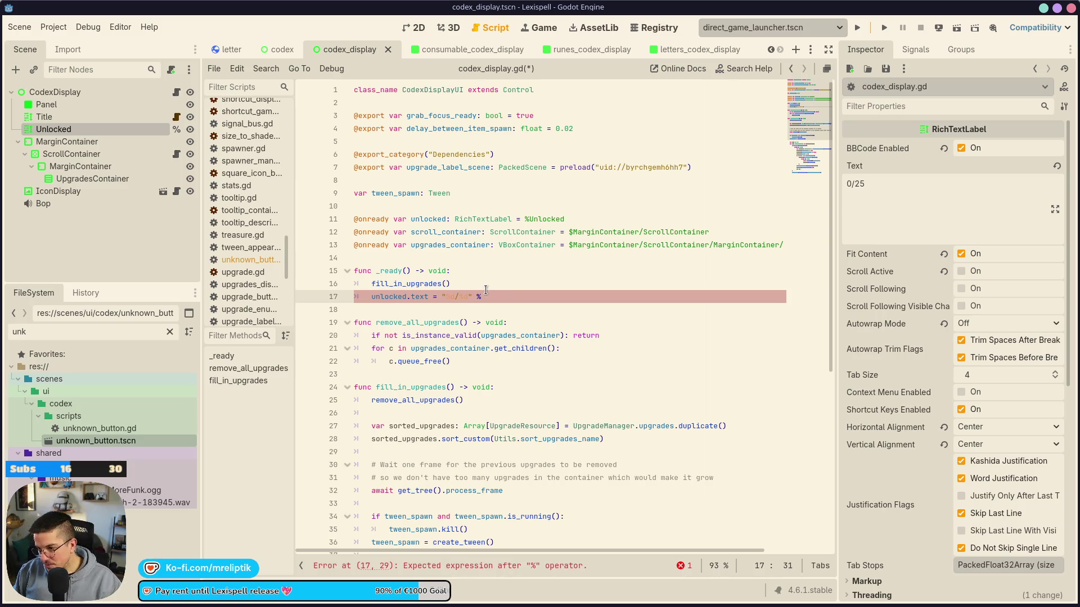
pyautogui.write('(')
pyautogui.press('BackSpace')
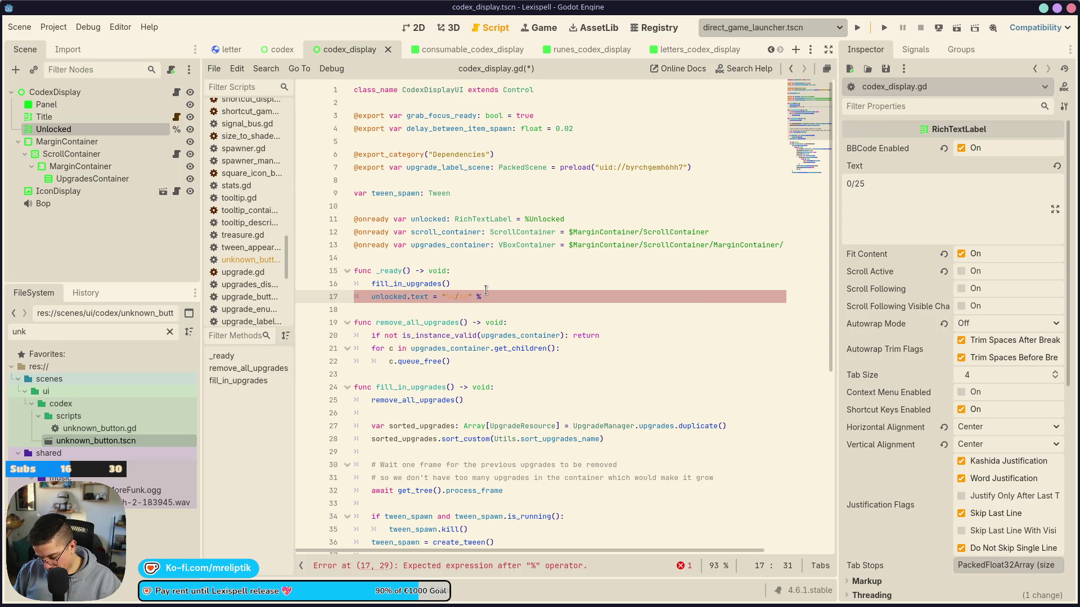
pyautogui.write('[')
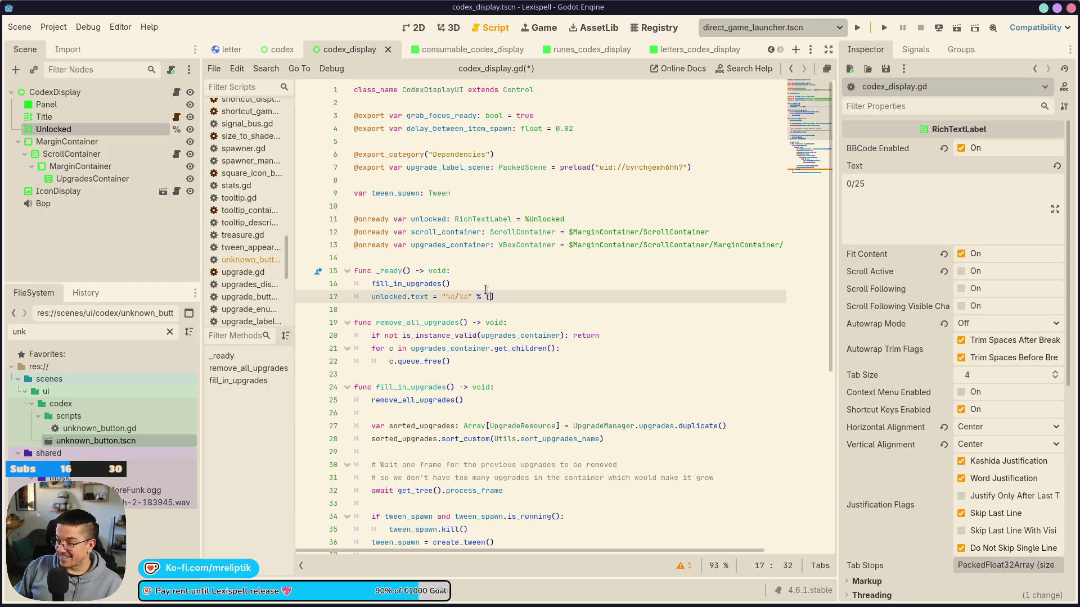
pyautogui.write('p')
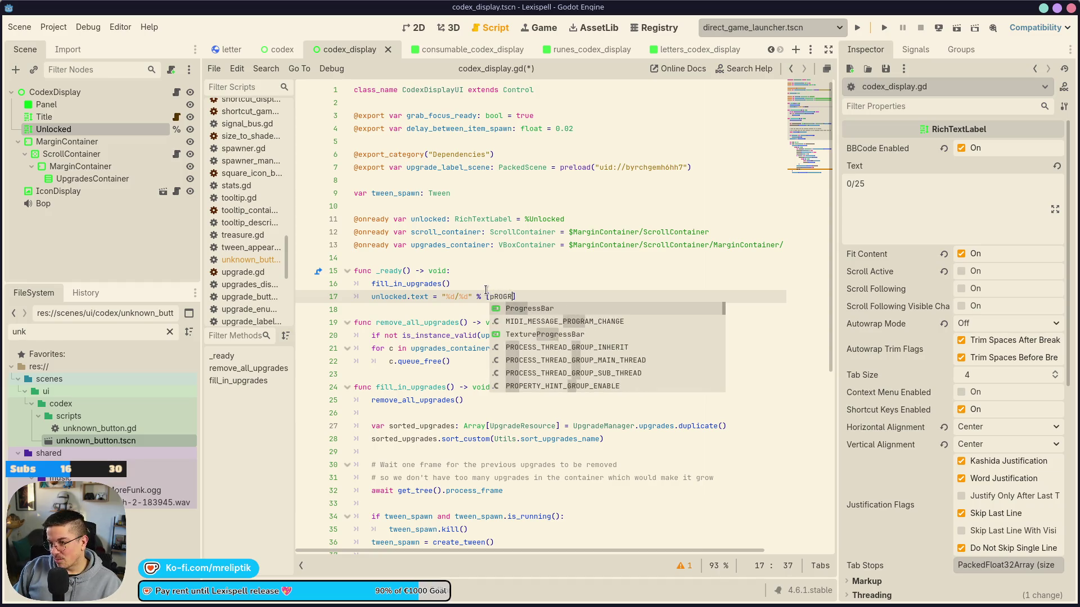
pyautogui.press('BackSpace')
pyautogui.write('Progres')
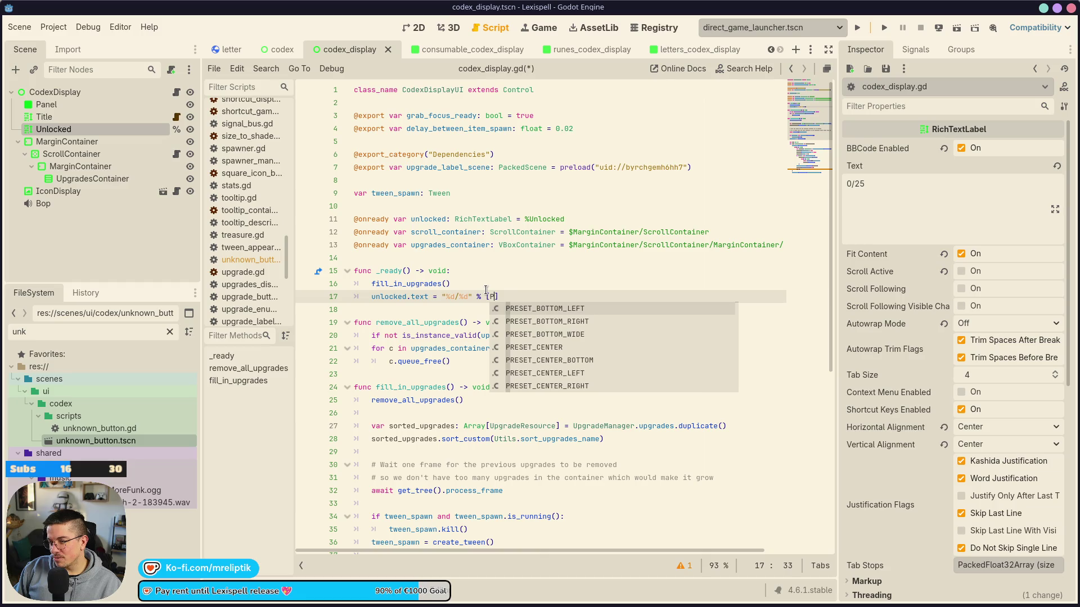
pyautogui.write('sManager')
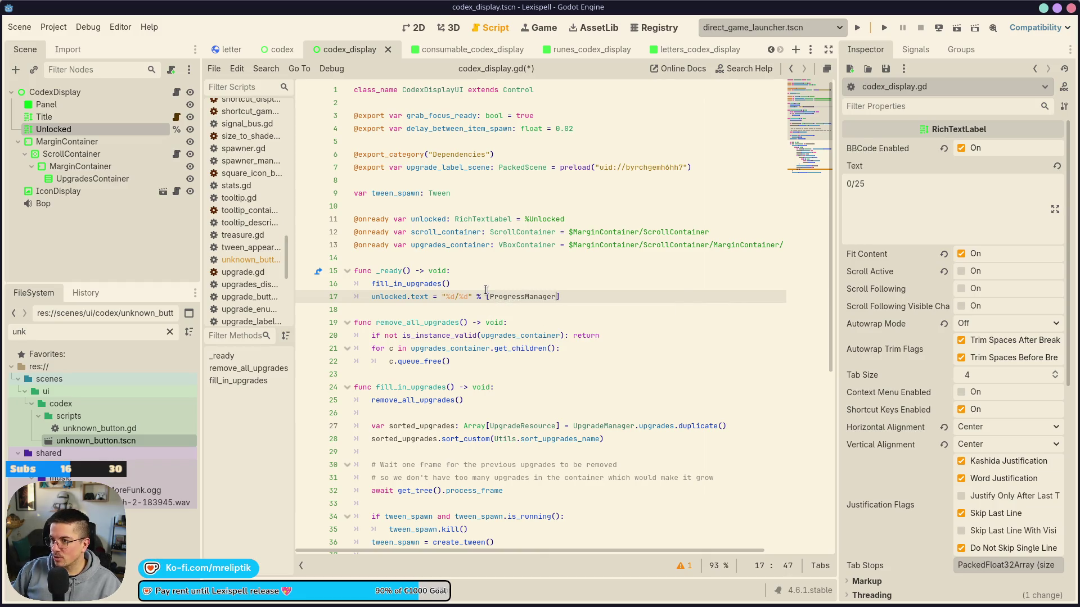
pyautogui.hotkey('ctrl', 's')
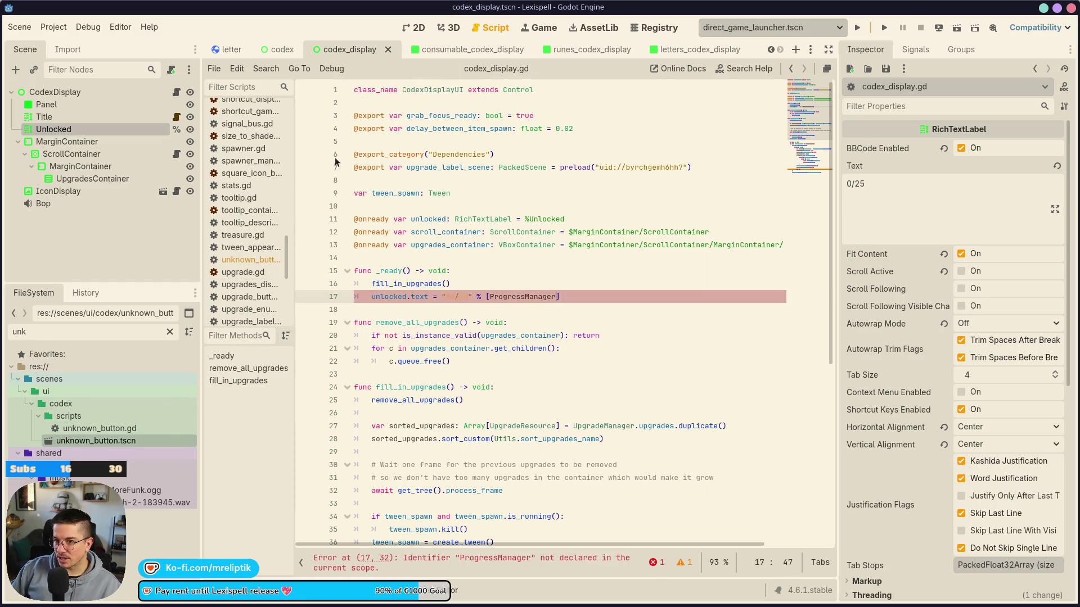
# View the unknown_button script, then review the consumable codex script's commented ProgressManager unlock check
pyautogui.doubleClick(93, 440)
pyautogui.click(176, 92)
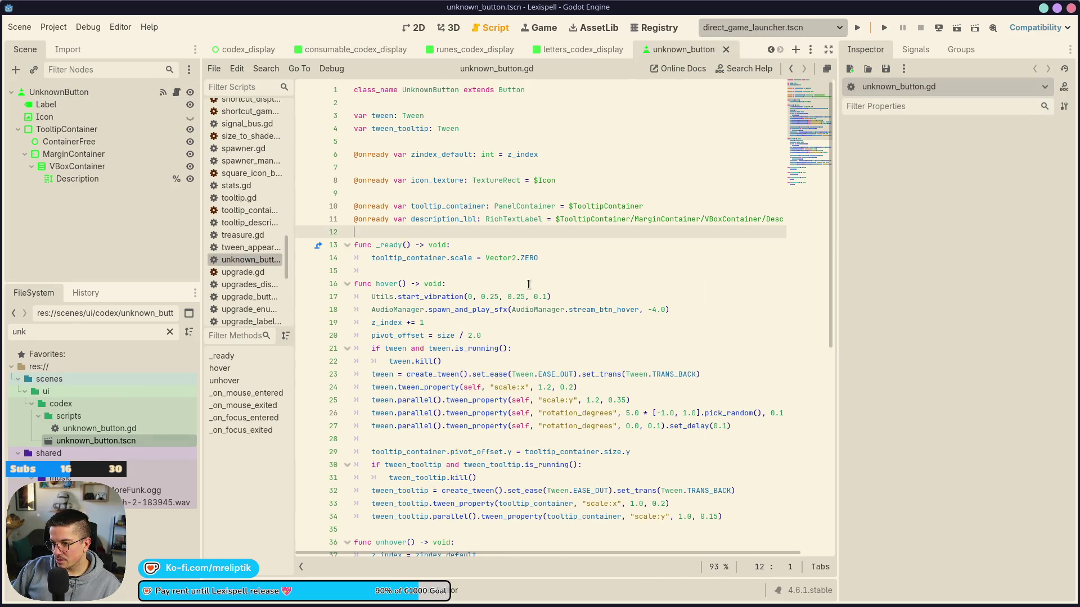
pyautogui.click(352, 50)
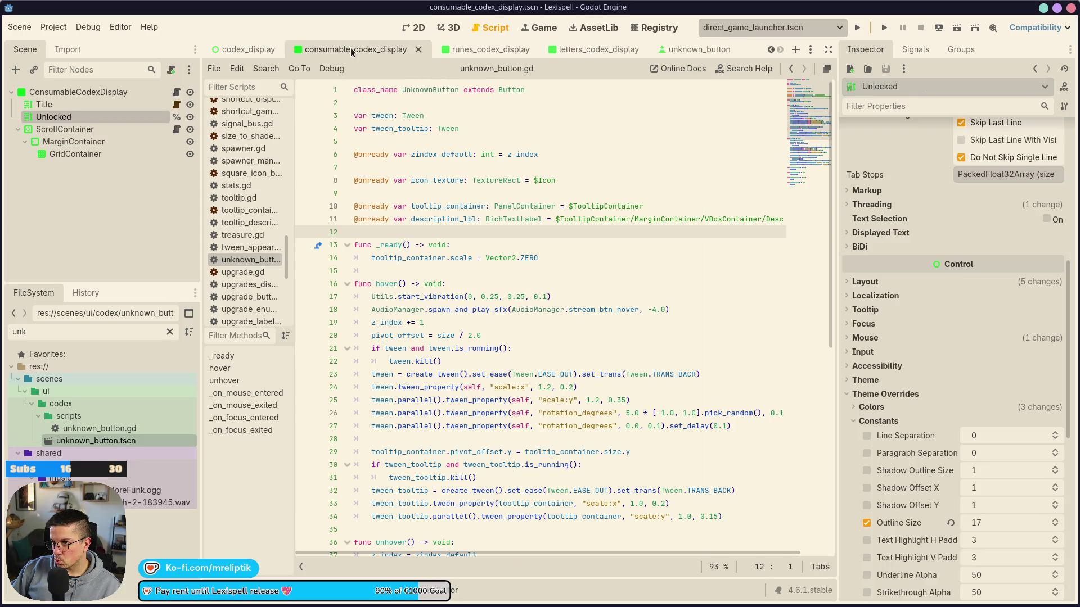
pyautogui.click(419, 28)
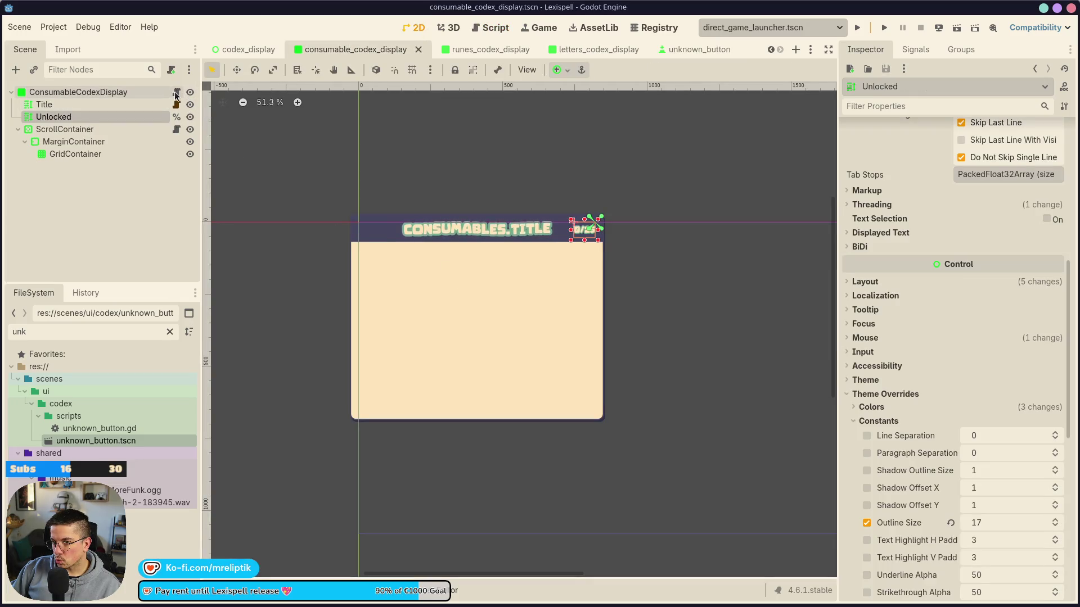
pyautogui.click(176, 91)
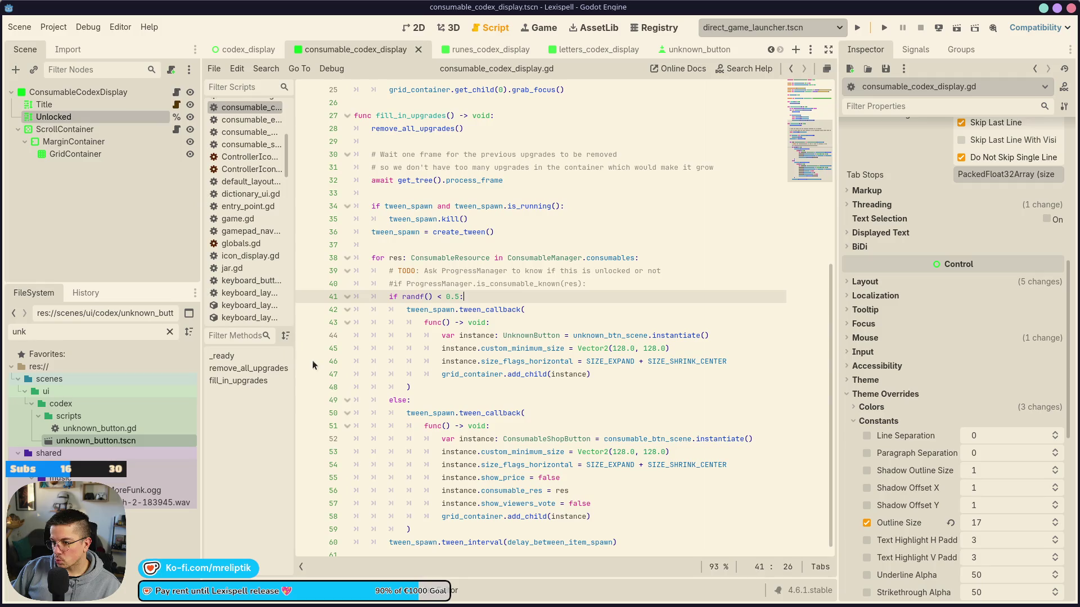
pyautogui.click(477, 281)
pyautogui.scroll(8, 523, 341)
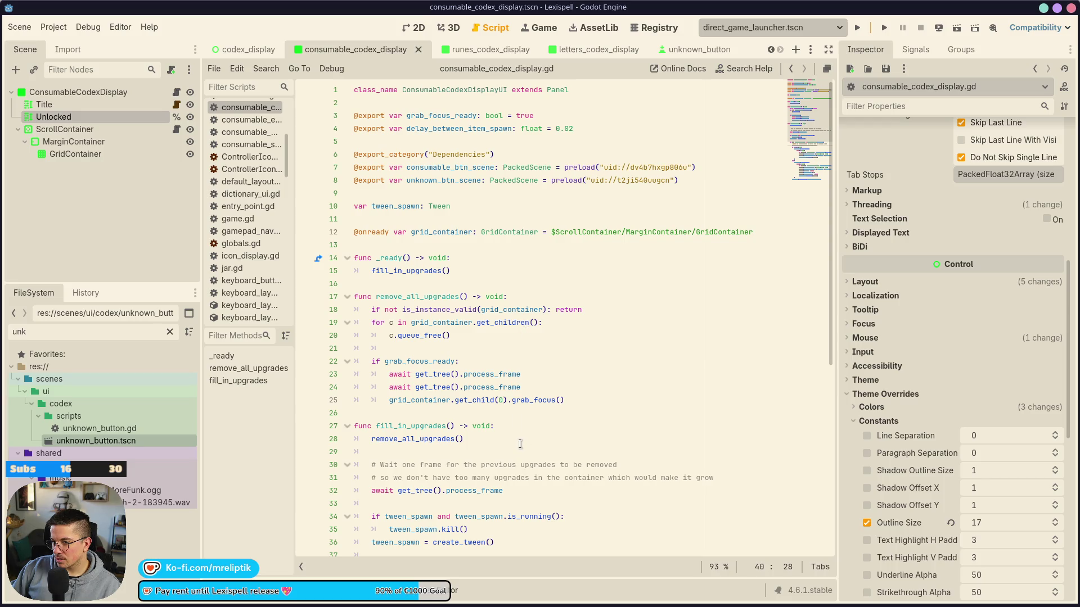
# Back in codex_display.gd, add a dot after ProgressManager on line 17
pyautogui.click(237, 51)
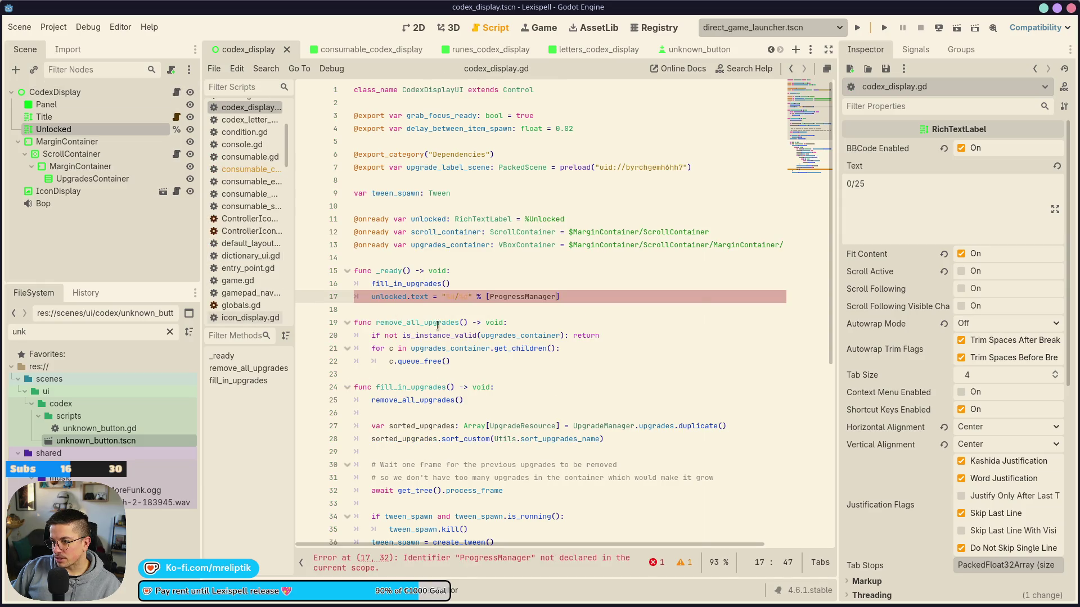
pyautogui.doubleClick(522, 297)
pyautogui.press('Right')
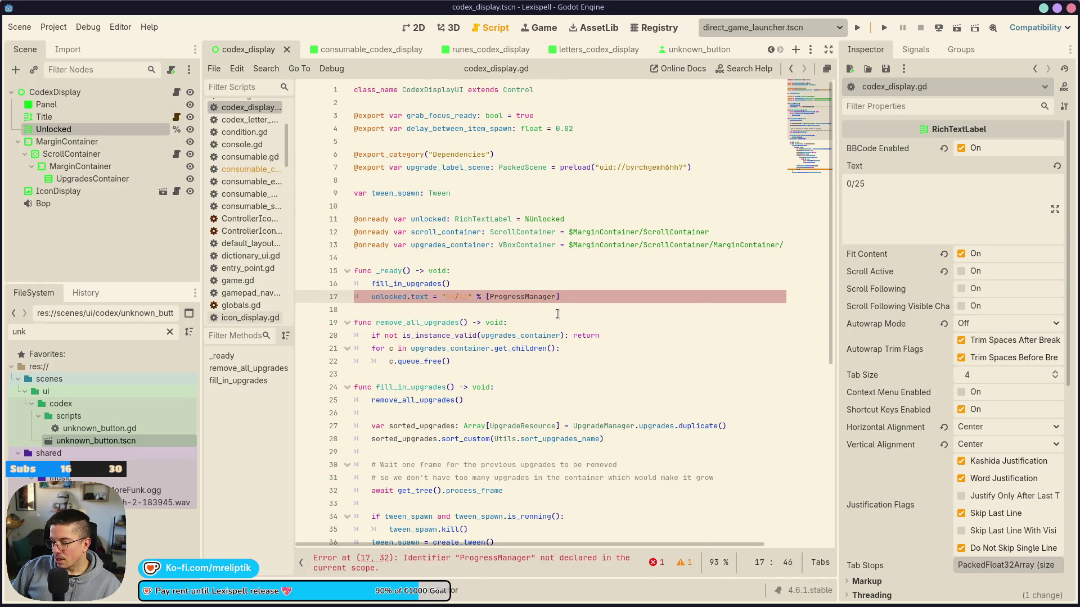
pyautogui.write('.scrolls_')
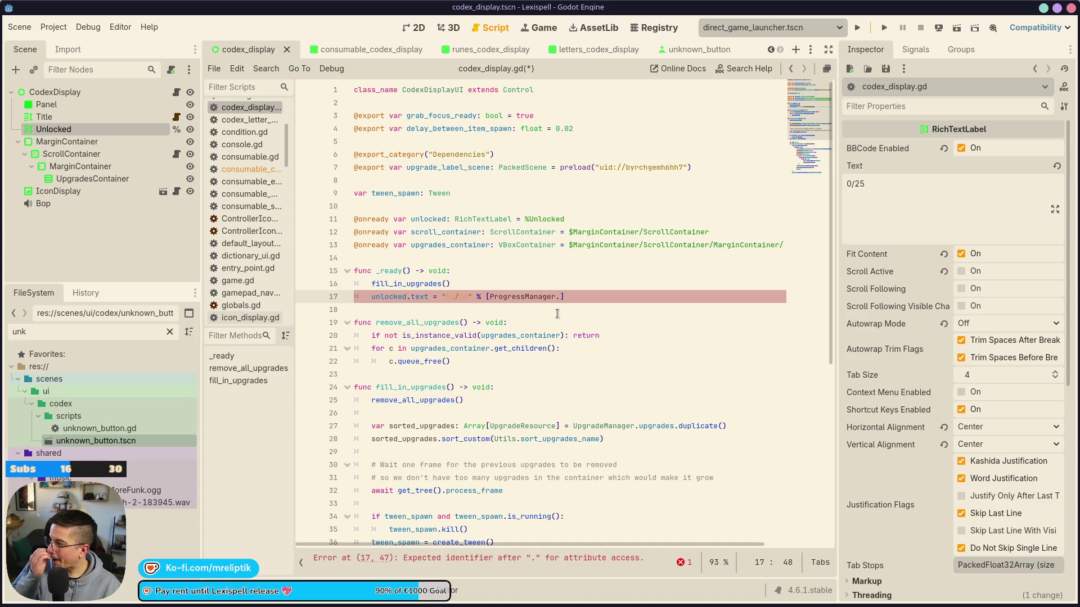
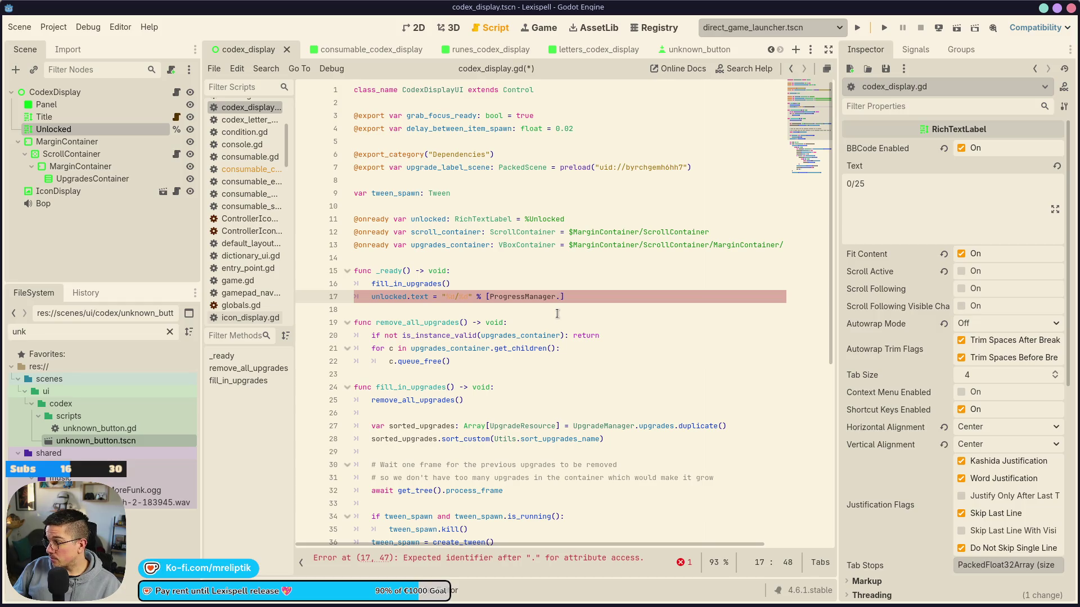
# Complete the label line with ProgressManager.upgrades_unlocked and ProgressManager.upgrades_total
pyautogui.write('scro')
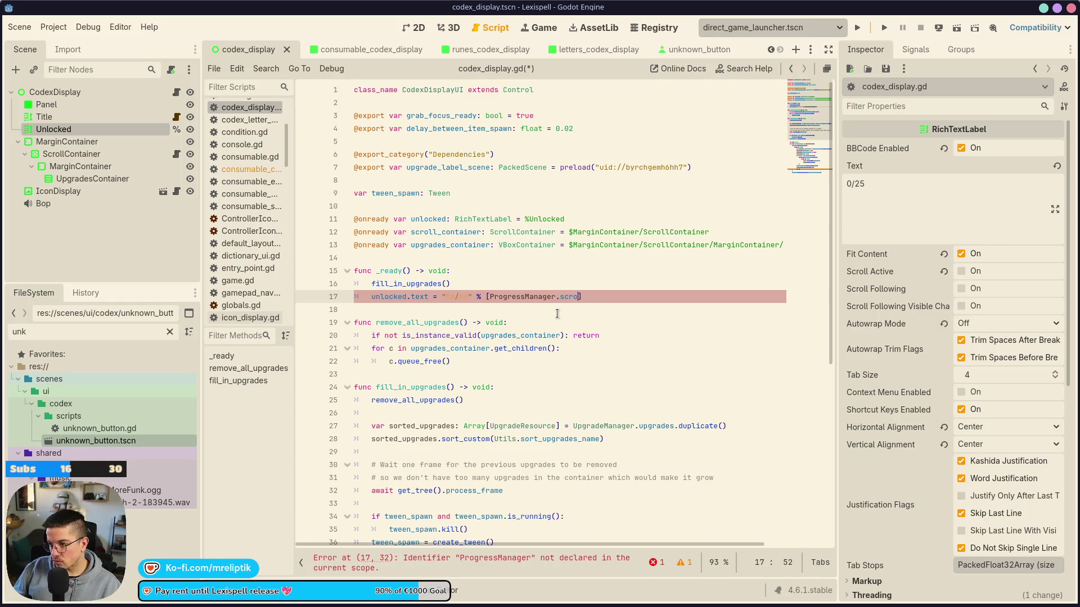
pyautogui.press('BackSpace')
pyautogui.press('BackSpace')
pyautogui.press('BackSpace')
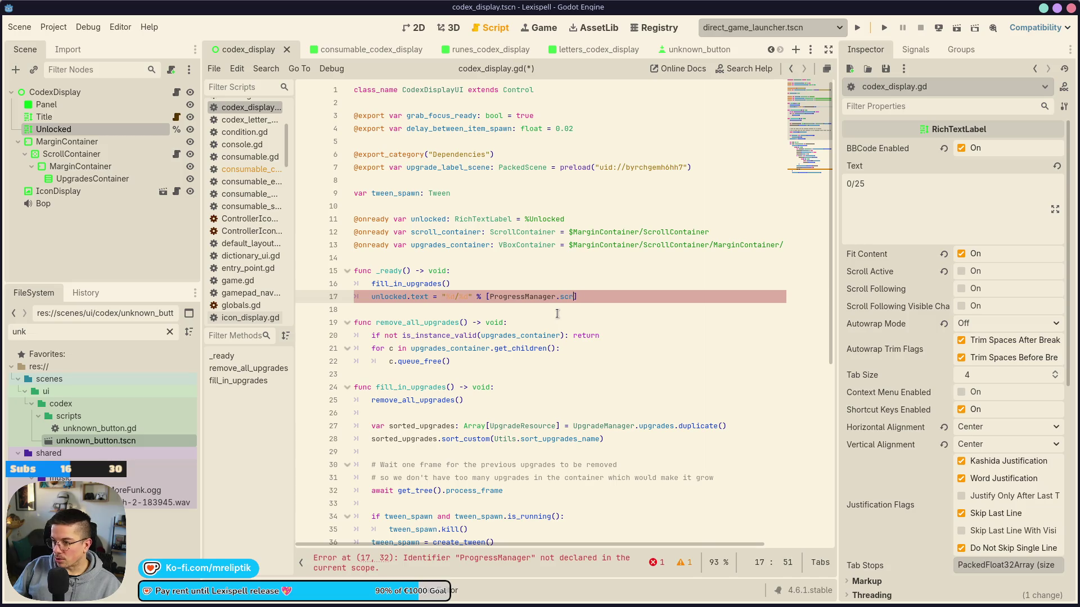
pyautogui.write('upgrades_unlocked, ')
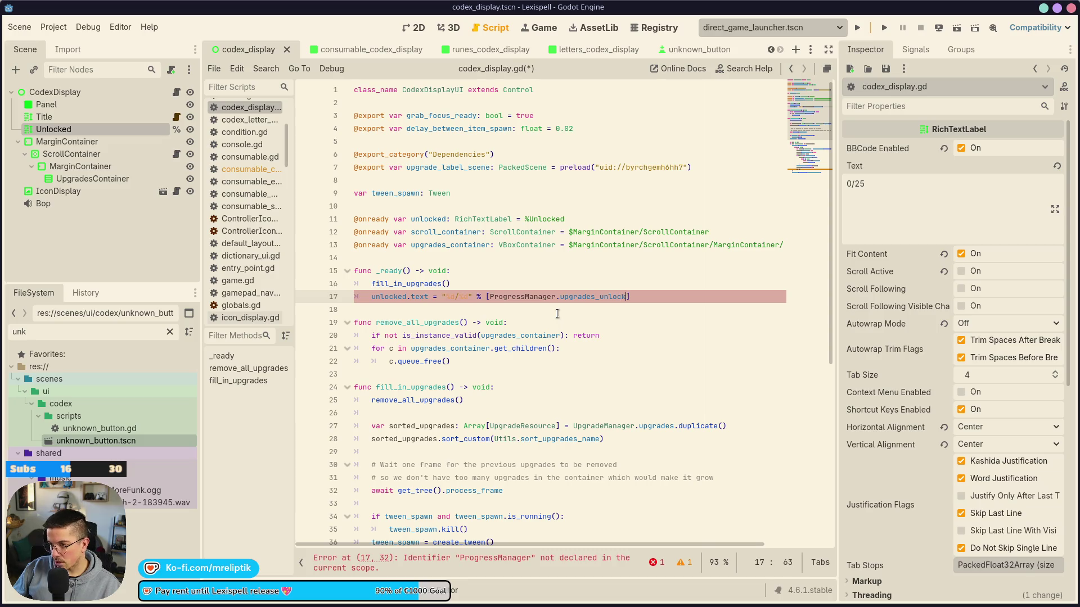
pyautogui.write('Progress')
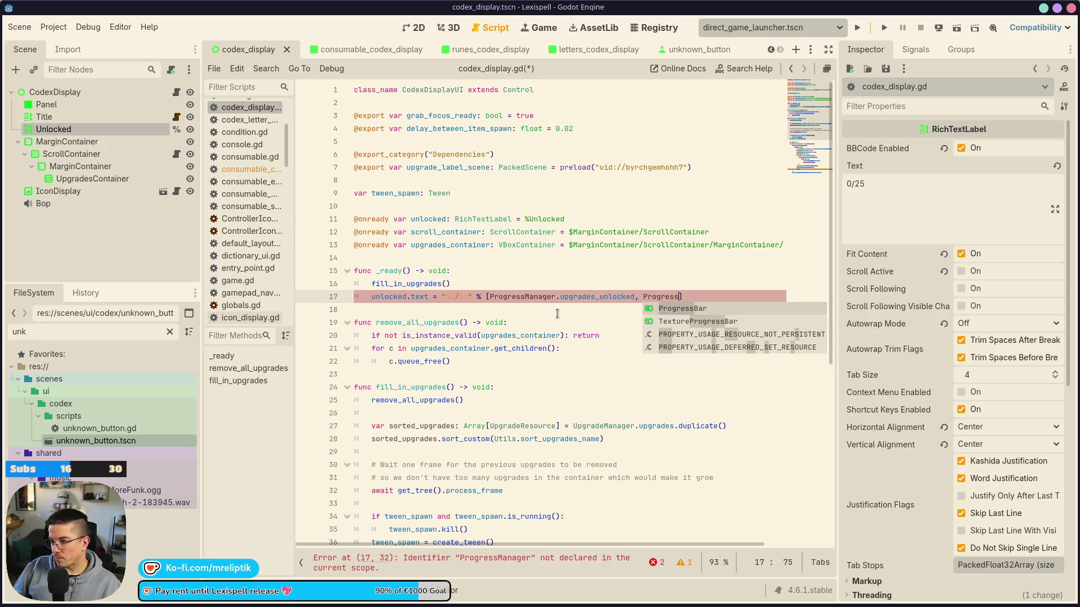
pyautogui.write('Manager.upgrades_')
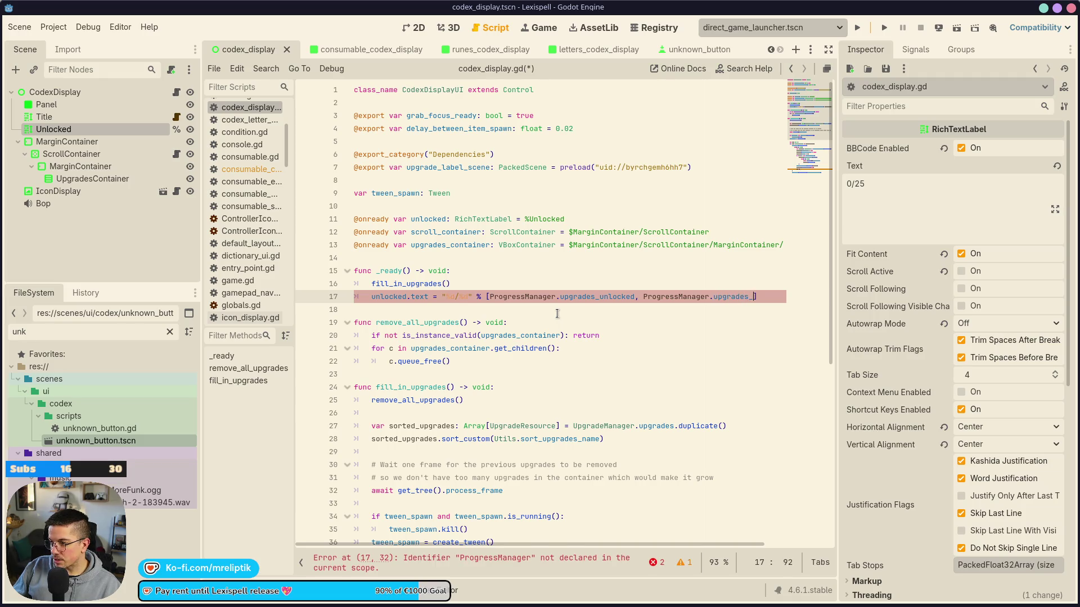
pyautogui.write('total')
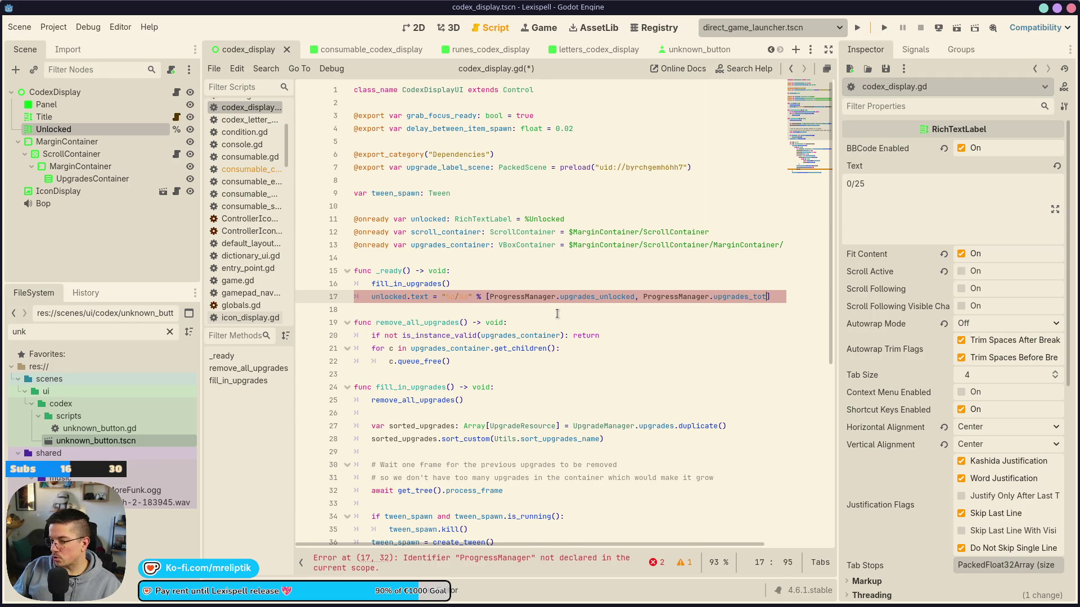
# Comment out the new label line in codex_display.gd and save the script
pyautogui.keyDown('shift'); pyautogui.click(362, 299); pyautogui.keyUp('shift')
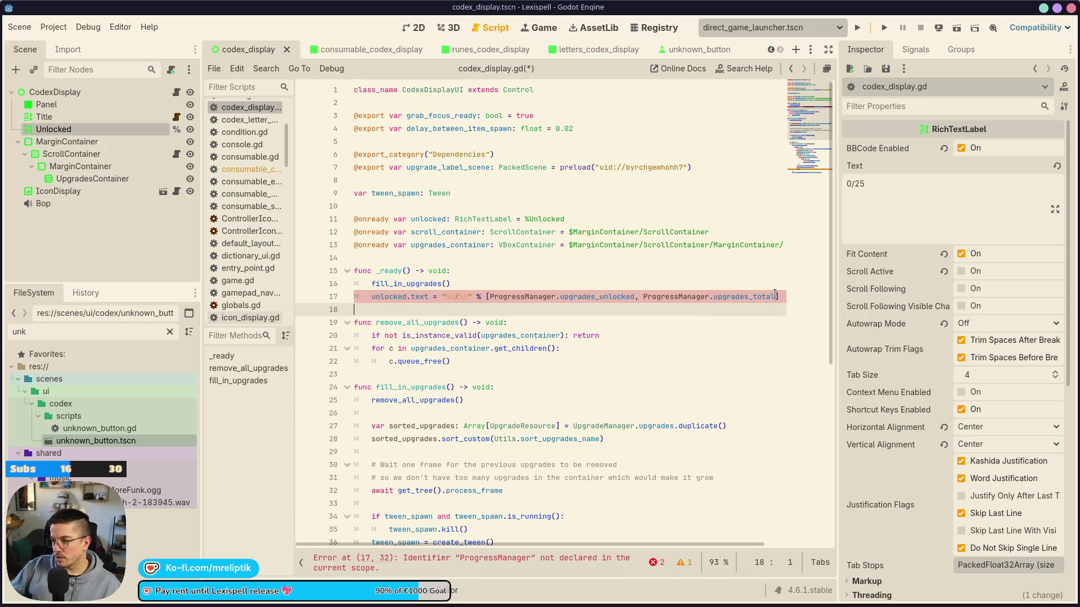
pyautogui.hotkey('shift', 'Home')
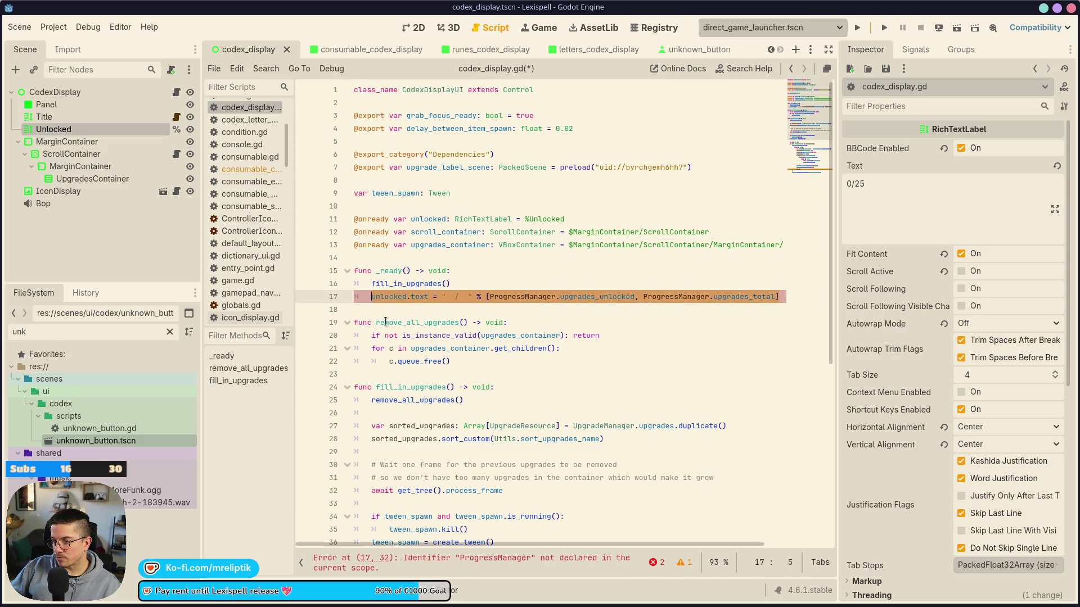
pyautogui.hotkey('ctrl', 'k')
pyautogui.hotkey('ctrl', 's')
pyautogui.hotkey('ctrl', 'Tab')
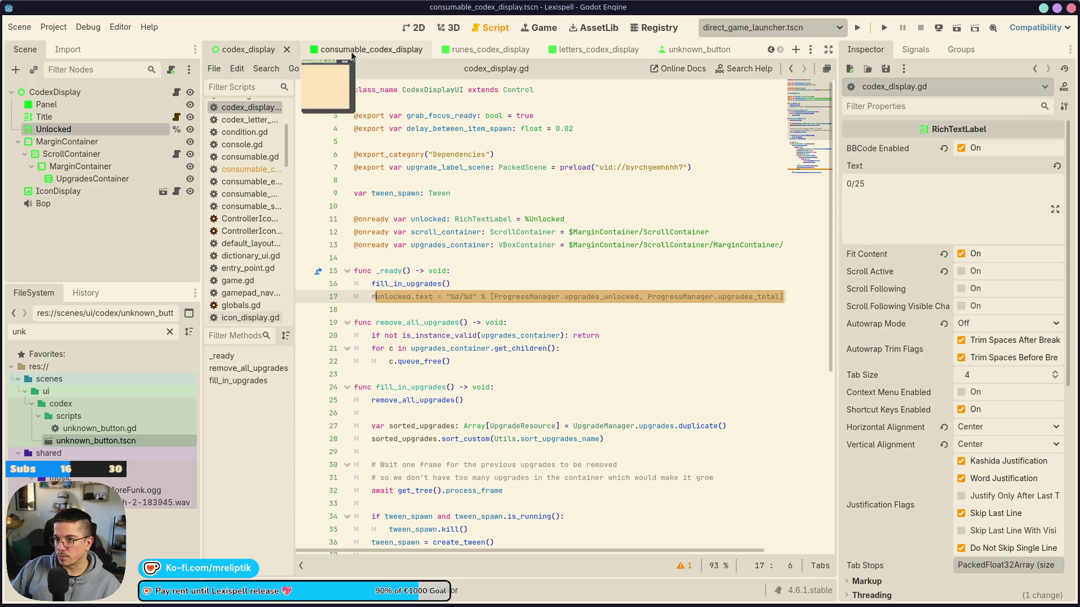
# Paste the label line into _ready() of consumable_codex_display.gd and save
pyautogui.click(176, 92)
pyautogui.click(476, 272)
pyautogui.press('Return')
pyautogui.hotkey('ctrl', 'v')
pyautogui.hotkey('ctrl', 's')
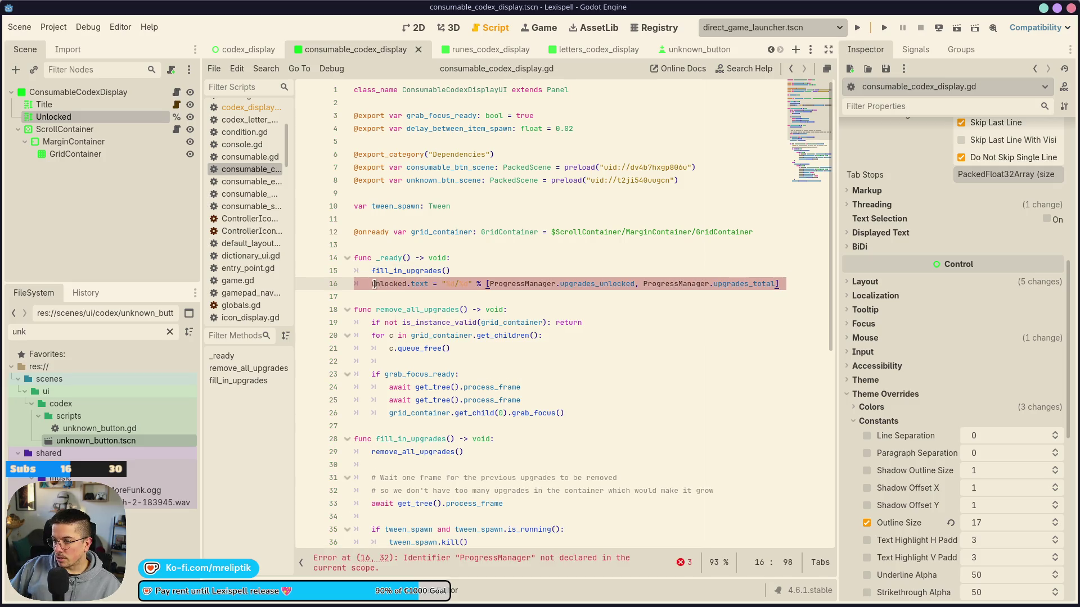
pyautogui.click(419, 226)
pyautogui.press('Return')
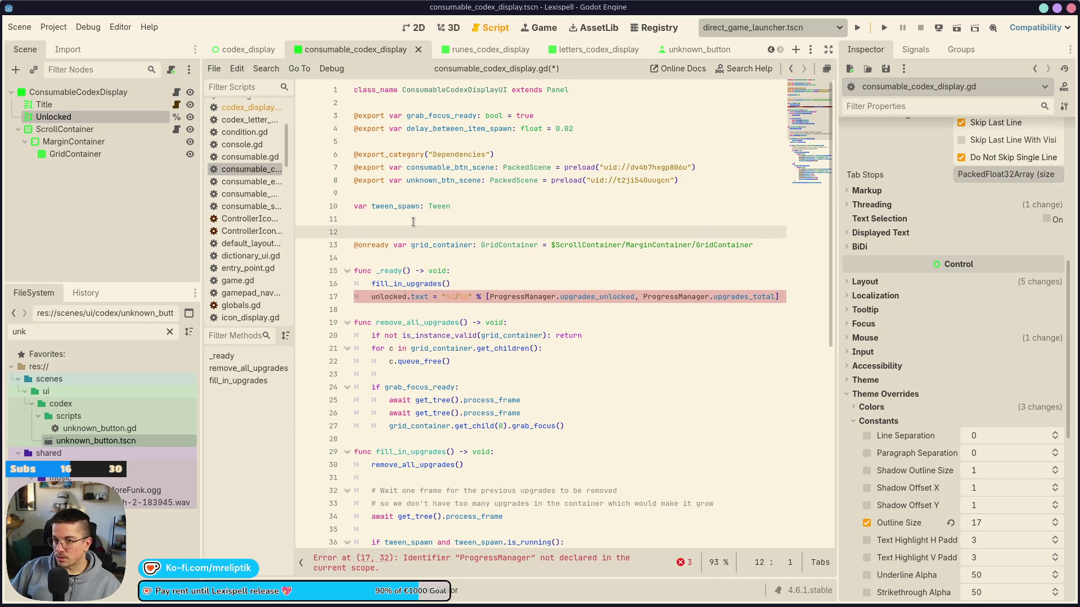
pyautogui.moveTo(95, 118); pyautogui.dragTo(393, 232)
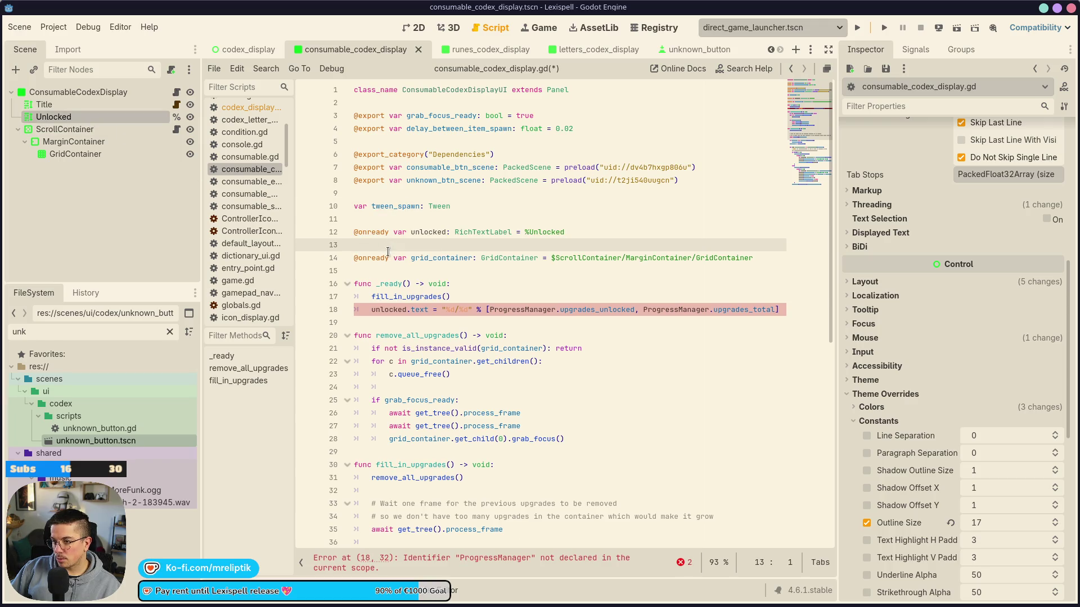
pyautogui.hotkey('ctrl', 's')
# Rename the label's fields to ProgressManager.consumables_known and consumables_total
pyautogui.click(523, 297)
pyautogui.doubleClick(610, 296)
pyautogui.click(598, 297)
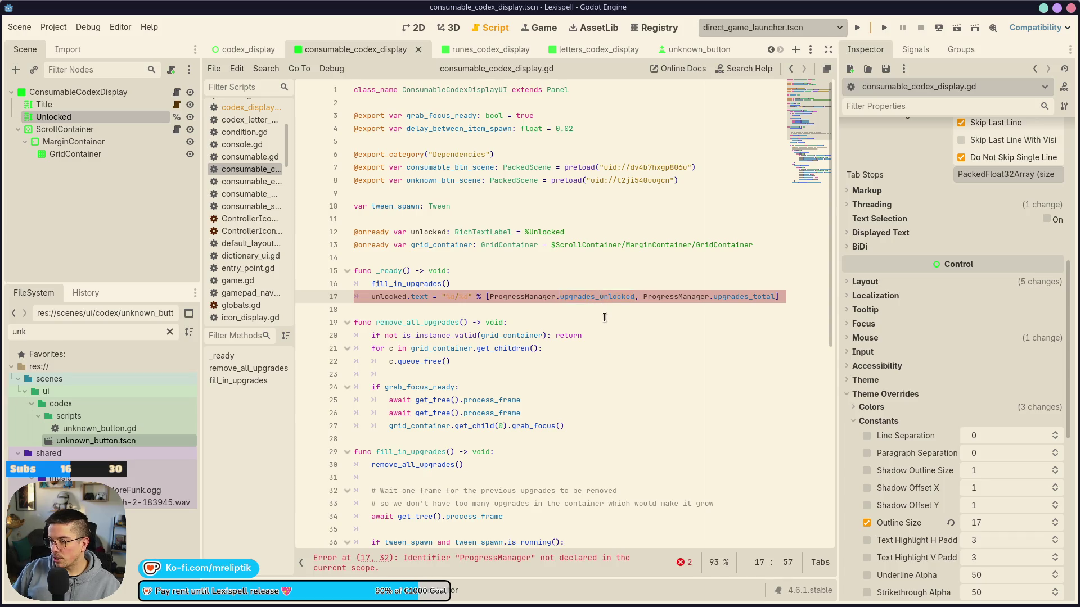
pyautogui.press('BackSpace')
pyautogui.press('BackSpace')
pyautogui.press('BackSpace')
pyautogui.write('consumables')
pyautogui.press('End')
pyautogui.press('Left')
pyautogui.press('Left')
pyautogui.press('Left')
pyautogui.press('BackSpace')
pyautogui.press('BackSpace')
pyautogui.press('BackSpace')
pyautogui.press('BackSpace')
pyautogui.press('BackSpace')
pyautogui.press('BackSpace')
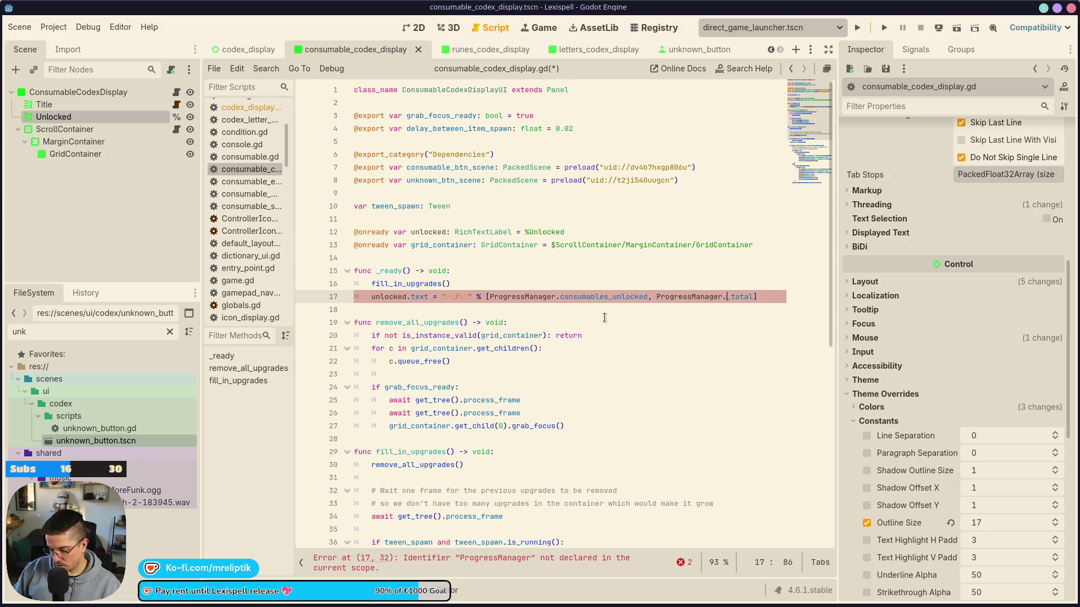
pyautogui.write('mables')
pyautogui.hotkey('ctrl', 'Left')
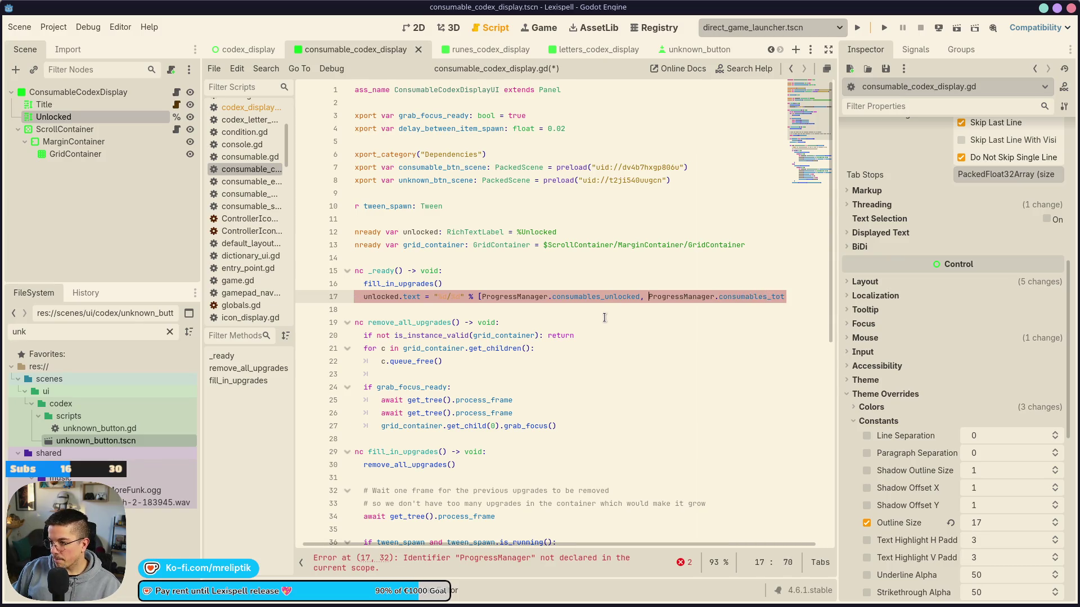
pyautogui.hotkey('ctrl', 'Right')
pyautogui.press('BackSpace')
pyautogui.press('BackSpace')
pyautogui.press('BackSpace')
pyautogui.write('known')
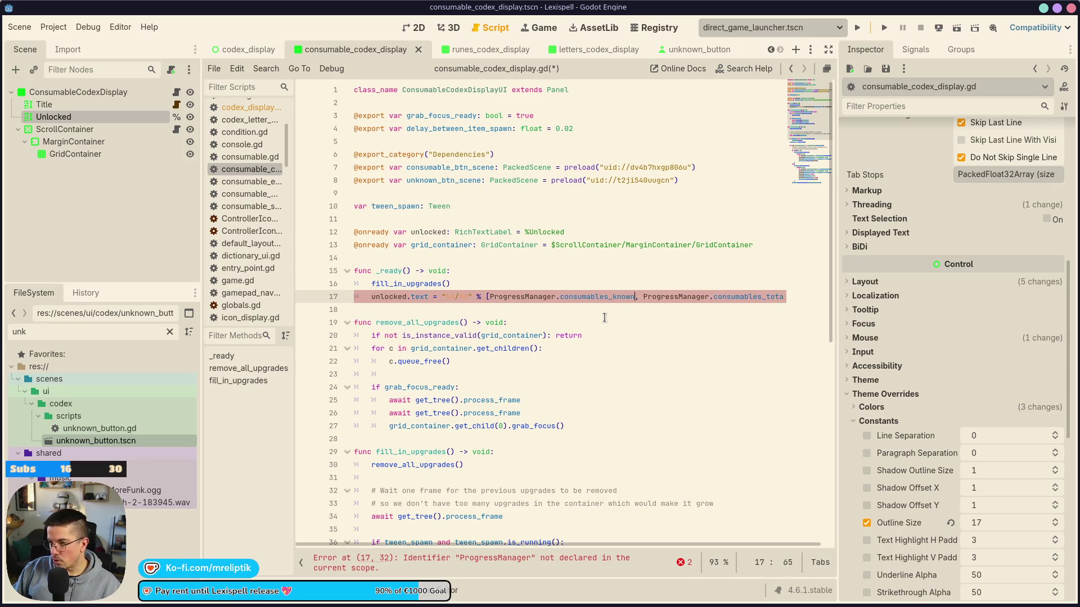
pyautogui.click(231, 51)
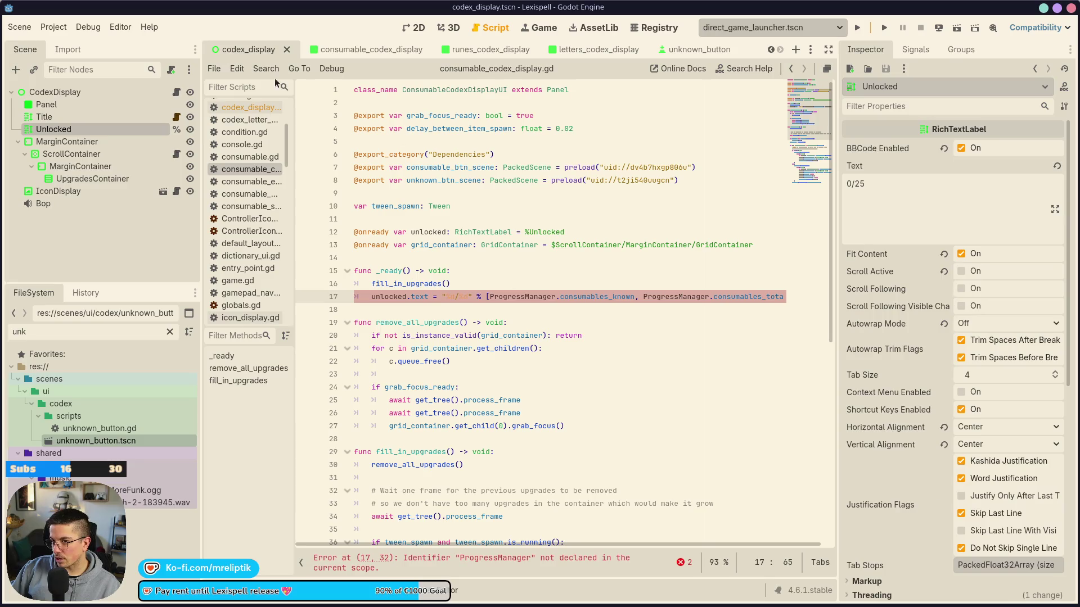
# Change upgrades_unlocked to upgrades_known on codex_display.gd's commented label line and save
pyautogui.click(637, 297)
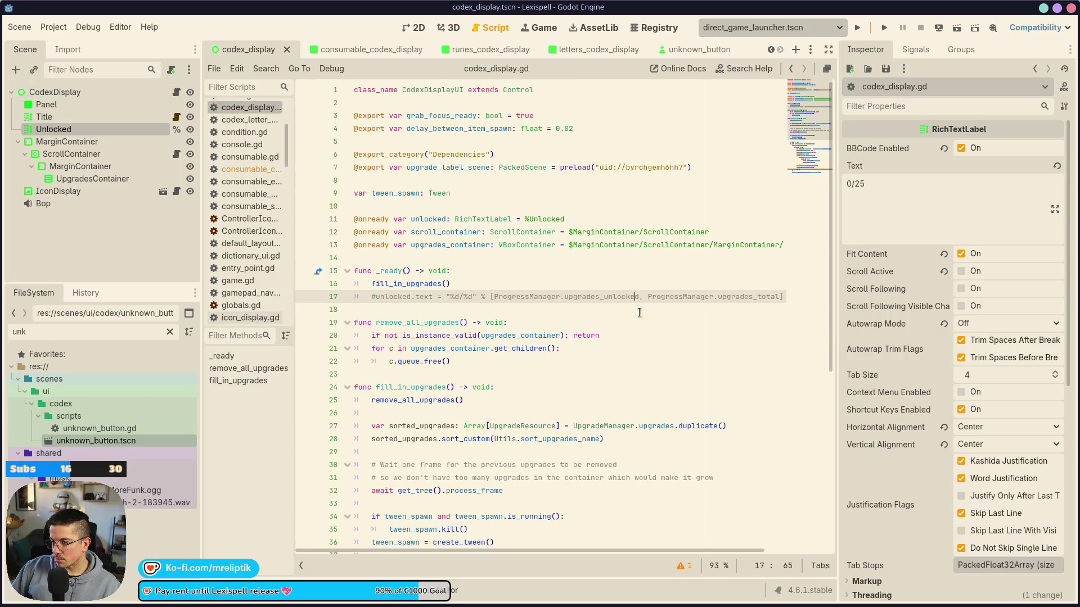
pyautogui.press('BackSpace')
pyautogui.press('BackSpace')
pyautogui.press('BackSpace')
pyautogui.write('known')
pyautogui.hotkey('ctrl', 's')
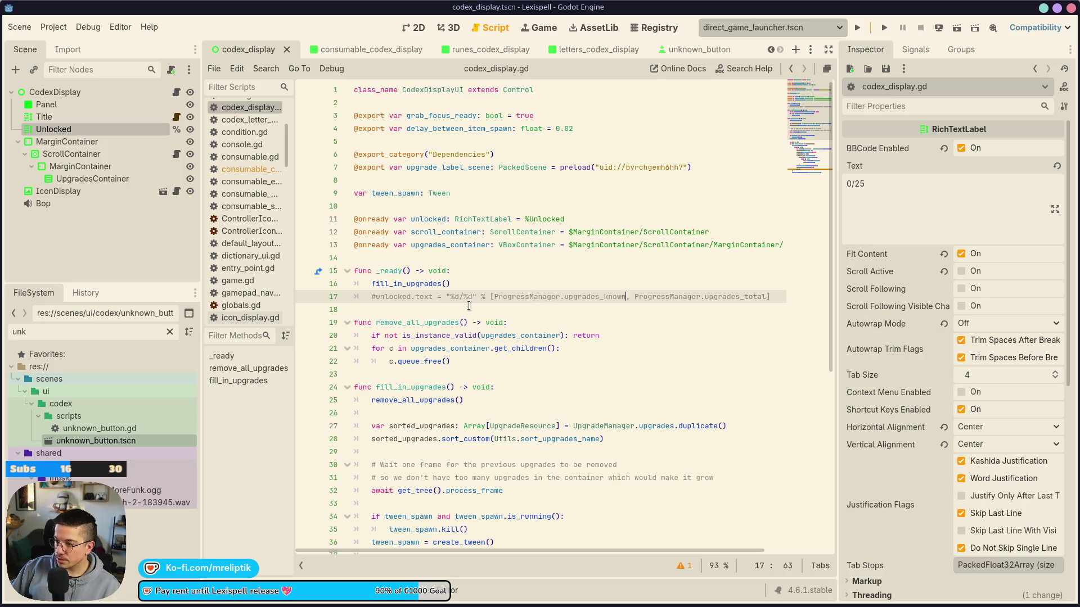
pyautogui.hscroll(3, 468, 306)
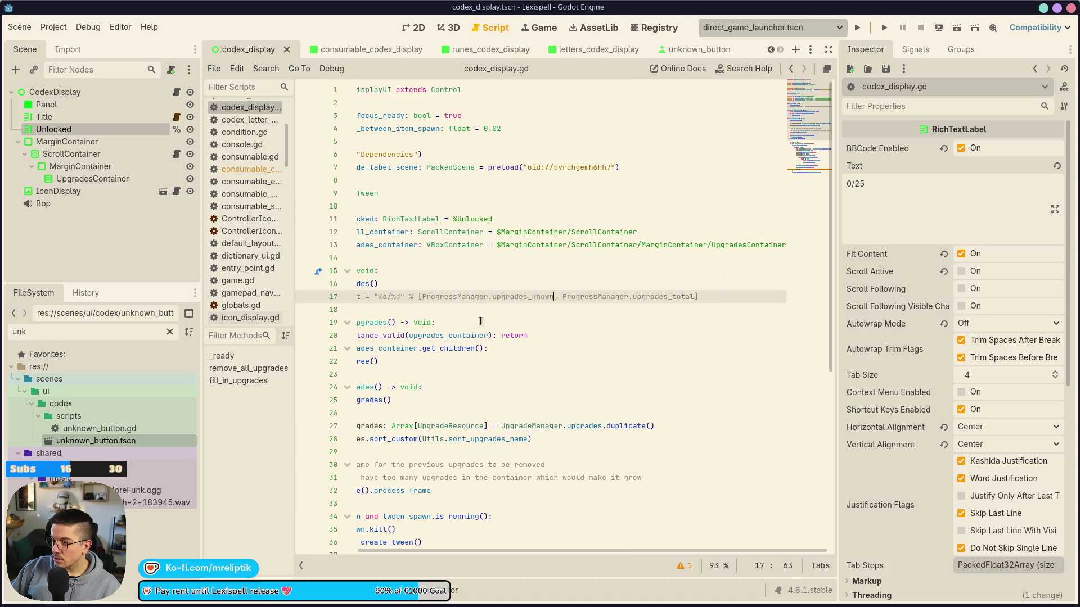
pyautogui.click(360, 49)
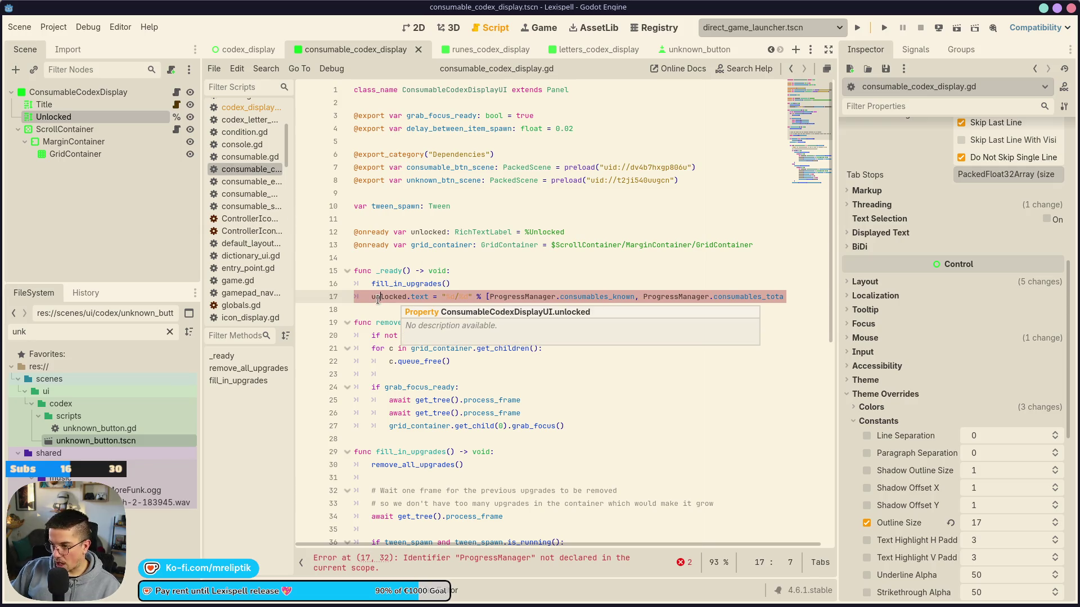
# Comment out line 17, the Unlocked label assignment in consumable_codex_display.gd, and save
pyautogui.moveTo(749, 296)
pyautogui.mouseDown()
pyautogui.moveTo(817, 301)
pyautogui.moveTo(627, 297)
pyautogui.mouseUp()
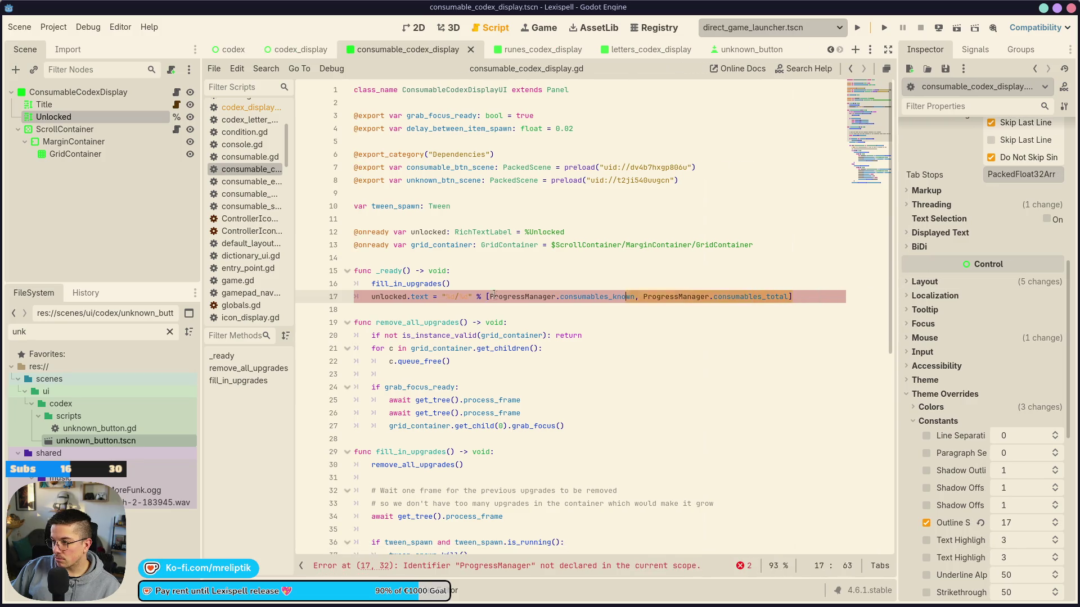
pyautogui.moveTo(545, 294); pyautogui.dragTo(368, 299)
pyautogui.hotkey('ctrl', 's')
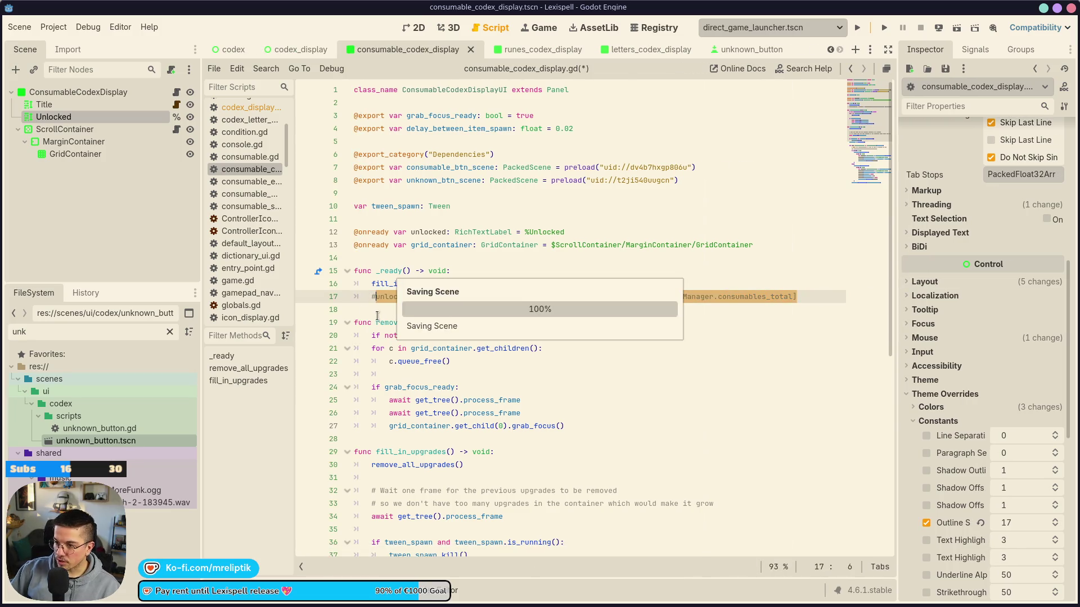
pyautogui.hotkey('ctrl', 'k')
pyautogui.hotkey('ctrl', 's')
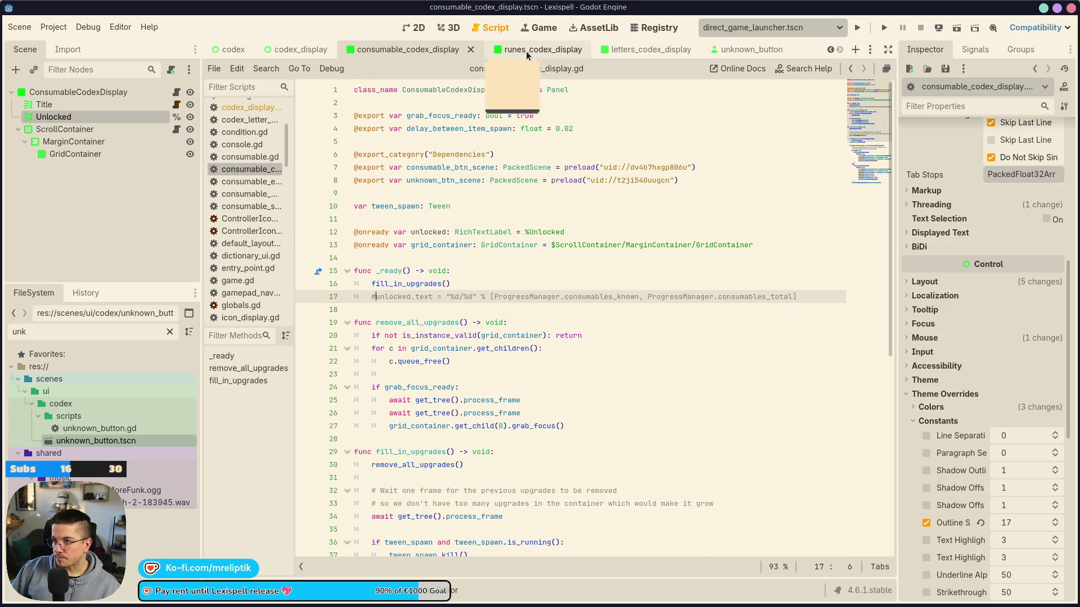
pyautogui.click(526, 49)
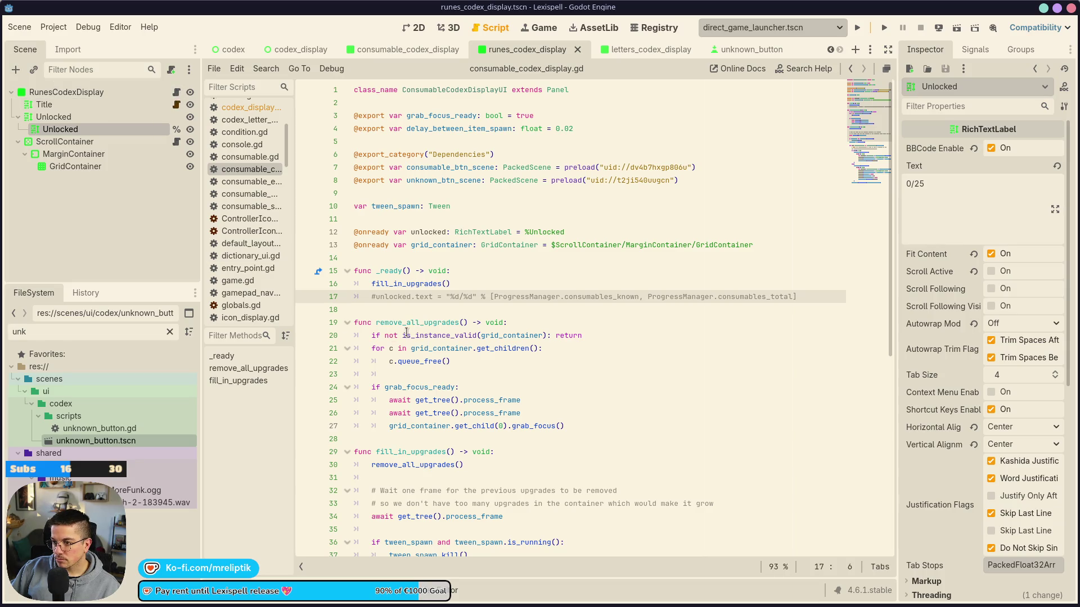
# Paste the unlocked.text count line after fill_in_runes() in runes_codex_display.gd
pyautogui.click(181, 92)
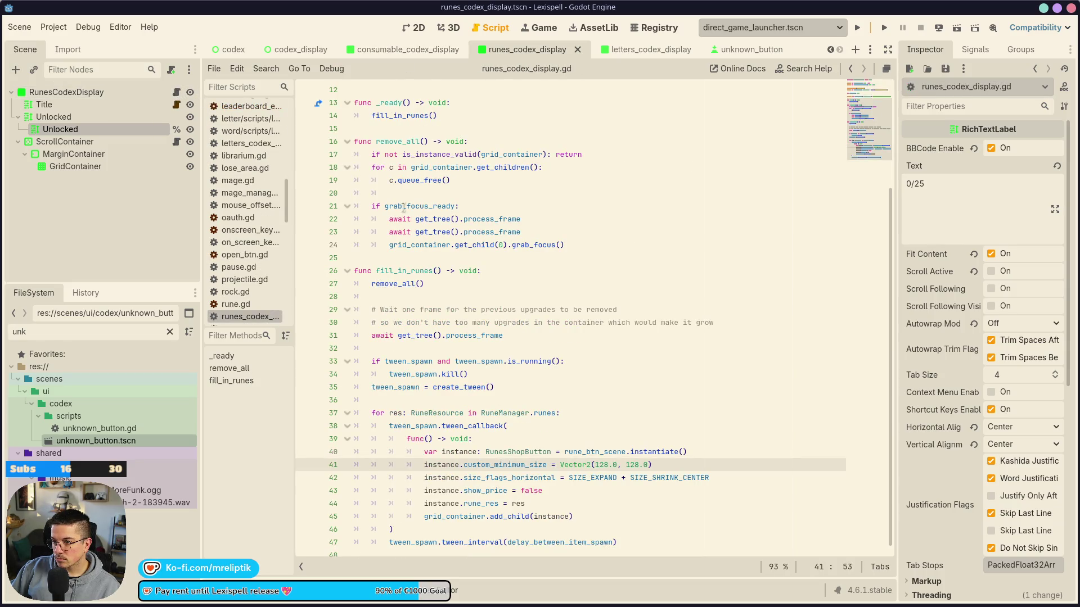
pyautogui.scroll(2, 448, 260)
pyautogui.click(450, 271)
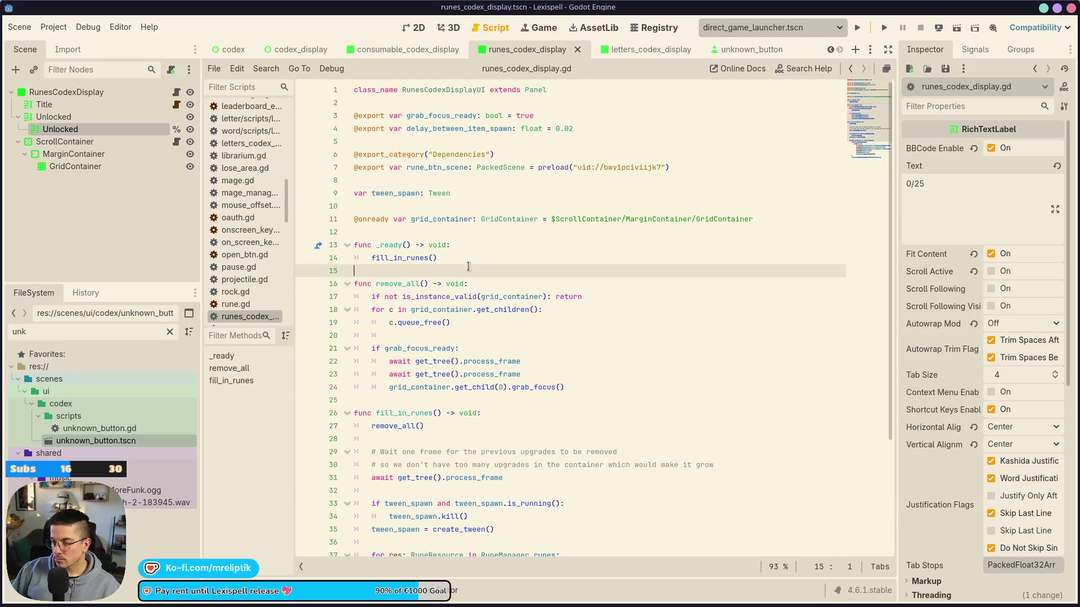
pyautogui.hotkey('ctrl', 'v')
pyautogui.press('Left')
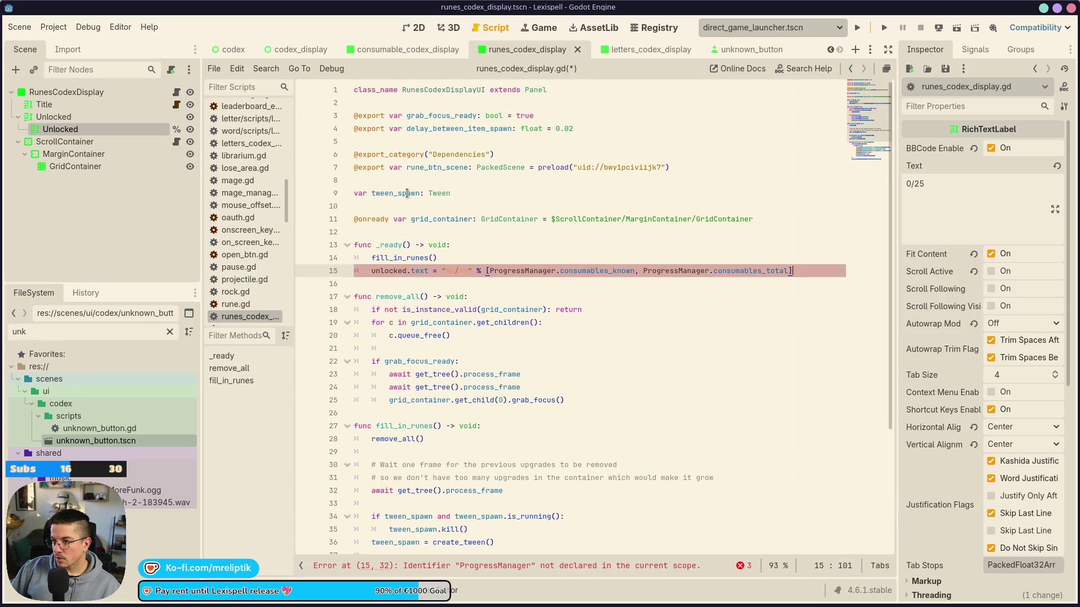
# Drop the Unlocked node into the script, undo it, then select Unlocked in the 2D view
pyautogui.click(408, 208)
pyautogui.press('Return')
pyautogui.moveTo(56, 131)
pyautogui.mouseDown()
pyautogui.moveTo(360, 225)
pyautogui.moveTo(376, 219)
pyautogui.mouseUp()
pyautogui.hotkey('ctrl', 'z')
pyautogui.click(413, 29)
pyautogui.click(66, 129)
# Set the Unlocked node to Access as Unique Name and save the runes scene
pyautogui.hotkey('ctrl', 'z')
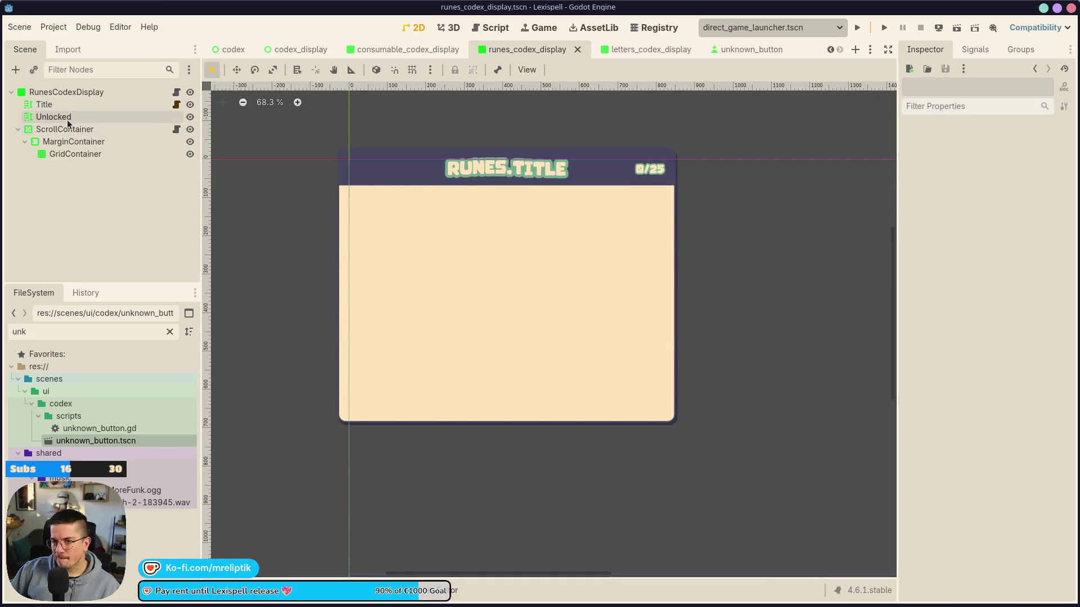
pyautogui.rightClick(67, 120)
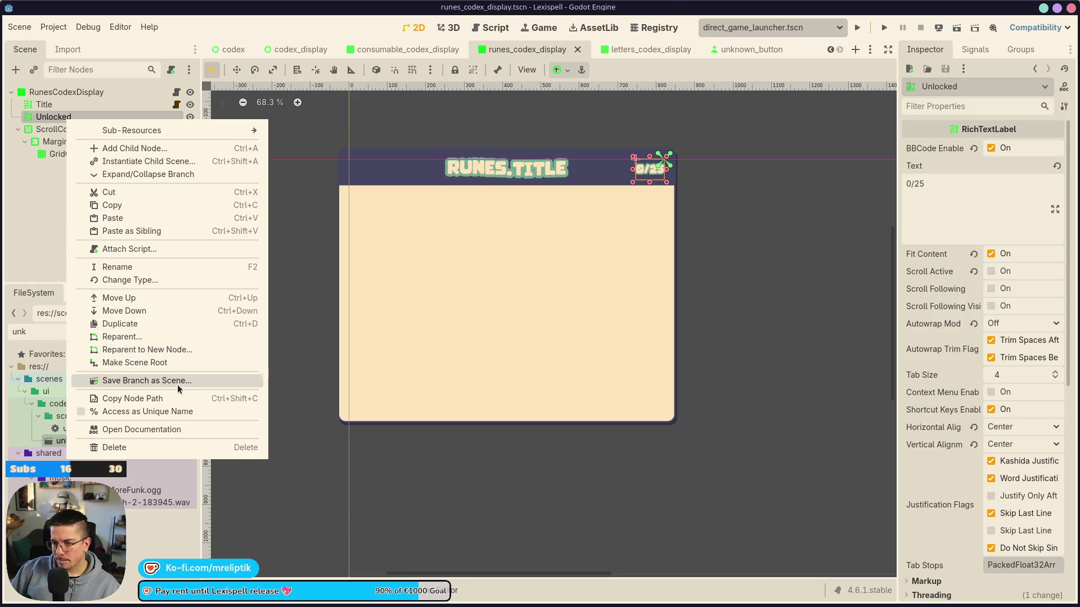
pyautogui.click(158, 411)
pyautogui.hotkey('ctrl', 's')
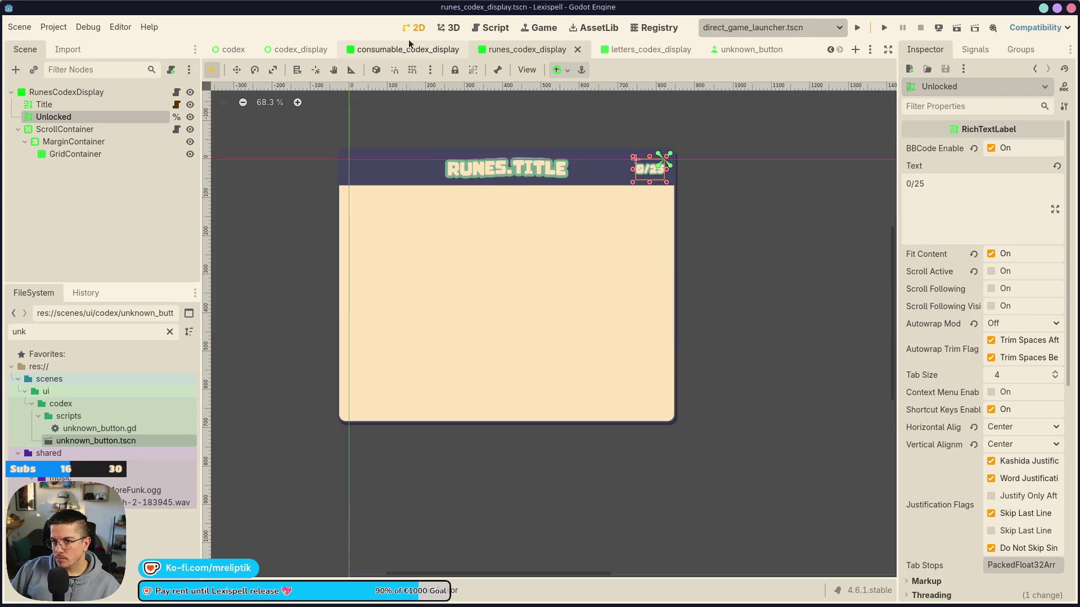
pyautogui.click(408, 49)
pyautogui.click(295, 50)
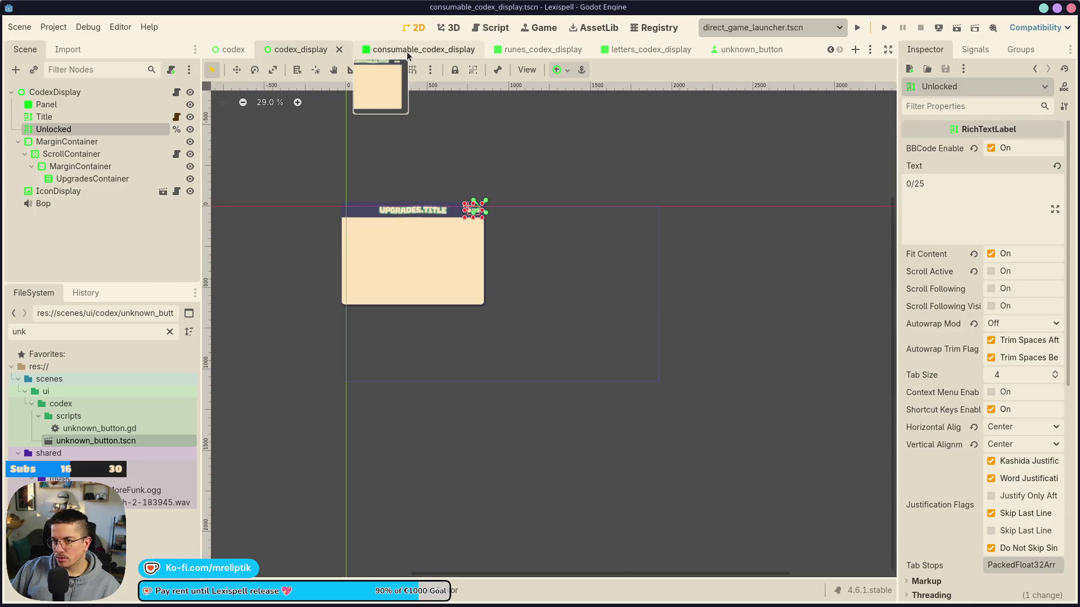
pyautogui.click(388, 50)
pyautogui.click(521, 50)
pyautogui.click(176, 92)
pyautogui.moveTo(96, 117)
pyautogui.mouseDown()
pyautogui.moveTo(402, 242)
pyautogui.moveTo(402, 222)
pyautogui.mouseUp()
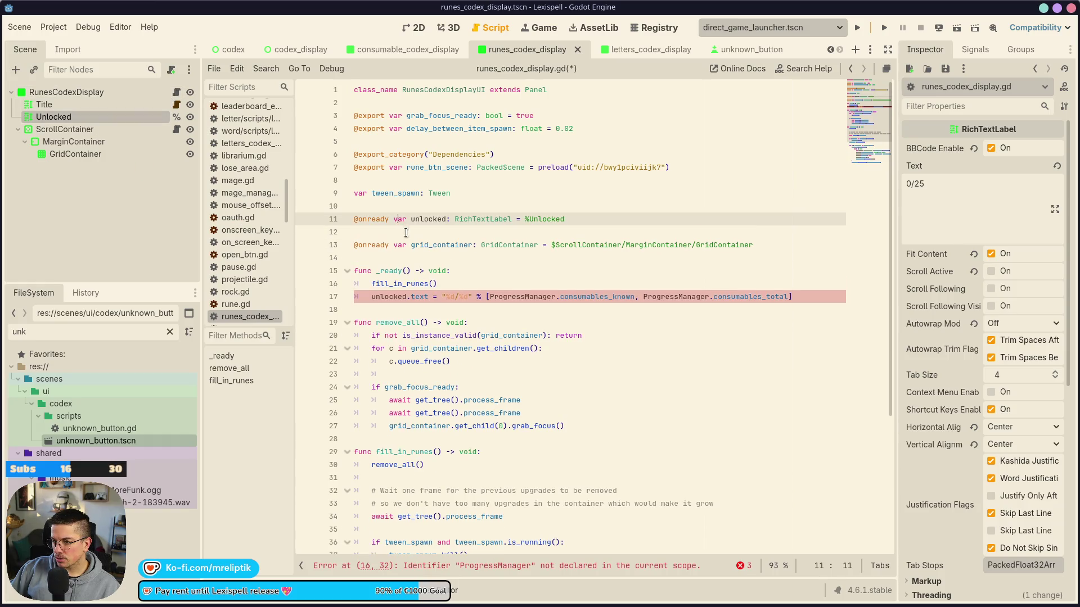
# Remove the extra blank line and rename the count fields to runes_known and runes_total
pyautogui.press('Delete')
pyautogui.hotkey('ctrl', 's')
pyautogui.click(526, 299)
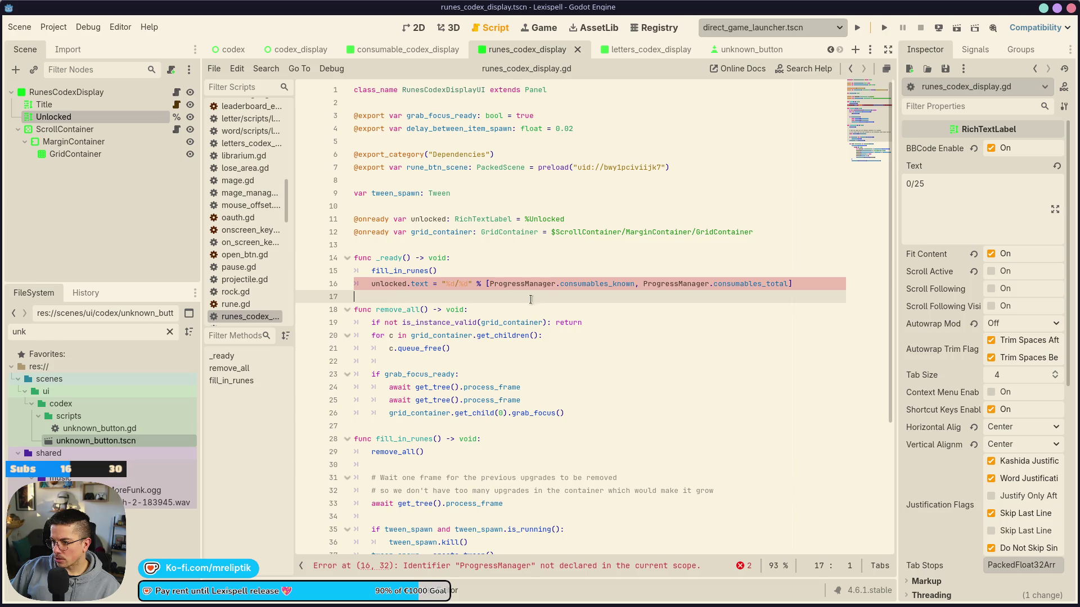
pyautogui.click(609, 283)
pyautogui.press('BackSpace')
pyautogui.press('BackSpace')
pyautogui.press('BackSpace')
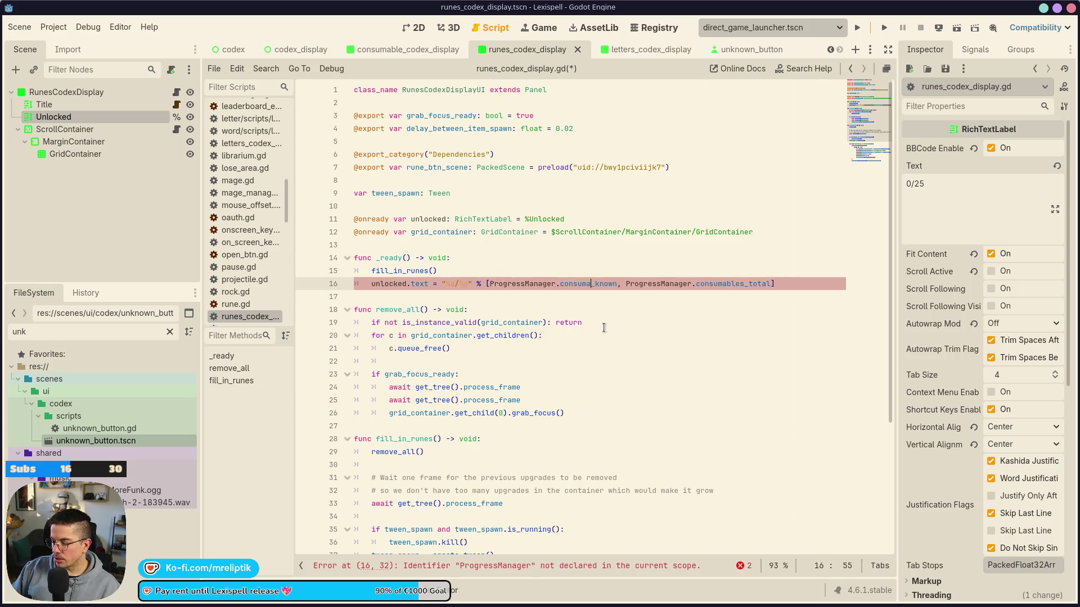
pyautogui.press('BackSpace')
pyautogui.write('runes')
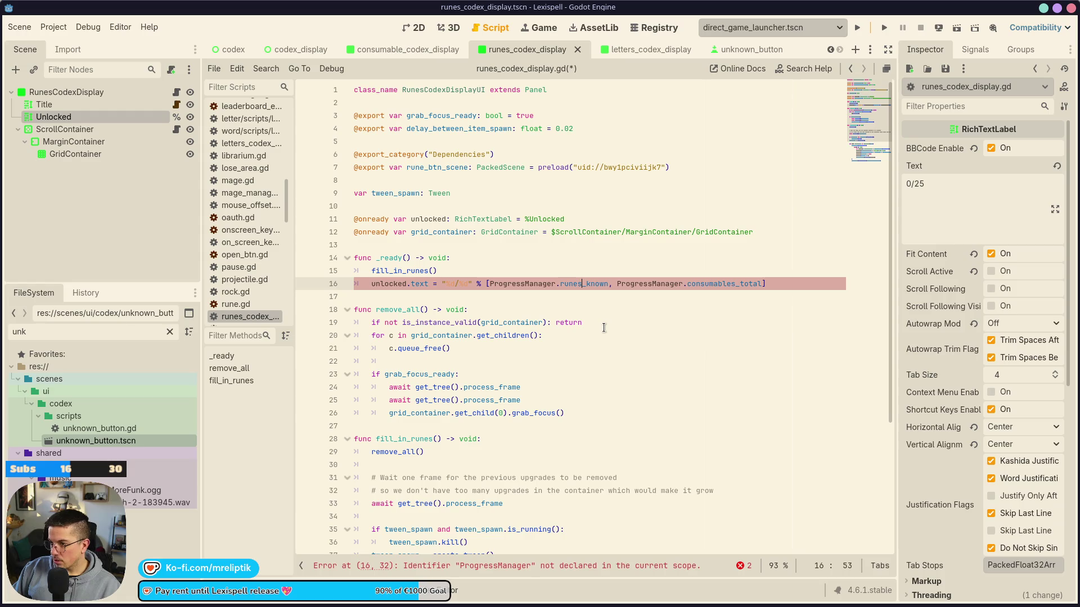
pyautogui.press('Left')
pyautogui.press('Left')
pyautogui.press('Left')
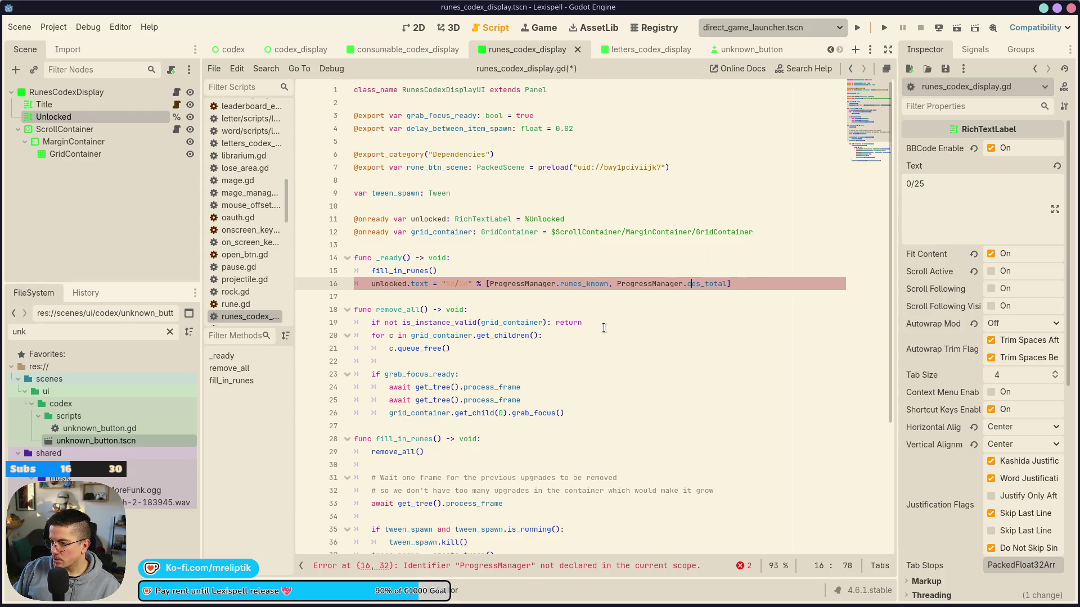
pyautogui.hotkey('ctrl', 's')
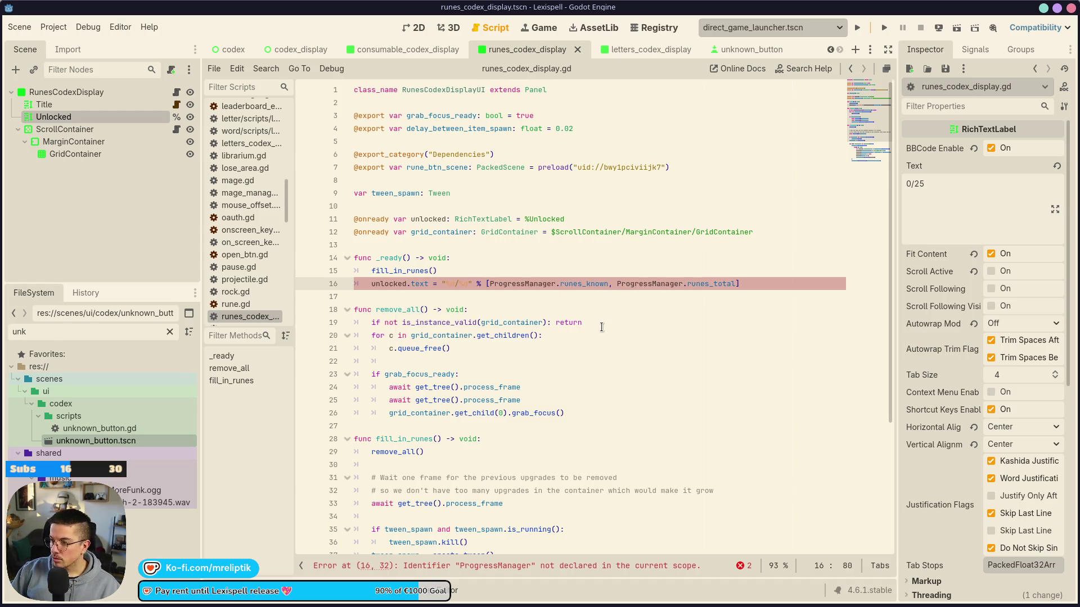
# Comment out the runes count line on line 16 and save the script
pyautogui.click(431, 284)
pyautogui.hotkey('ctrl', 'k')
pyautogui.hotkey('ctrl', 's')
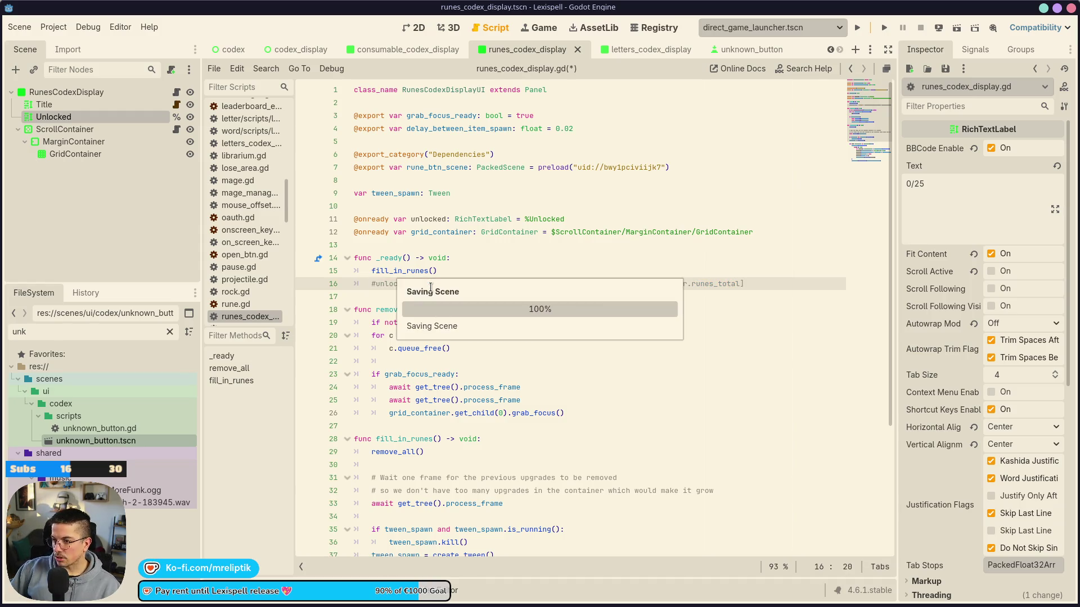
pyautogui.click(641, 49)
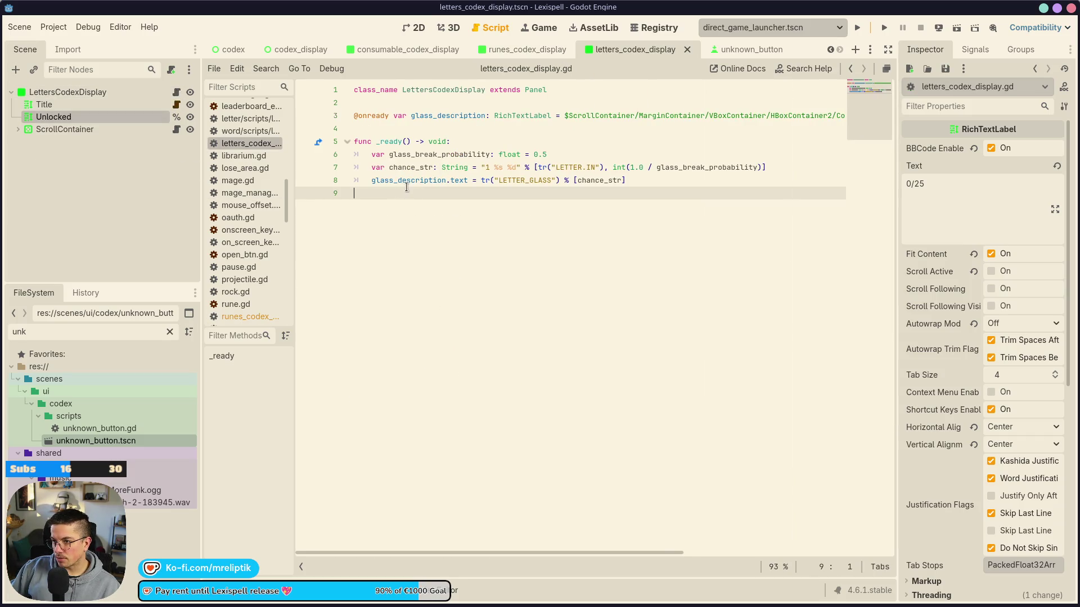
pyautogui.press('Return')
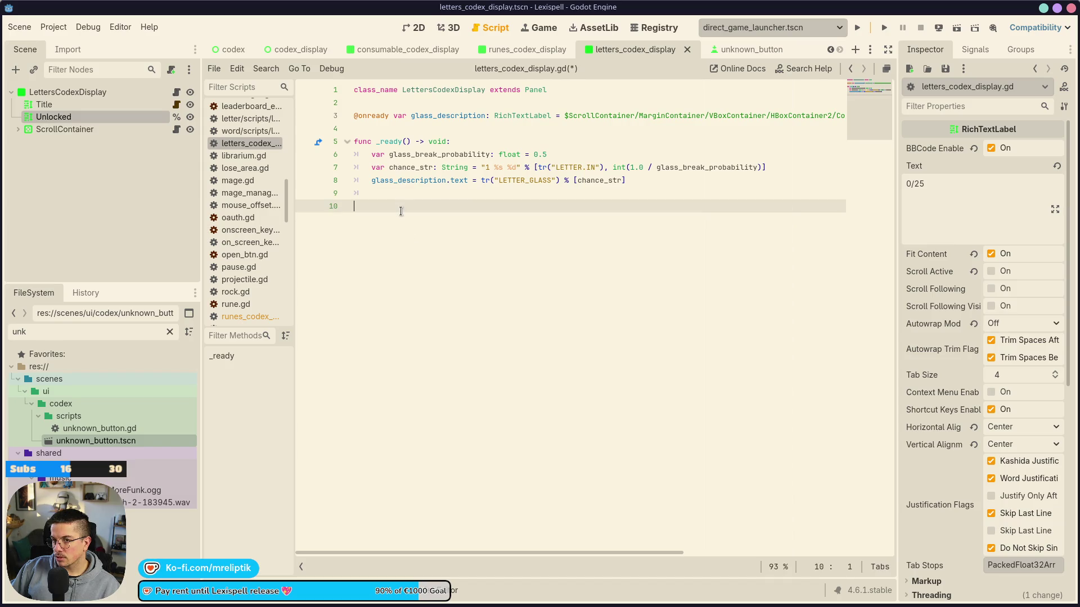
pyautogui.press('BackSpace')
pyautogui.hotkey('ctrl', 's')
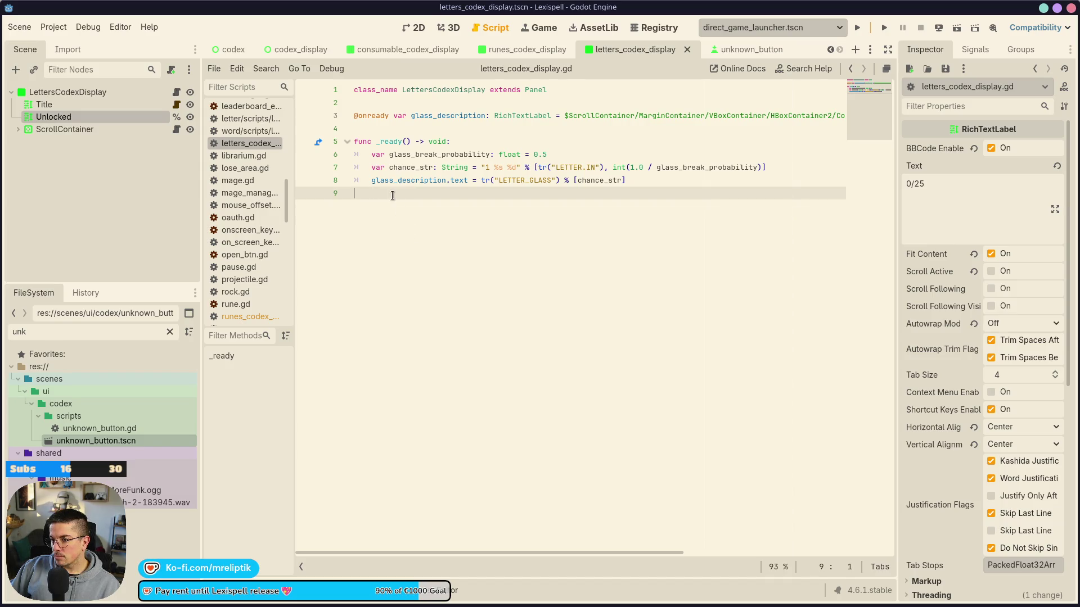
pyautogui.press('super+v')
pyautogui.press('Escape')
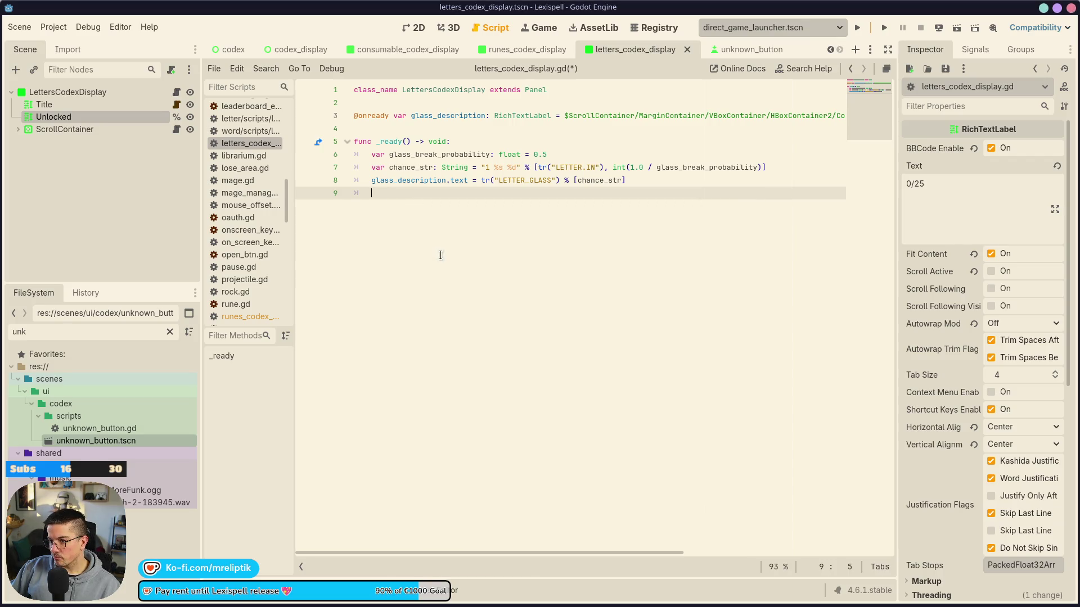
pyautogui.click(391, 128)
pyautogui.press('Up')
pyautogui.press('Up')
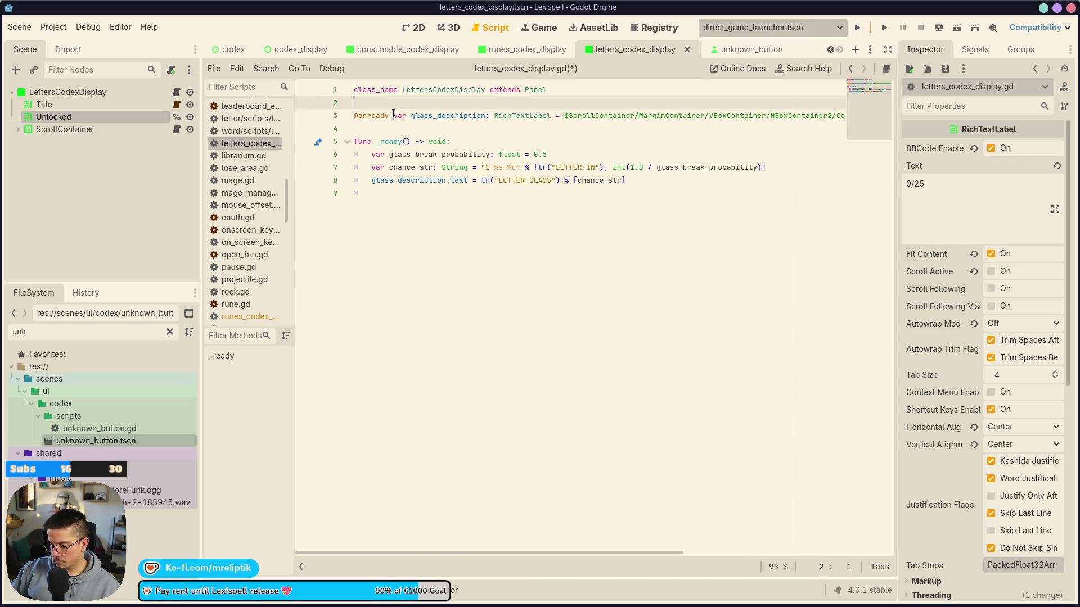
pyautogui.write('@onready var unlocked: RichTextLabel = %Unlocked')
pyautogui.press('Delete')
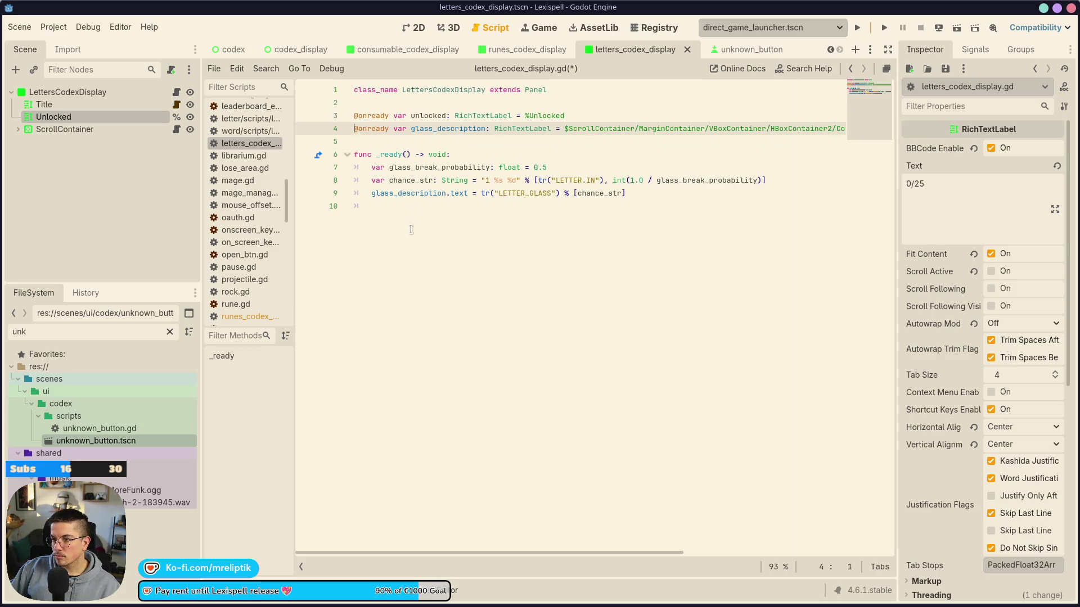
# Paste the unlocked.text count line at the end of _ready() and save
pyautogui.click(410, 228)
pyautogui.press('super+v')
pyautogui.press('Escape')
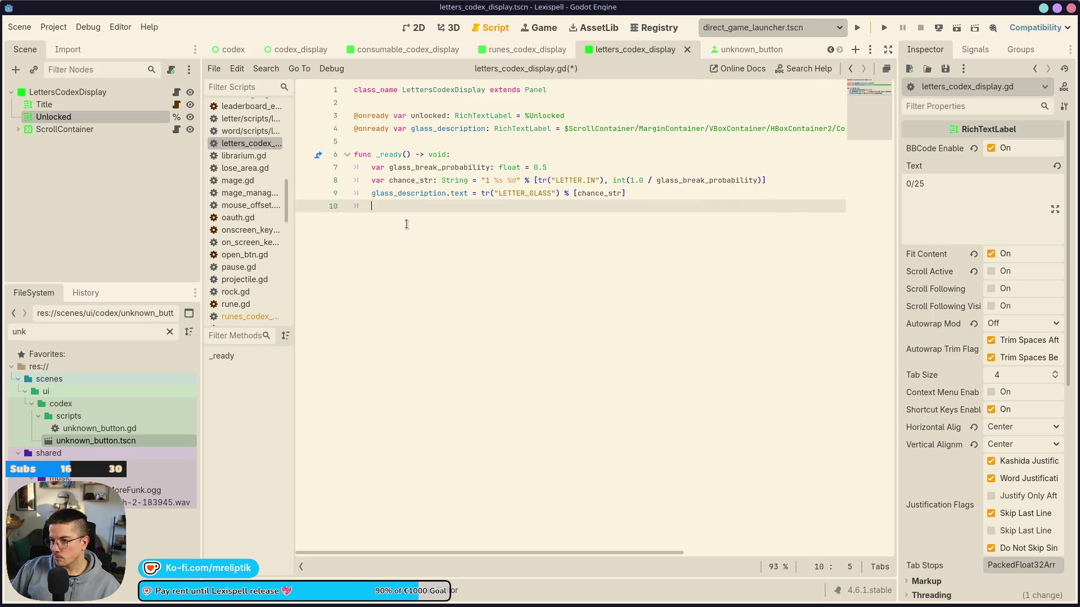
pyautogui.write('unlocked.text = "%d/%d" % [ProgressManager.consumables_known, ProgressManager.consumables_total]')
pyautogui.hotkey('ctrl', 's')
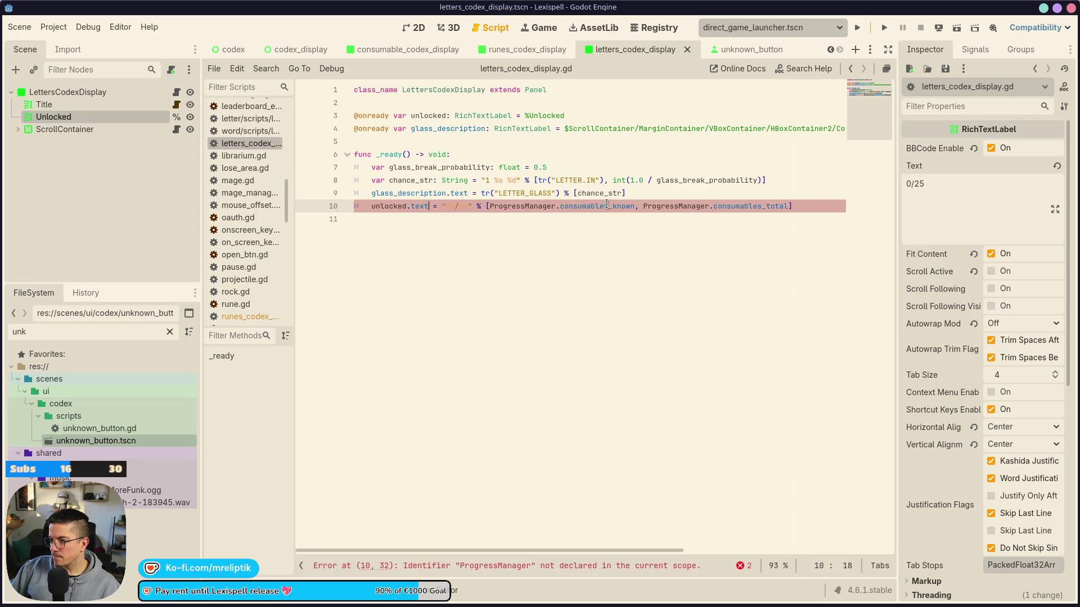
# Rename the count fields to letters_known and letters_total and save
pyautogui.press('BackSpace')
pyautogui.press('BackSpace')
pyautogui.press('BackSpace')
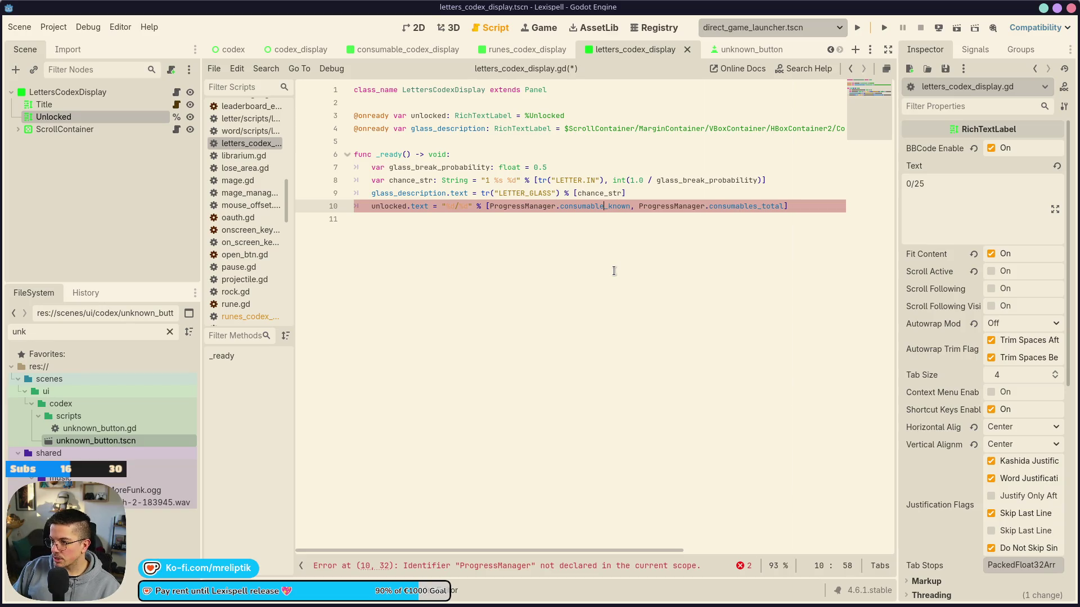
pyautogui.press('BackSpace')
pyautogui.press('BackSpace')
pyautogui.press('BackSpace')
pyautogui.write('LE')
pyautogui.press('BackSpace')
pyautogui.press('BackSpace')
pyautogui.write('letters')
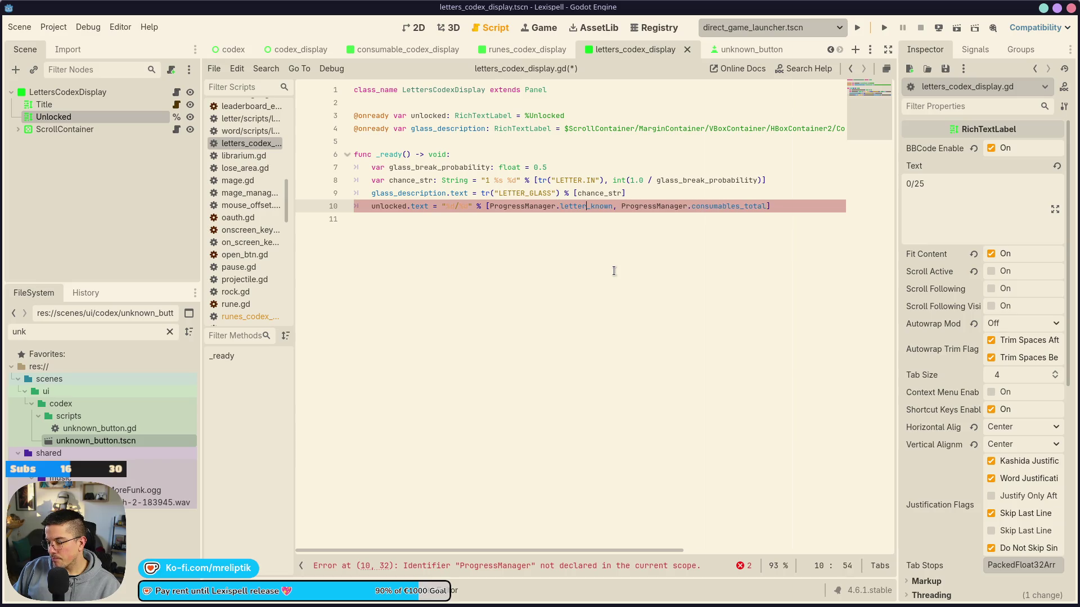
pyautogui.press('Left')
pyautogui.press('Left')
pyautogui.press('Left')
pyautogui.press('BackSpace')
pyautogui.press('BackSpace')
pyautogui.press('BackSpace')
pyautogui.press('BackSpace')
pyautogui.press('BackSpace')
pyautogui.press('BackSpace')
pyautogui.write('letters')
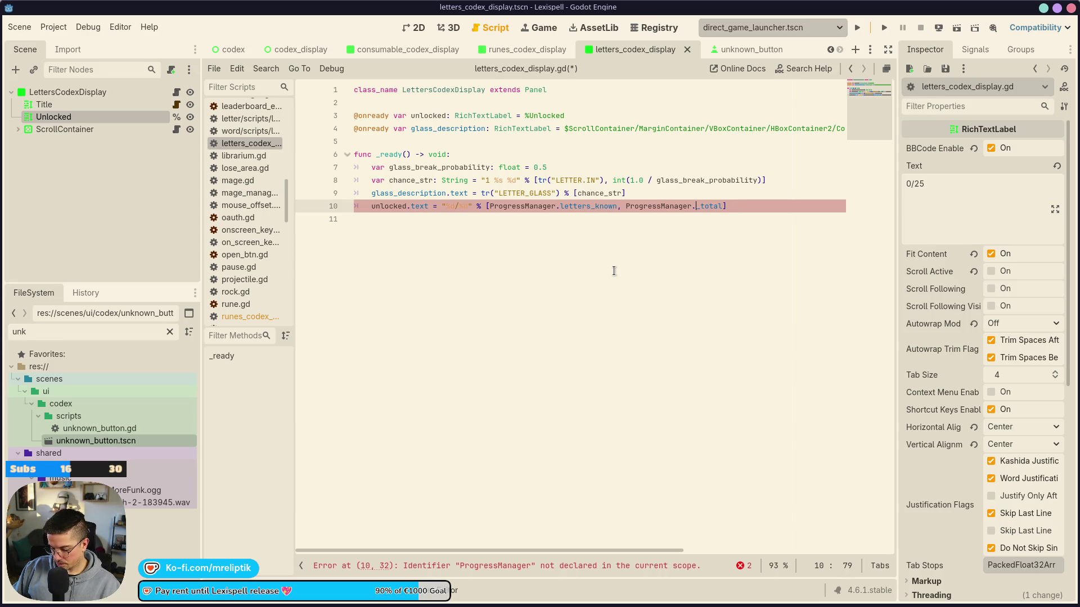
pyautogui.hotkey('ctrl', 's')
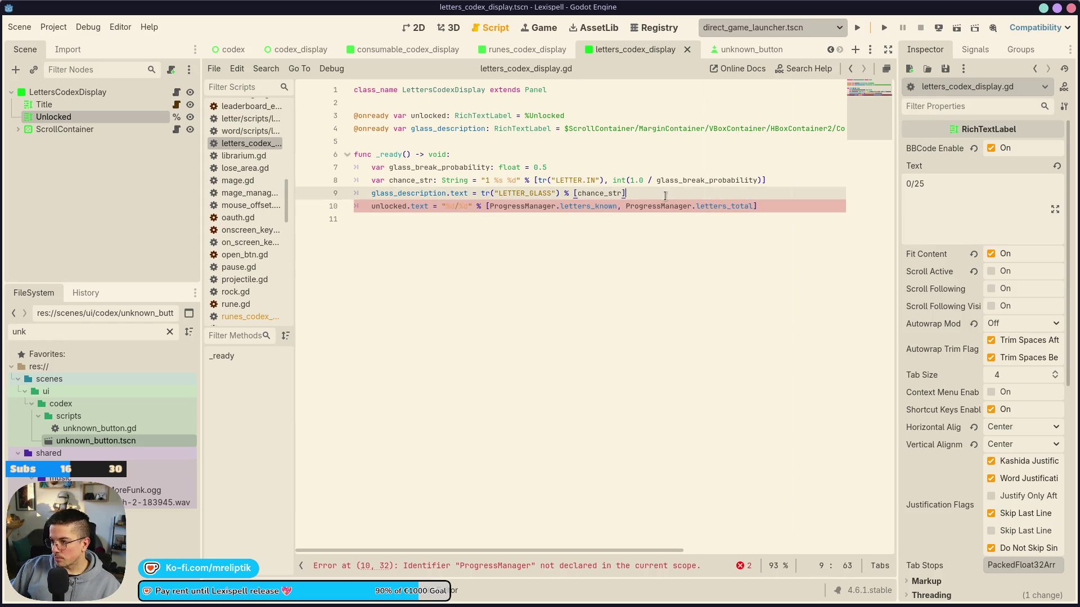
# Comment out the letters count line on line 10 and save the script
pyautogui.moveTo(754, 206); pyautogui.dragTo(488, 206)
pyautogui.hotkey('ctrl', 'c')
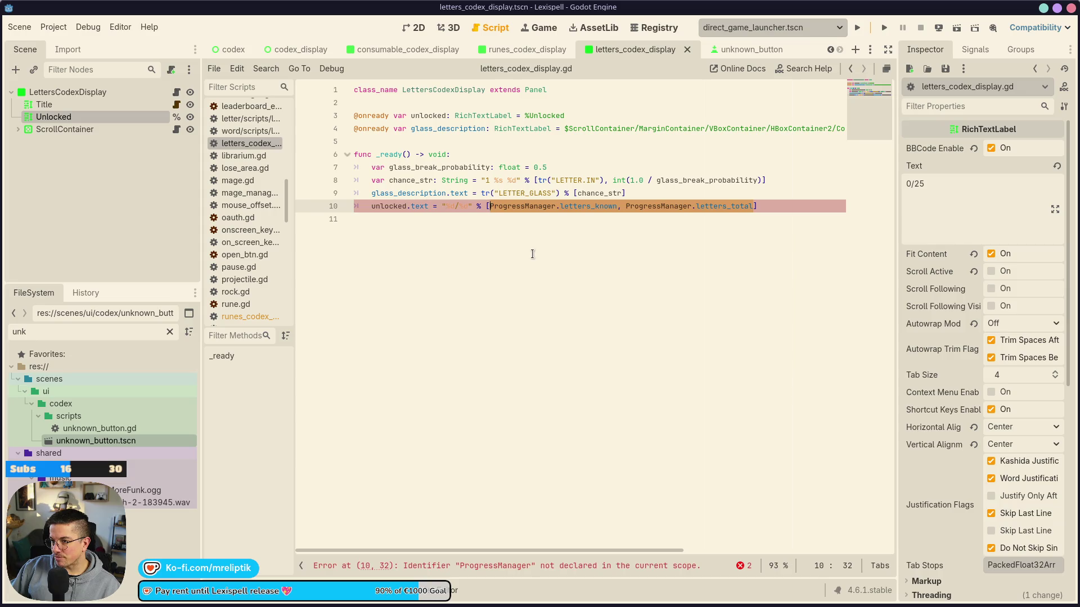
pyautogui.hotkey('ctrl', 'k')
pyautogui.hotkey('ctrl', 's')
pyautogui.click(531, 253)
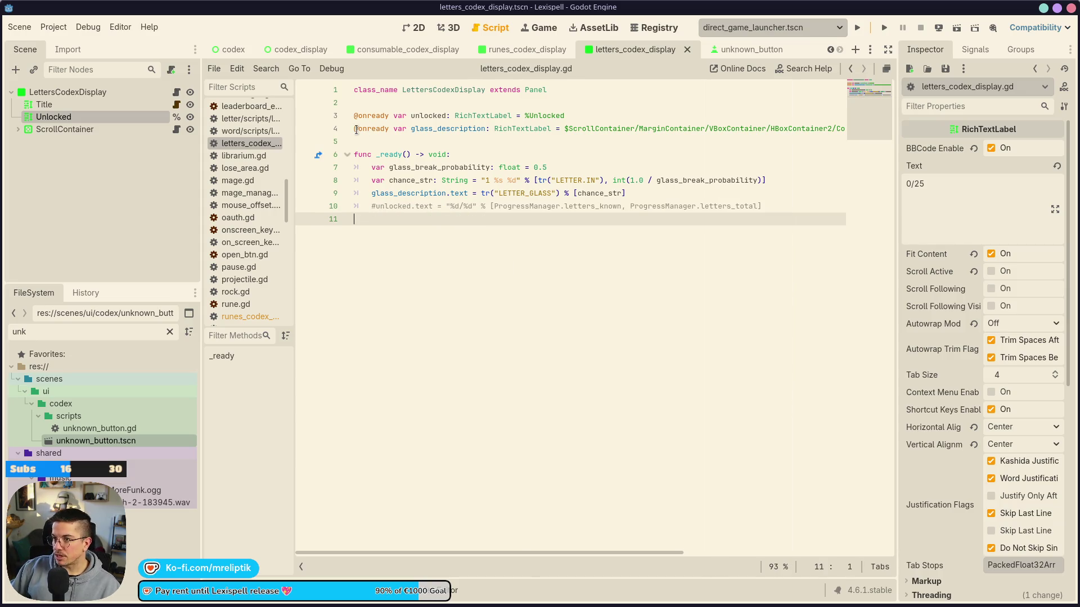
pyautogui.click(169, 331)
# Create a new folder named ProgressManager inside the autoload folder
pyautogui.scroll(10, 86, 426)
pyautogui.scroll(10, 113, 445)
pyautogui.rightClick(42, 392)
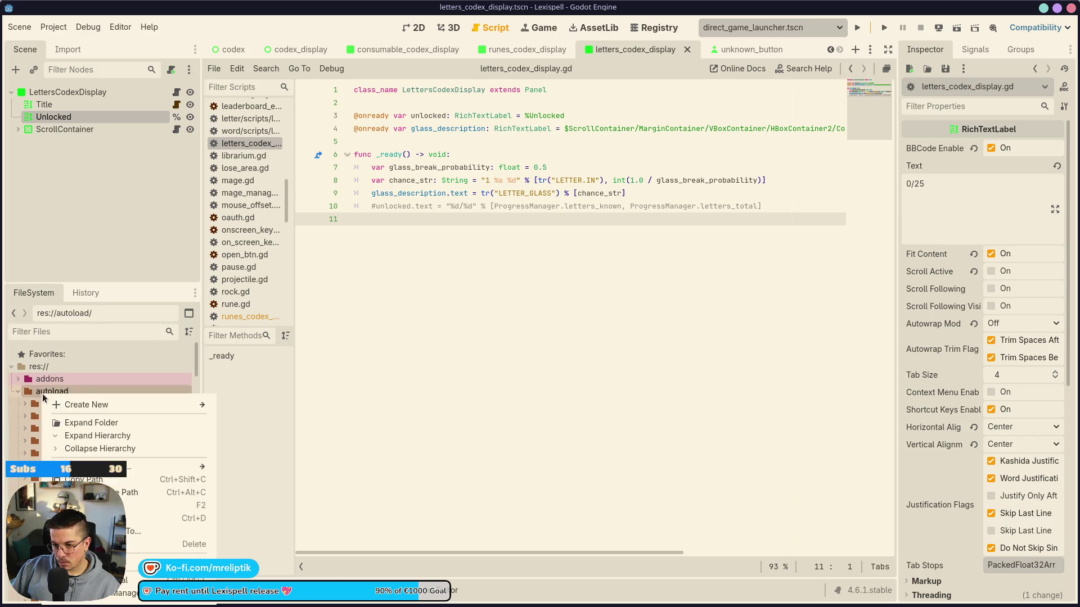
pyautogui.moveTo(95, 405)
pyautogui.press('Up')
pyautogui.press('Return')
pyautogui.write('ProgressManager')
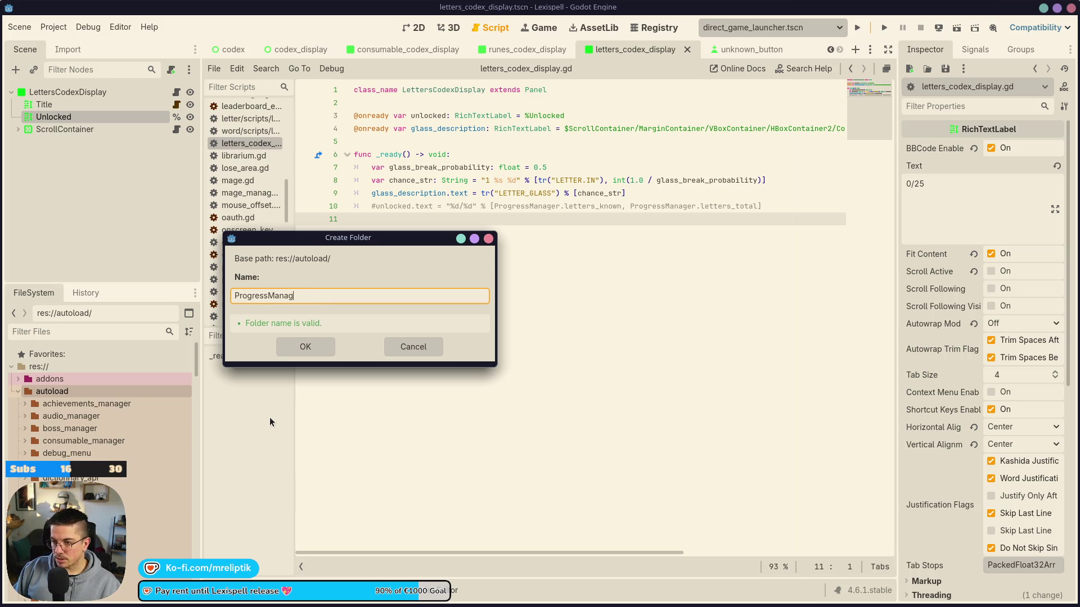
pyautogui.press('Return')
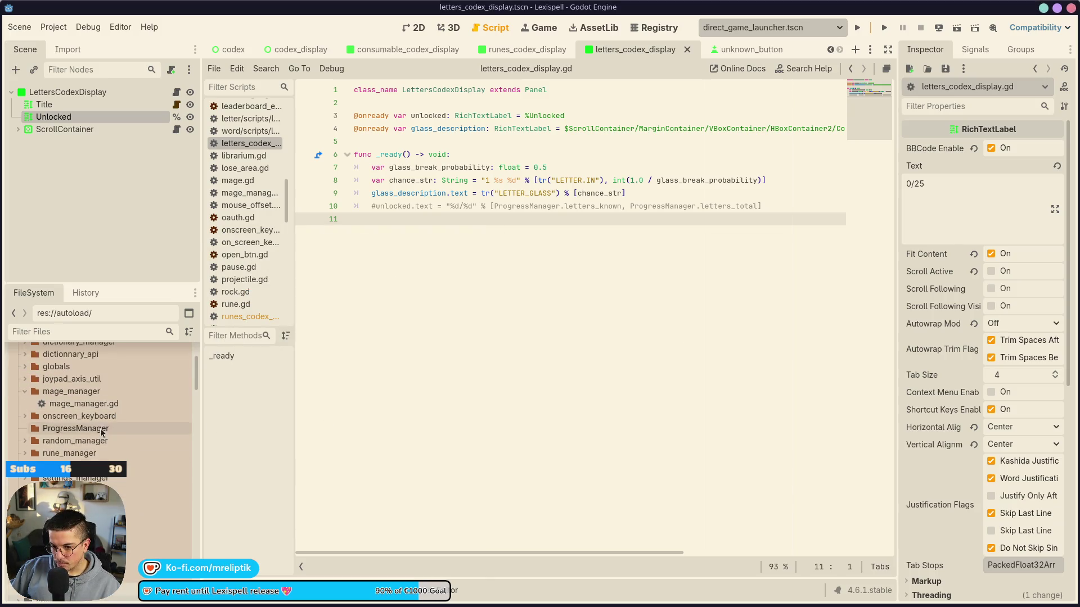
# Rename the ProgressManager folder to progress_manager
pyautogui.rightClick(47, 433)
pyautogui.click(163, 507)
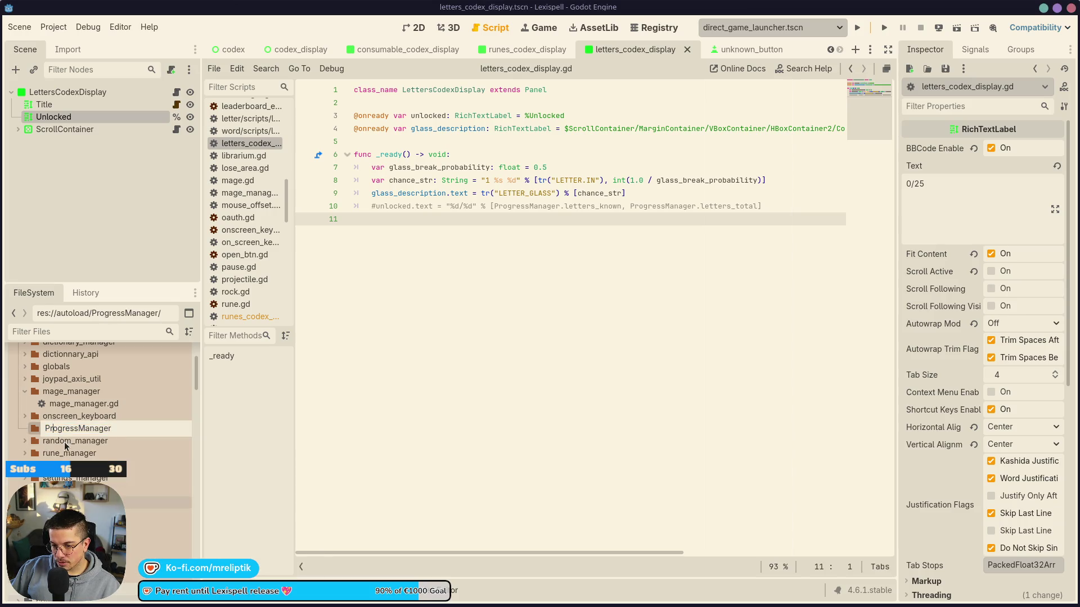
pyautogui.press('BackSpace')
pyautogui.write('p')
pyautogui.press('End')
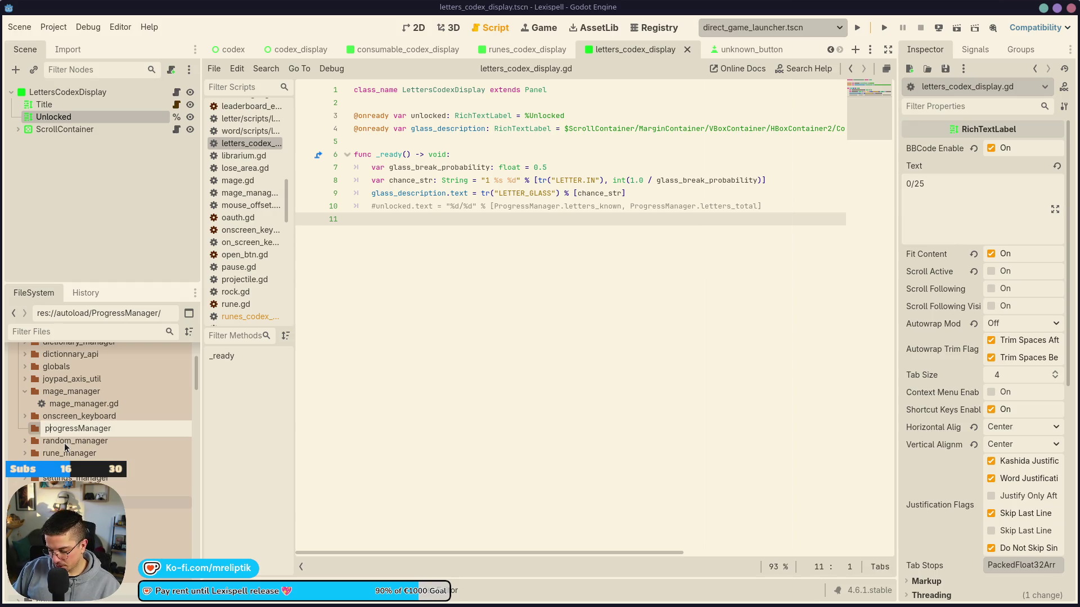
pyautogui.press('Left')
pyautogui.press('Left')
pyautogui.press('Left')
pyautogui.press('BackSpace')
pyautogui.write('_m')
pyautogui.press('Return')
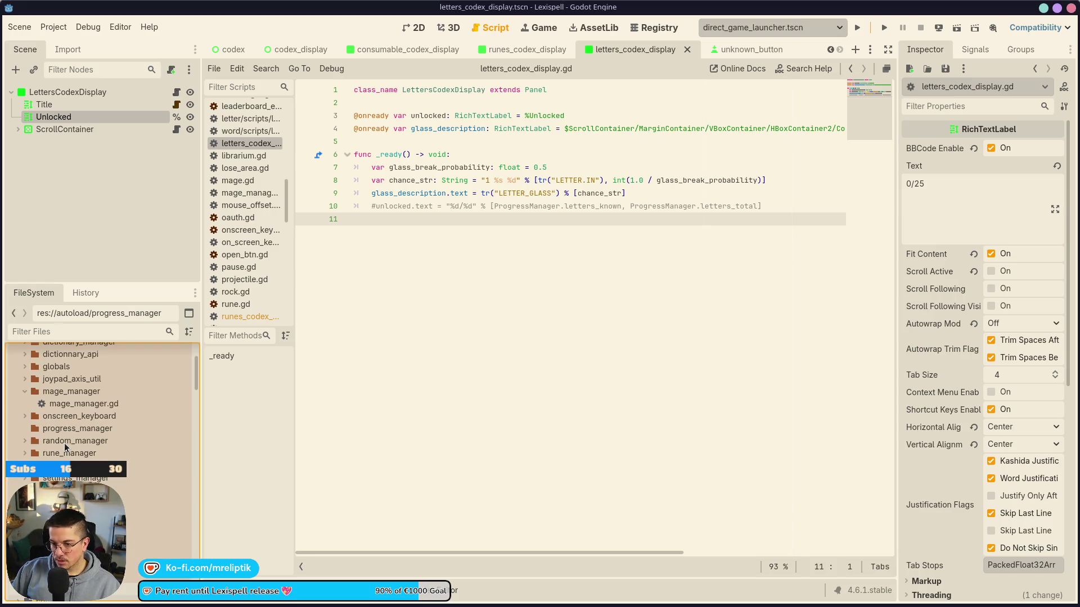
# Create a new script named progress_manager in the progress_manager folder
pyautogui.rightClick(77, 433)
pyautogui.moveTo(147, 406)
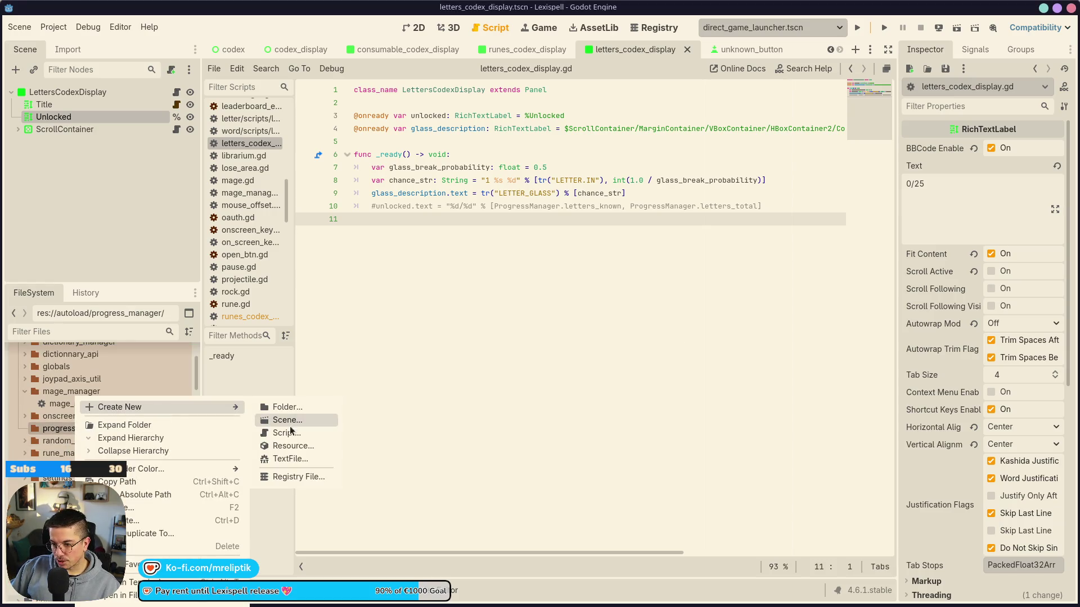
pyautogui.click(287, 425)
pyautogui.write('progress_manager/progress_manager')
# Create progress_manager.gd and paste the ProgressManager letters_known and letters_total references onto separate lines
pyautogui.press('Return')
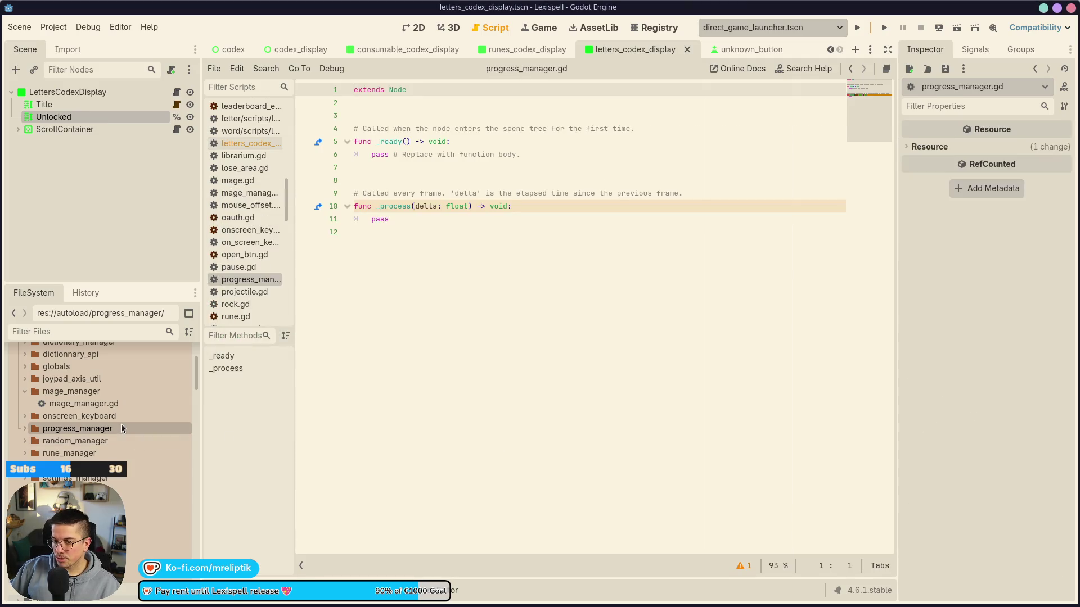
pyautogui.click(112, 437)
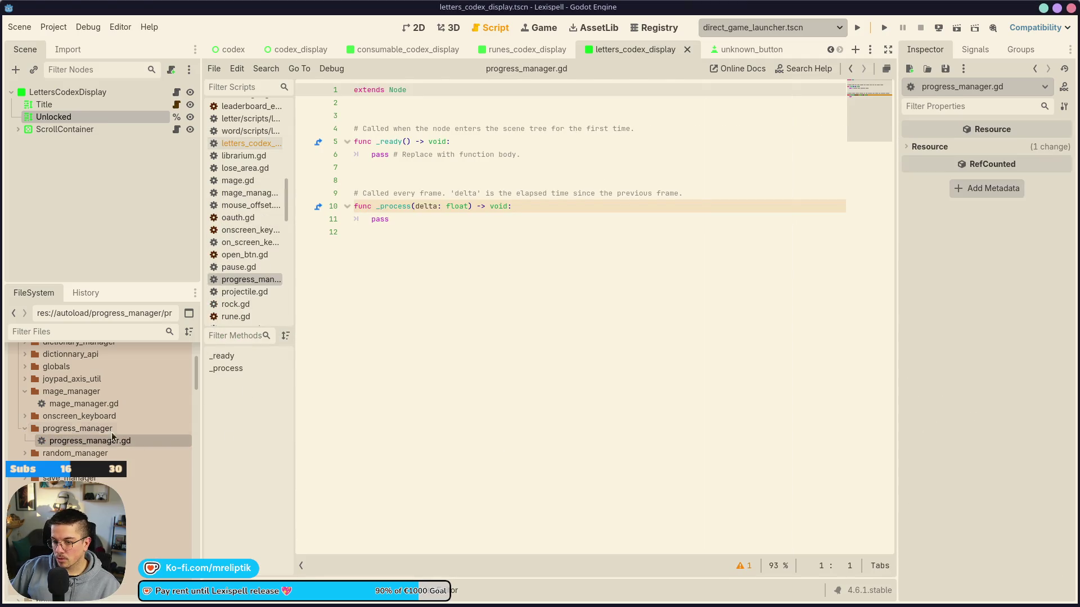
pyautogui.click(401, 102)
pyautogui.press('Return')
pyautogui.hotkey('ctrl', 'v')
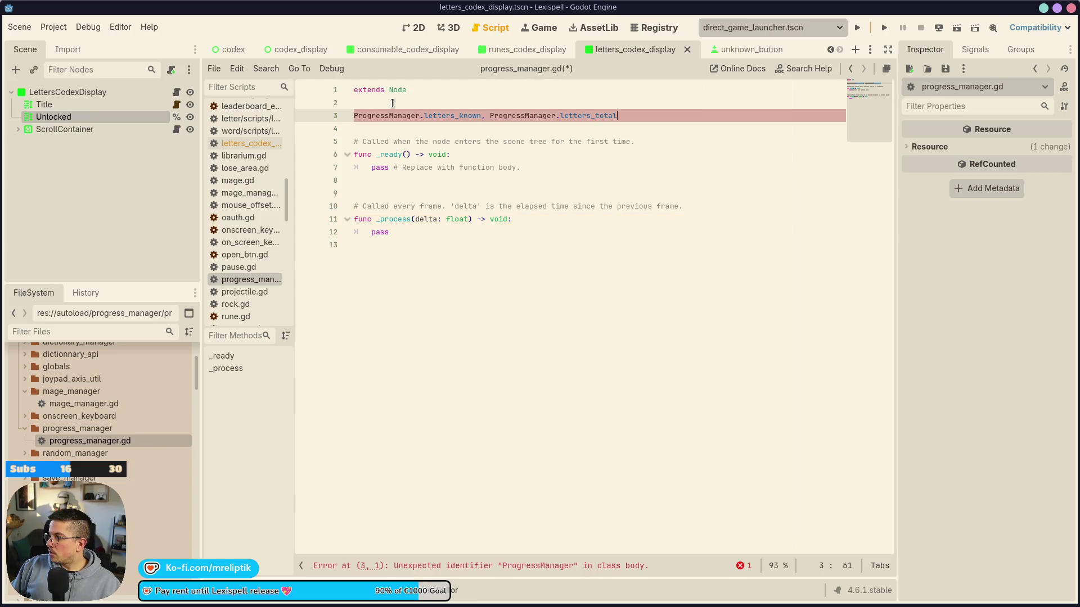
pyautogui.hotkey('ctrl', 'shift', 'Left')
pyautogui.hotkey('ctrl', 'shift', 'Left')
pyautogui.hotkey('ctrl', 'shift', 'Left')
pyautogui.hotkey('ctrl', 'c')
pyautogui.press('BackSpace')
pyautogui.press('BackSpace')
pyautogui.press('BackSpace')
pyautogui.press('Return')
pyautogui.hotkey('ctrl', 'v')
pyautogui.hotkey('ctrl', 'Left')
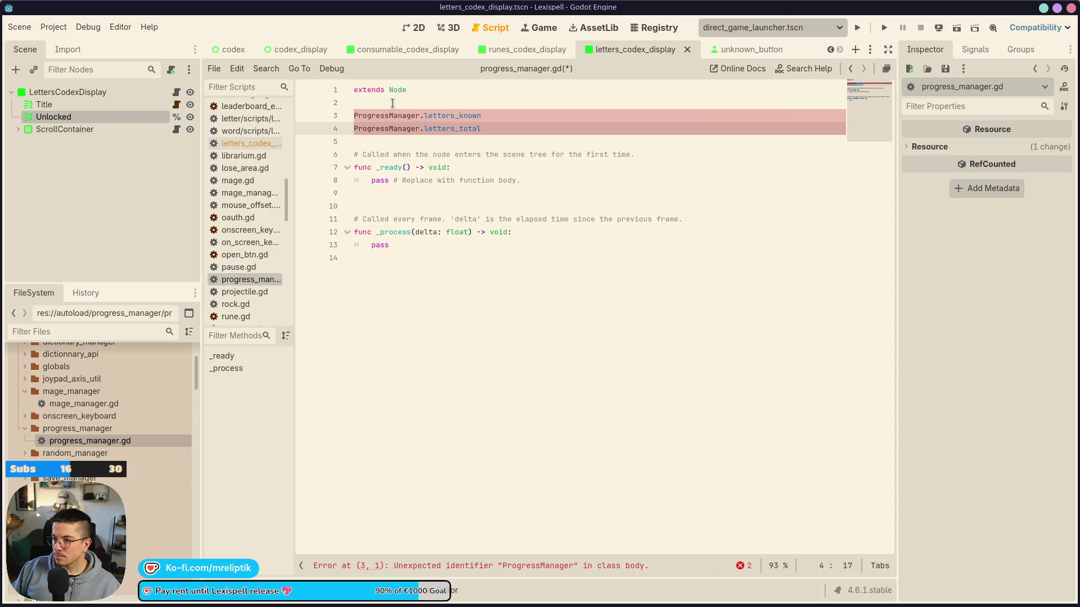
# Strip the ProgressManager. prefixes and declare var letters_known and var letters_total
pyautogui.hotkey('shift', 'Home')
pyautogui.press('BackSpace')
pyautogui.press('Up')
pyautogui.hotkey('ctrl', 'shift', 'Right')
pyautogui.hotkey('ctrl', 'shift', 'Right')
pyautogui.press('BackSpace')
pyautogui.write('var')
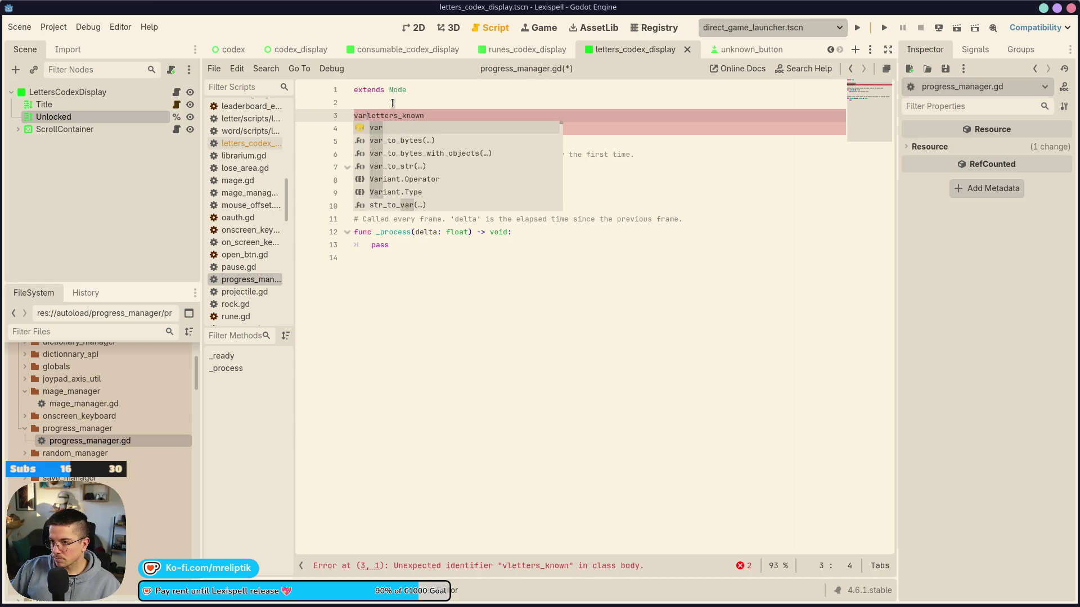
pyautogui.click(353, 129)
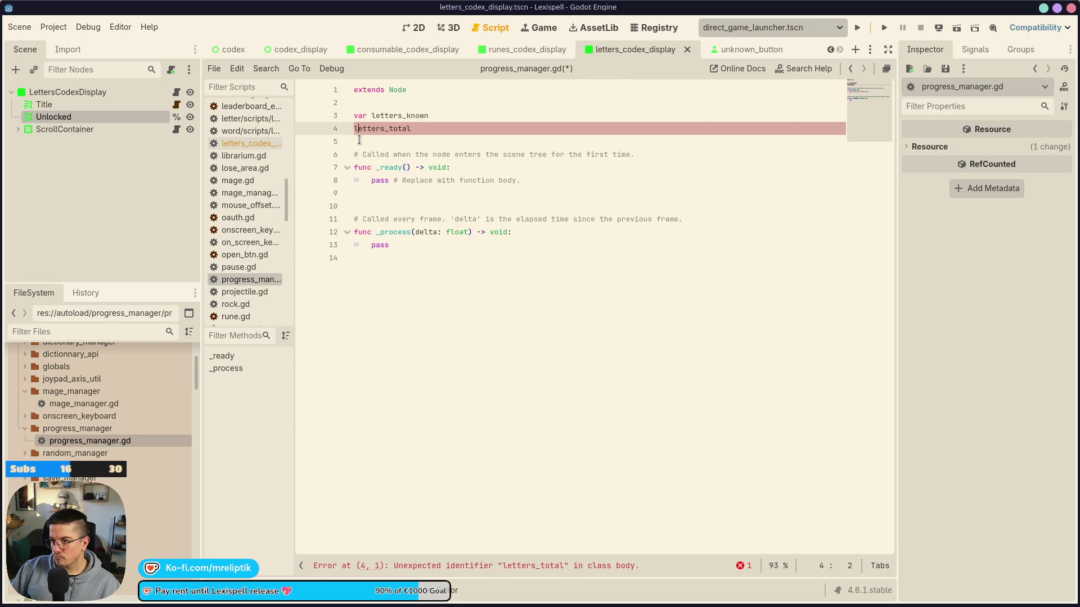
pyautogui.write('var')
pyautogui.hotkey('ctrl', 's')
# Delete the template comment and the unused _process function, then save the script
pyautogui.click(394, 154)
pyautogui.hotkey('ctrl', 'shift', 'k')
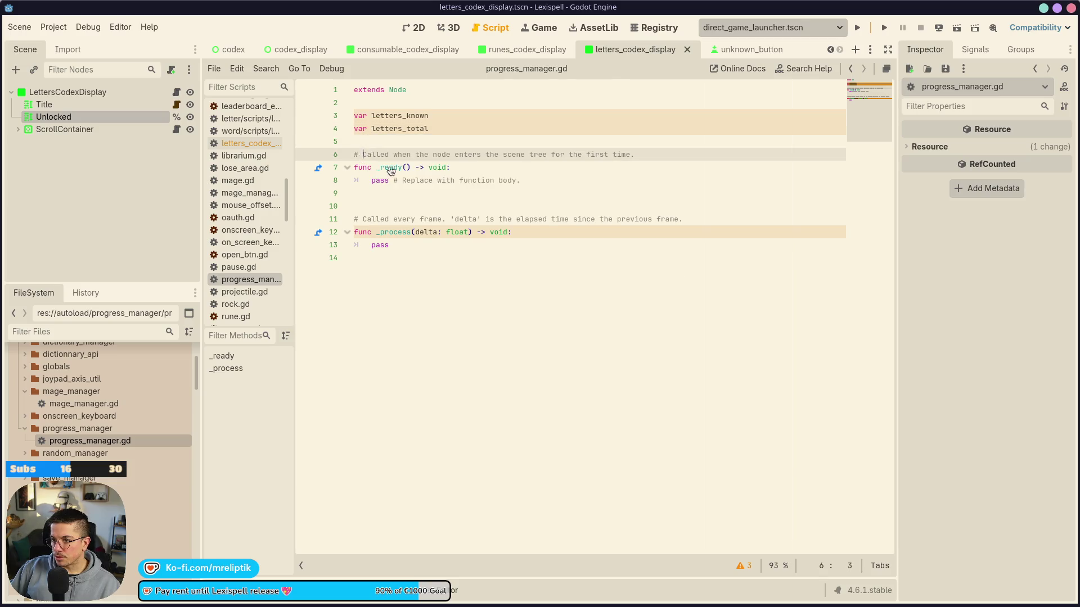
pyautogui.click(405, 206)
pyautogui.hotkey('ctrl', 'shift', 'k')
pyautogui.hotkey('ctrl', 'shift', 'k')
pyautogui.hotkey('ctrl', 'shift', 'k')
pyautogui.hotkey('ctrl', 's')
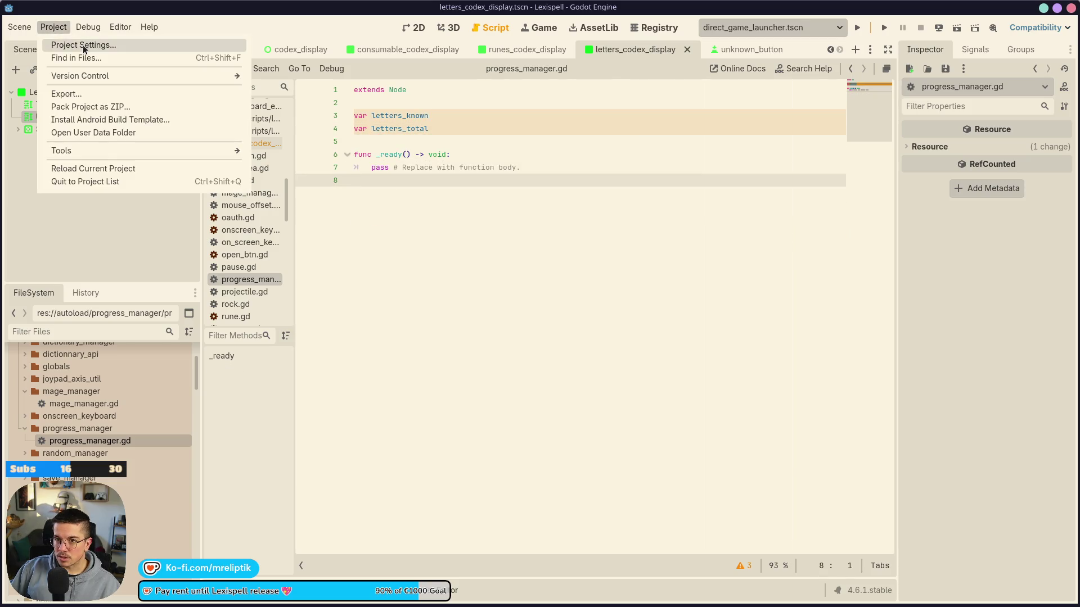
# In Project Settings' Autoload tab, choose autoload/progress_manager/progress_manager.gd as the script path
pyautogui.click(54, 27)
pyautogui.click(82, 44)
pyautogui.click(321, 152)
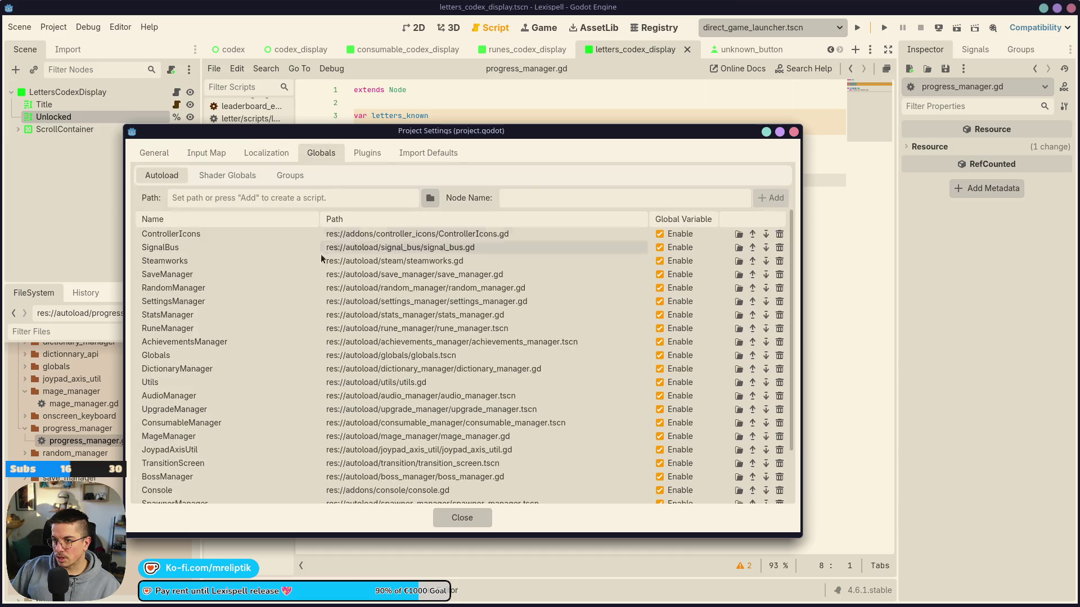
pyautogui.click(418, 197)
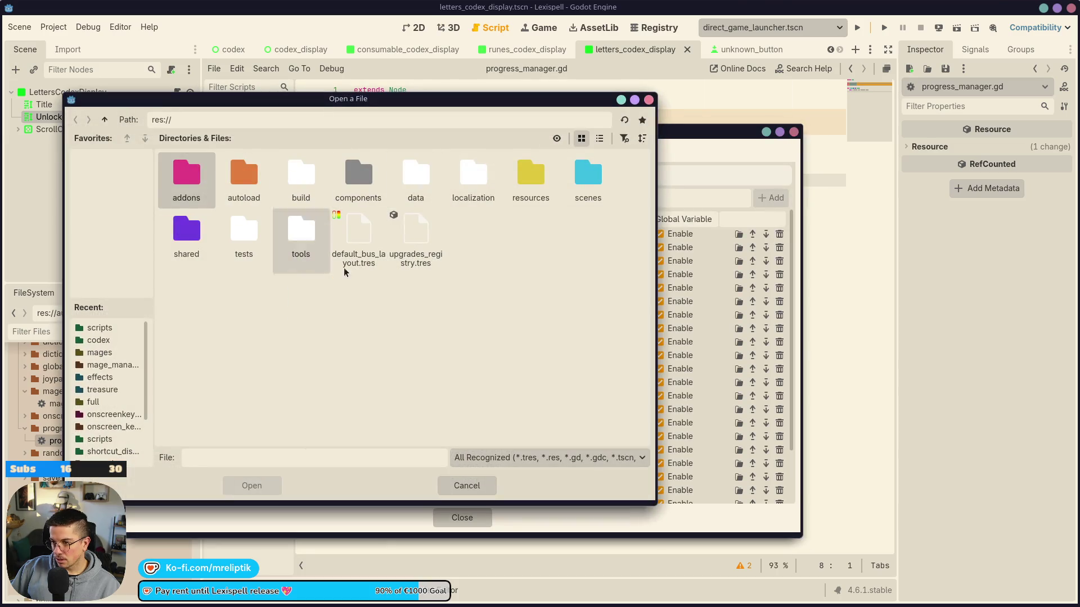
pyautogui.doubleClick(243, 180)
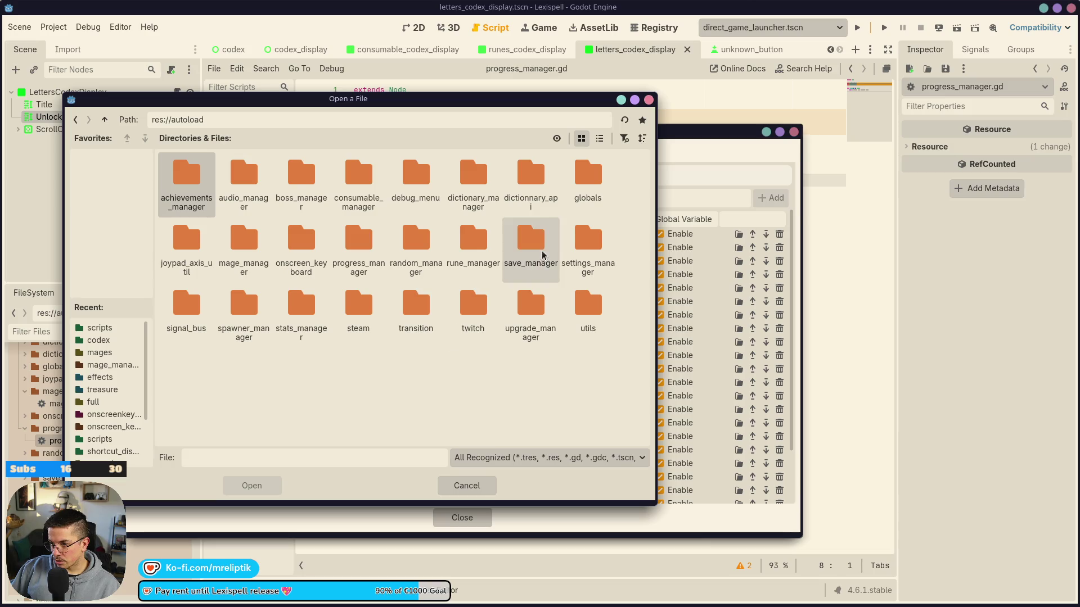
pyautogui.doubleClick(334, 251)
pyautogui.doubleClick(186, 188)
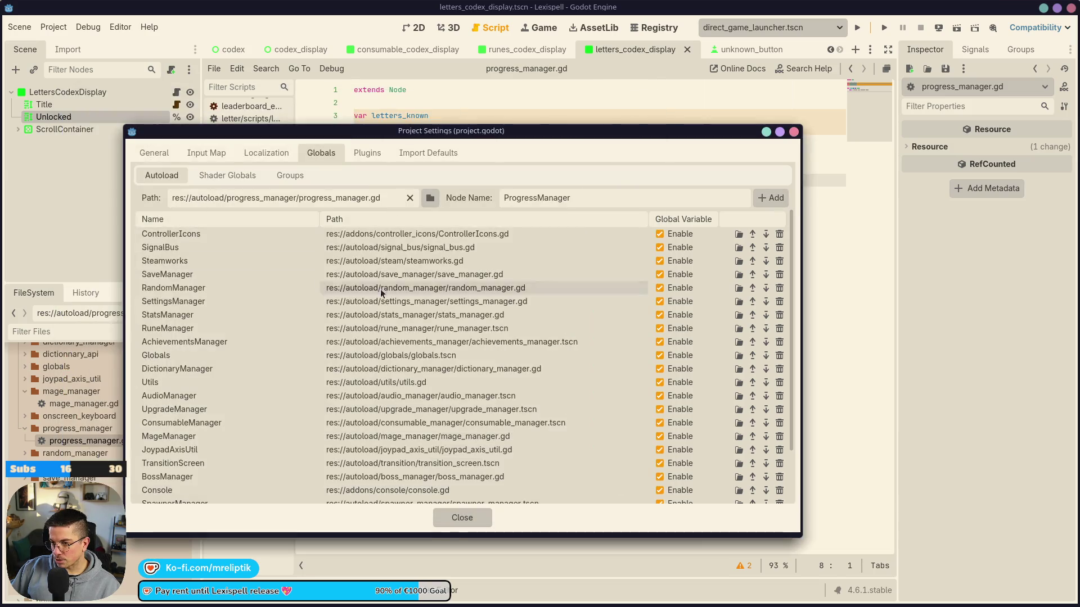
# Add it as ProgressManager, move it to just after TransitionScreen, and close the settings
pyautogui.click(770, 197)
pyautogui.scroll(-3, 441, 418)
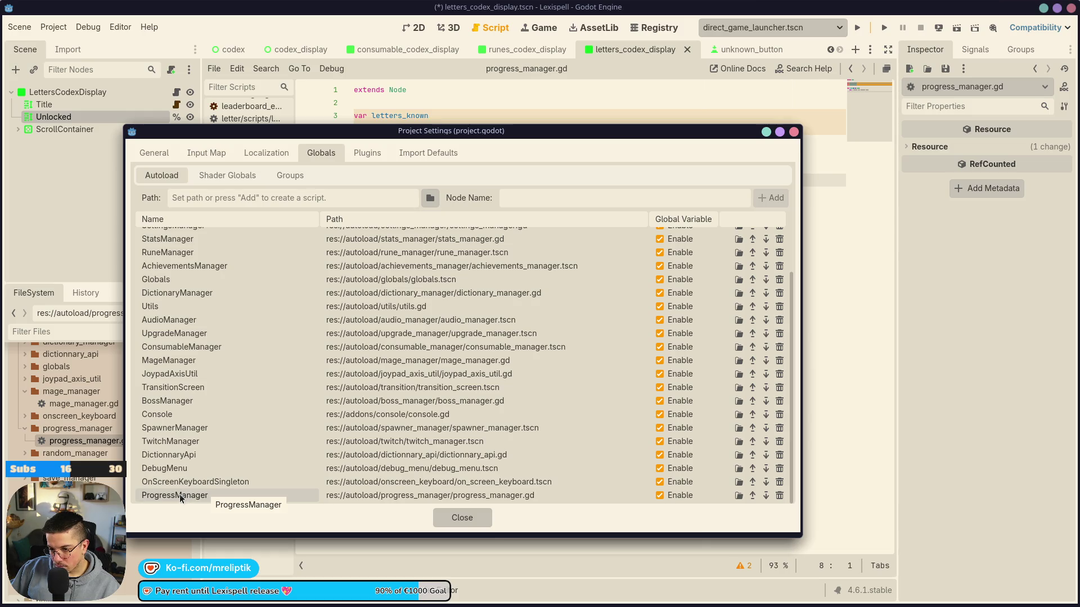
pyautogui.moveTo(180, 498)
pyautogui.mouseDown()
pyautogui.moveTo(190, 404)
pyautogui.moveTo(205, 387)
pyautogui.moveTo(181, 394)
pyautogui.mouseUp()
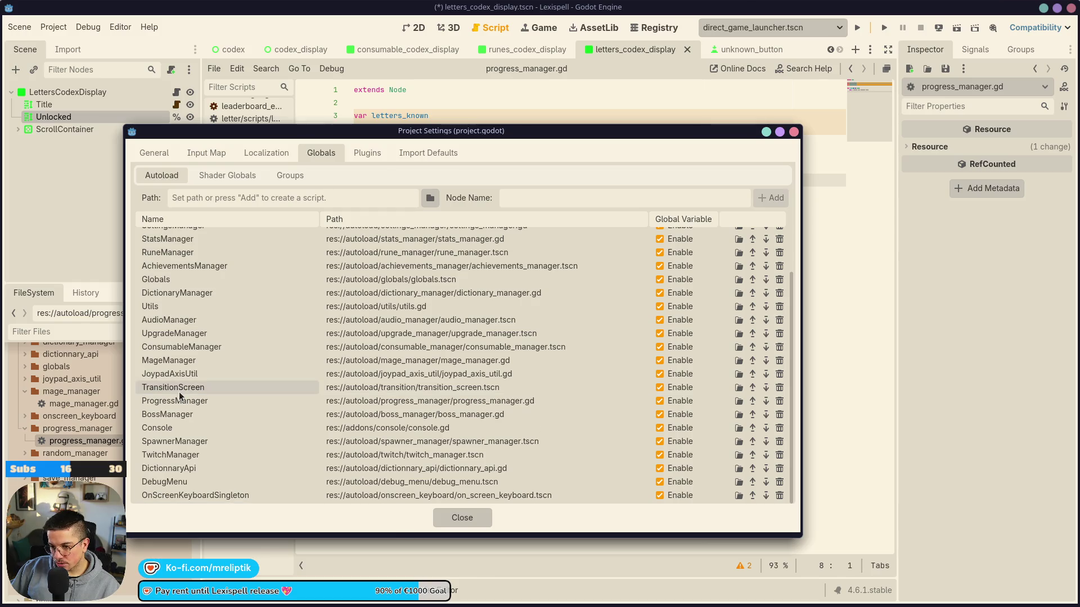
pyautogui.click(435, 517)
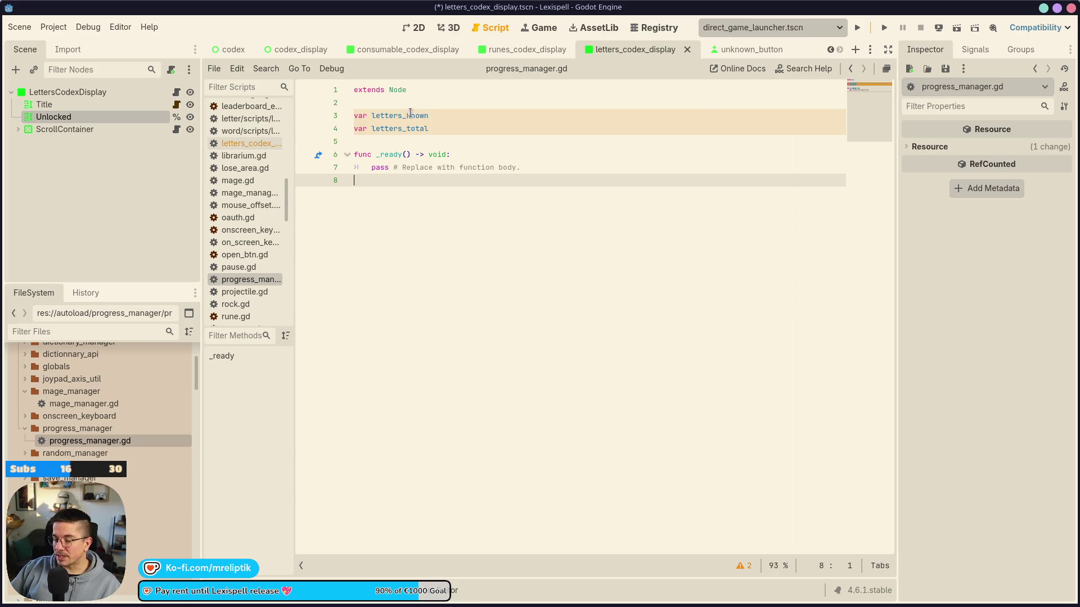
# Add var upgrades_known and a duplicated var upgrades_total line above the letters variables
pyautogui.click(431, 115)
pyautogui.click(400, 106)
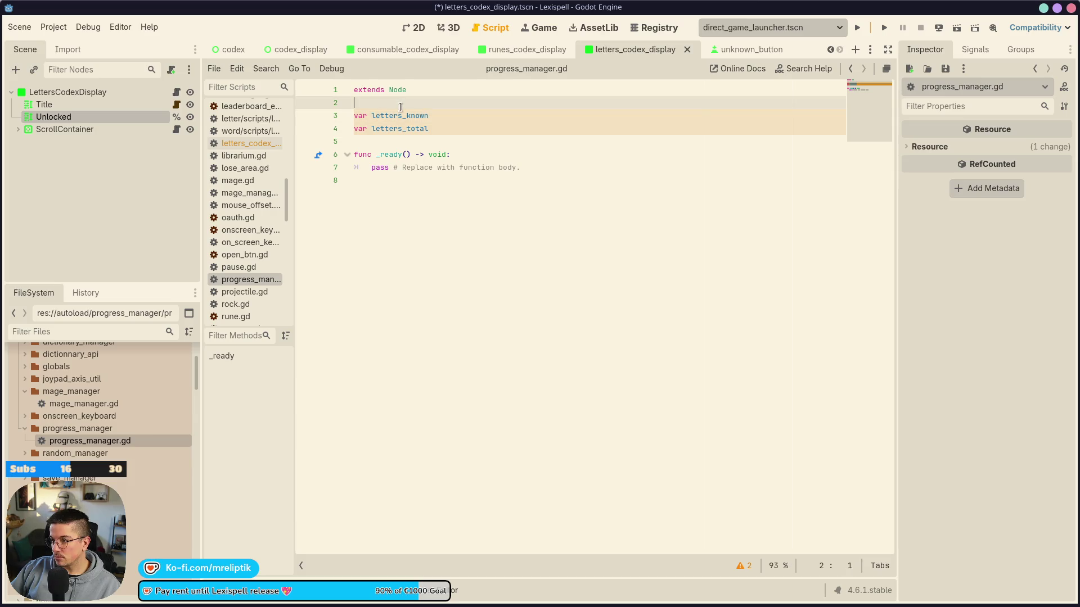
pyautogui.press('Return')
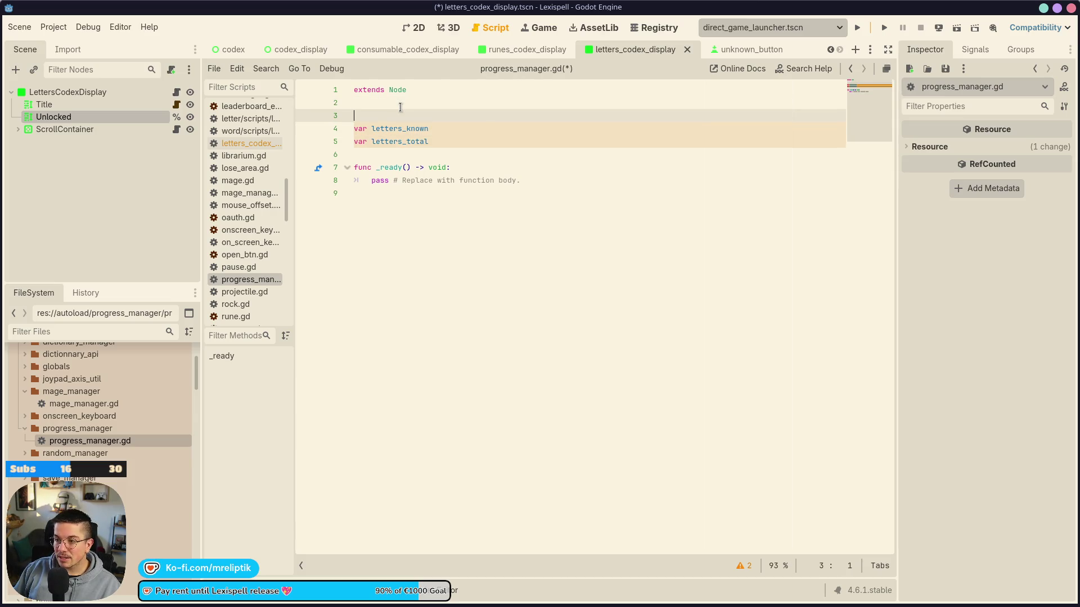
pyautogui.click(390, 103)
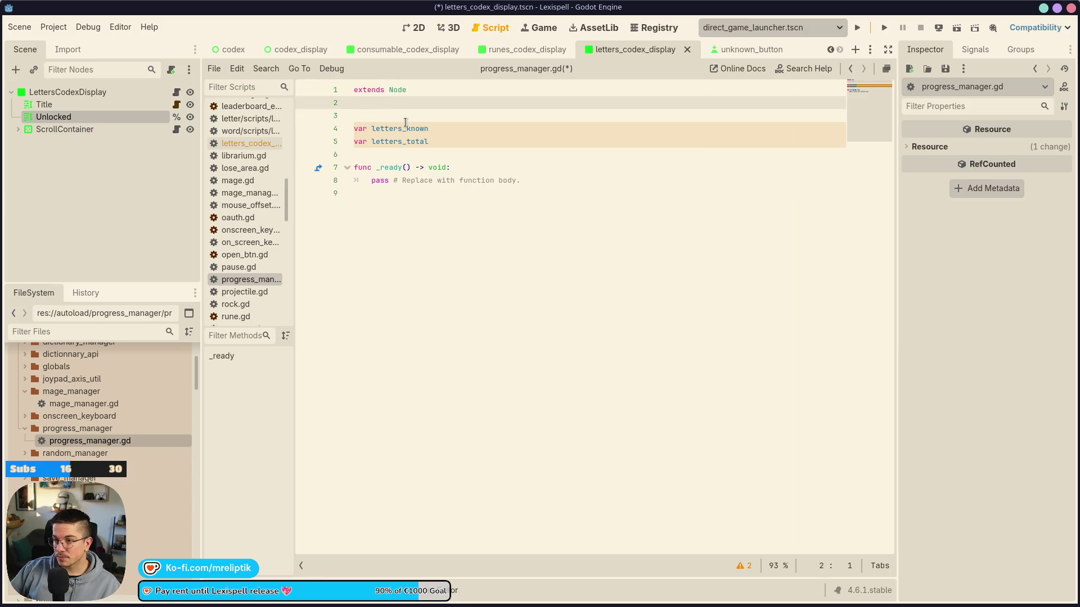
pyautogui.click(393, 110)
pyautogui.write('var upgrades')
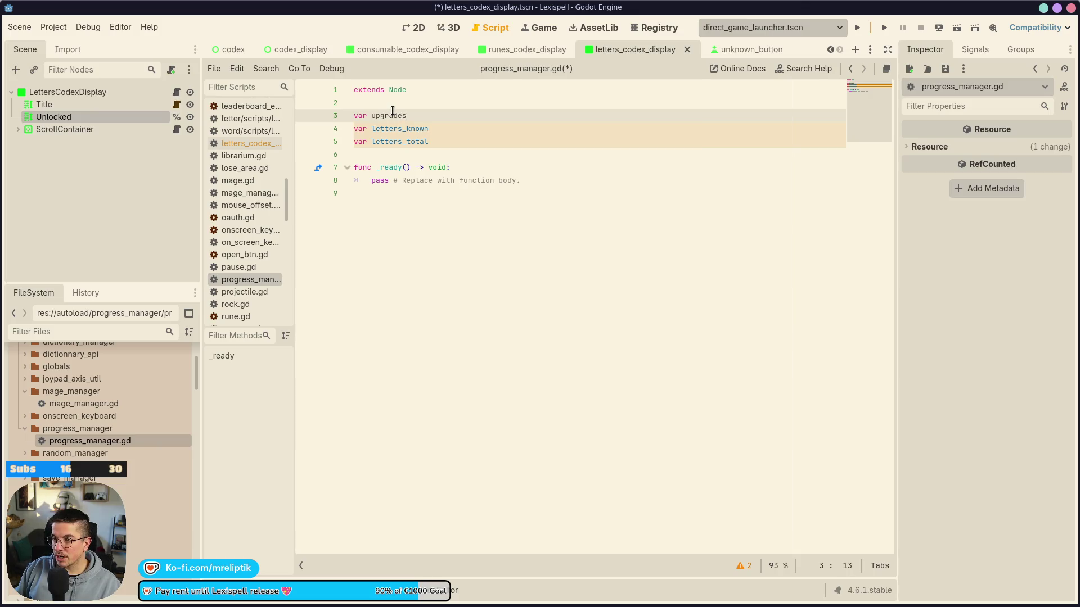
pyautogui.write('_k')
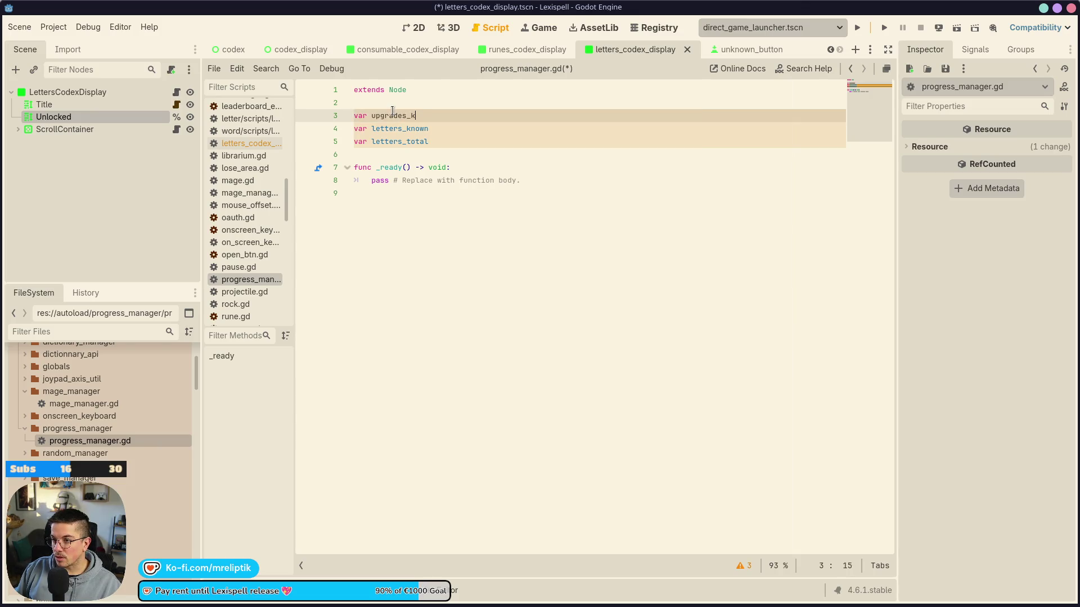
pyautogui.write('nown')
pyautogui.hotkey('ctrl', 'shift', 'd')
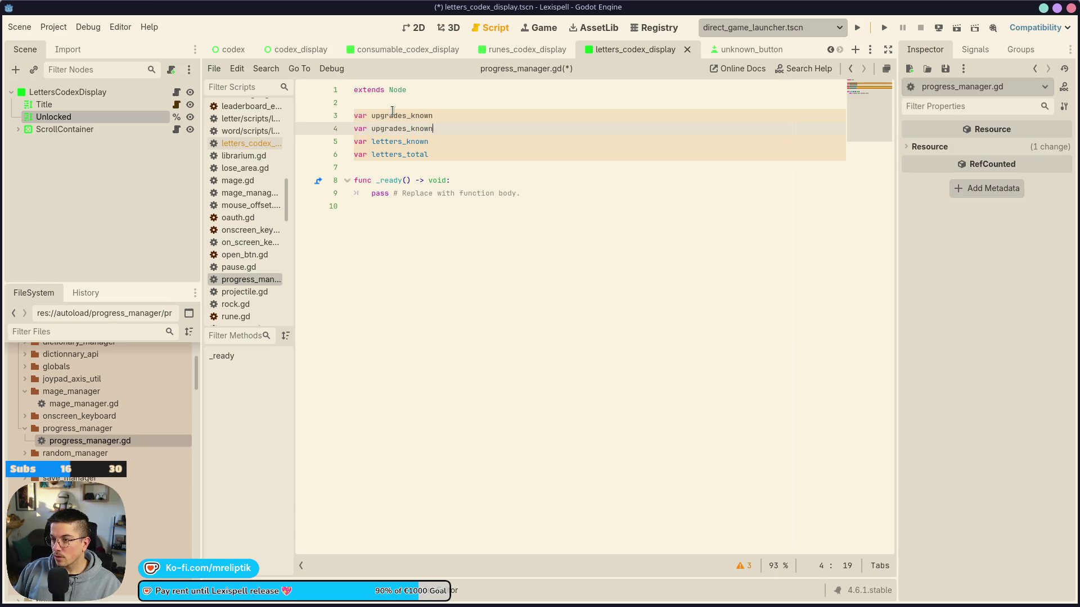
pyautogui.press('BackSpace')
pyautogui.press('BackSpace')
pyautogui.press('BackSpace')
pyautogui.write('total')
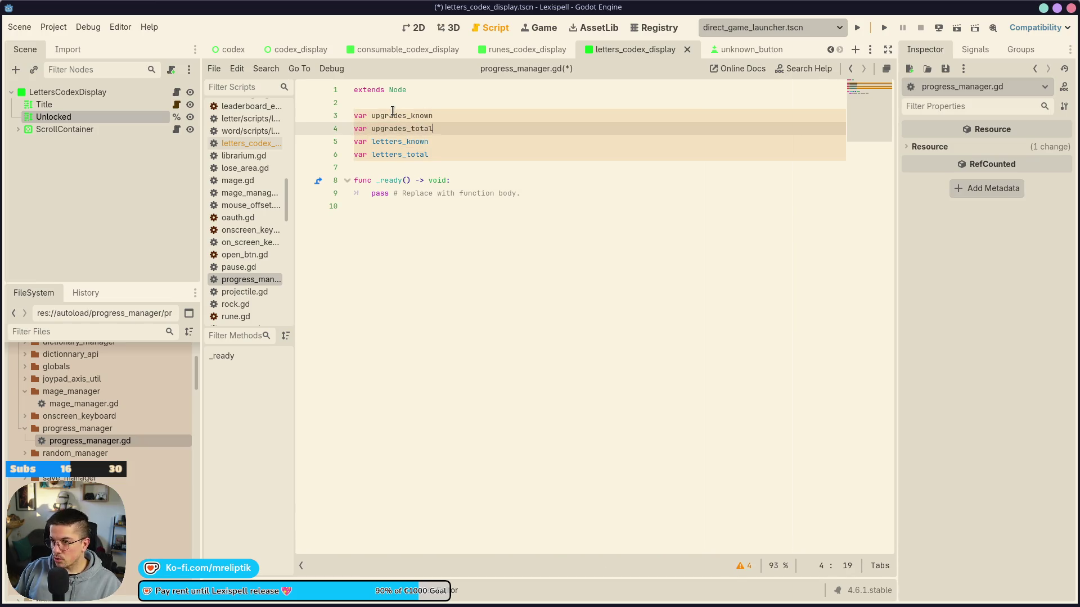
# Duplicate the upgrades lines and rename two copies to consumables with multi-caret editing, then save
pyautogui.press('Up')
pyautogui.press('Up')
pyautogui.press('Down')
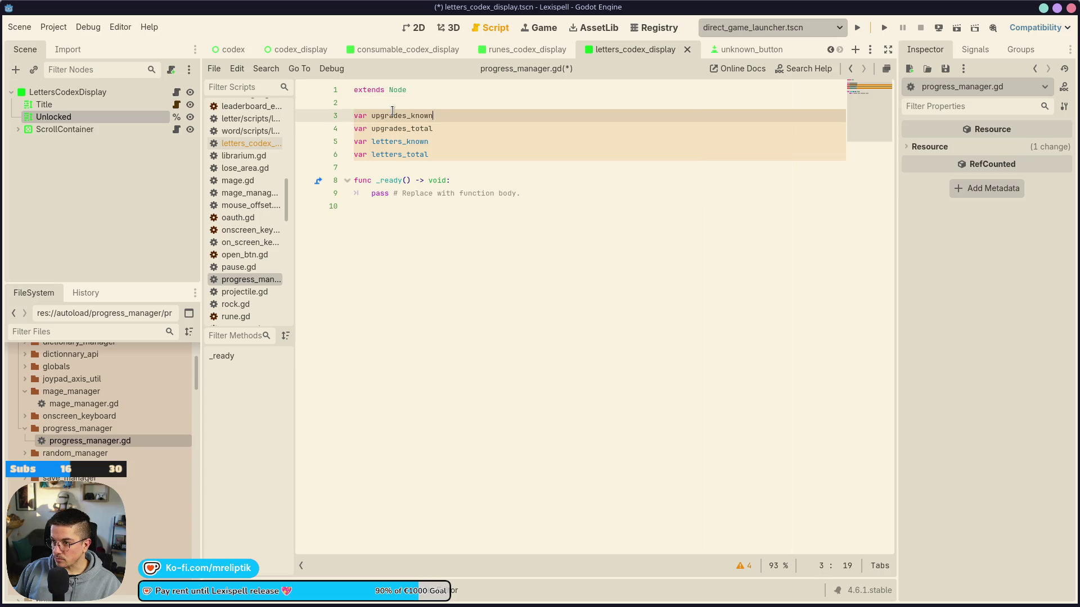
pyautogui.hotkey('ctrl', 'shift', 'd')
pyautogui.press('Down')
pyautogui.hotkey('ctrl', 'shift', 'd')
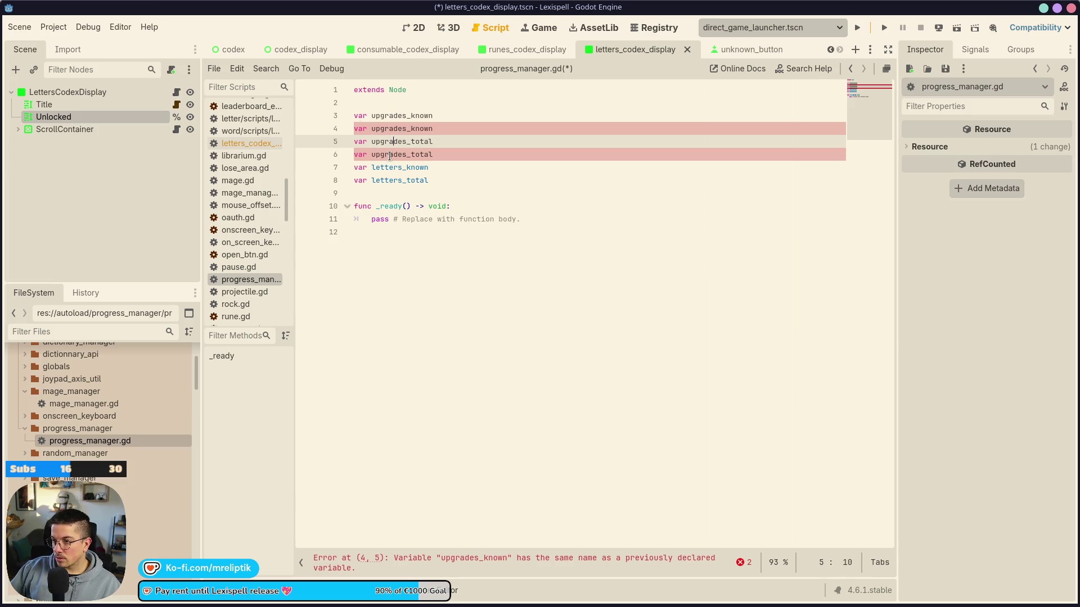
pyautogui.hotkey('shift', 'alt', 'Down')
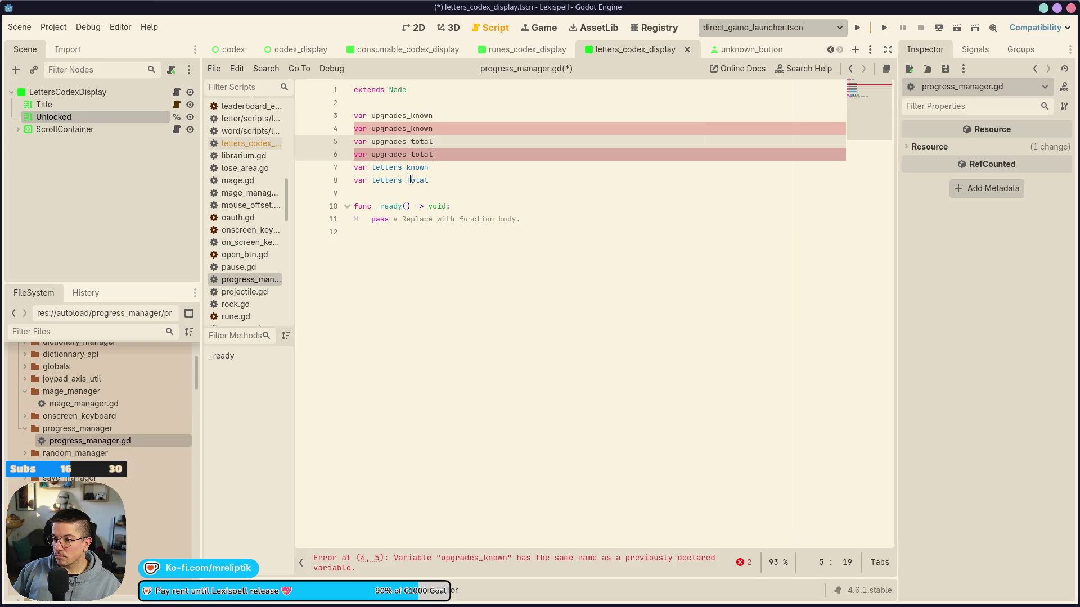
pyautogui.hotkey('ctrl', 'shift', 'Left')
pyautogui.write('consumables')
pyautogui.hotkey('ctrl', 's')
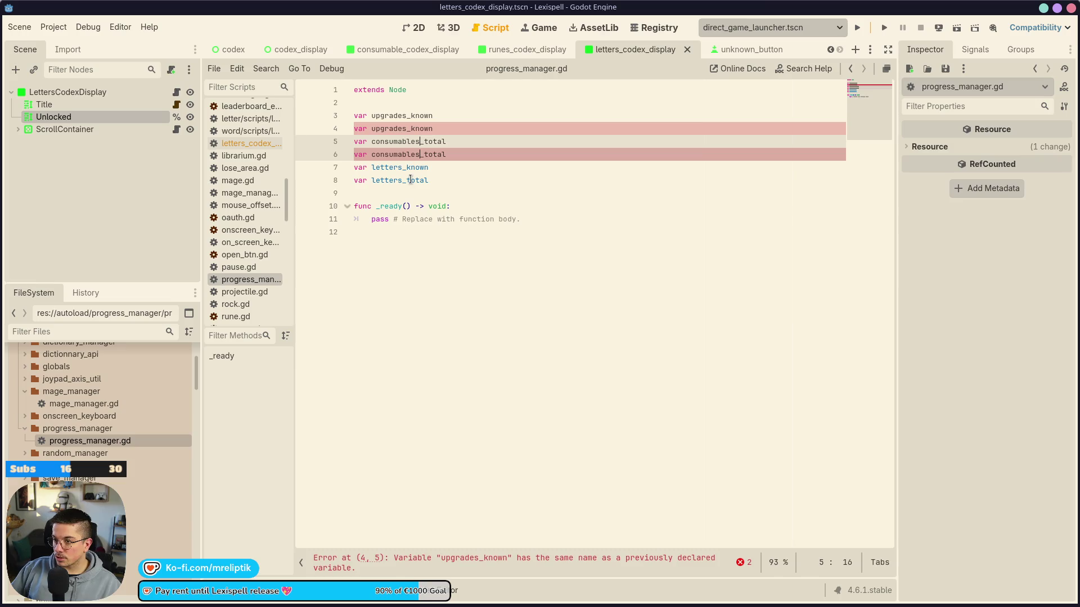
# Fix the duplicated names into upgrades_total and consumables_known, then save
pyautogui.hotkey('ctrl', 'shift', 'd')
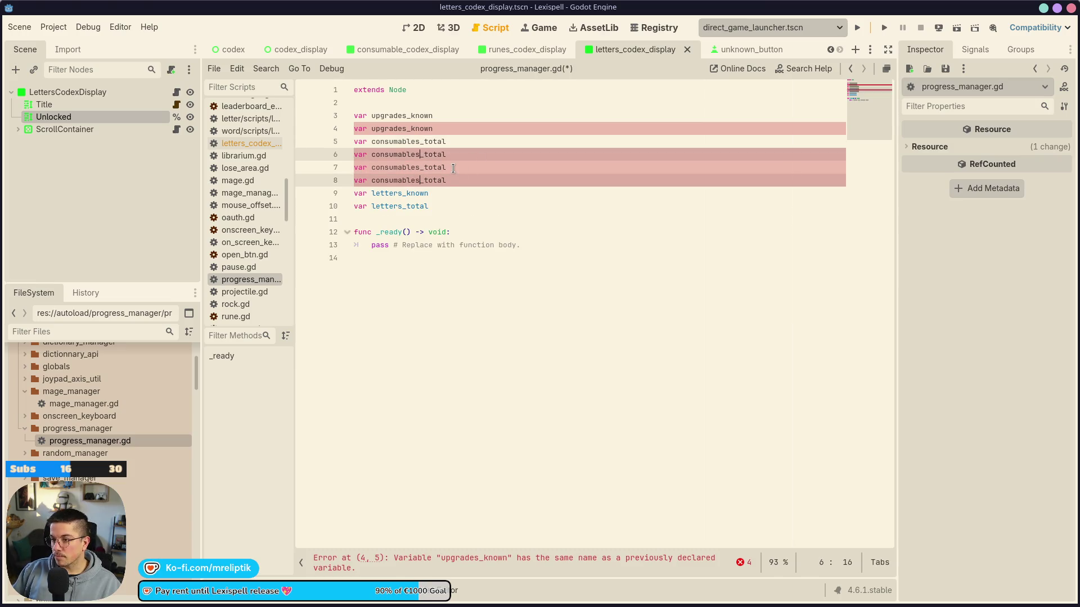
pyautogui.click(453, 168)
pyautogui.click(448, 127)
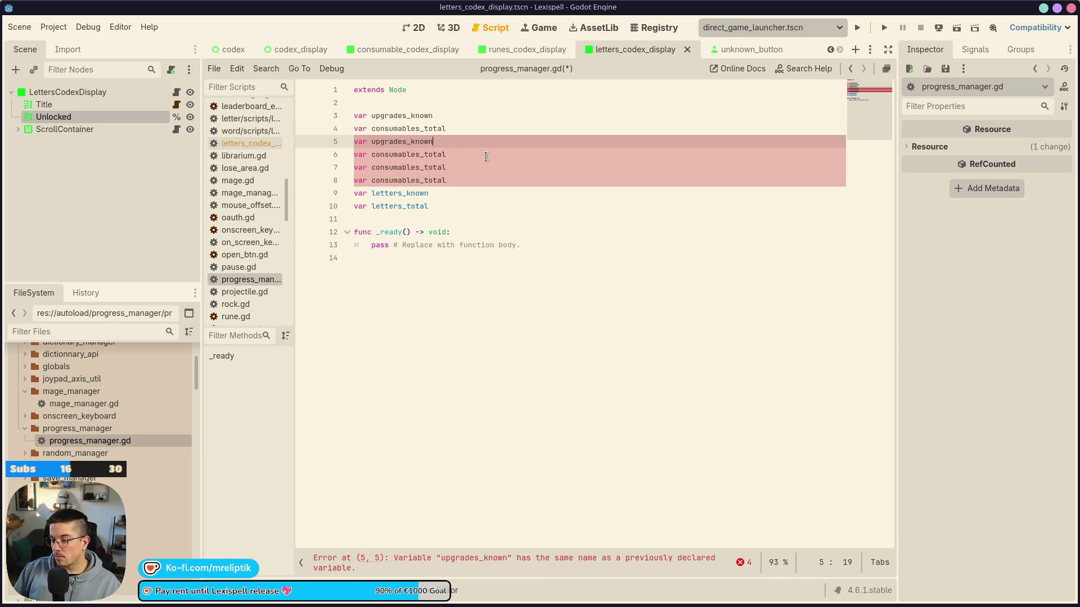
pyautogui.press('BackSpace')
pyautogui.press('BackSpace')
pyautogui.press('BackSpace')
pyautogui.write('tot')
pyautogui.press('Down')
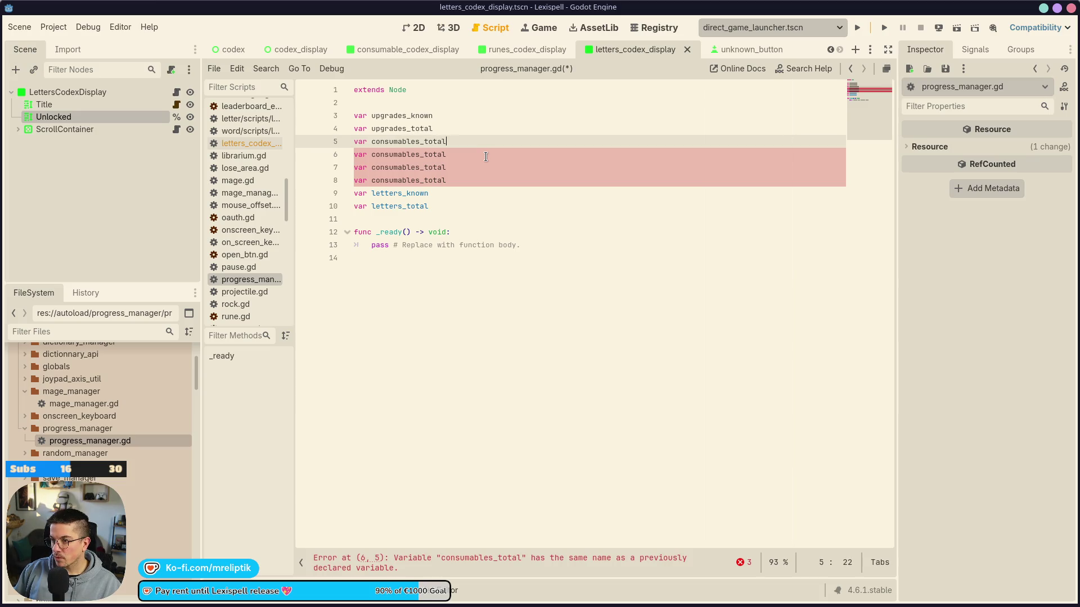
pyautogui.press('BackSpace')
pyautogui.press('BackSpace')
pyautogui.press('BackSpace')
pyautogui.write('known')
pyautogui.hotkey('ctrl', 's')
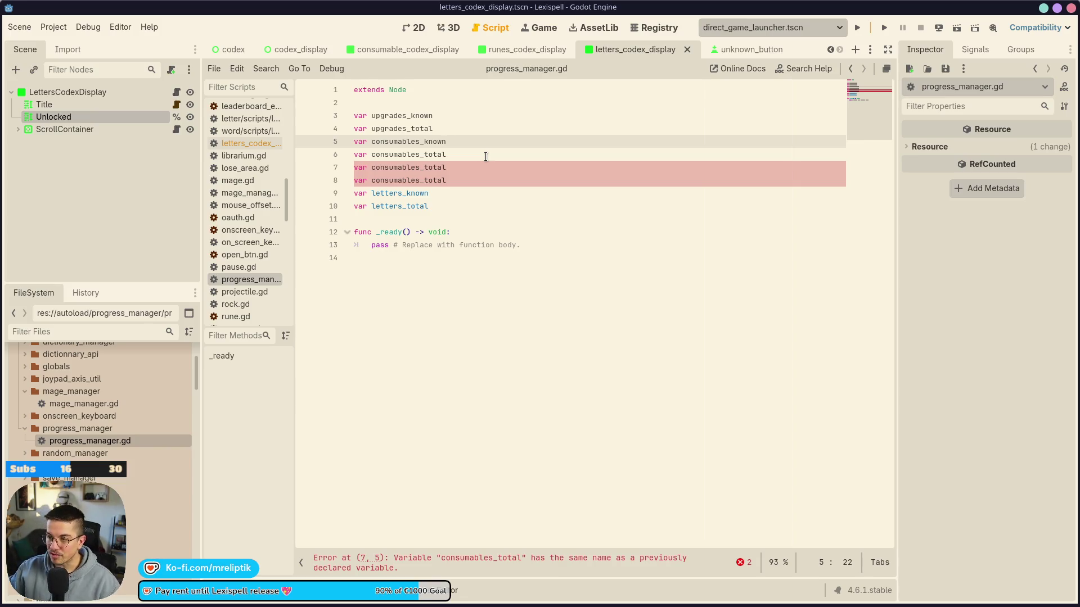
# Rename the two leftover consumables_total lines to runes_known and runes_total, and save
pyautogui.click(468, 154)
pyautogui.click(466, 163)
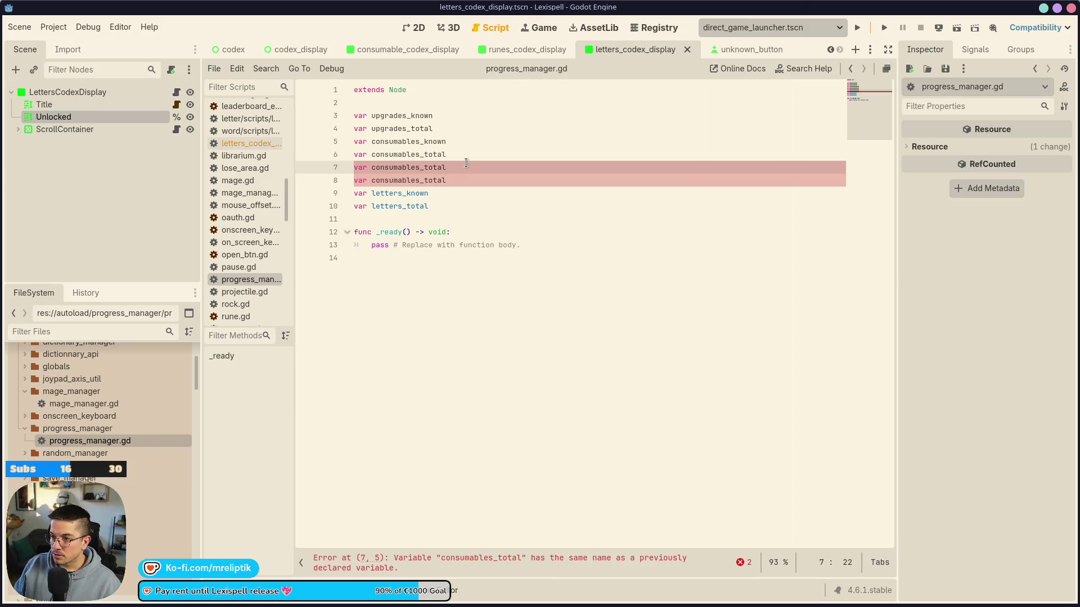
pyautogui.press('BackSpace')
pyautogui.press('BackSpace')
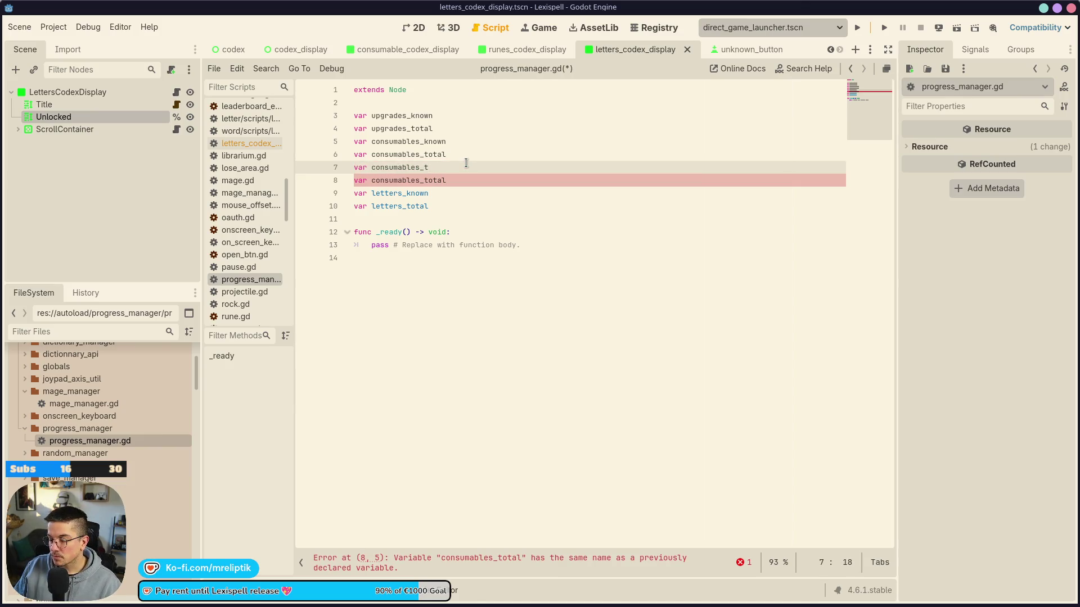
pyautogui.hotkey('ctrl', 'z')
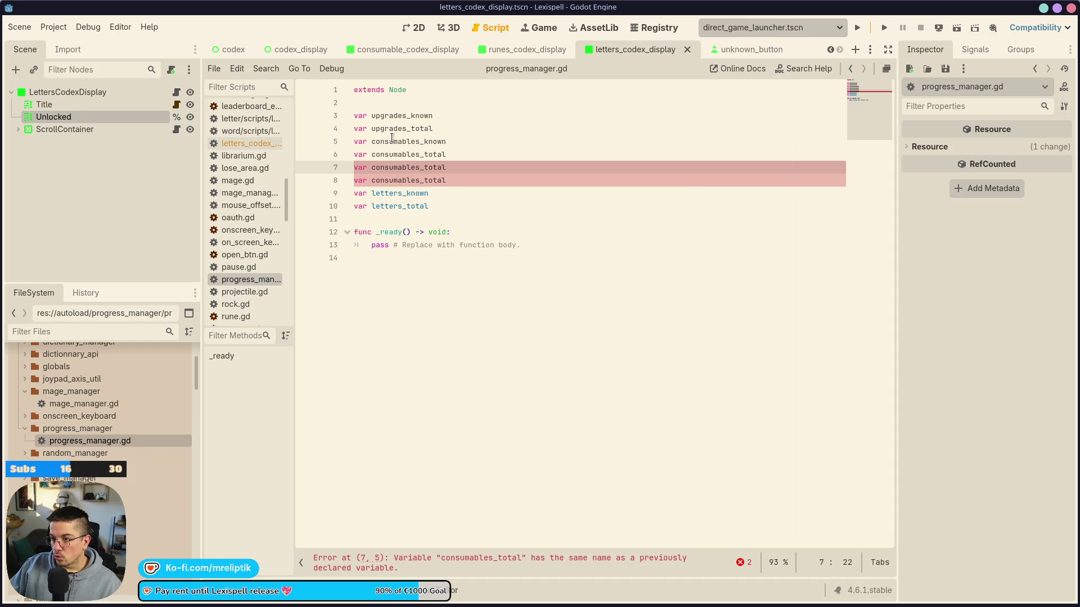
pyautogui.click(389, 116)
pyautogui.click(423, 167)
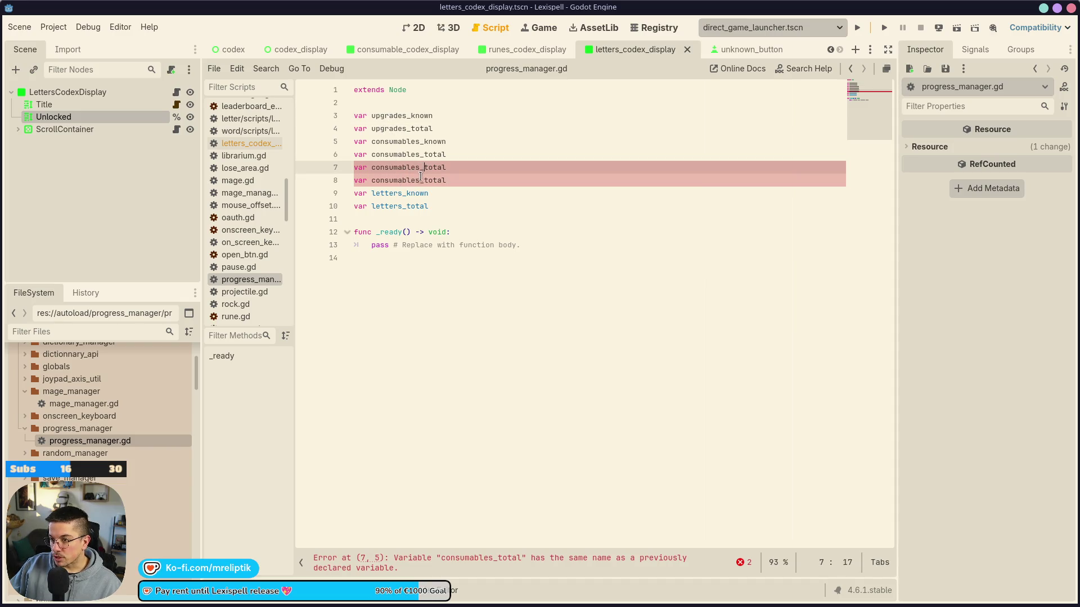
pyautogui.write('runes')
pyautogui.press('Right')
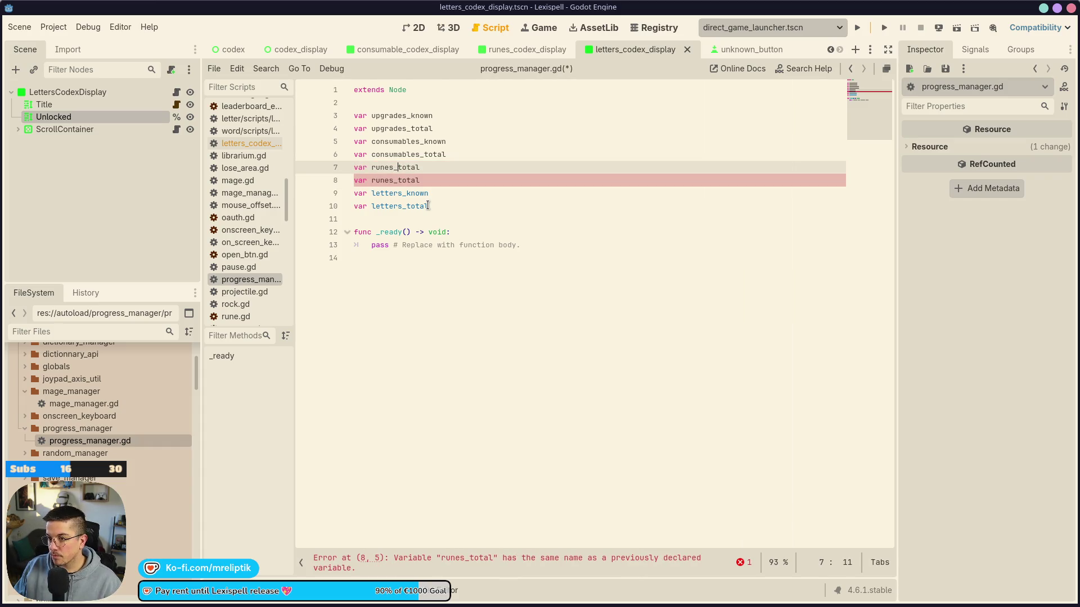
pyautogui.press('Escape')
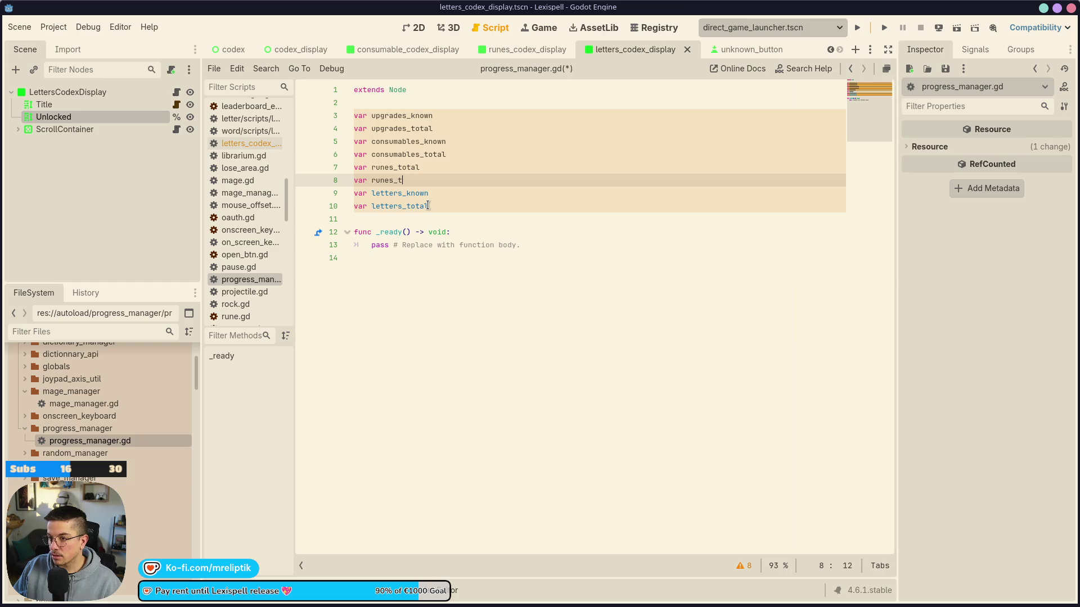
pyautogui.press('Up')
pyautogui.press('BackSpace')
pyautogui.press('BackSpace')
pyautogui.press('BackSpace')
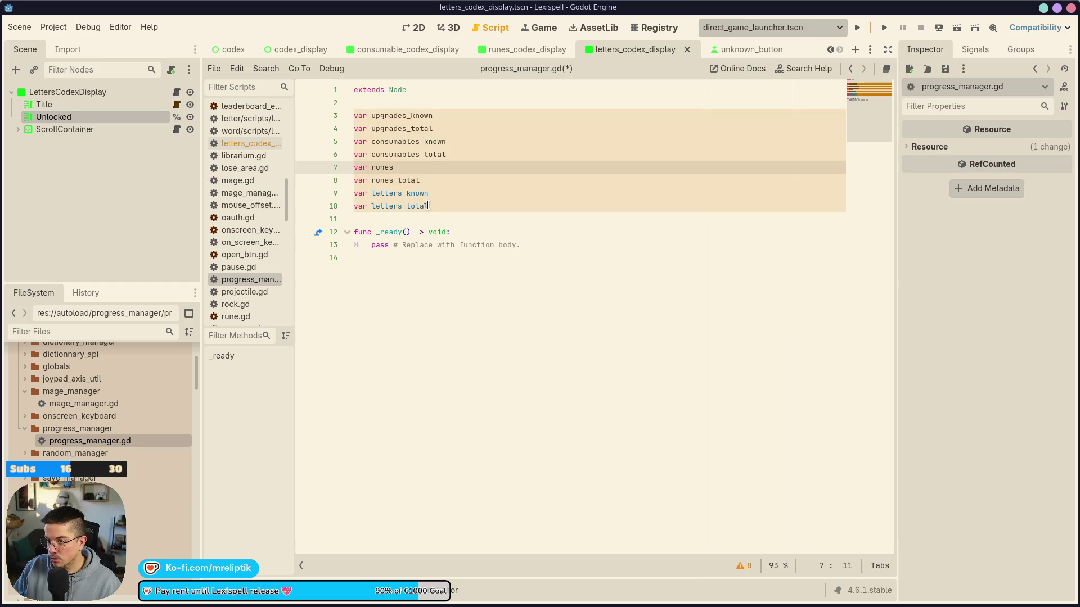
pyautogui.write('known')
pyautogui.hotkey('ctrl', 's')
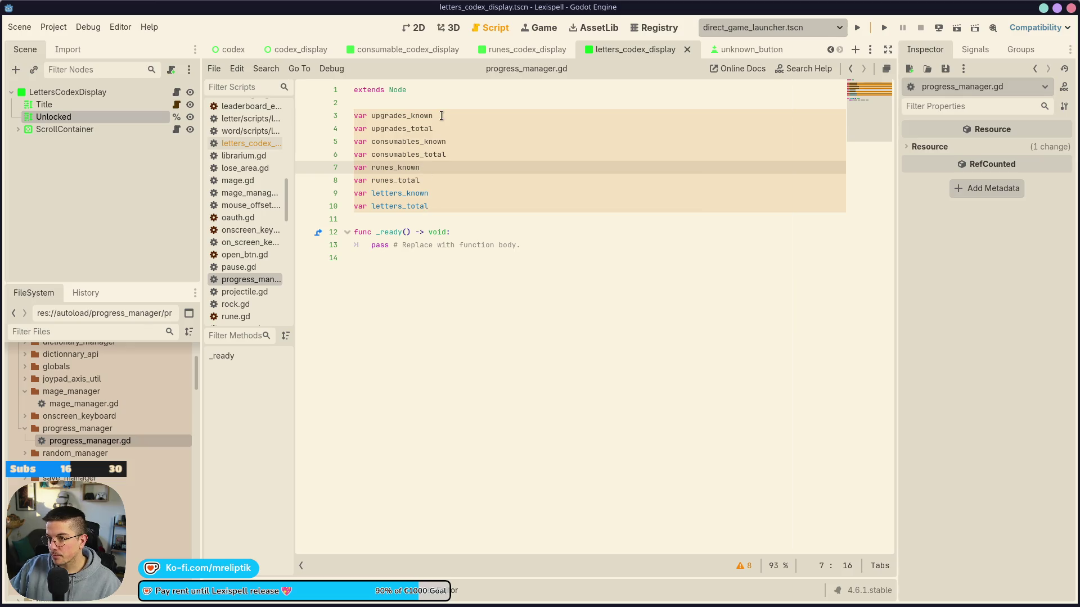
# Append ': int = 0' to all eight counter variables at once and save
pyautogui.click(448, 117)
pyautogui.keyDown('alt'); pyautogui.click(458, 133); pyautogui.keyUp('alt')
pyautogui.keyDown('alt'); pyautogui.click(455, 142); pyautogui.keyUp('alt')
pyautogui.keyDown('alt'); pyautogui.click(453, 155); pyautogui.keyUp('alt')
pyautogui.keyDown('alt'); pyautogui.click(453, 168); pyautogui.keyUp('alt')
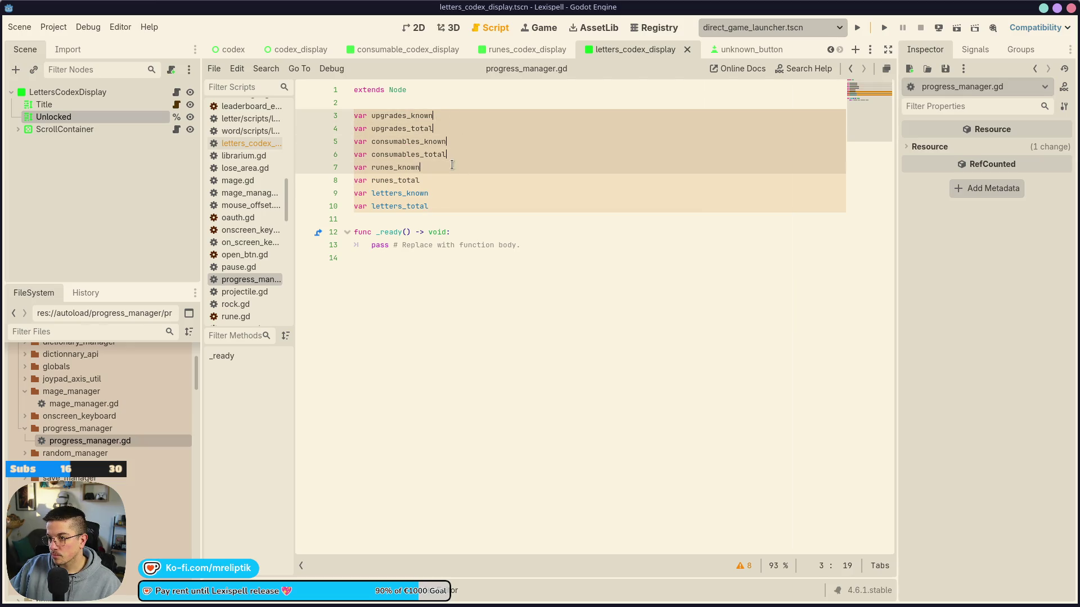
pyautogui.keyDown('alt'); pyautogui.click(447, 181); pyautogui.keyUp('alt')
pyautogui.keyDown('alt'); pyautogui.click(447, 194); pyautogui.keyUp('alt')
pyautogui.keyDown('alt'); pyautogui.click(455, 207); pyautogui.keyUp('alt')
pyautogui.write(': int = 0')
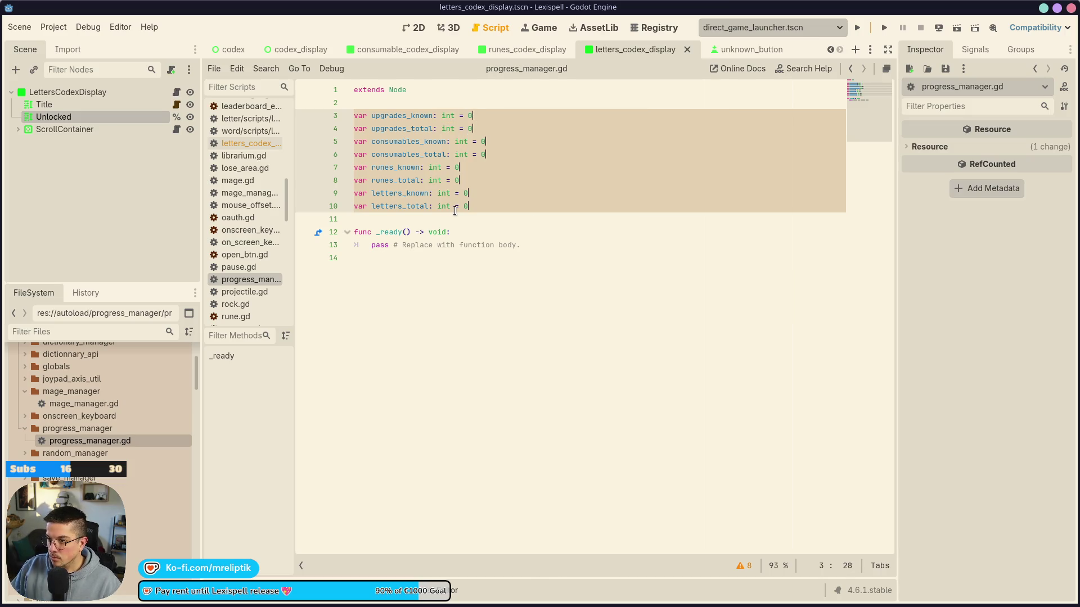
pyautogui.press('Escape')
pyautogui.hotkey('ctrl', 's')
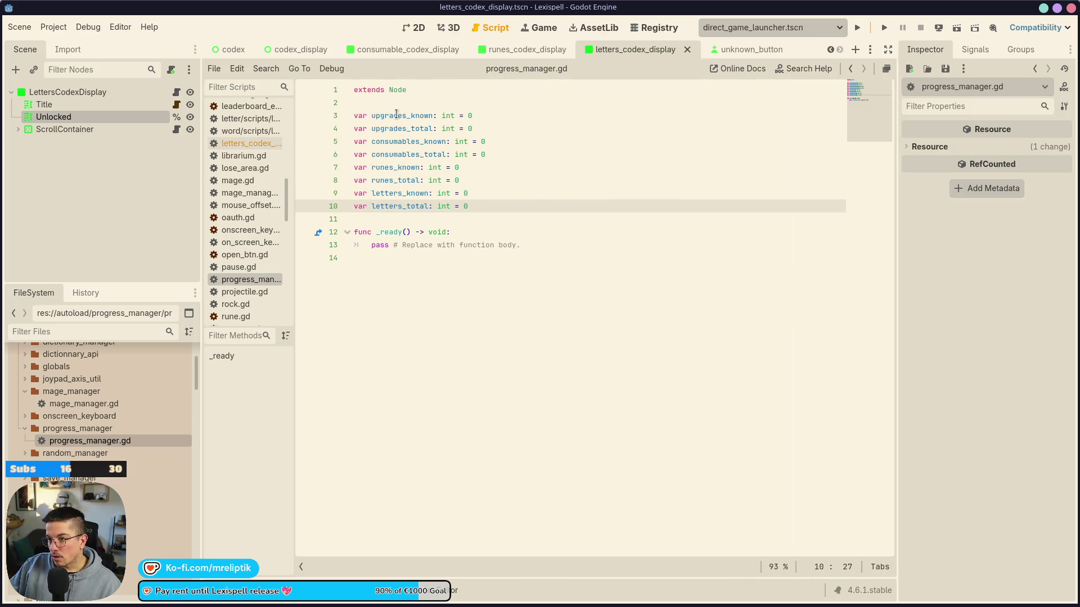
# Check each of the eight variable names, from upgrades_known to letters_total
pyautogui.doubleClick(398, 115)
pyautogui.doubleClick(398, 128)
pyautogui.doubleClick(398, 142)
pyautogui.doubleClick(398, 155)
pyautogui.doubleClick(389, 167)
pyautogui.doubleClick(388, 180)
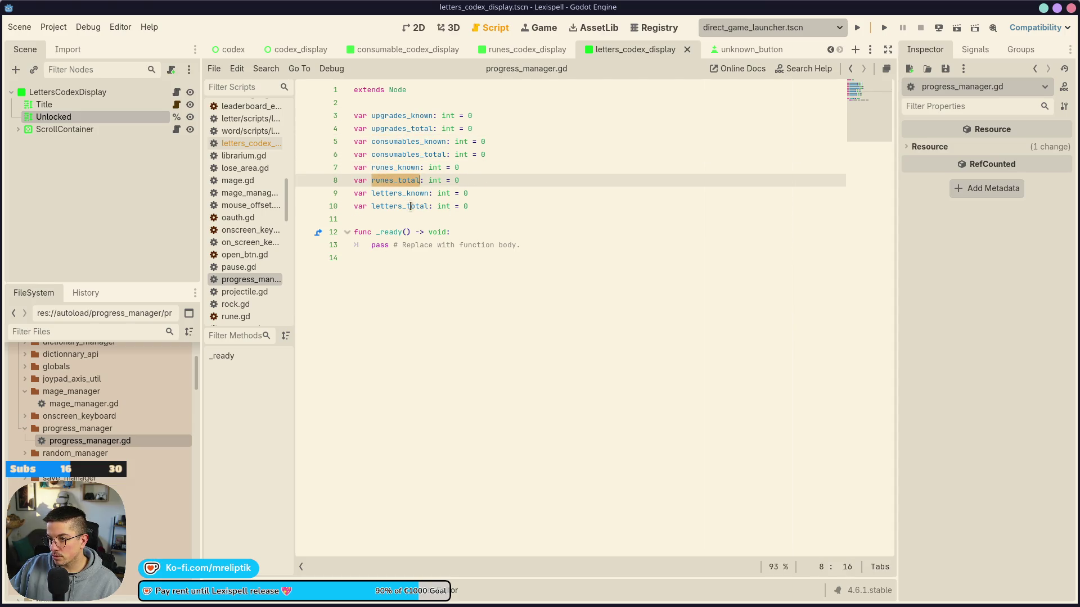
pyautogui.doubleClick(388, 193)
pyautogui.doubleClick(388, 206)
pyautogui.click(500, 205)
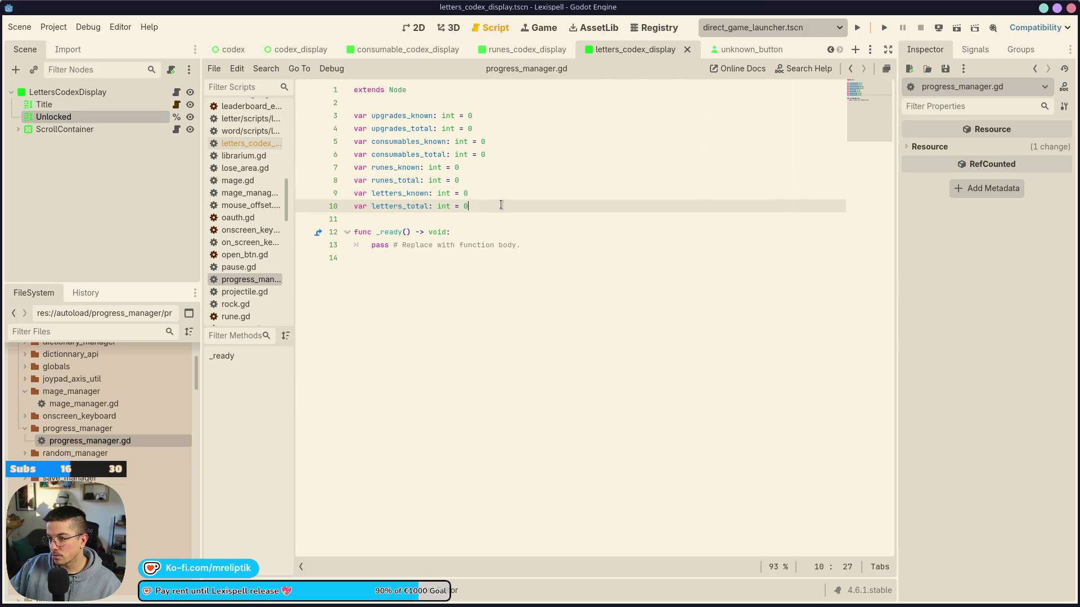